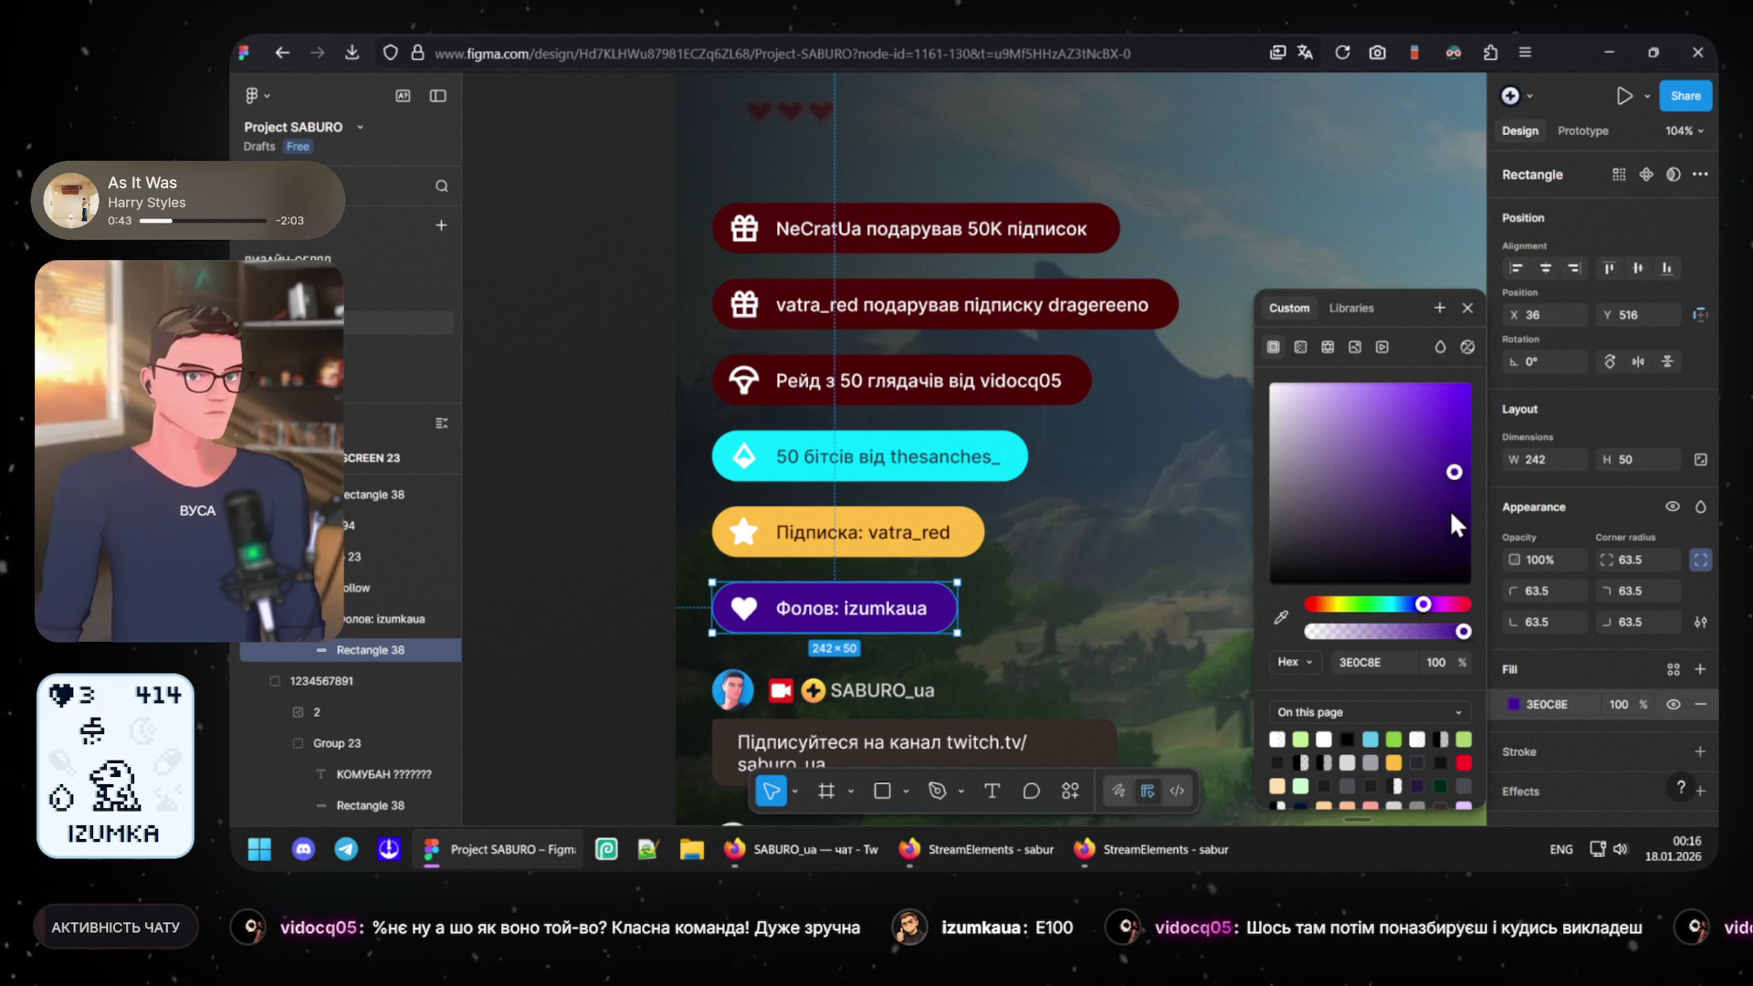
- Tune the follow pill's fill to a fully saturated, brighter violet, hex 5500BD
click(1421, 601)
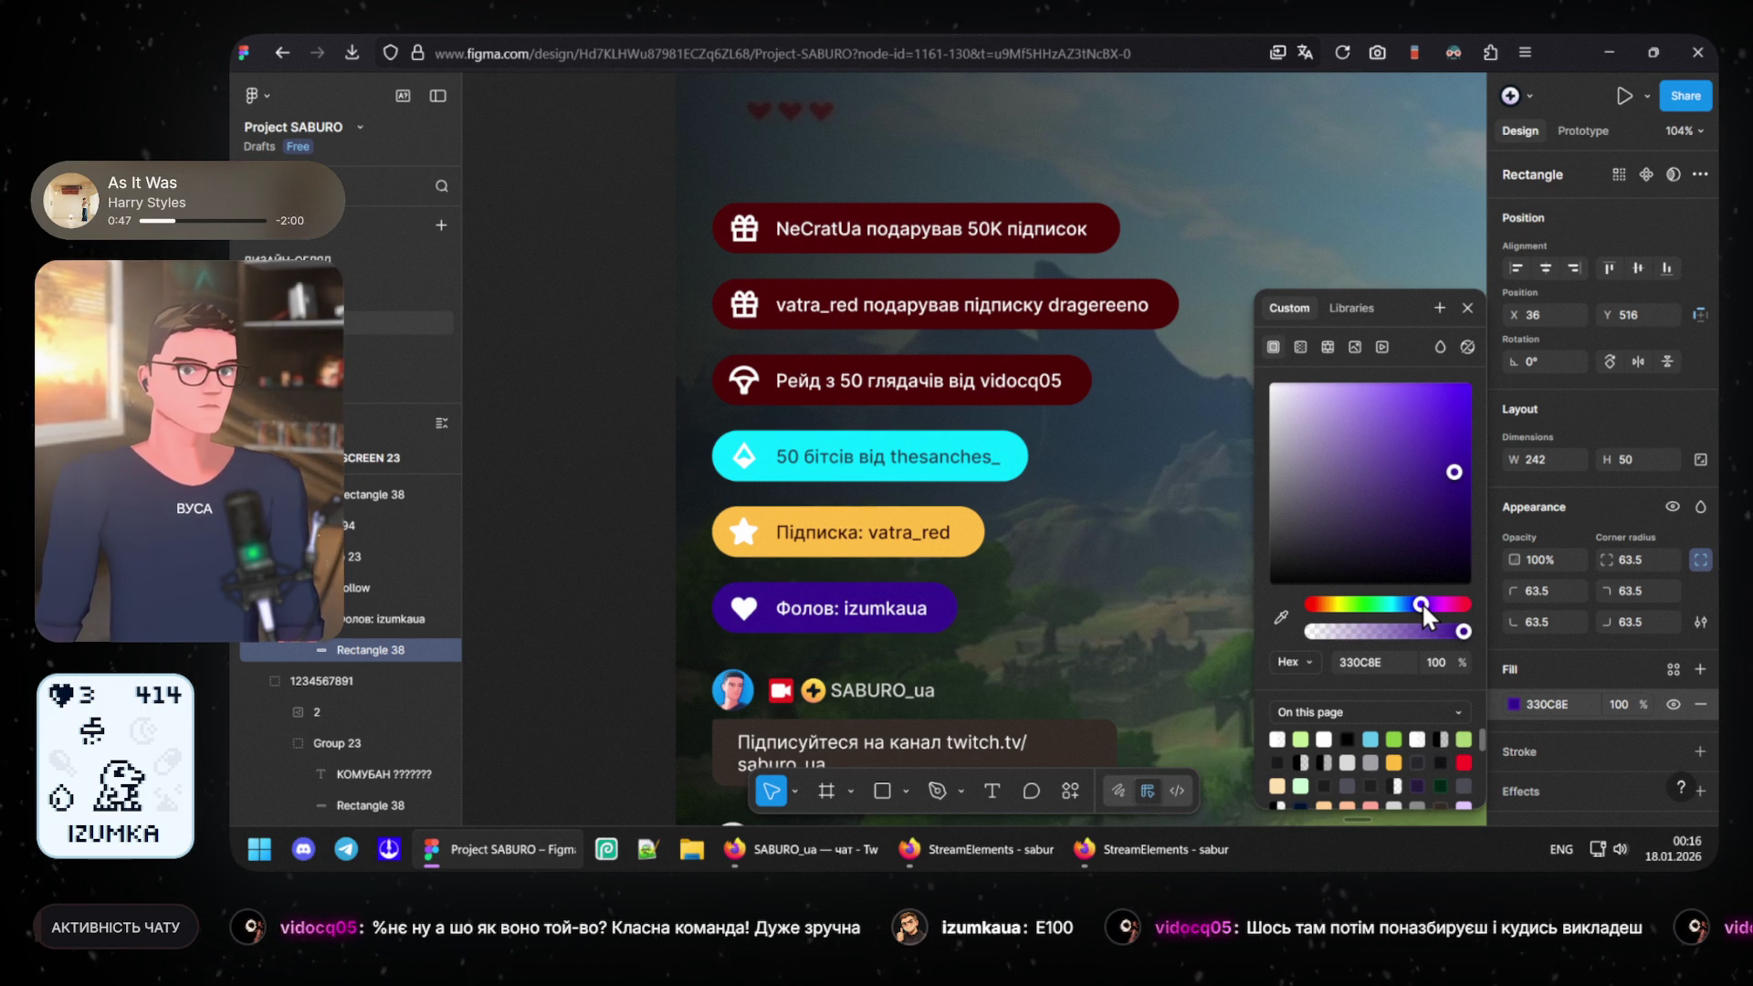
click(1422, 601)
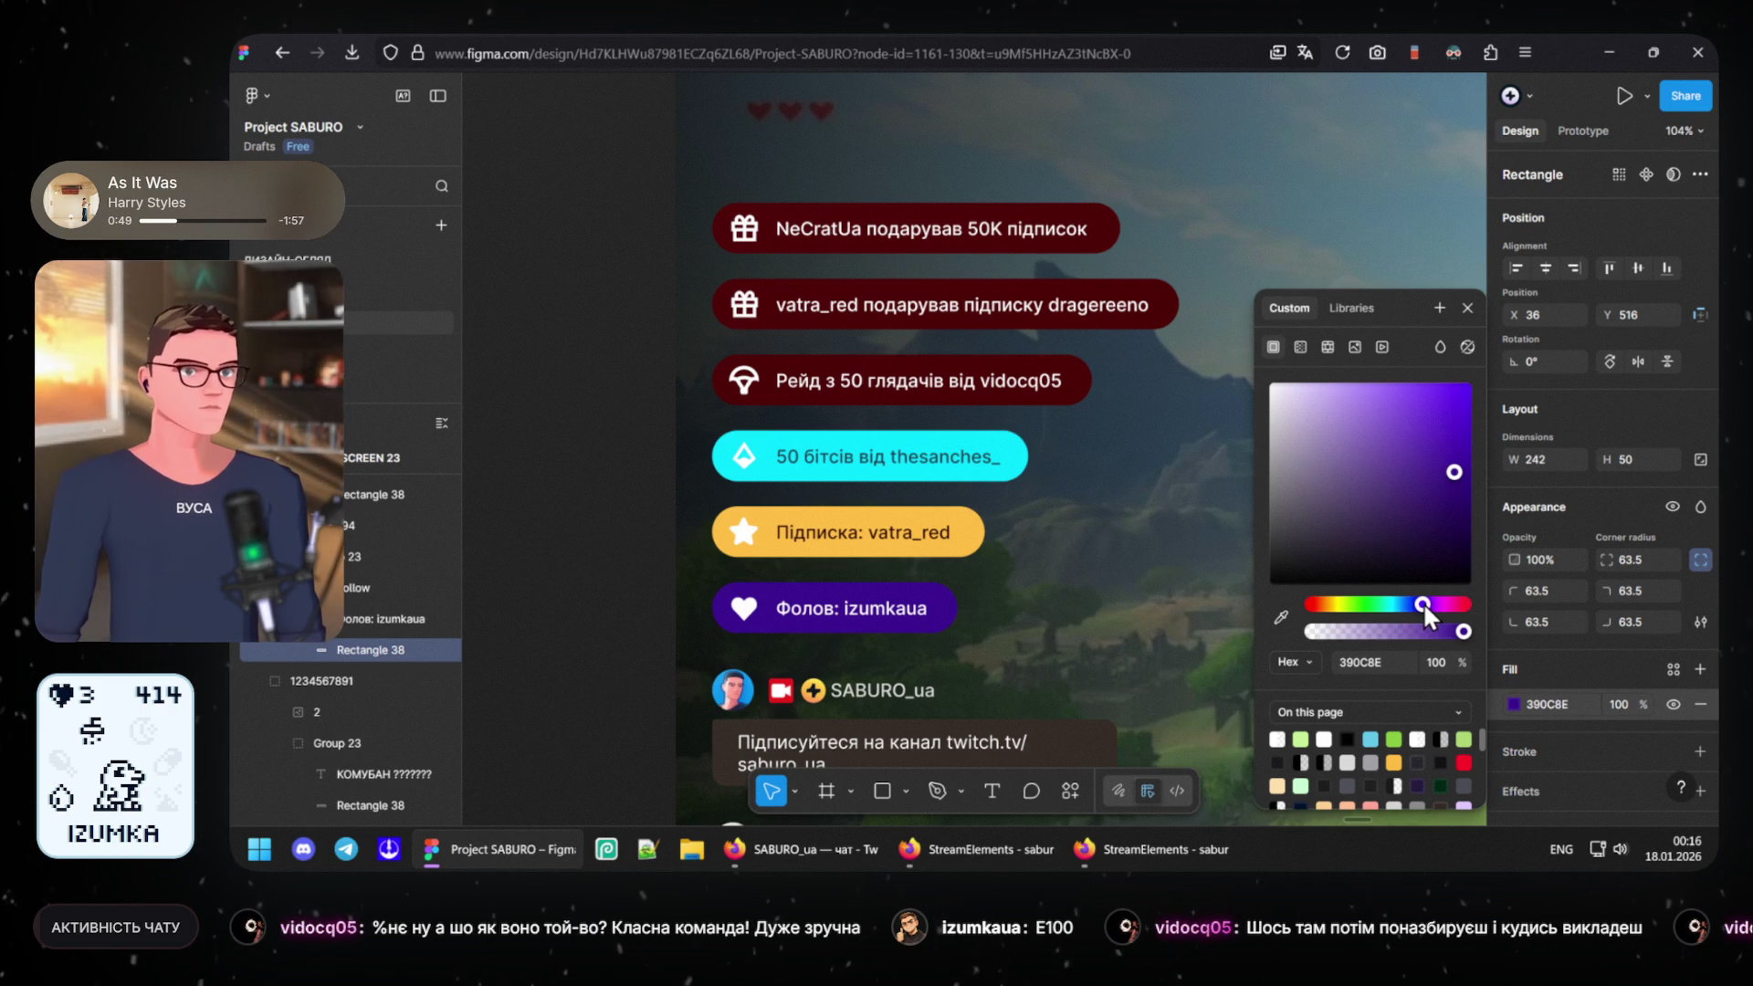
drag(1454, 469, 1473, 467)
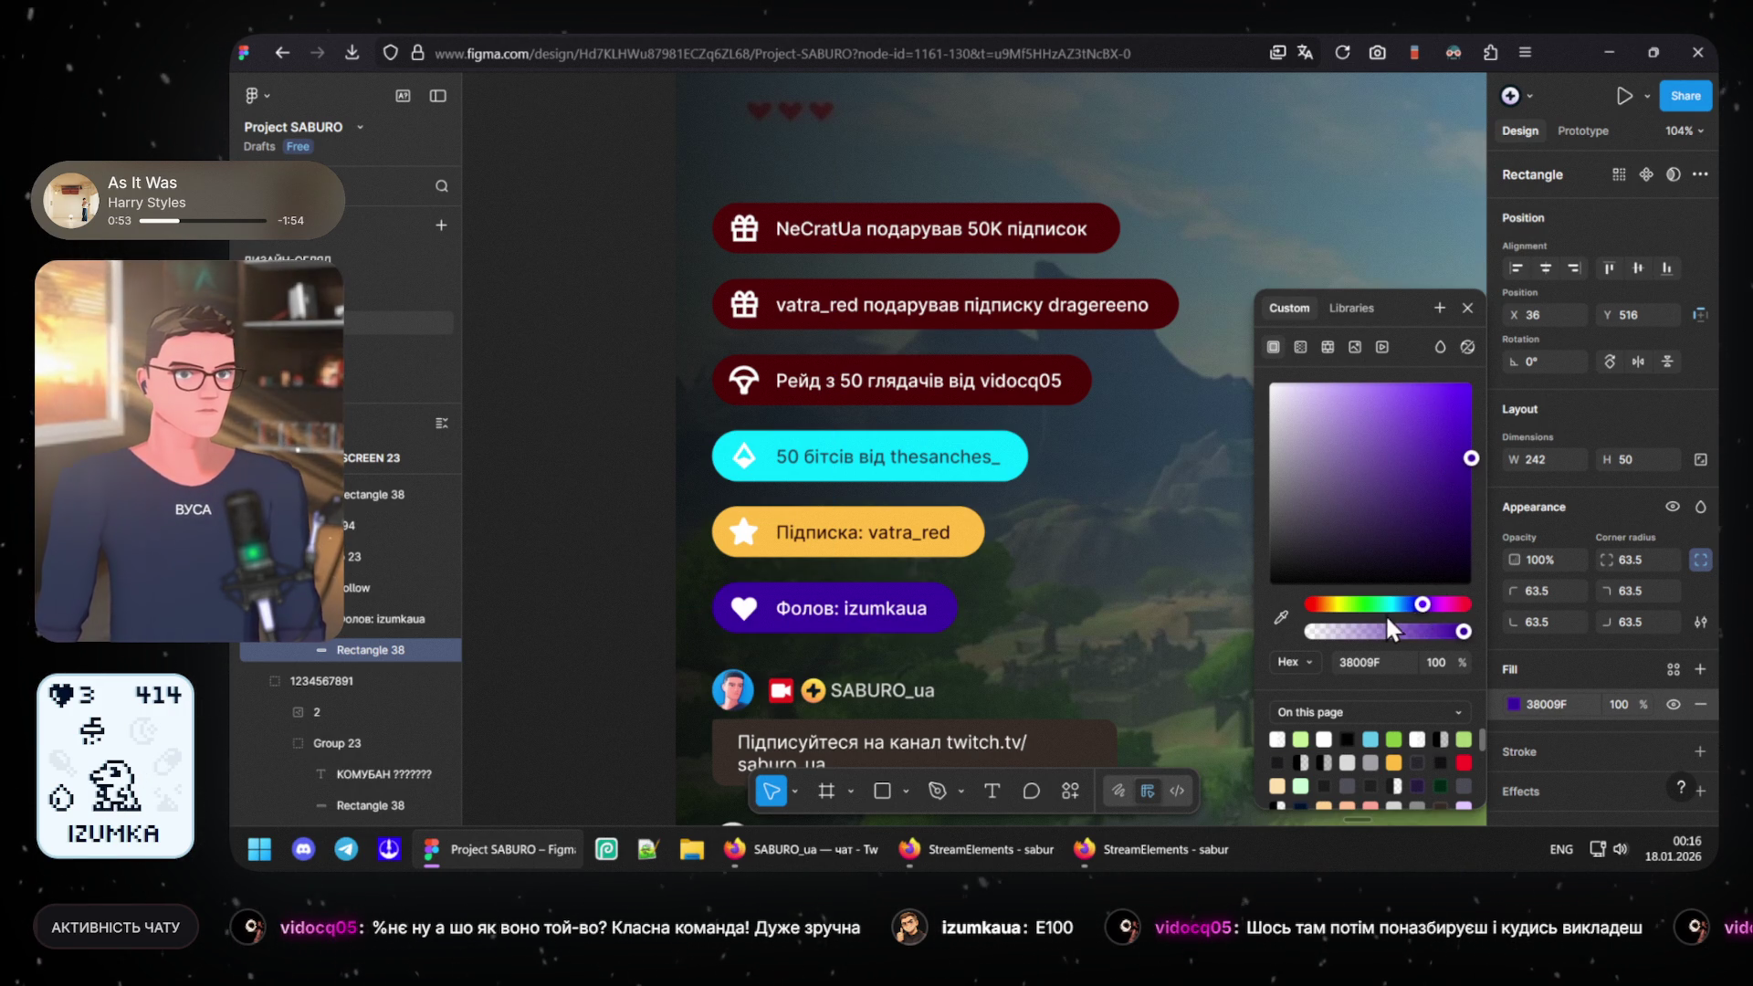
drag(1426, 604, 1425, 590)
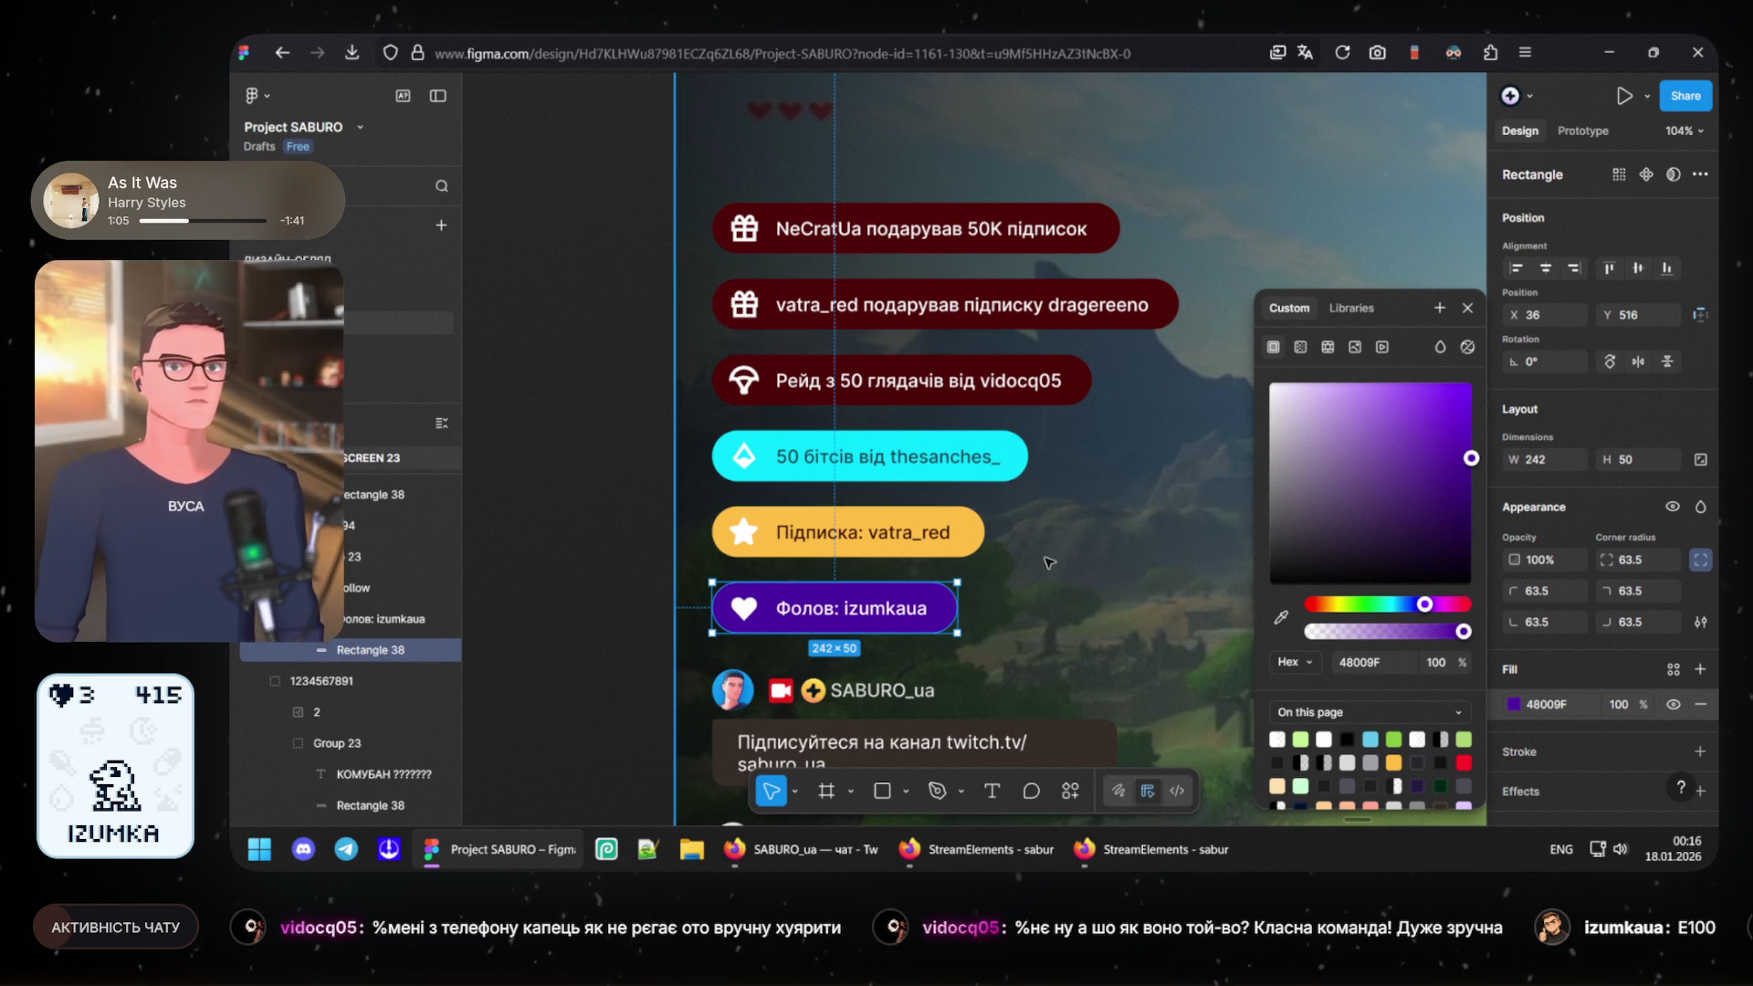
ctrl+scroll(1068, 507, up, 2)
ctrl+scroll(1065, 551, up, 2)
drag(1064, 551, 1089, 442)
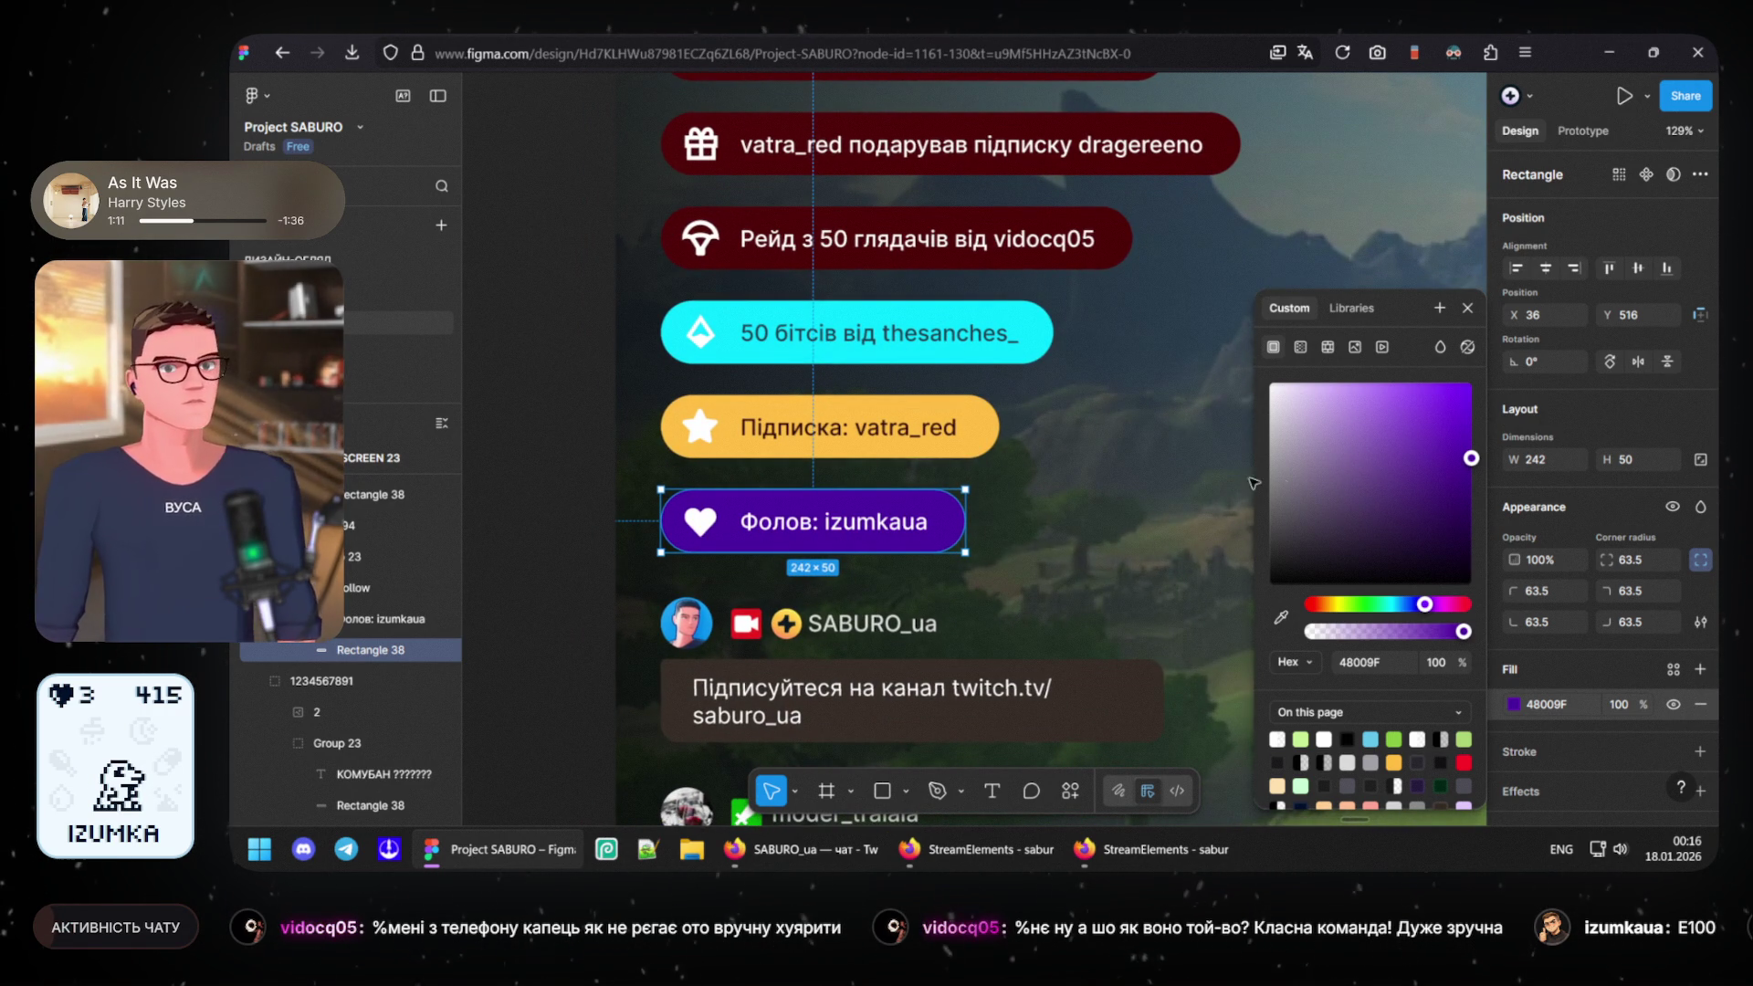
drag(1465, 452, 1479, 442)
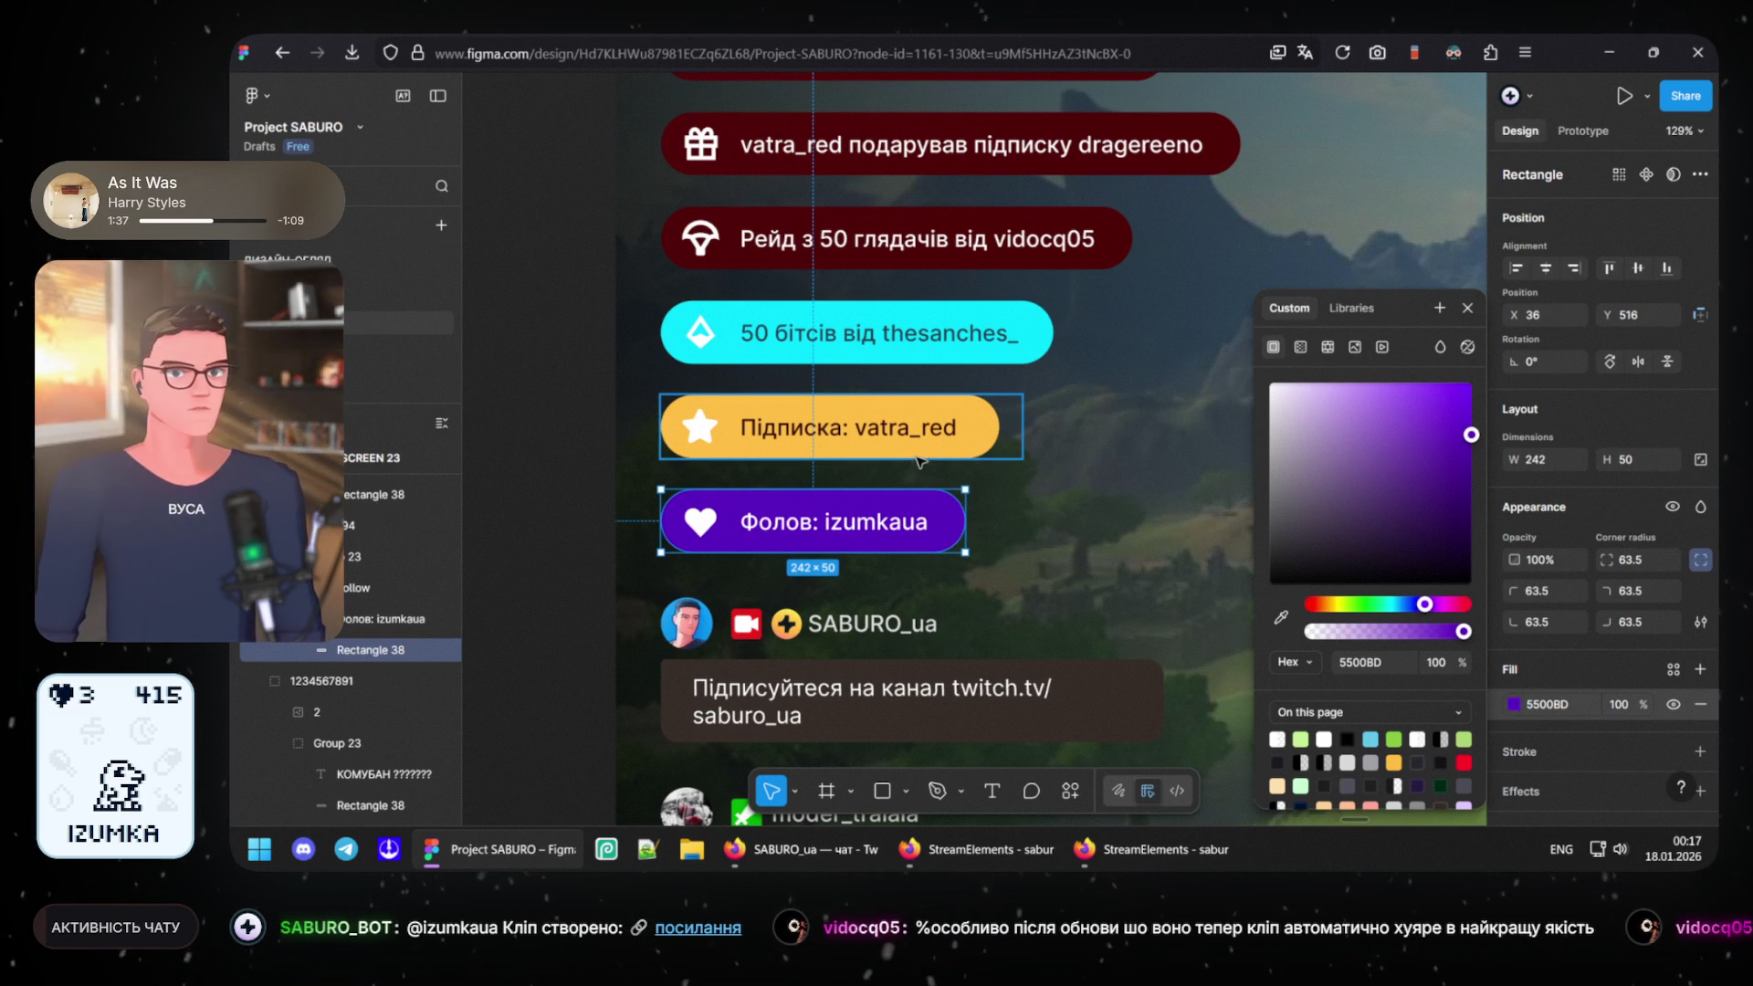
- Select the yellow Підписка pill and darken its fill toward a muted tan
click(915, 453)
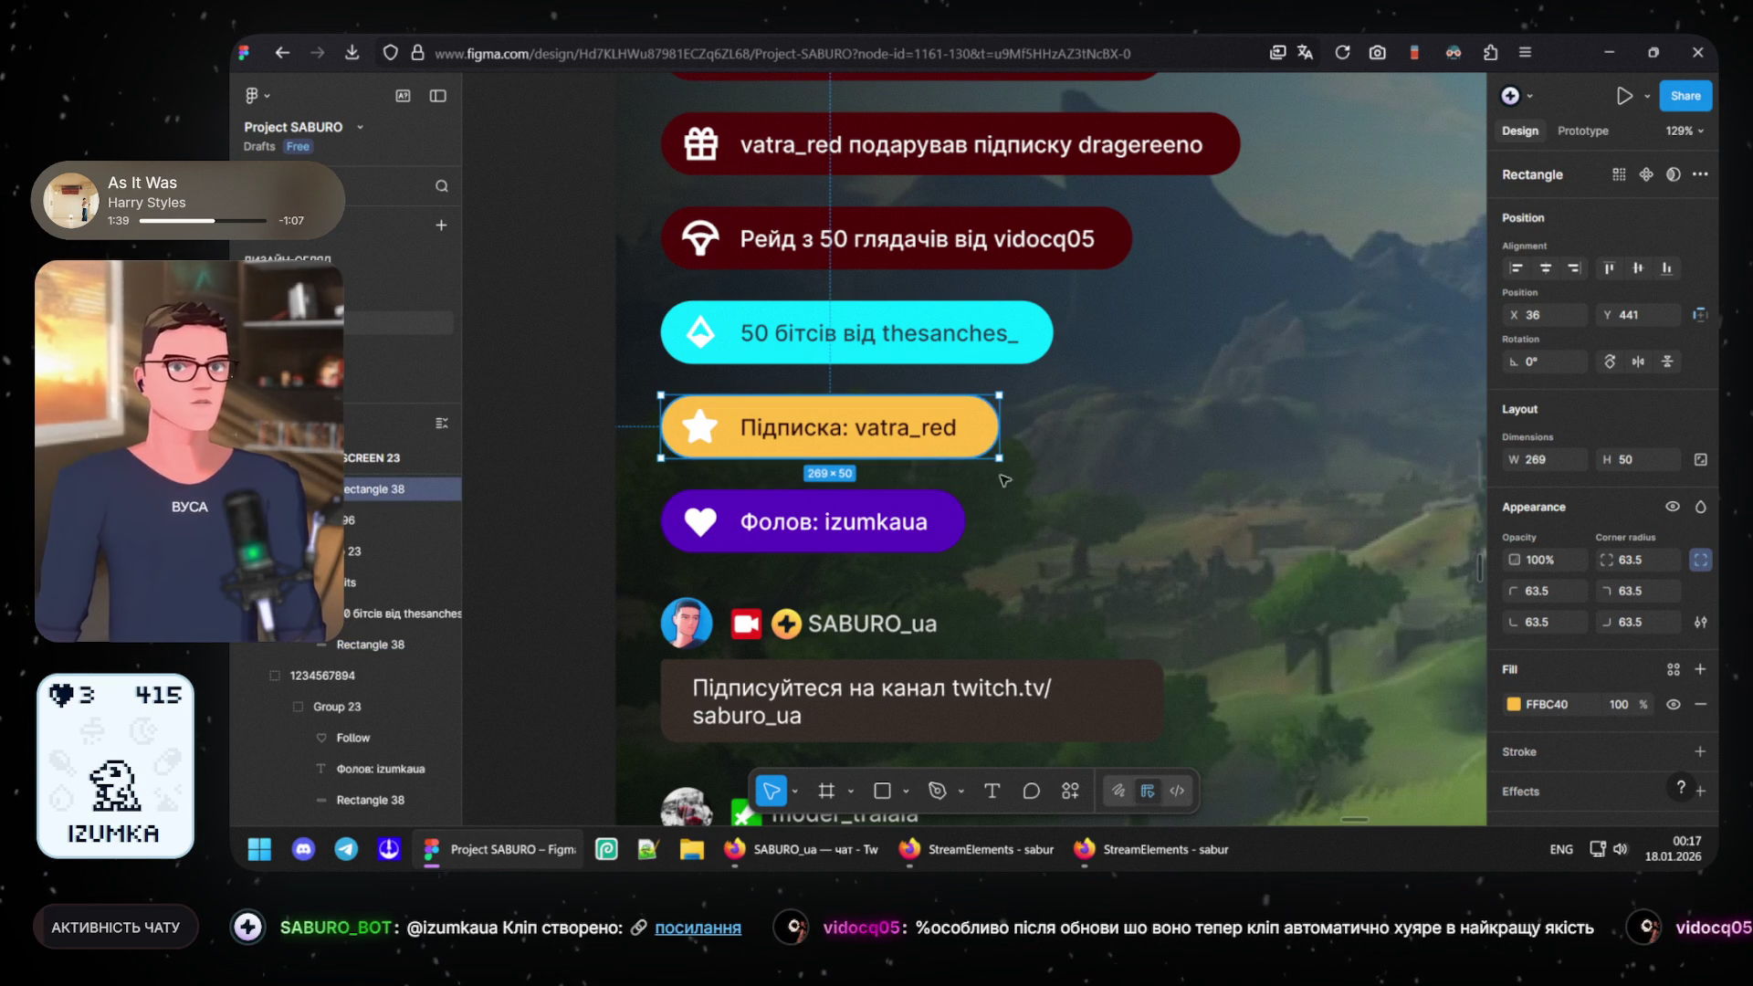
click(1513, 704)
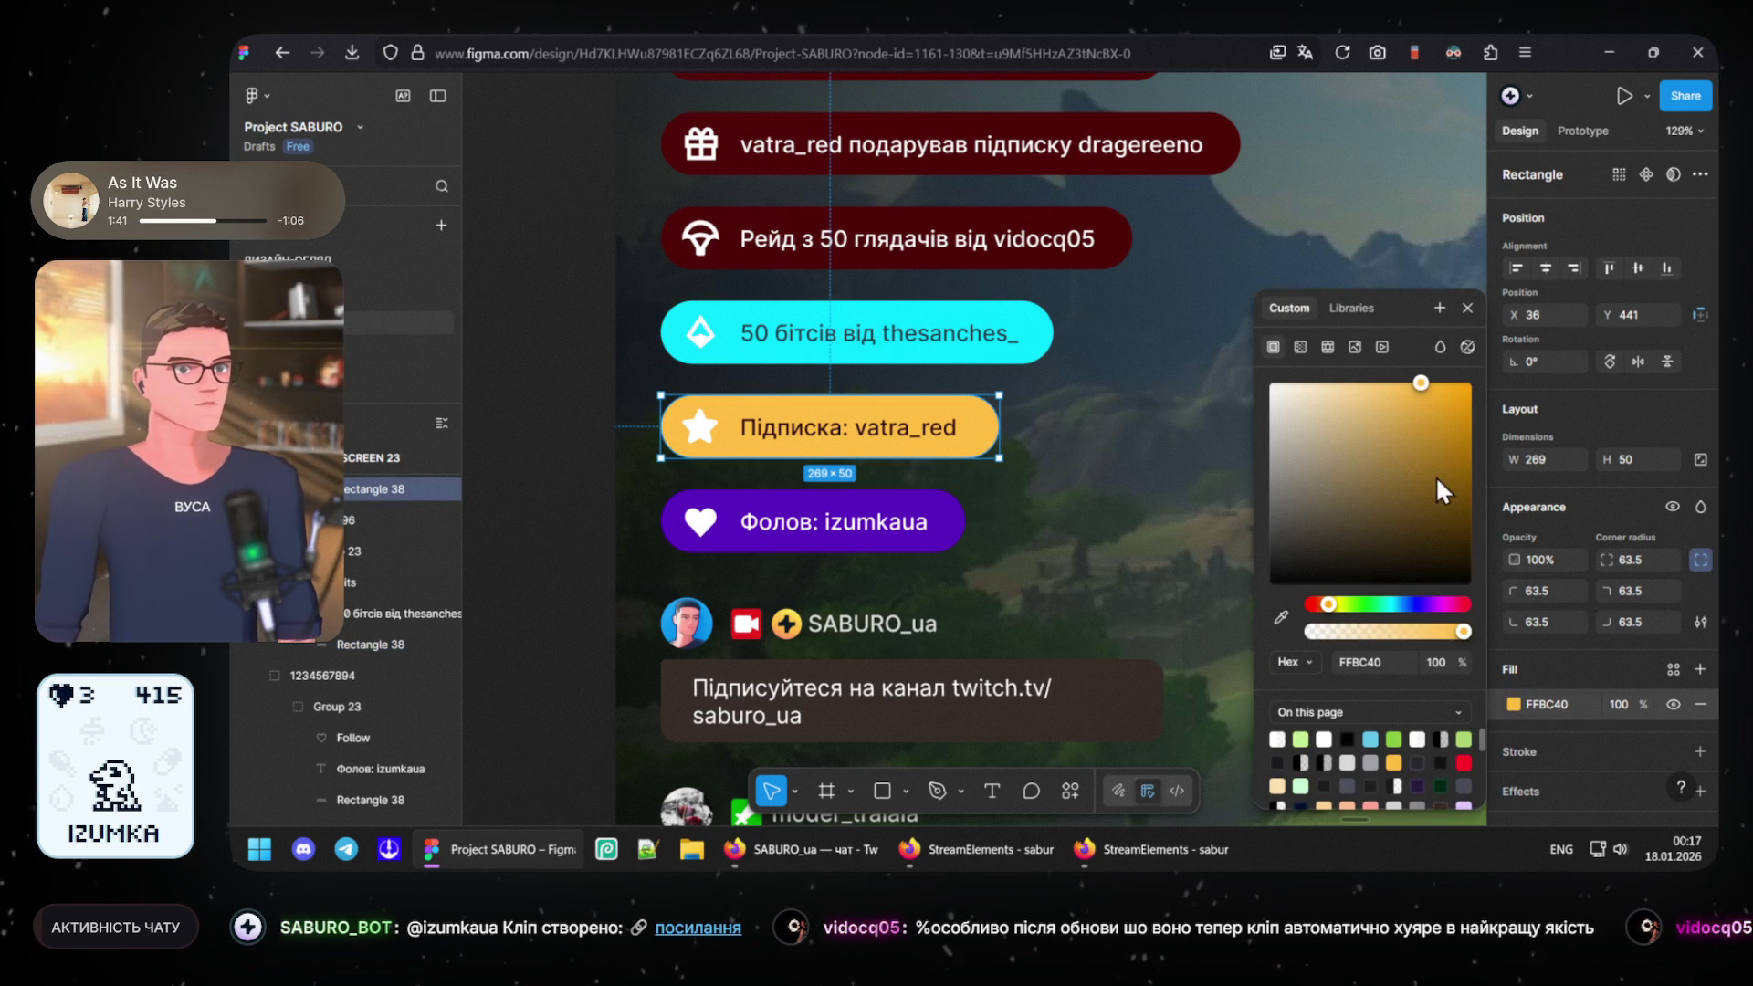
mouse_move(1449, 476)
mouse_down()
mouse_move(1485, 444)
mouse_move(1479, 415)
mouse_move(1360, 426)
mouse_up()
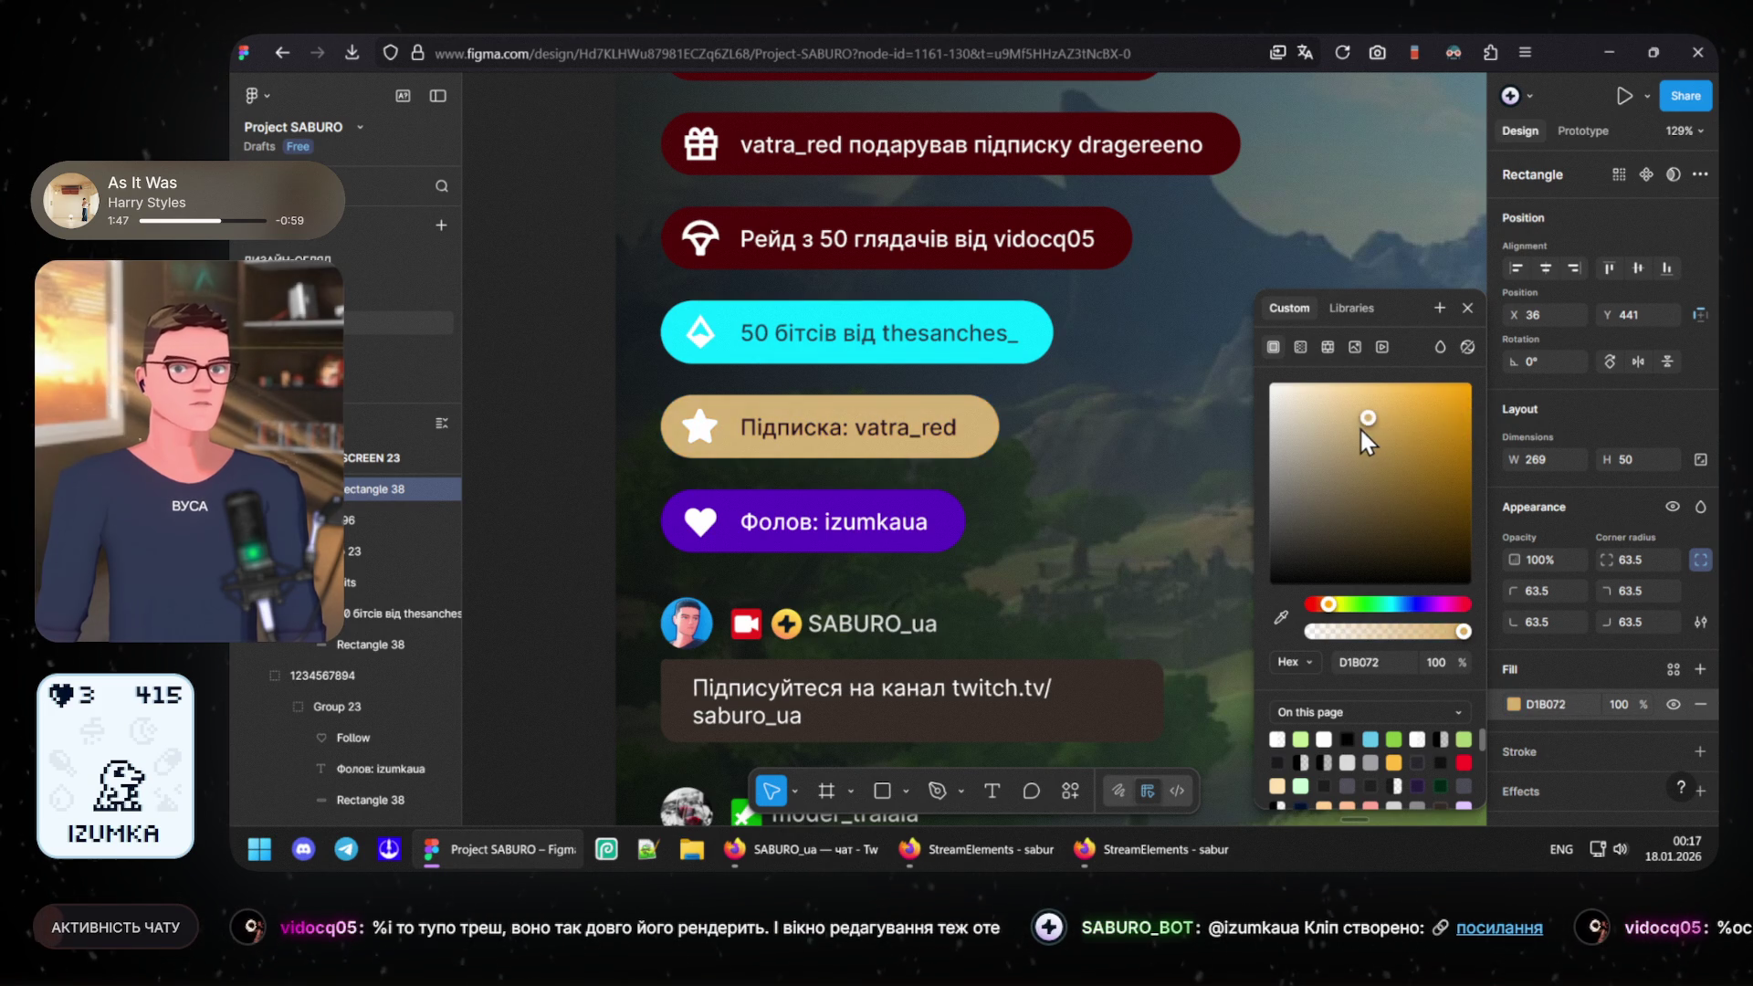
mouse_move(1358, 425)
mouse_down()
mouse_move(1366, 450)
mouse_move(1463, 435)
mouse_move(1421, 382)
mouse_up()
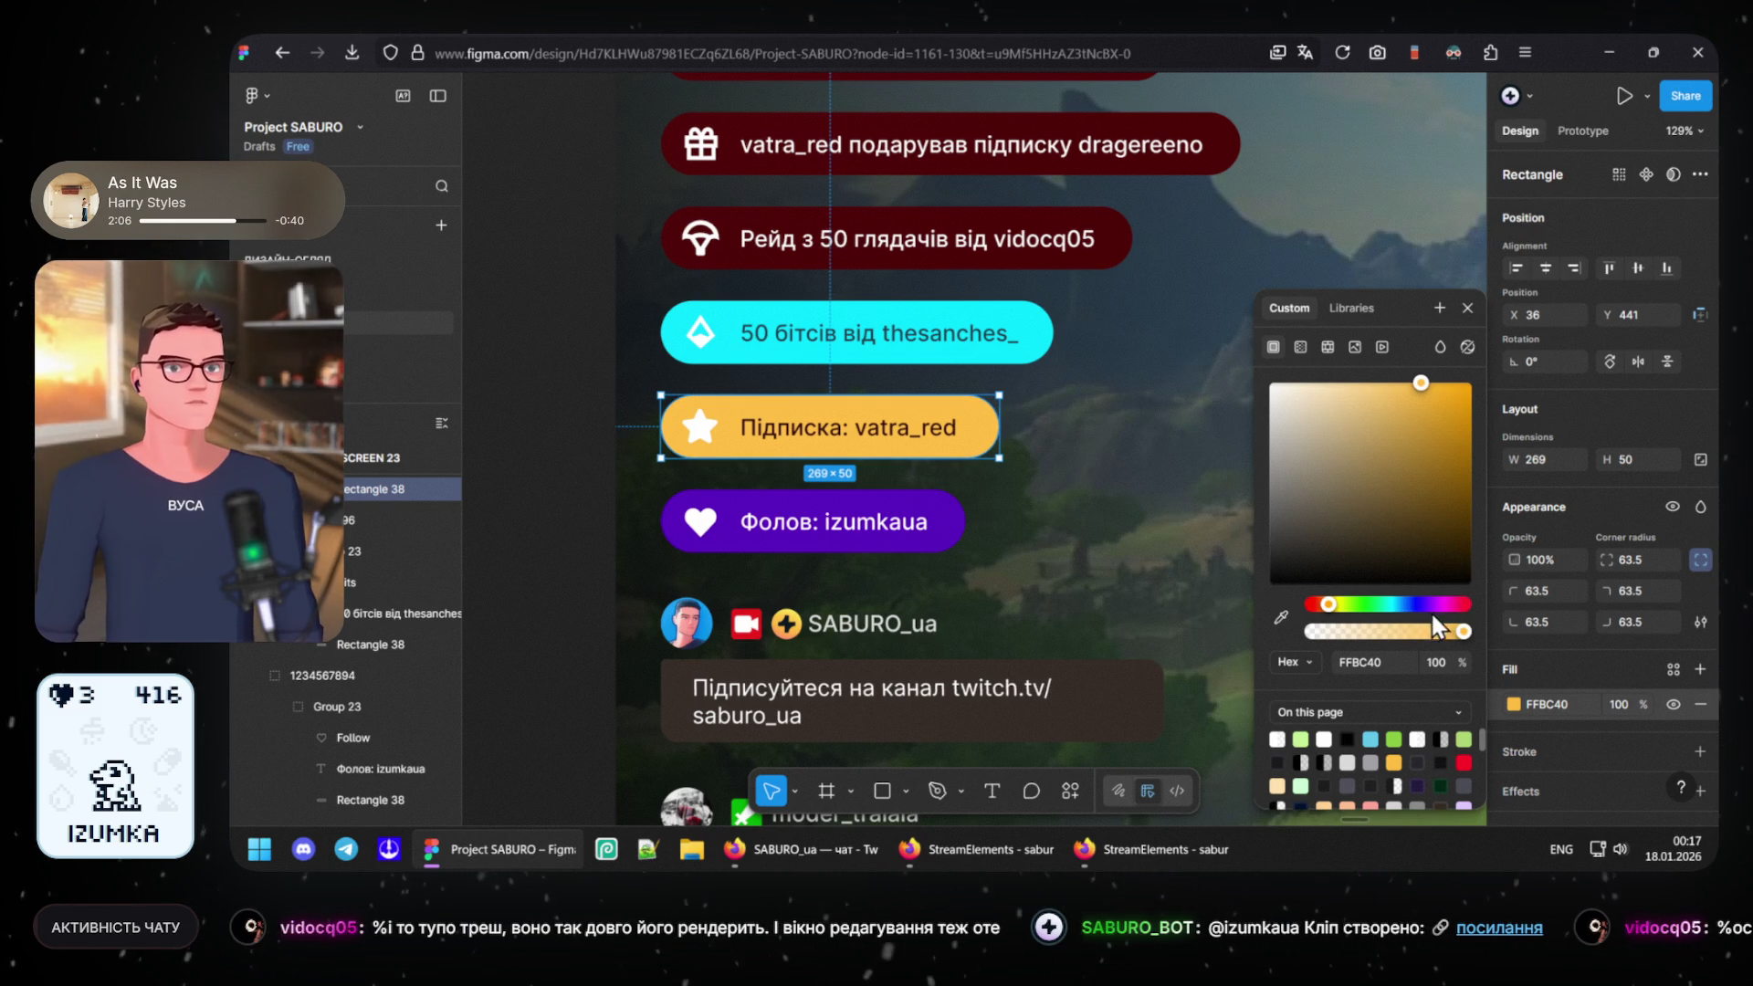
- Shift the pill's hue to red and darken it to maroon 3A1006, then select its text
click(1319, 606)
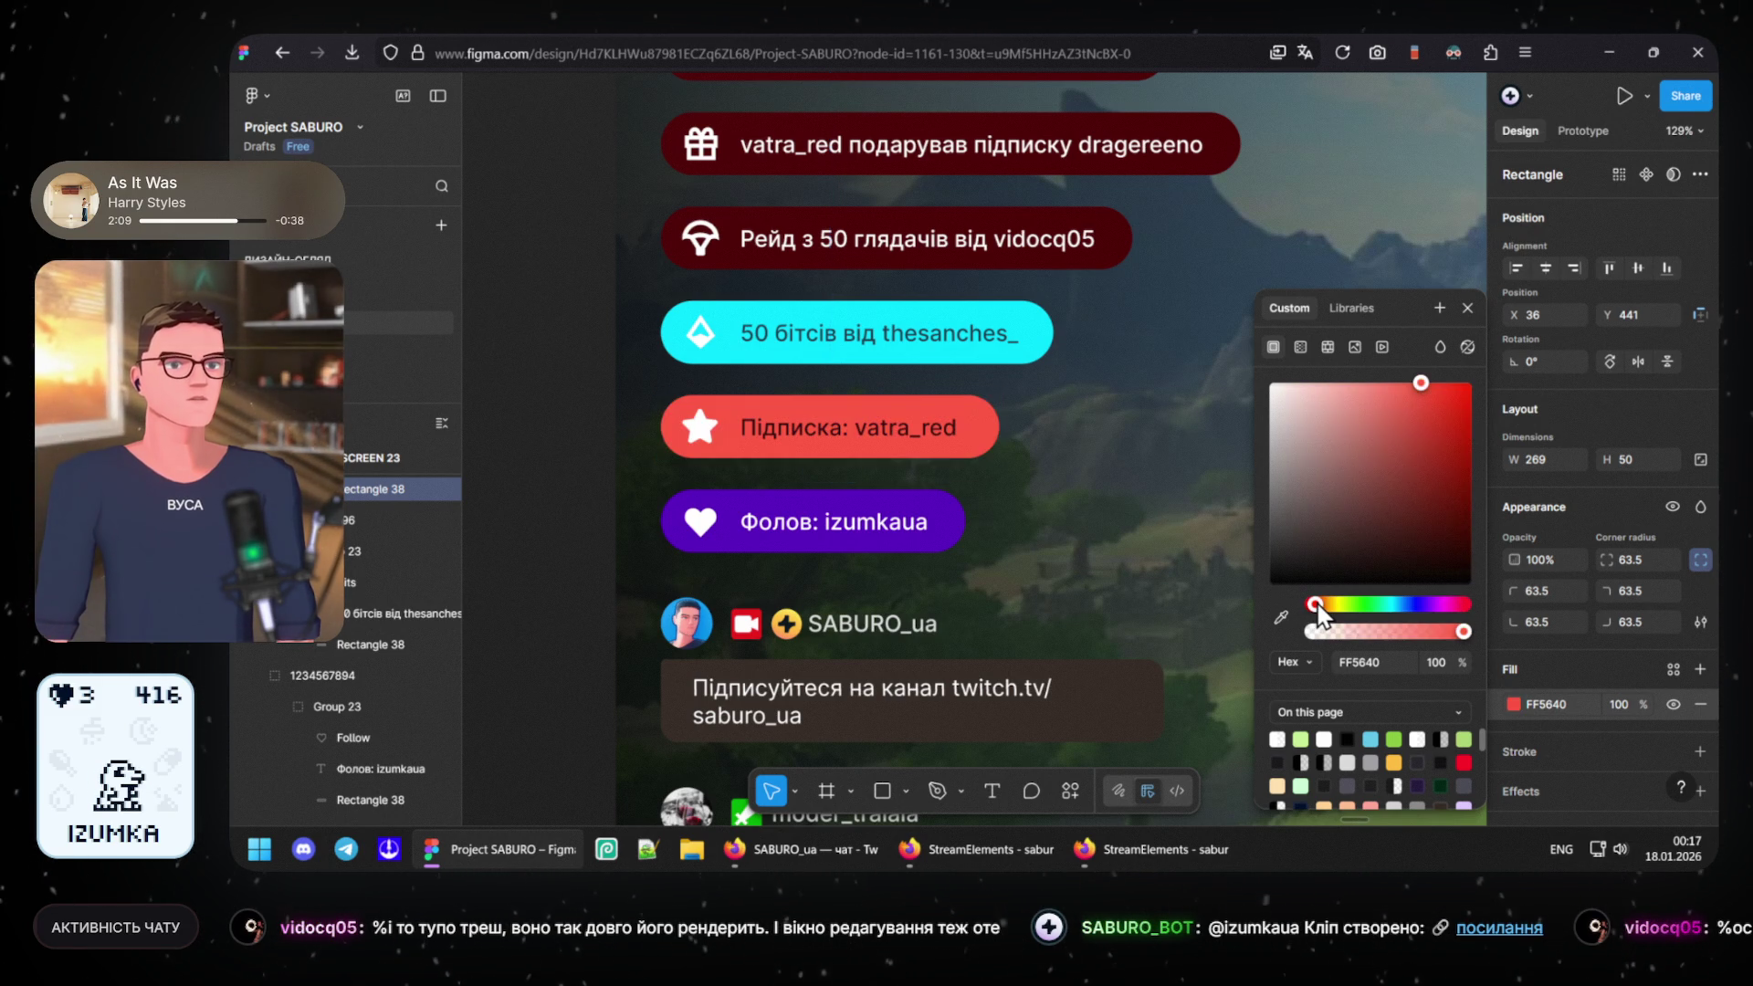
click(1467, 545)
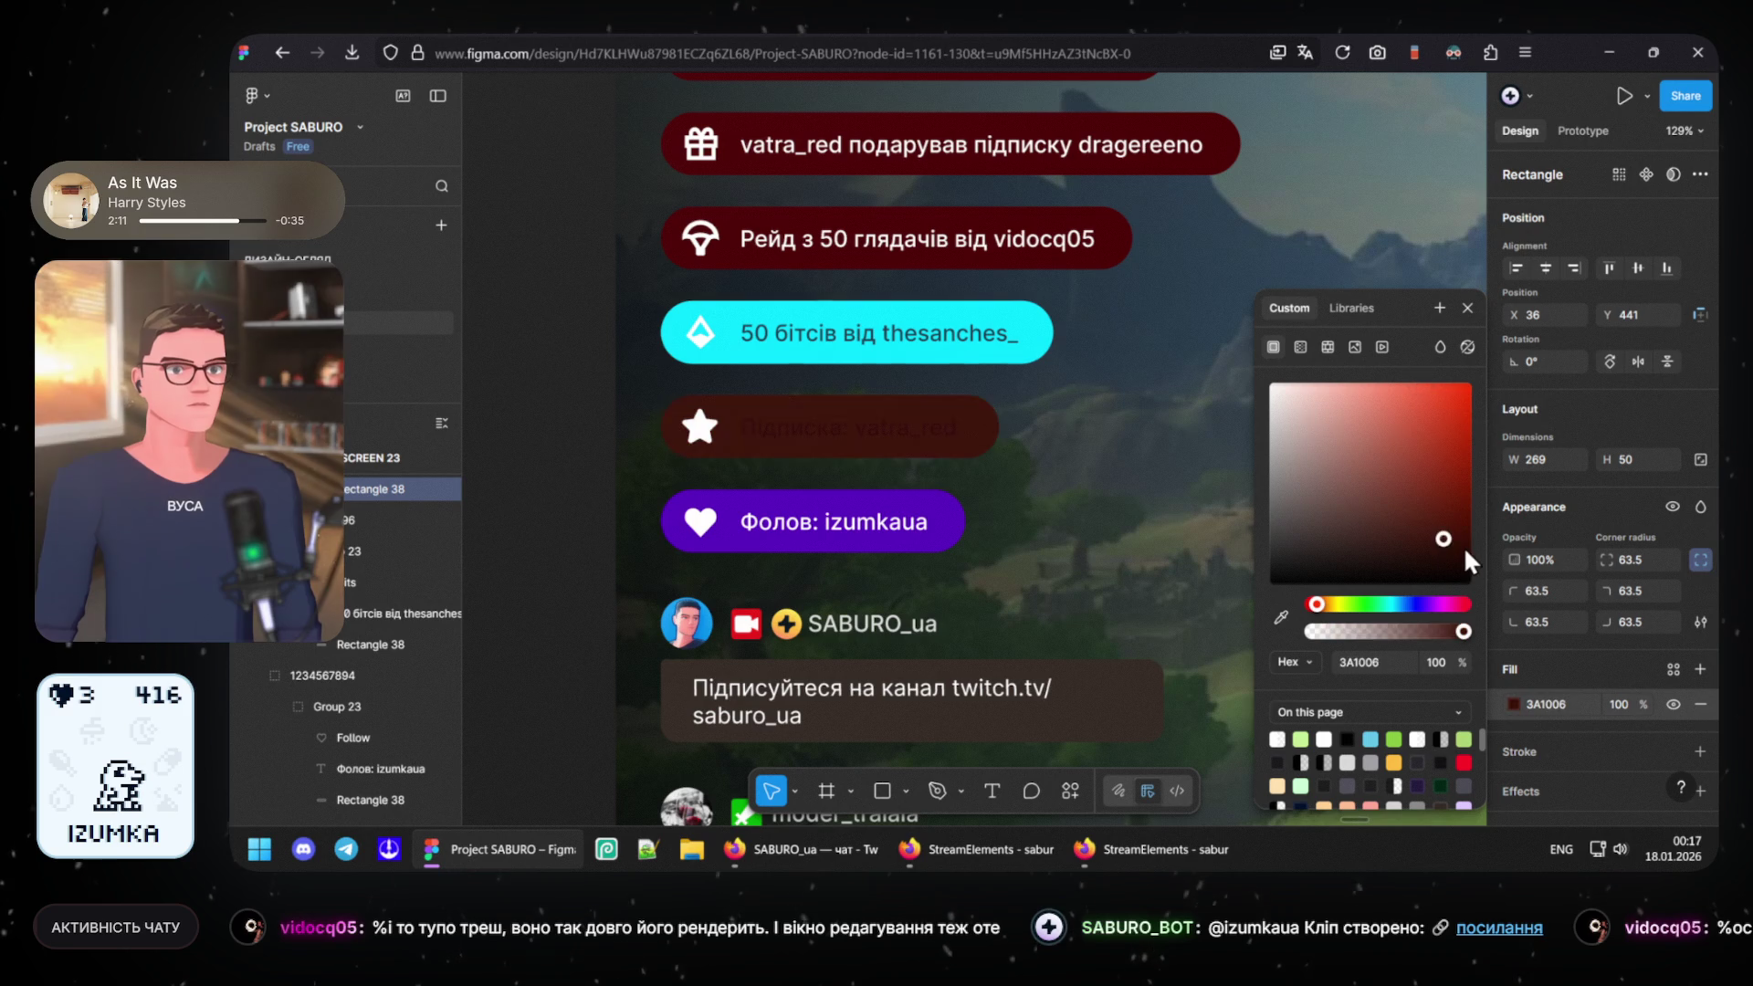
double_click(960, 427)
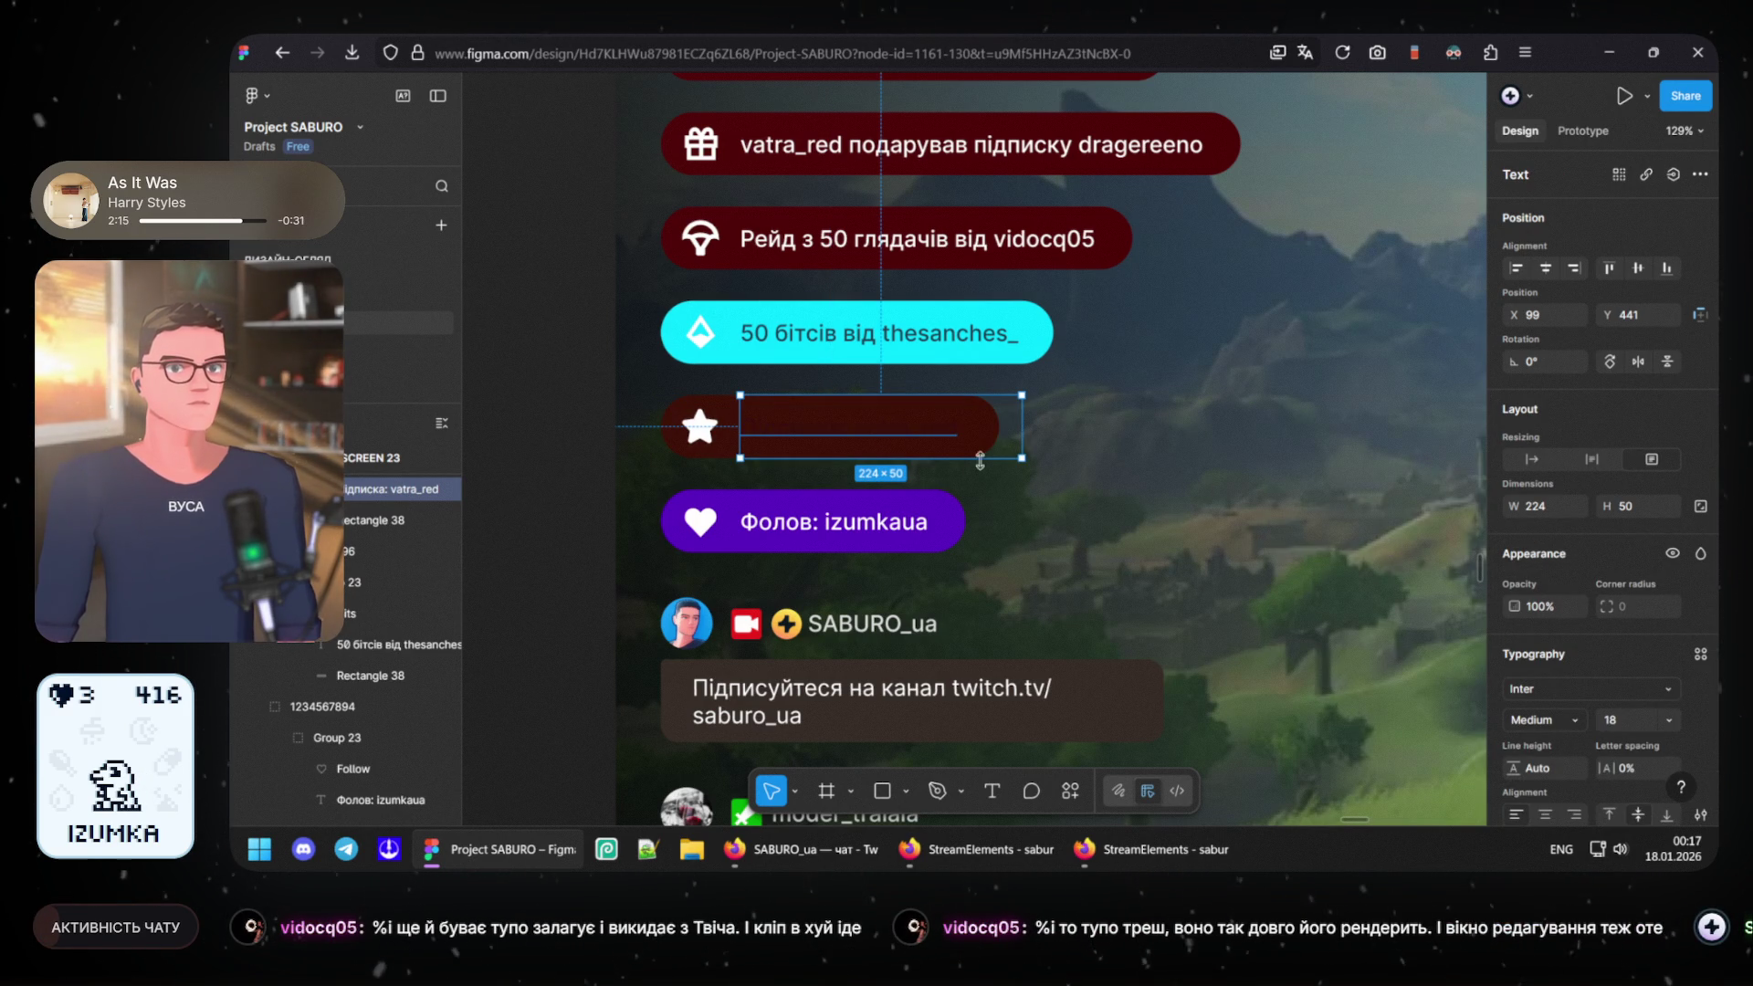
scroll(1543, 784, down, 3)
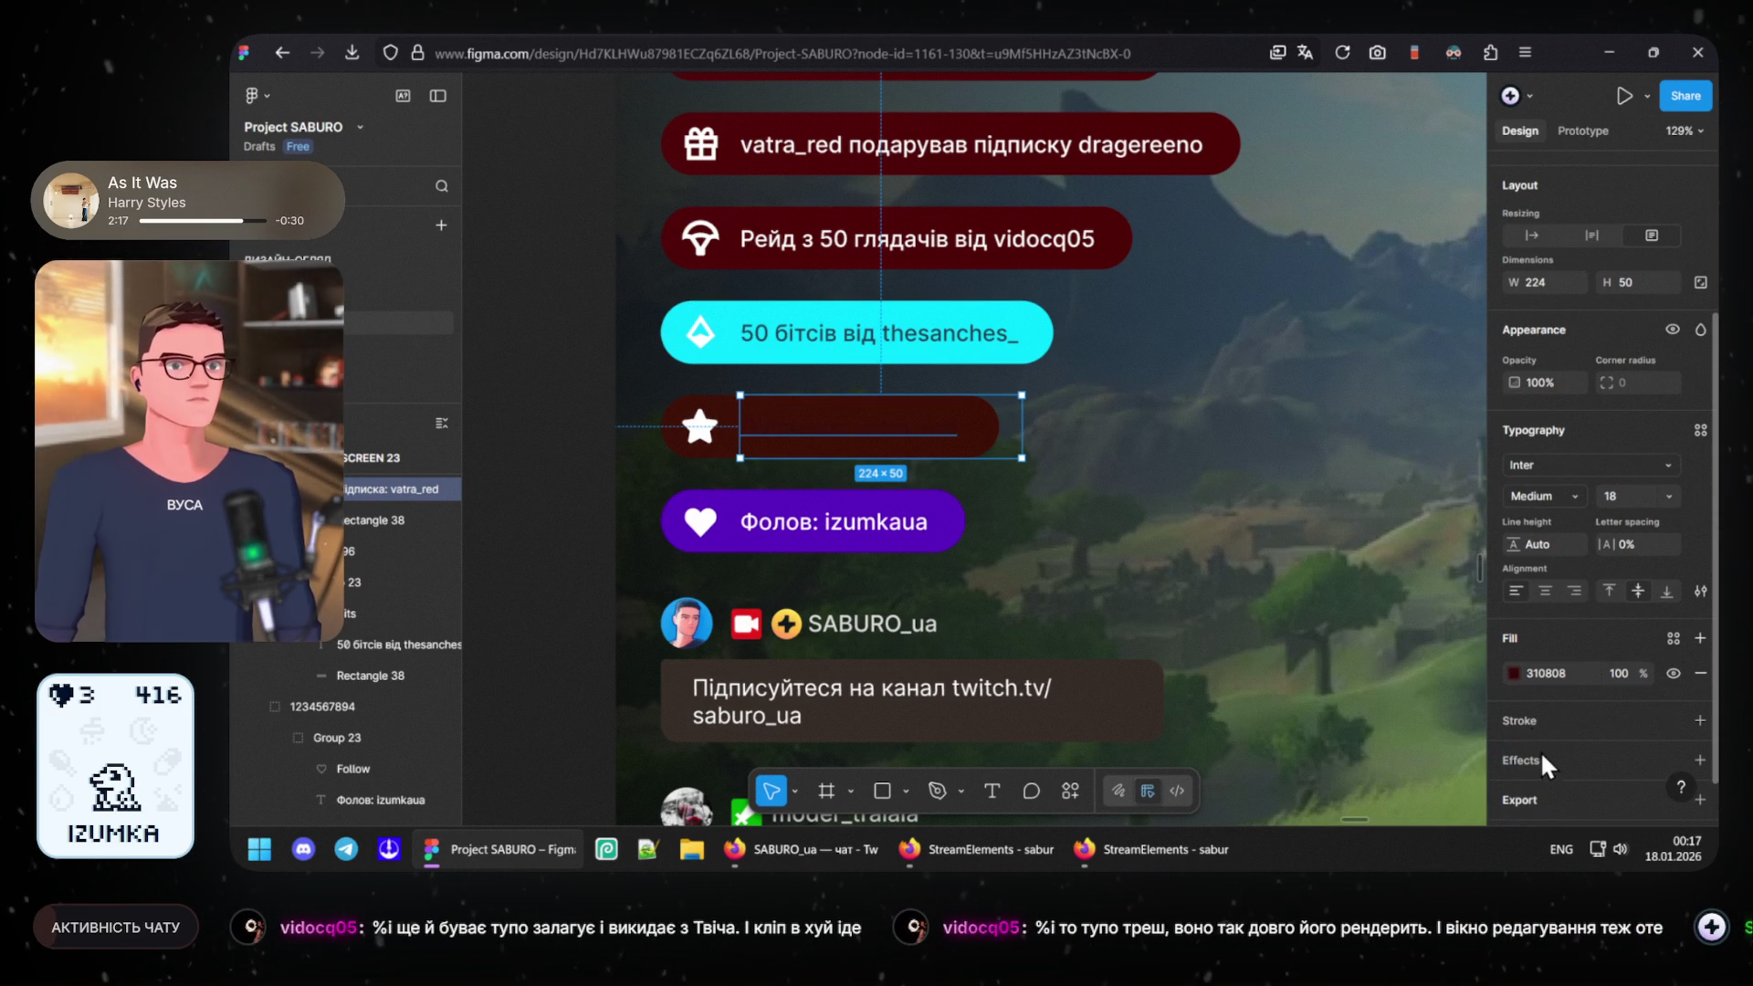
- Set the subscription text's fill to bright yellow-orange FFAE00, then select the star icon
click(1513, 670)
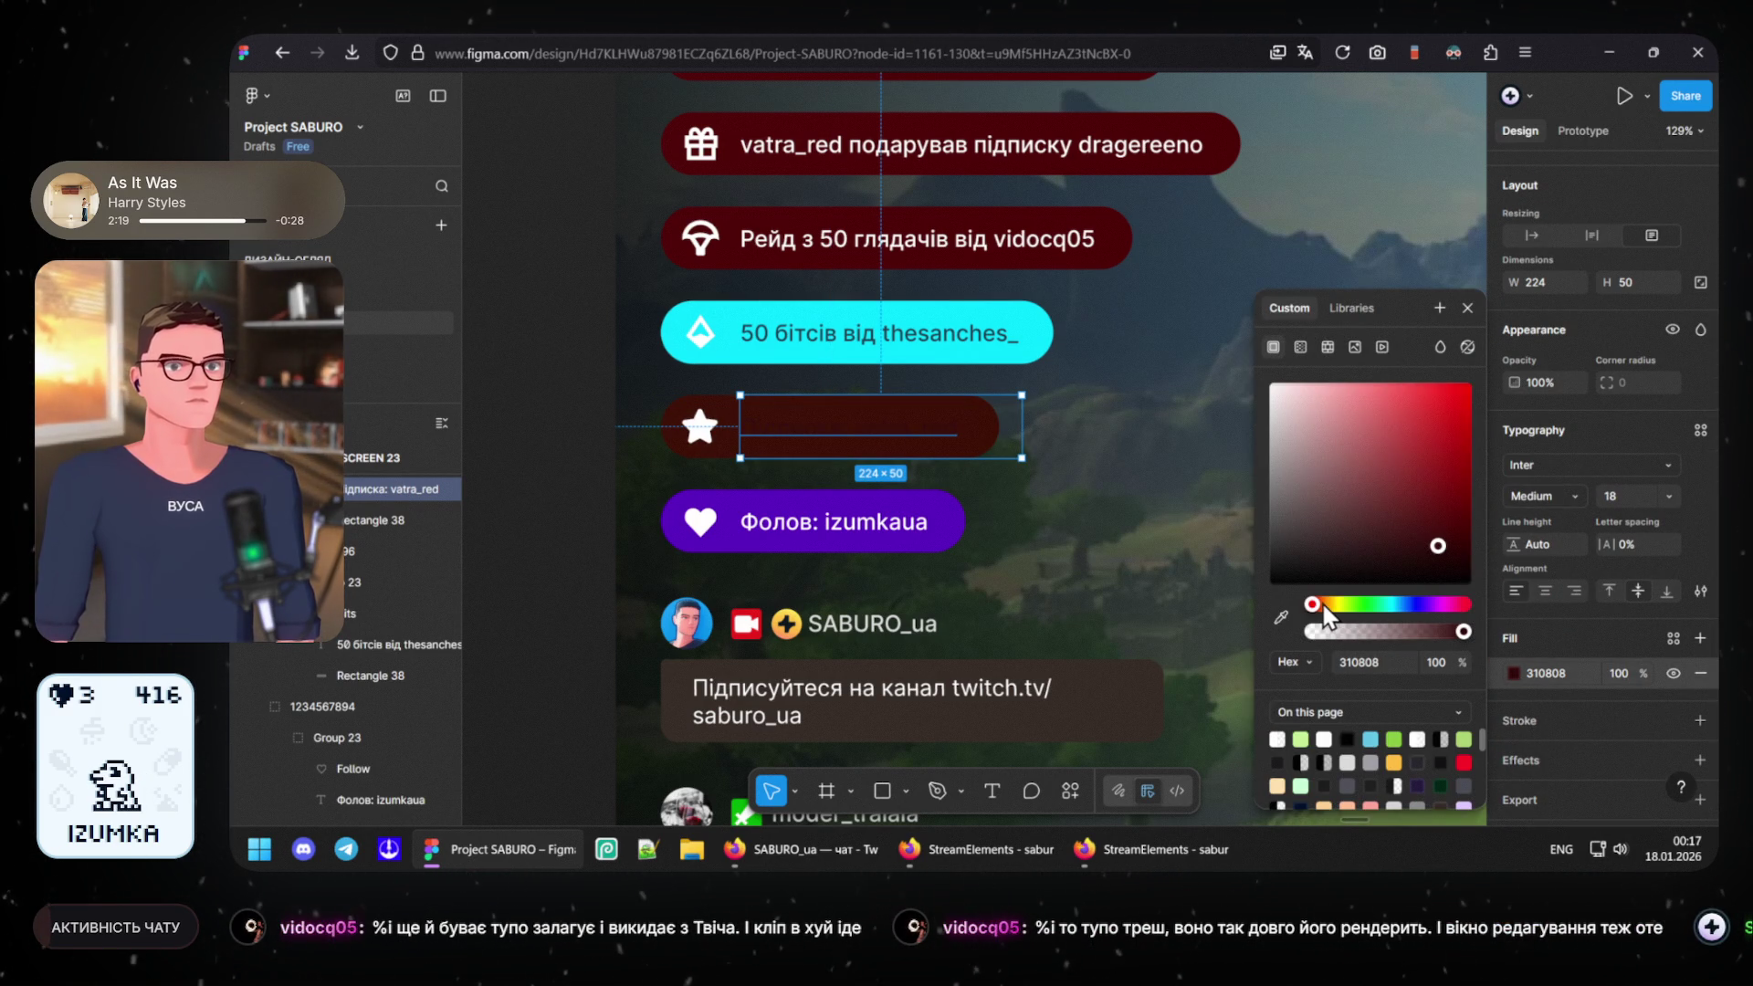
drag(1324, 605, 1329, 614)
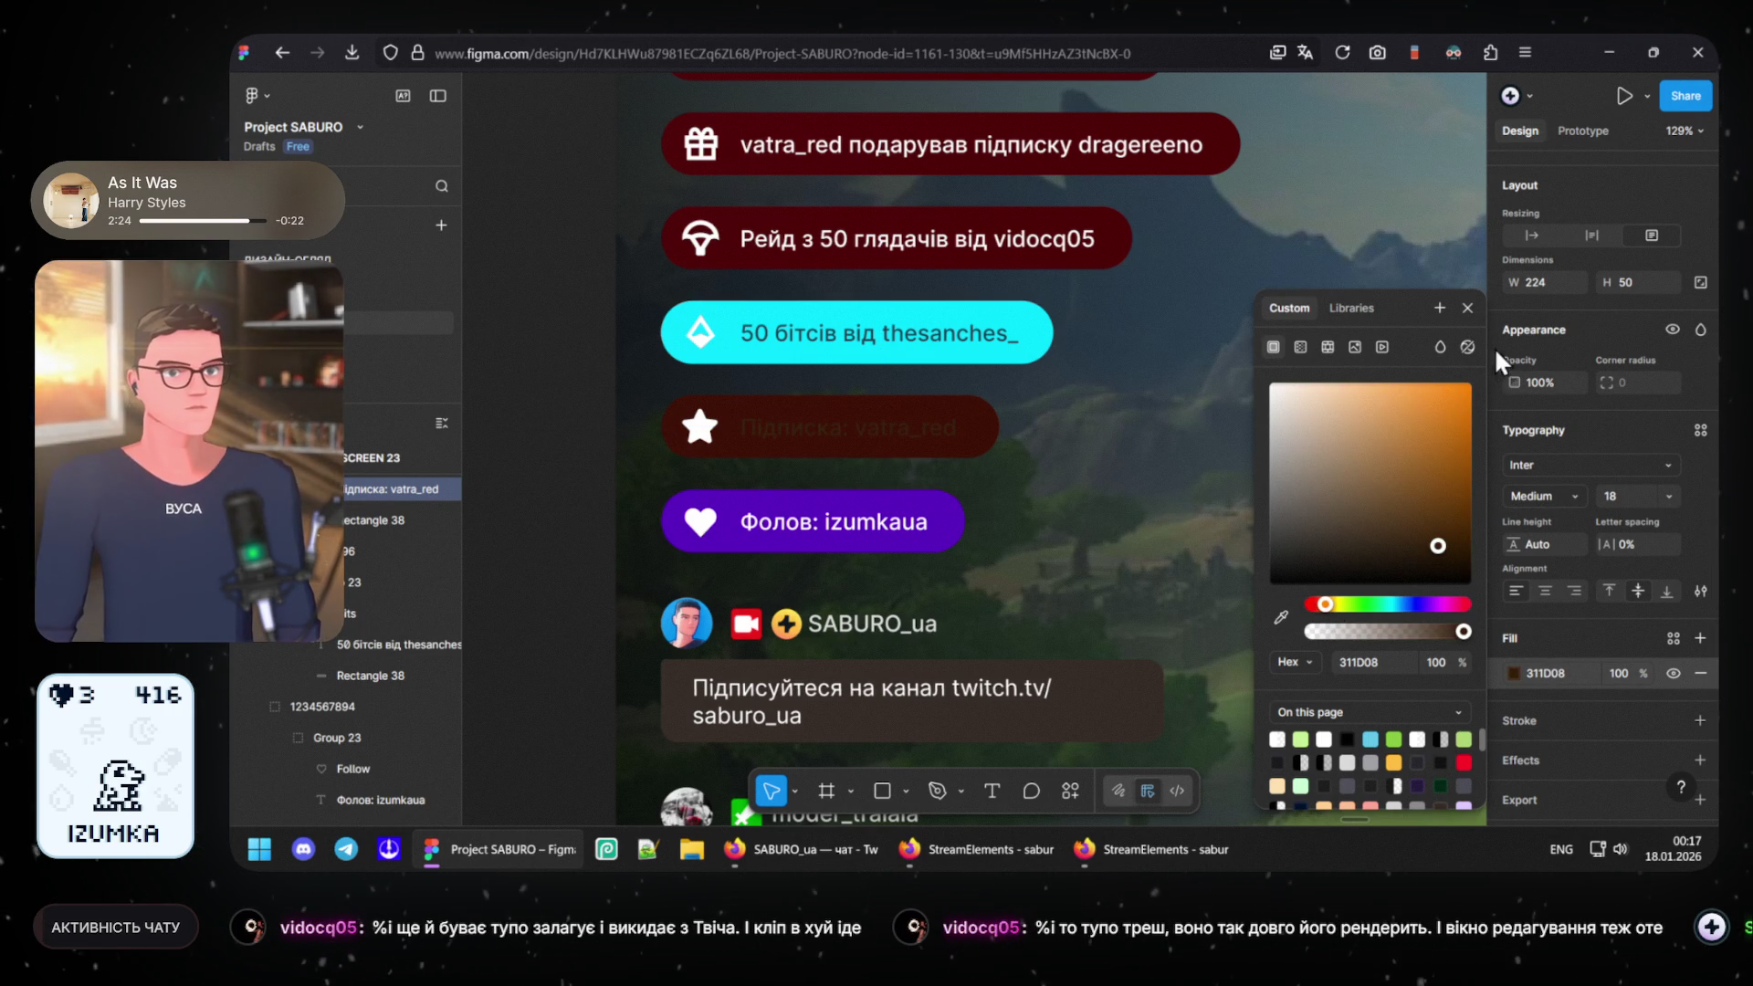
drag(1448, 386, 1531, 333)
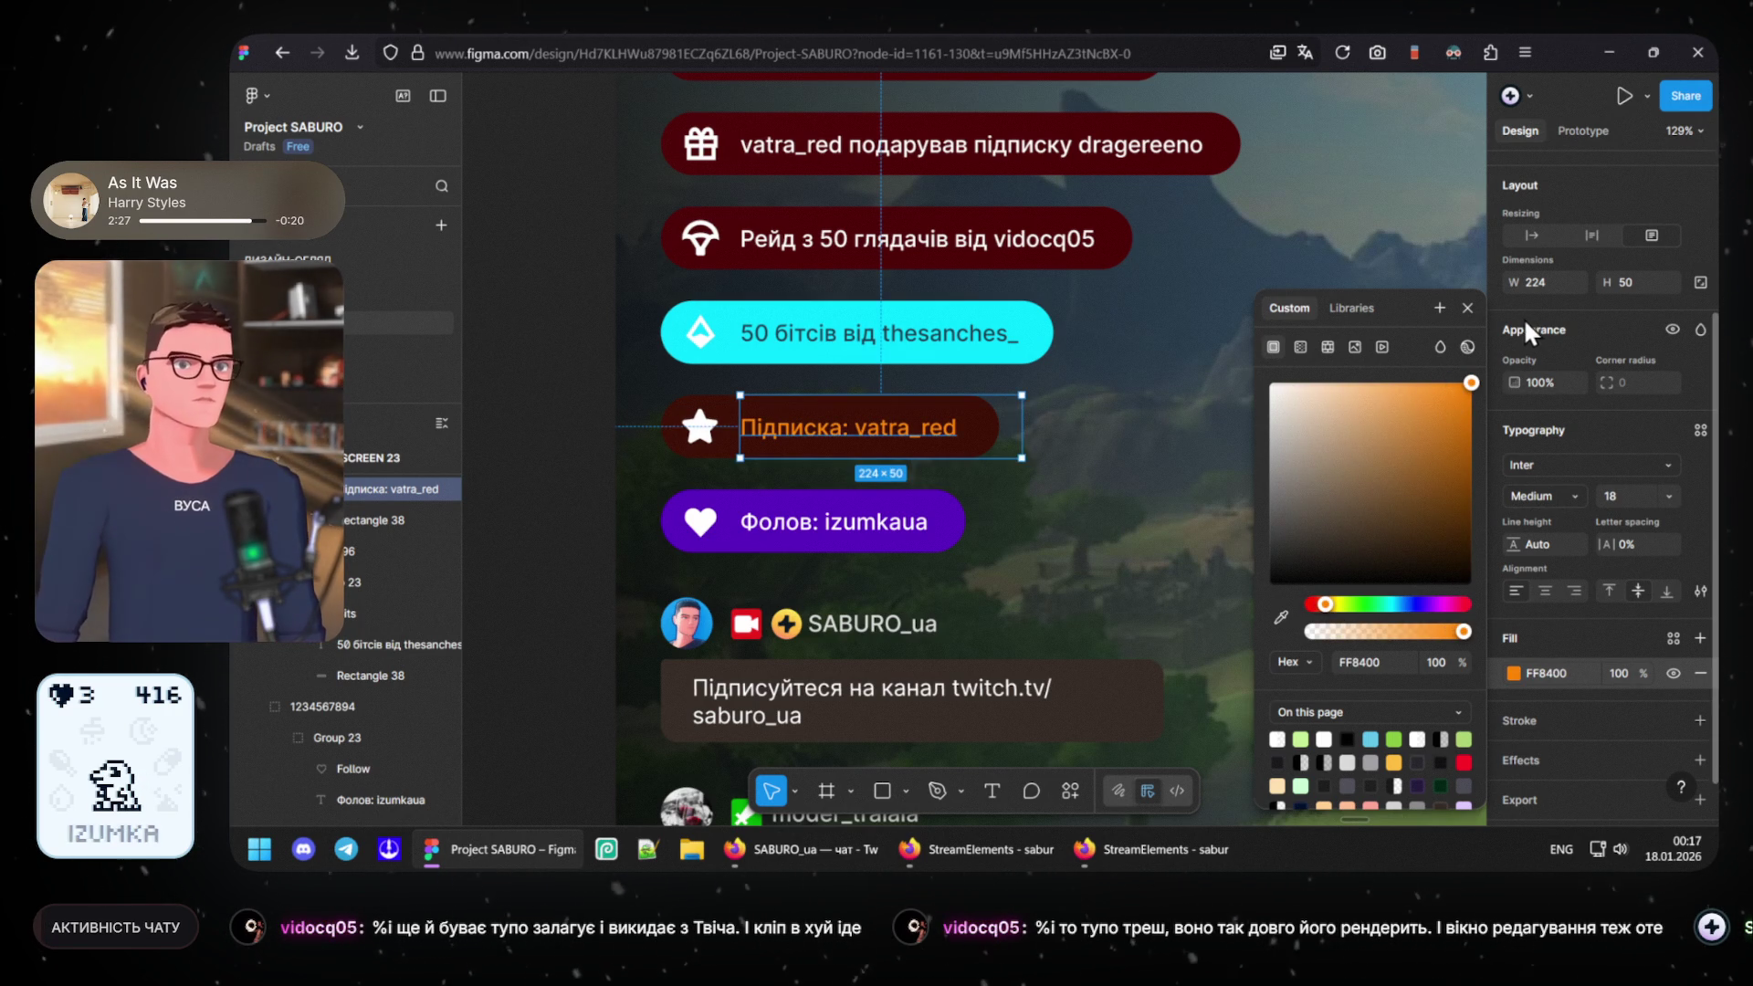
drag(1326, 608, 1332, 611)
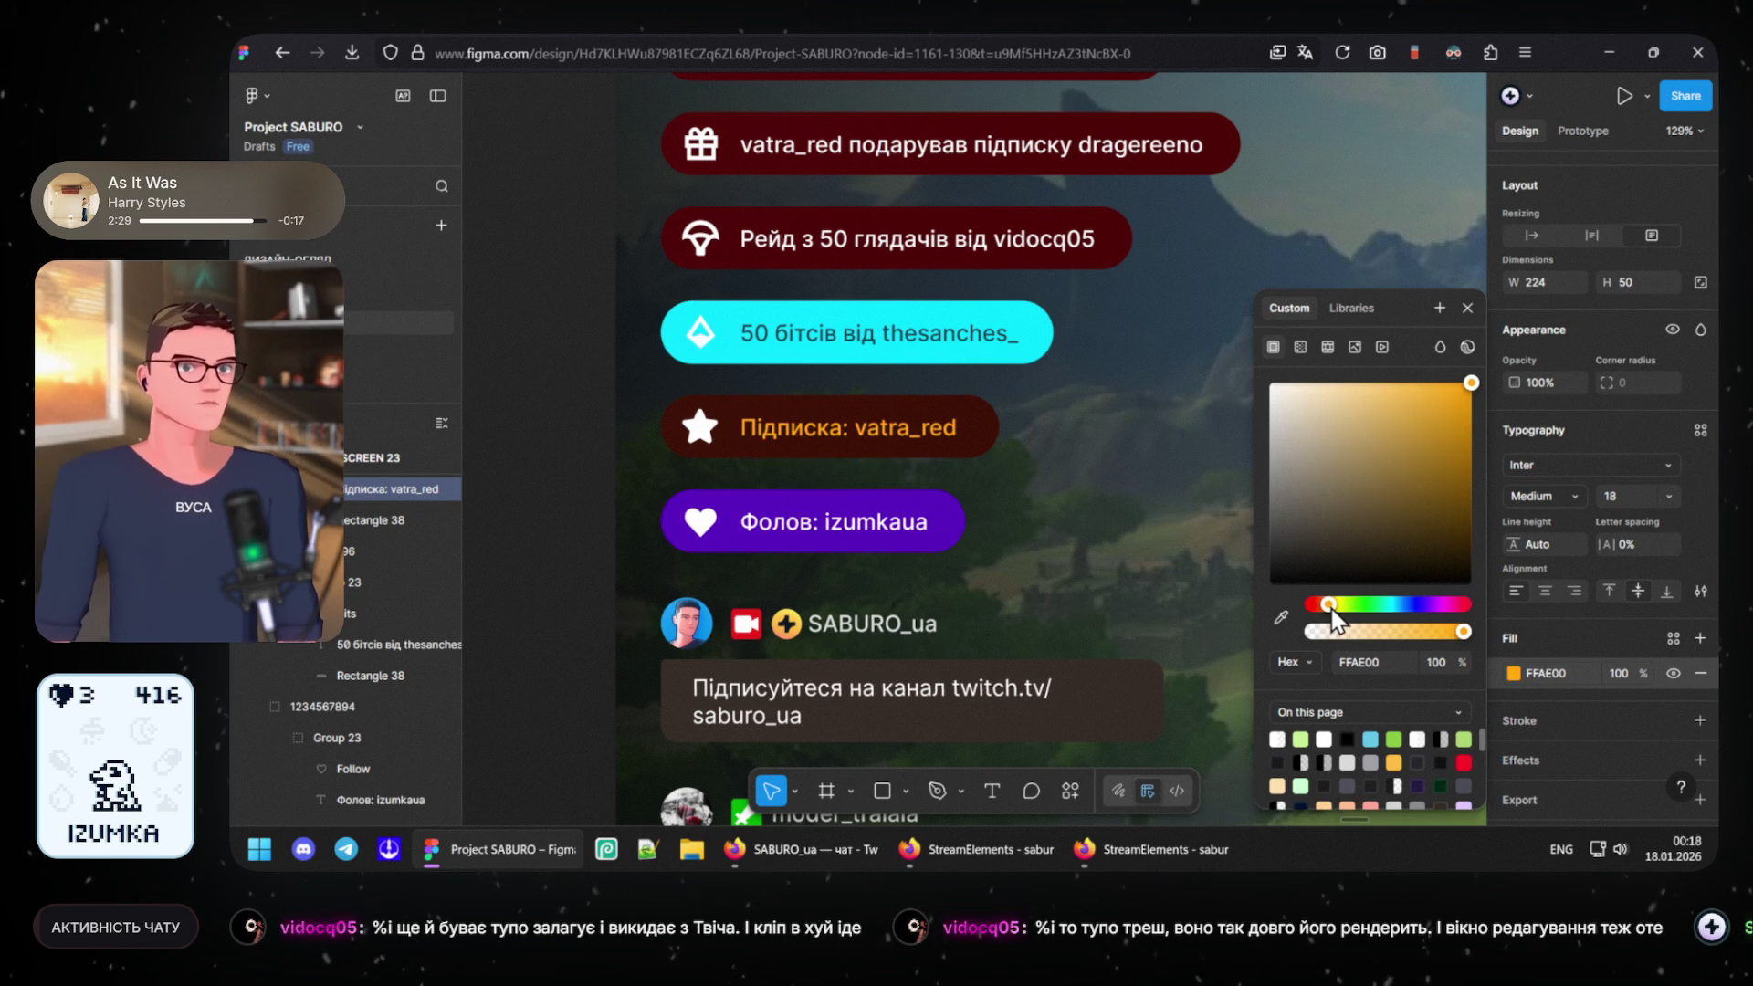
click(701, 430)
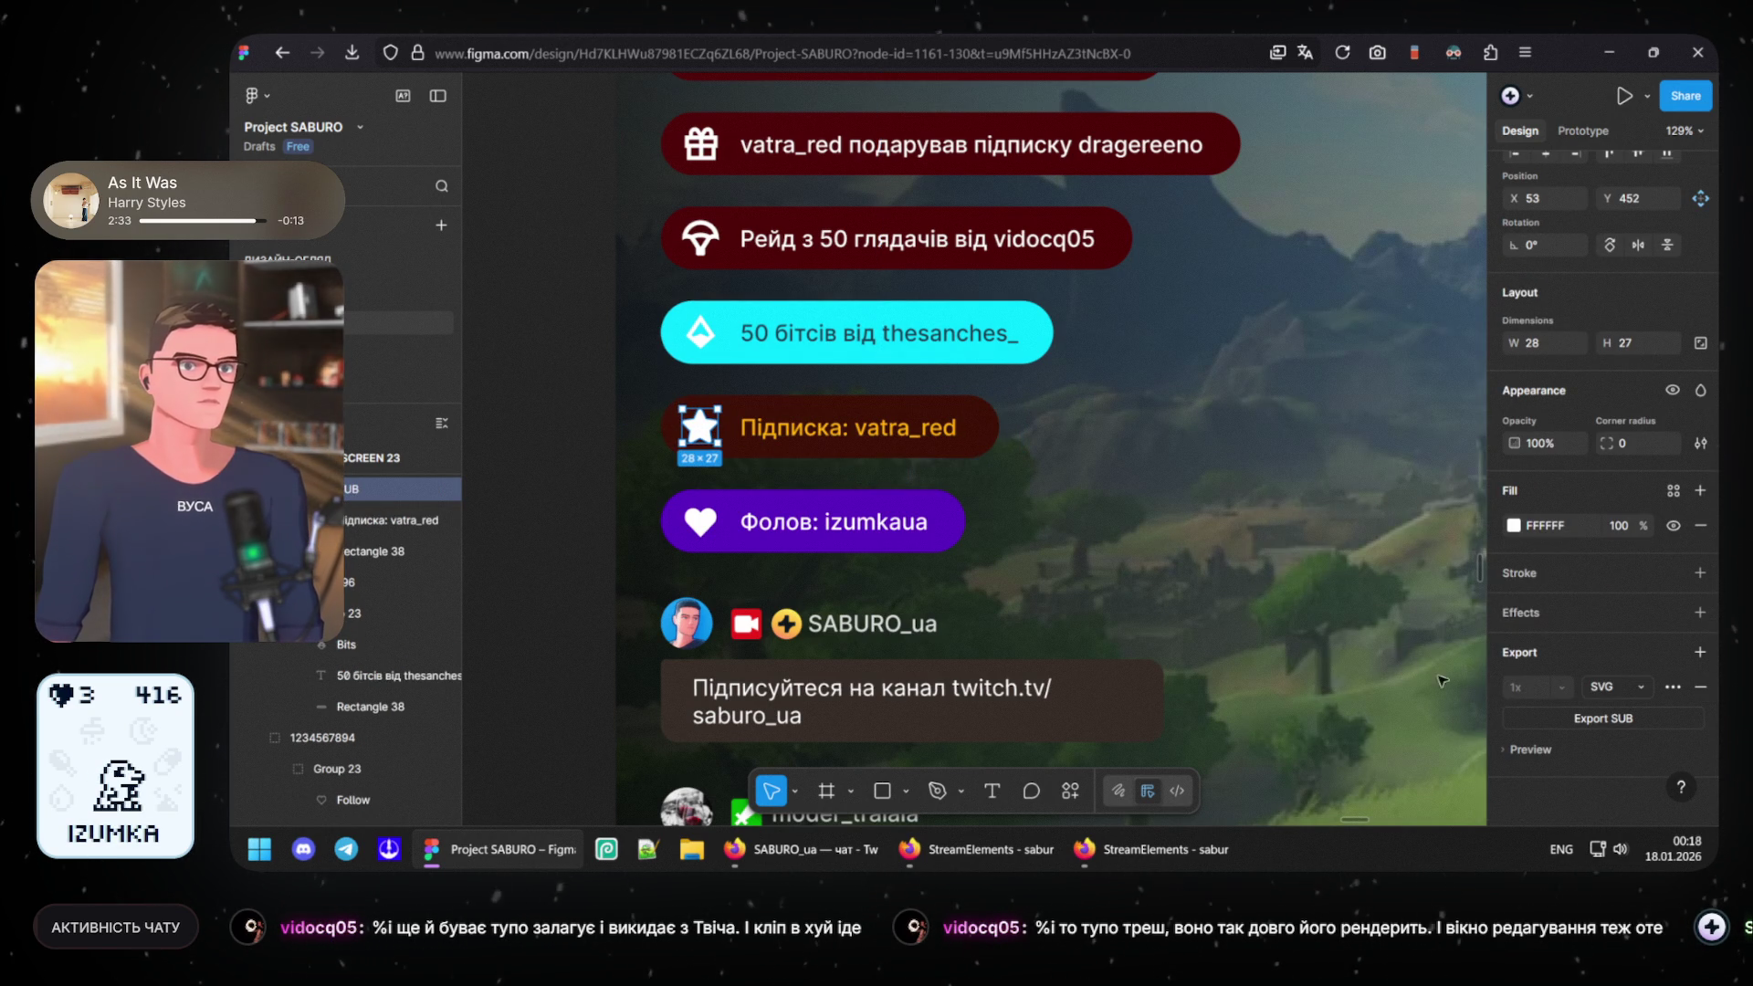
- Eyedrop the yellow text colour onto the star's fill and clear the selection
click(1516, 524)
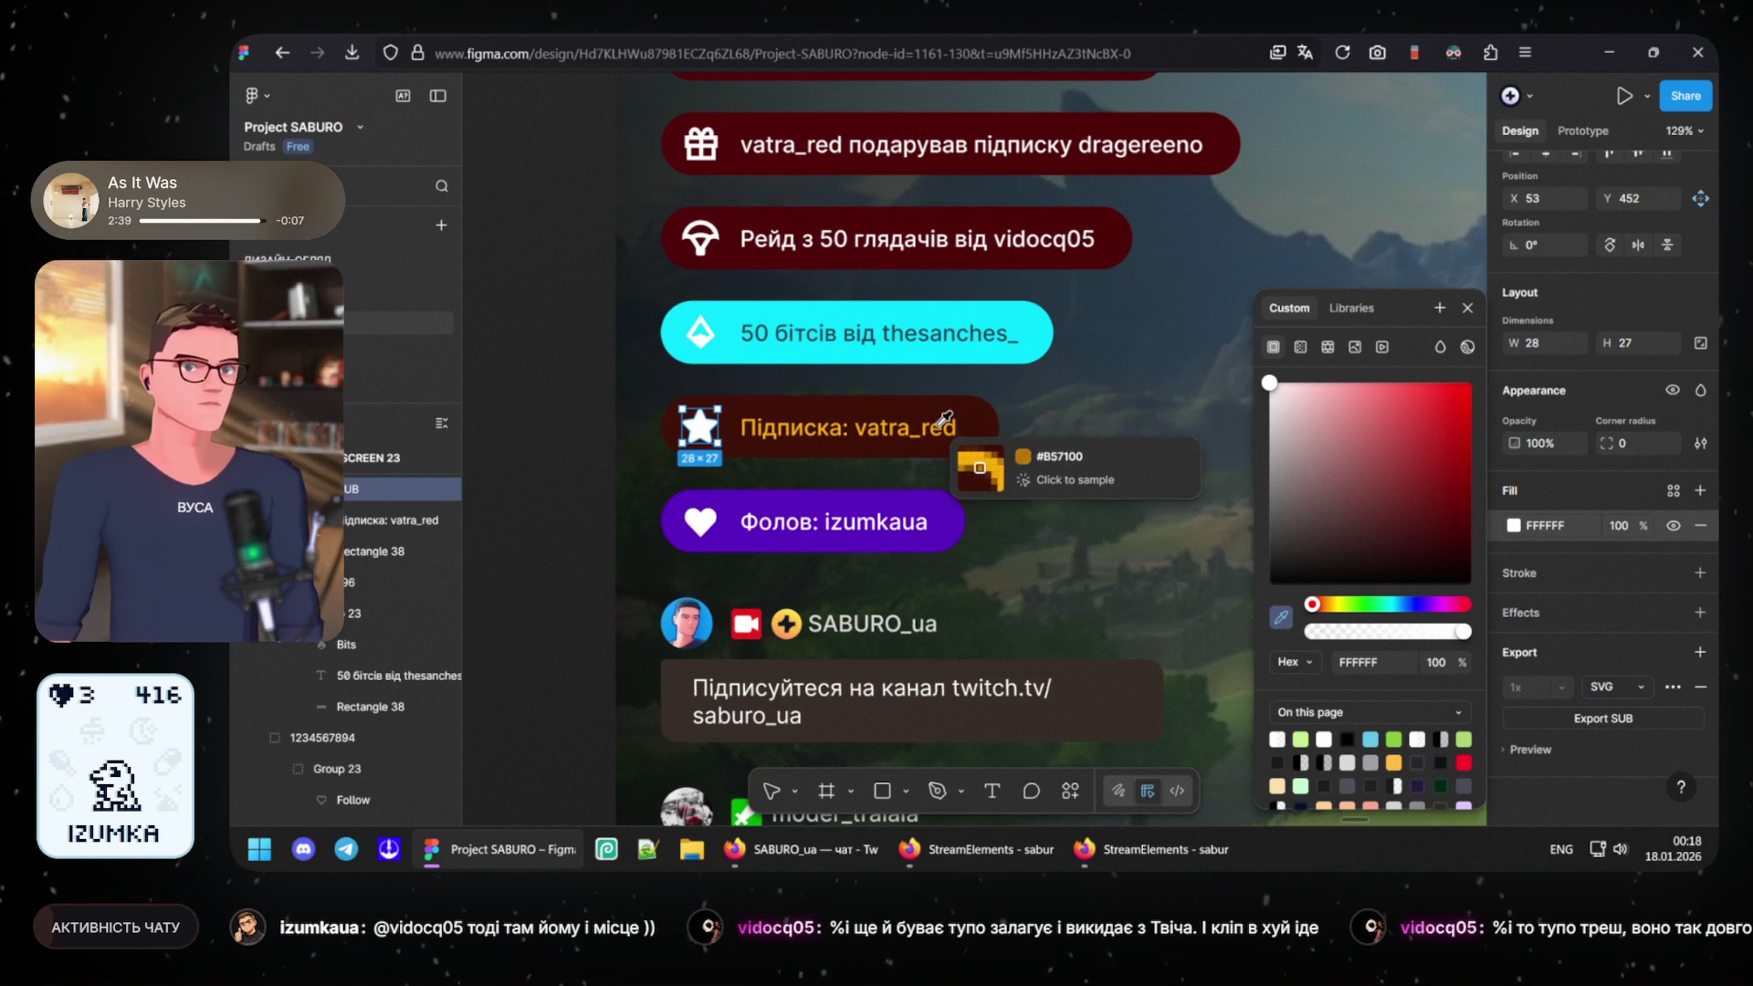
click(942, 421)
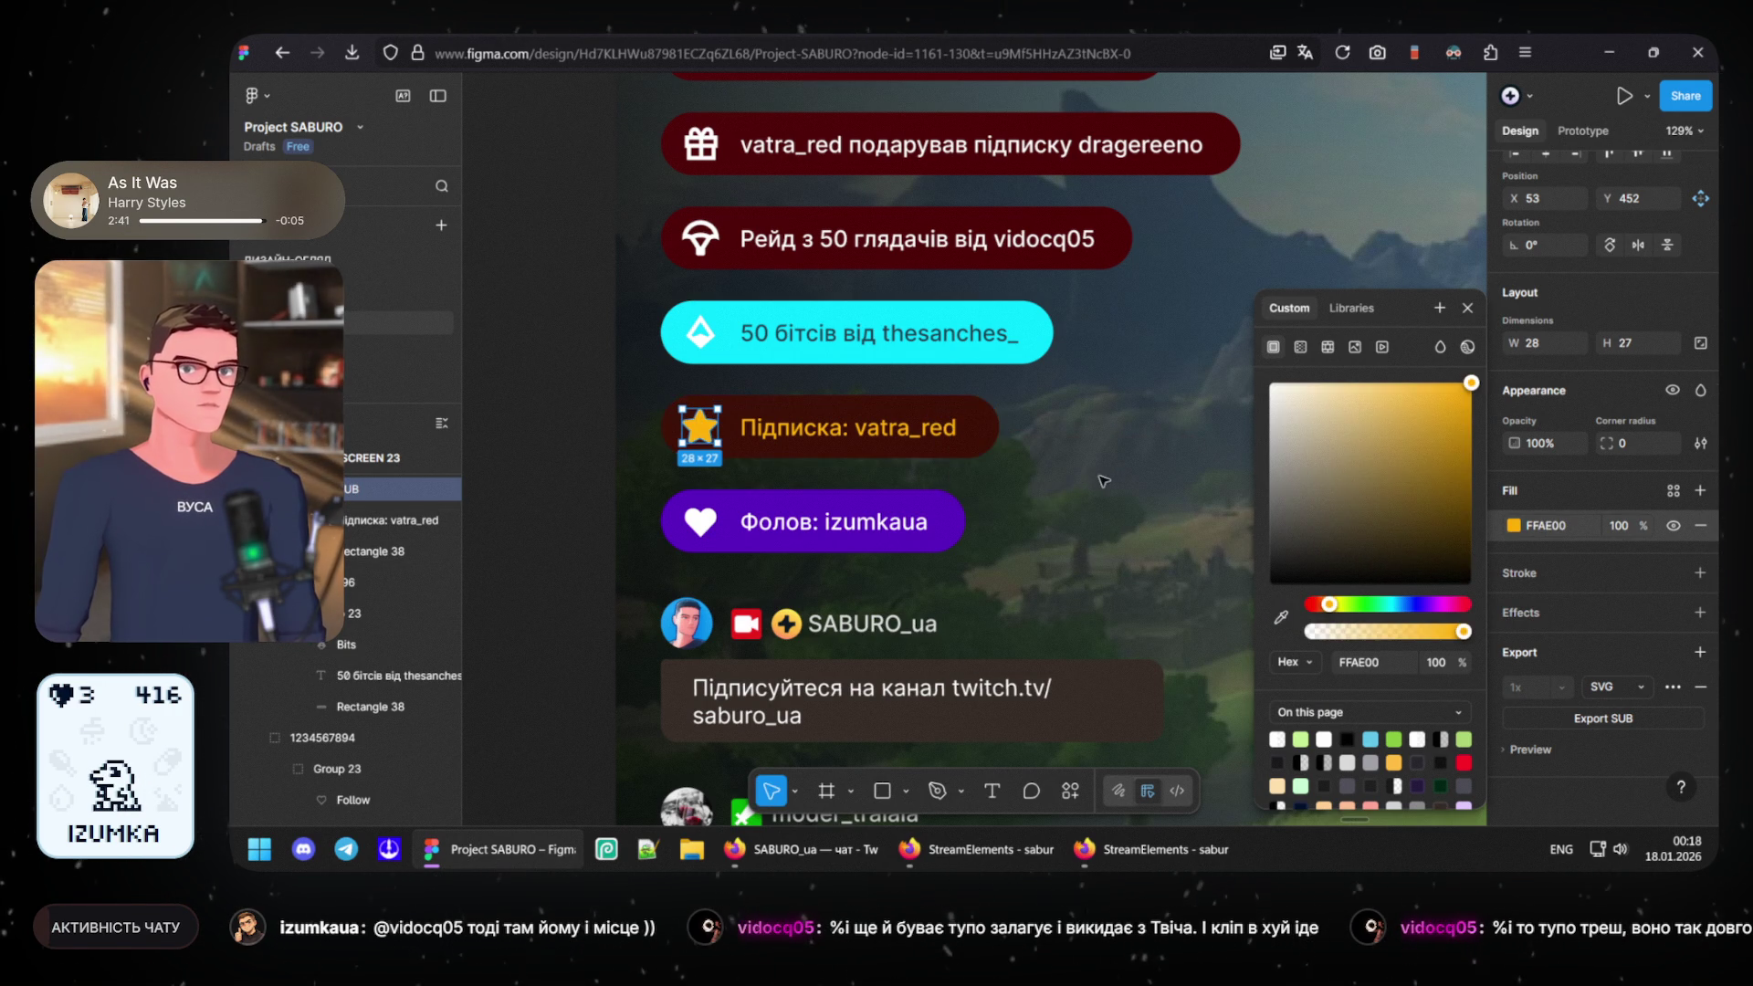
key(Escape)
key(Escape)
ctrl+scroll(1089, 532, down, 2)
ctrl+scroll(1089, 531, down, 2)
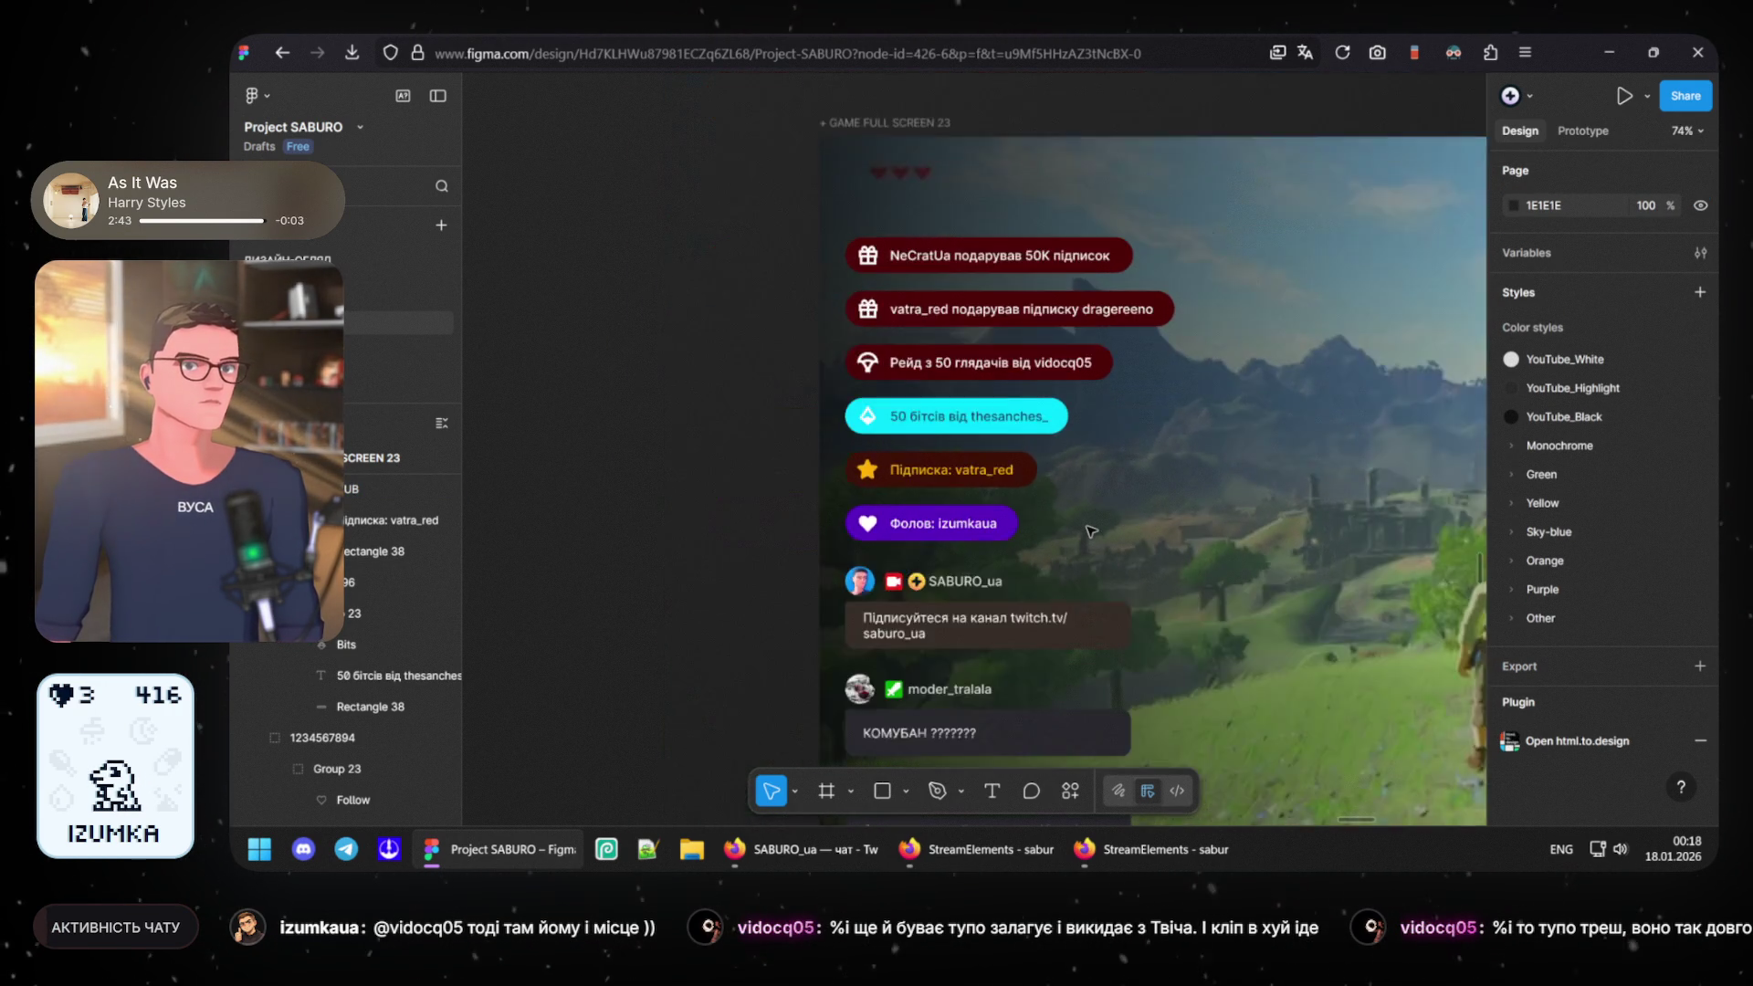
ctrl+scroll(1089, 531, down, 1)
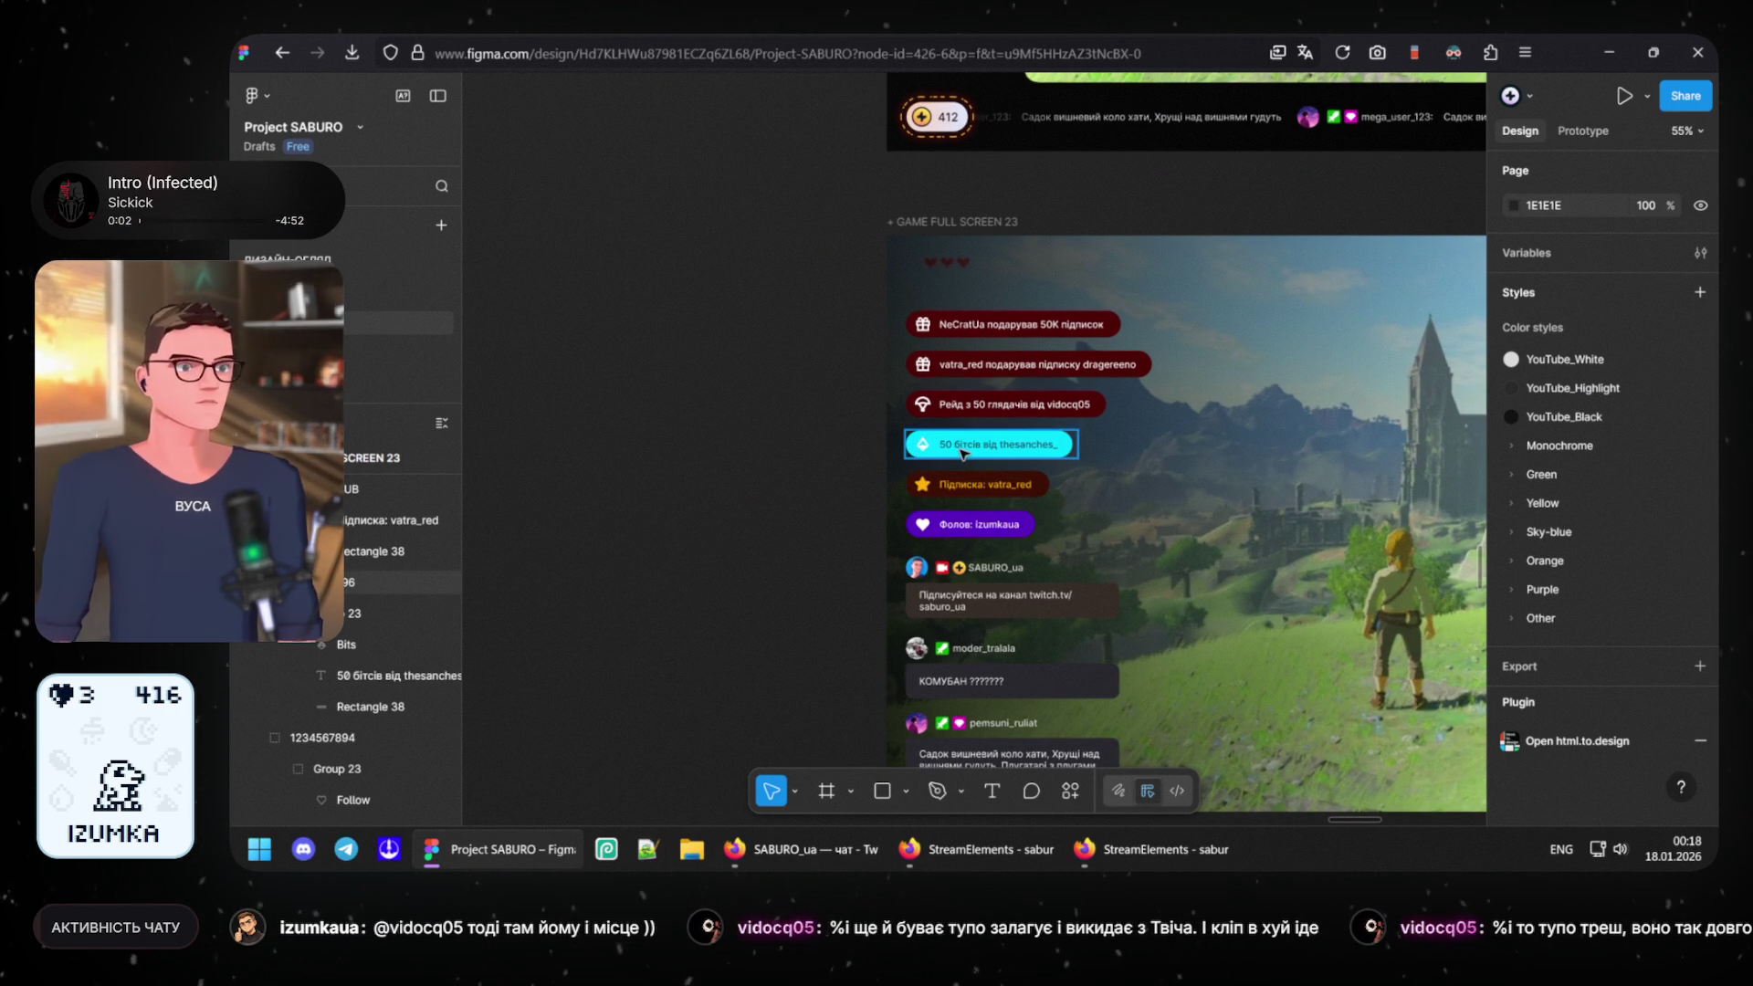
scroll(962, 454, up, 5)
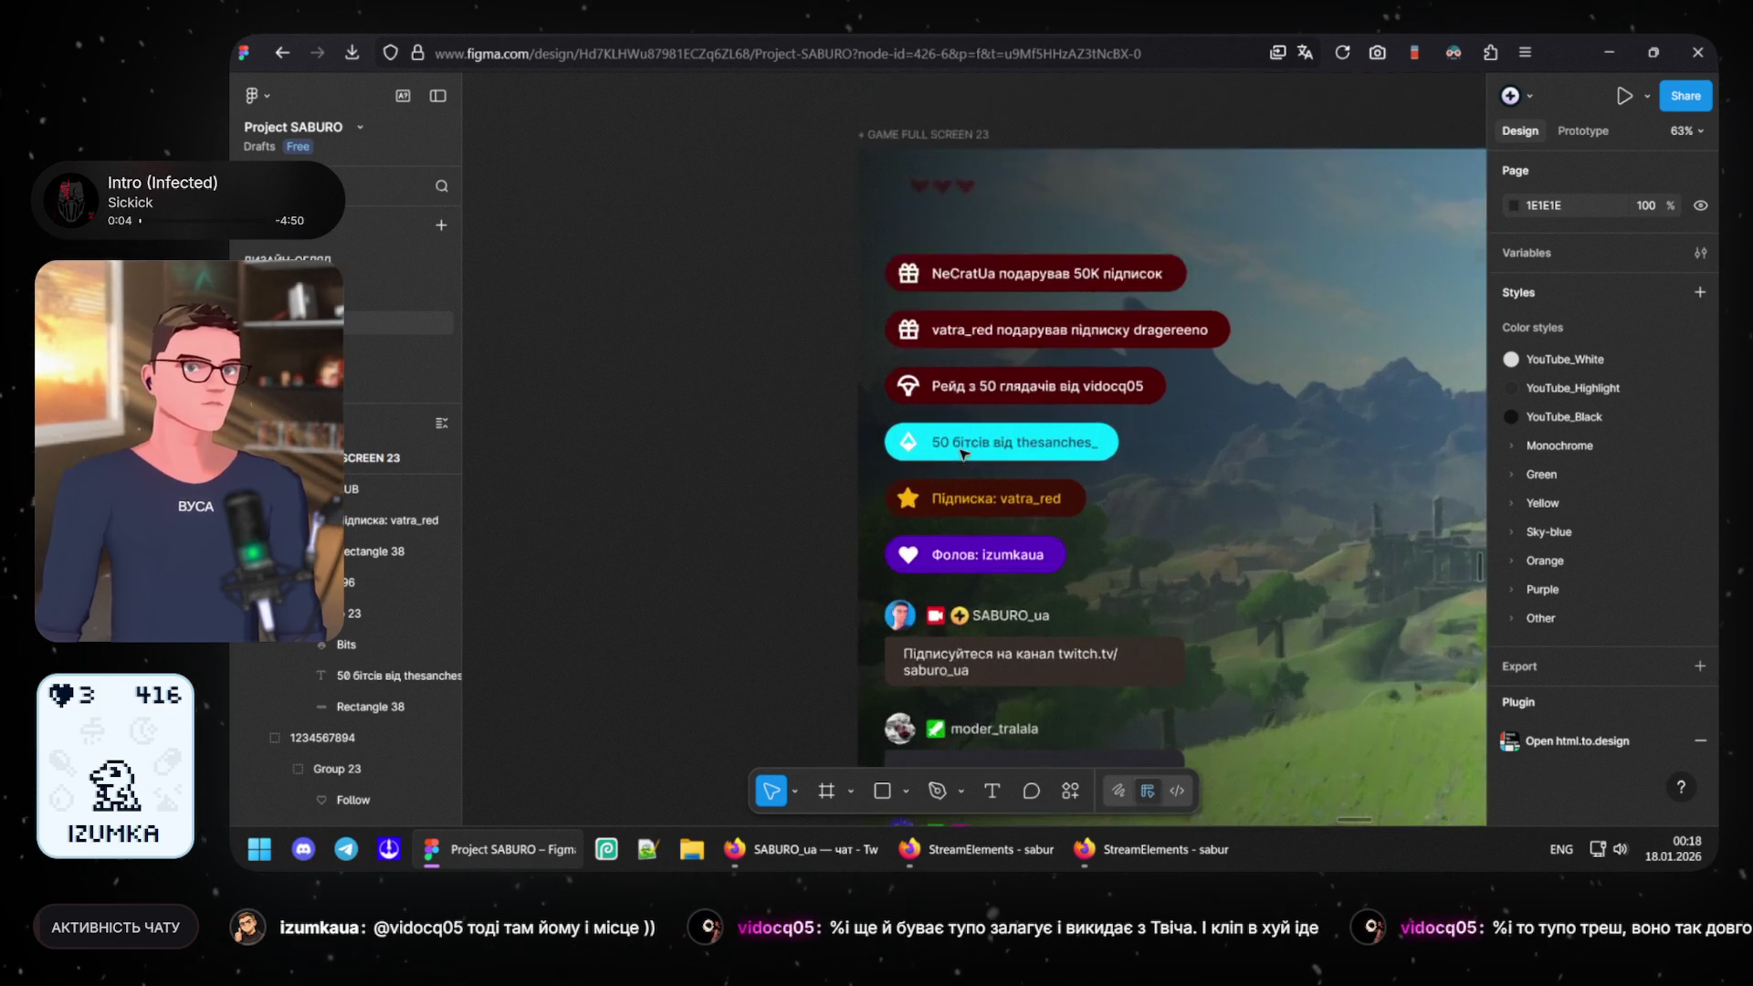
scroll(1146, 570, down, 2)
scroll(1096, 535, down, 2)
scroll(1042, 506, down, 1)
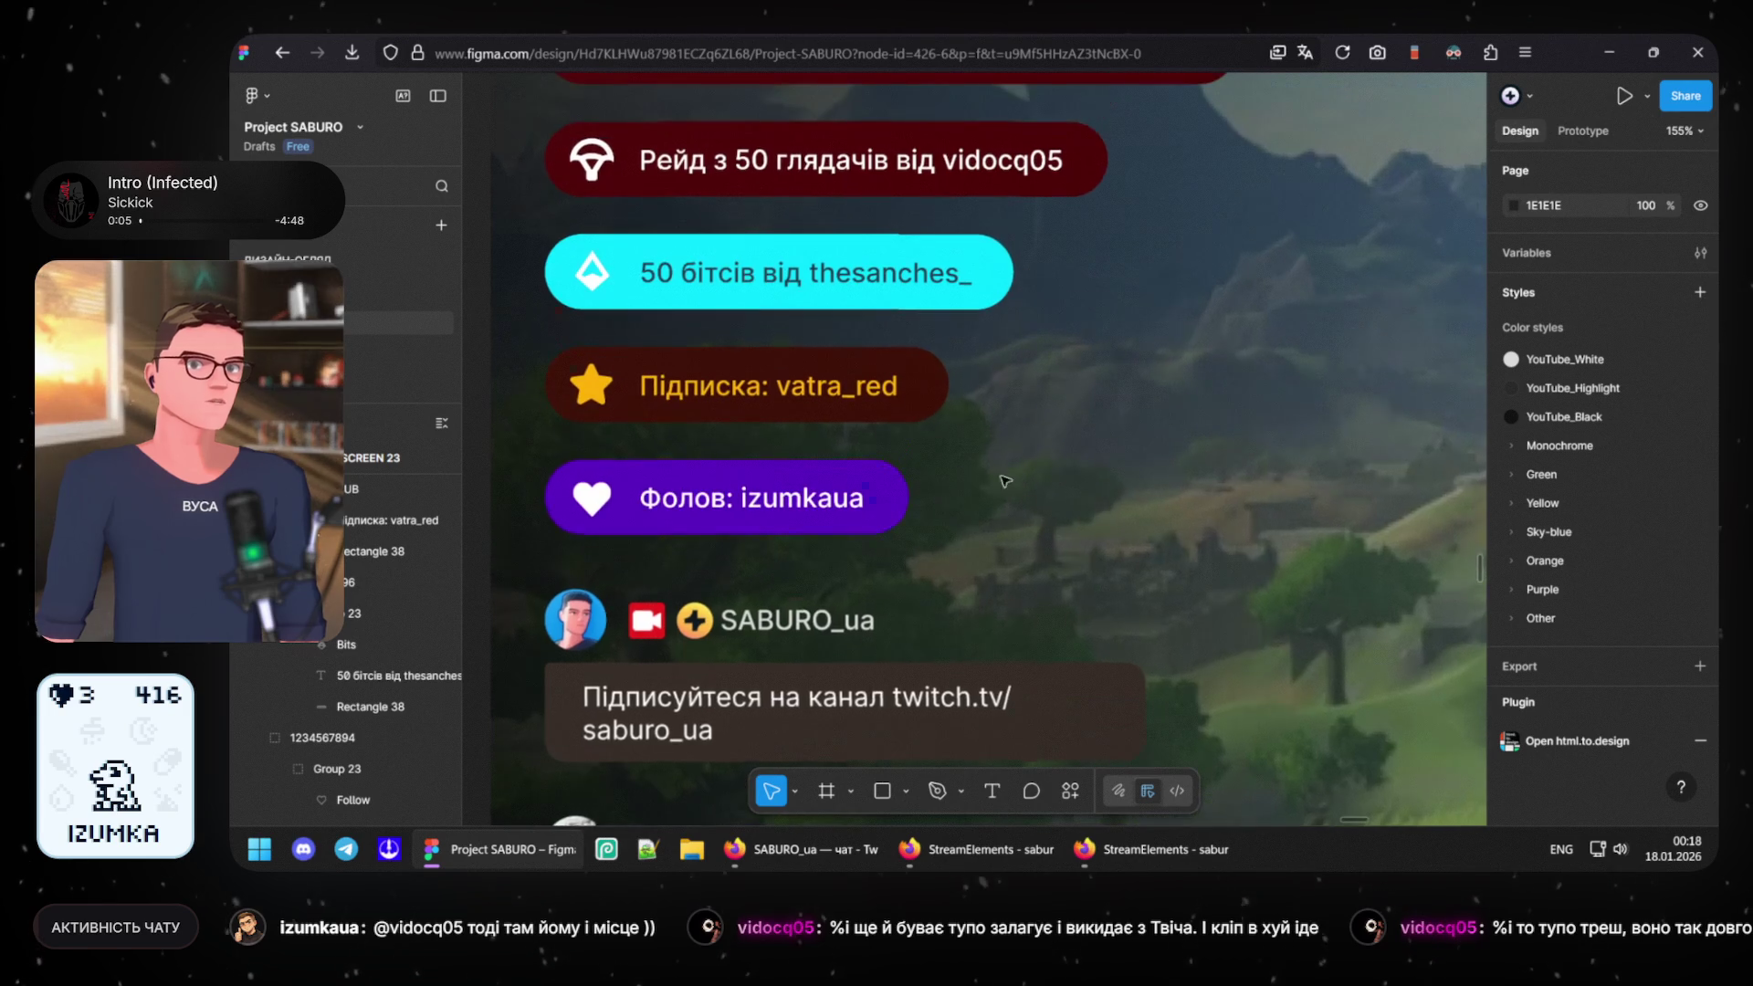
scroll(991, 474, up, 3)
scroll(992, 474, down, 3)
scroll(904, 452, up, 3)
click(849, 434)
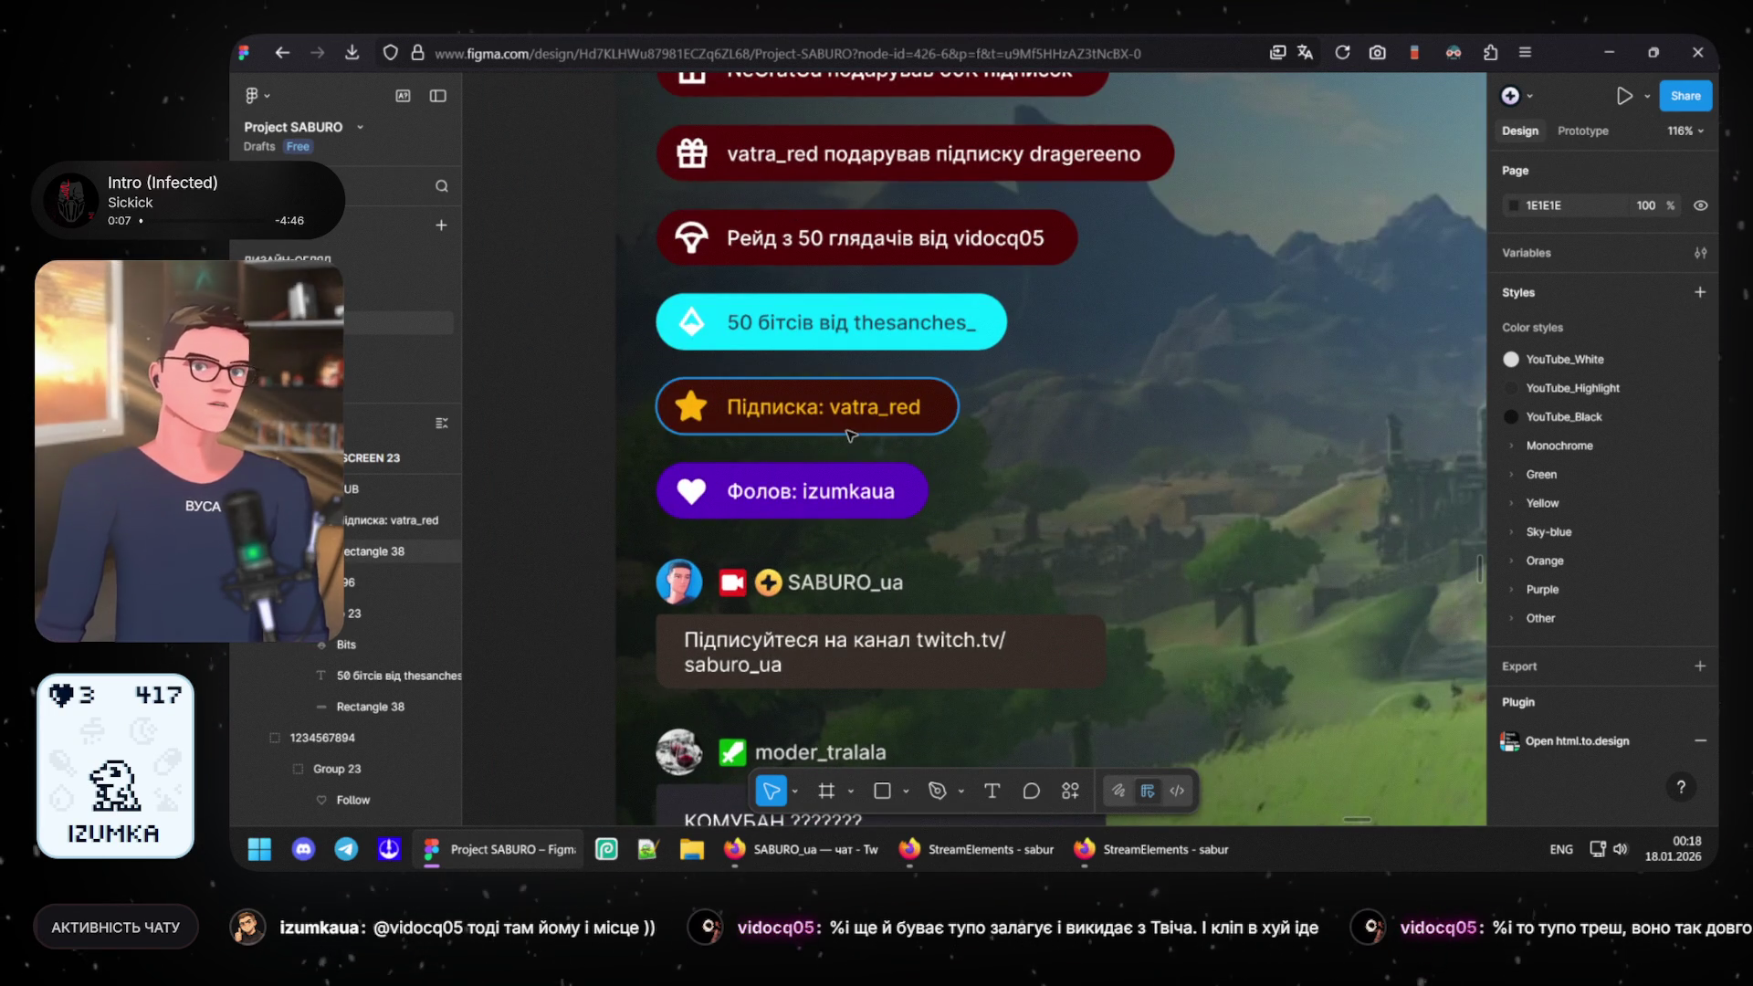
click(850, 433)
- Revert the star to white and make Rectangle 38 yellow FFBC40
double_click(691, 406)
key(ctrl+alt+v)
key(Tab)
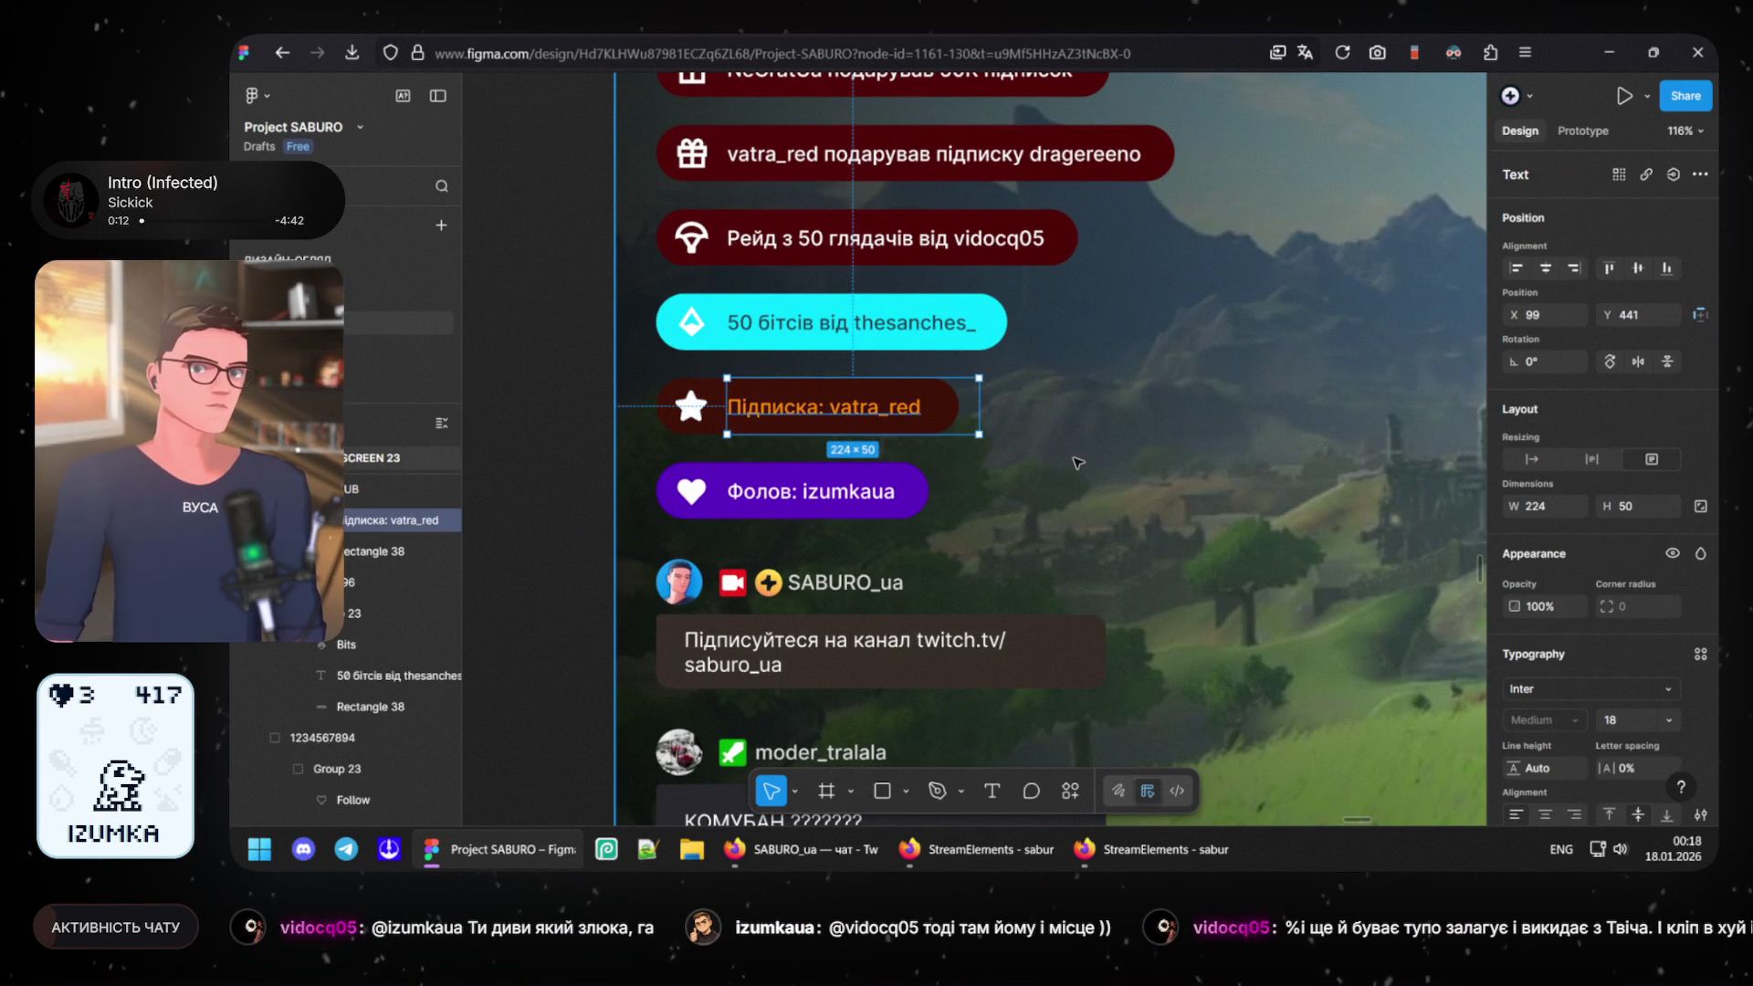
key(ctrl+alt+v)
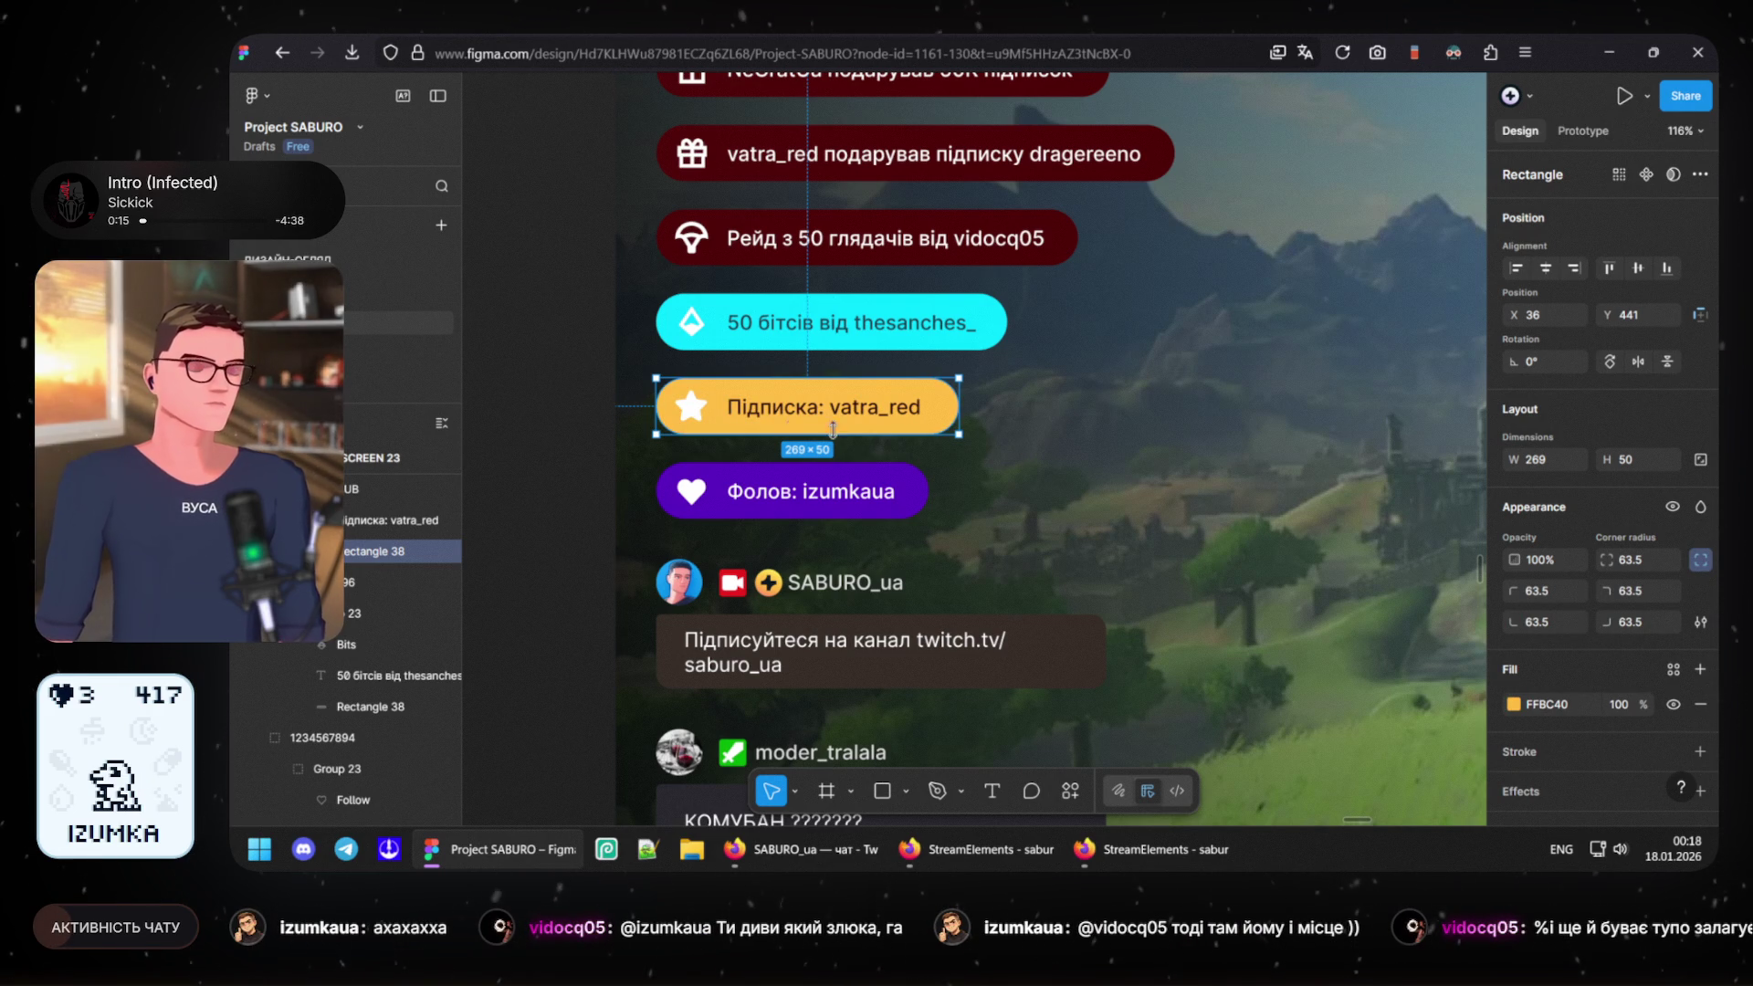
- Reselect the star with its Fill options shown and bring up the StreamElements overlay code editor
click(570, 410)
click(693, 407)
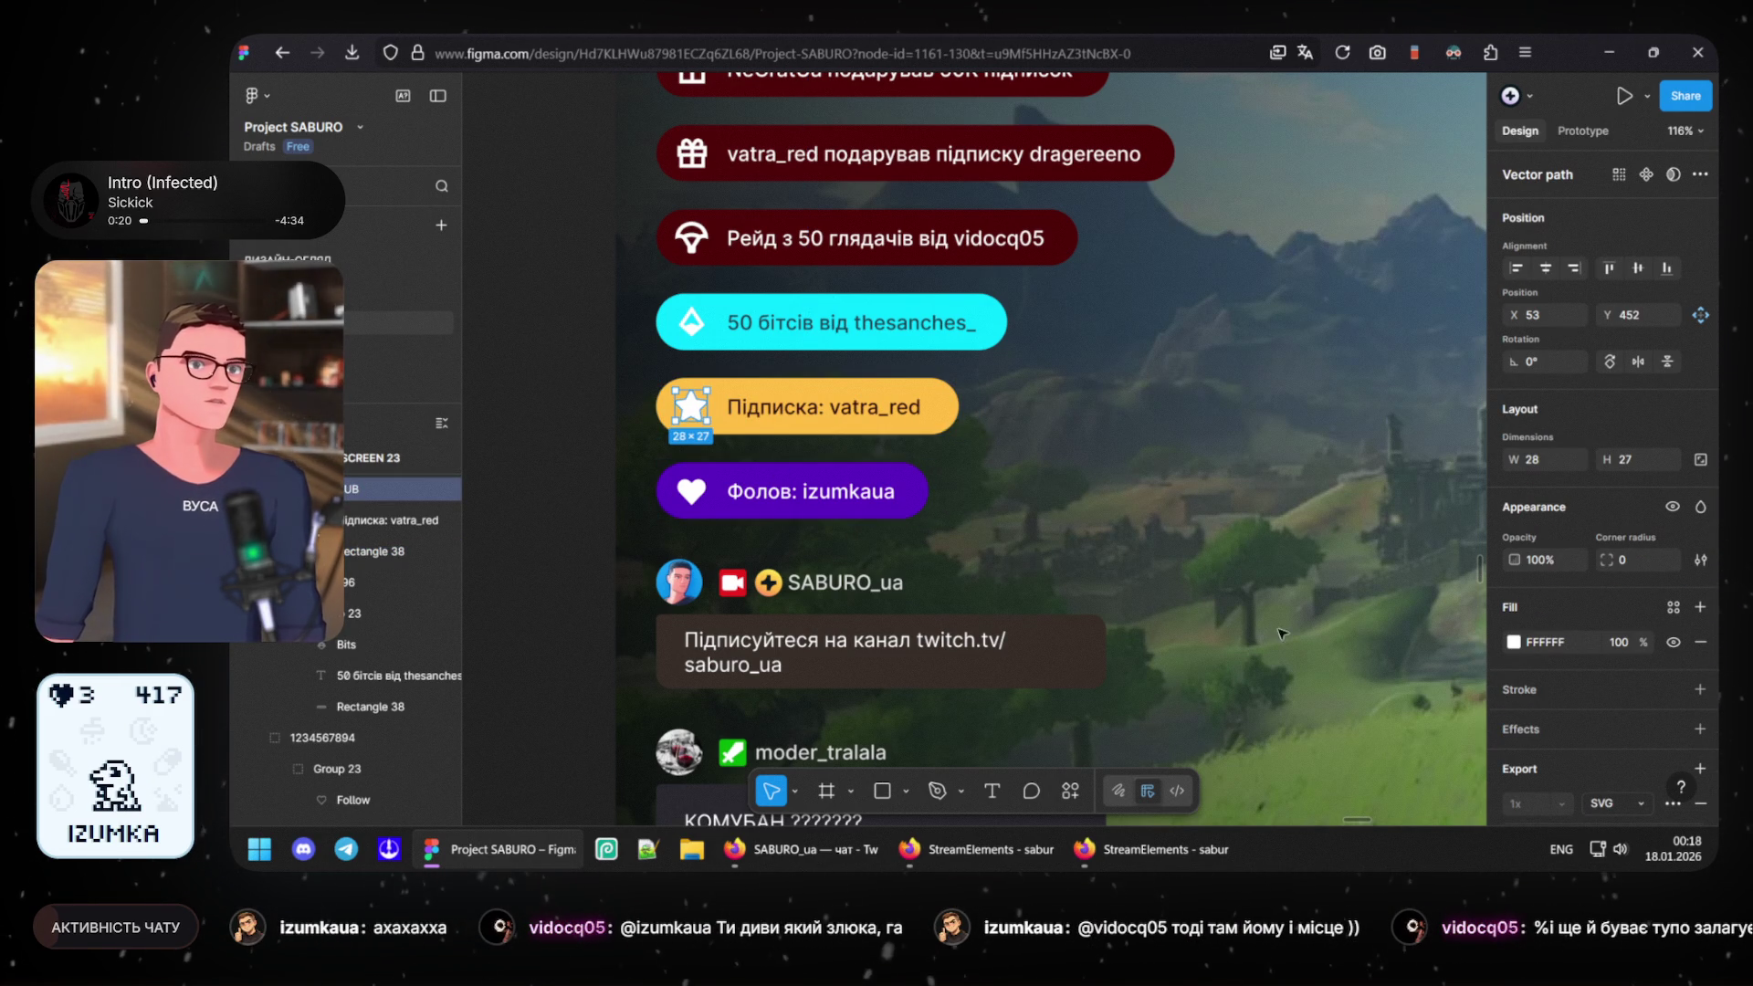
click(1513, 642)
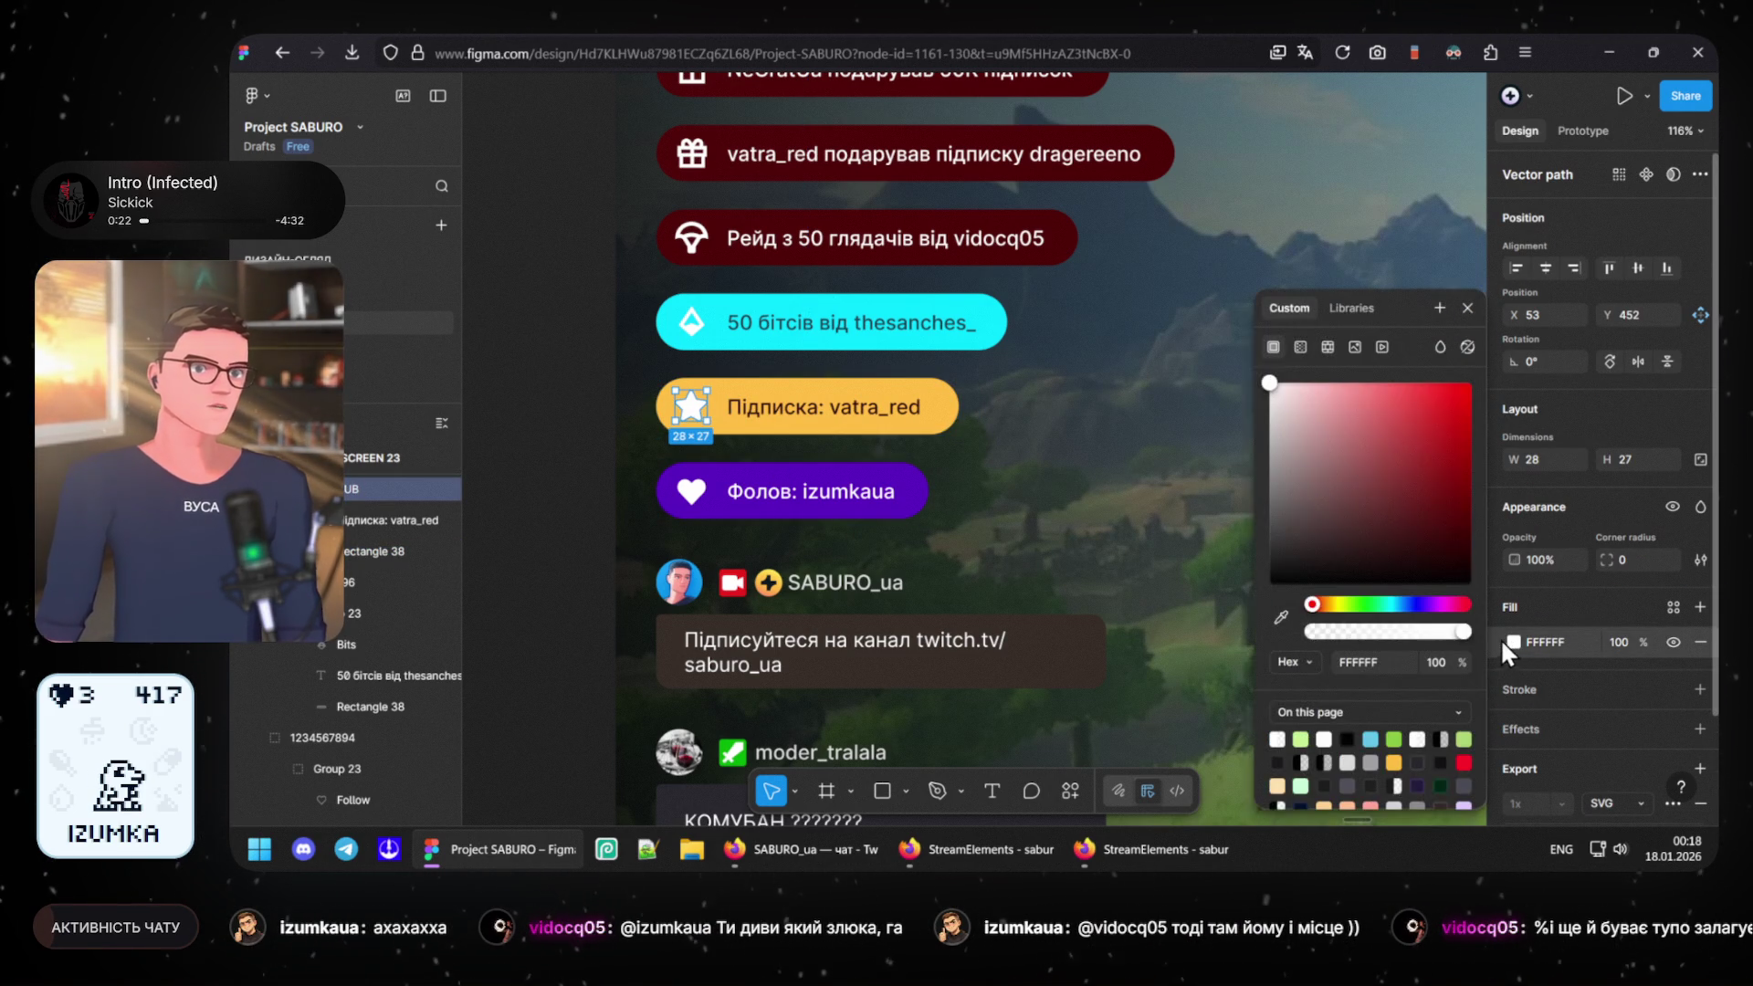
mouse_move(1121, 849)
click(1145, 851)
scroll(370, 343, up, 3)
scroll(363, 352, up, 3)
scroll(359, 351, up, 3)
click(391, 276)
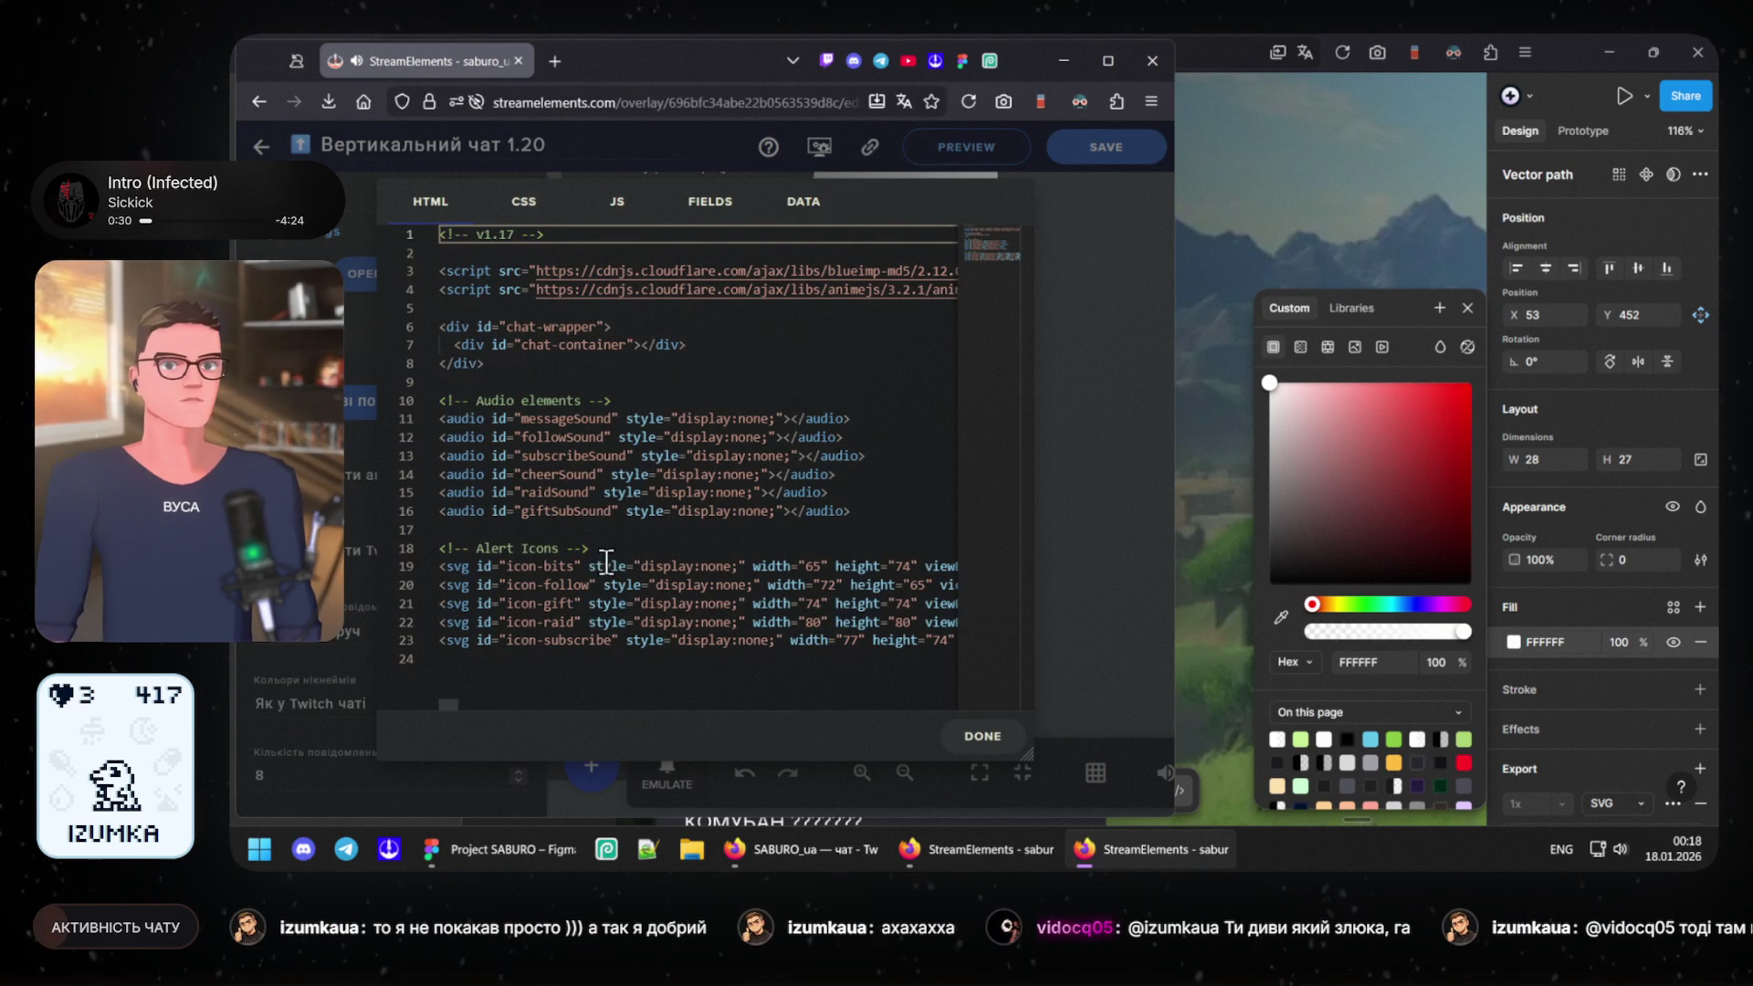
scroll(764, 603, right, 2)
scroll(764, 603, right, 2)
scroll(764, 603, right, 2)
scroll(764, 603, right, 2)
scroll(764, 603, right, 2)
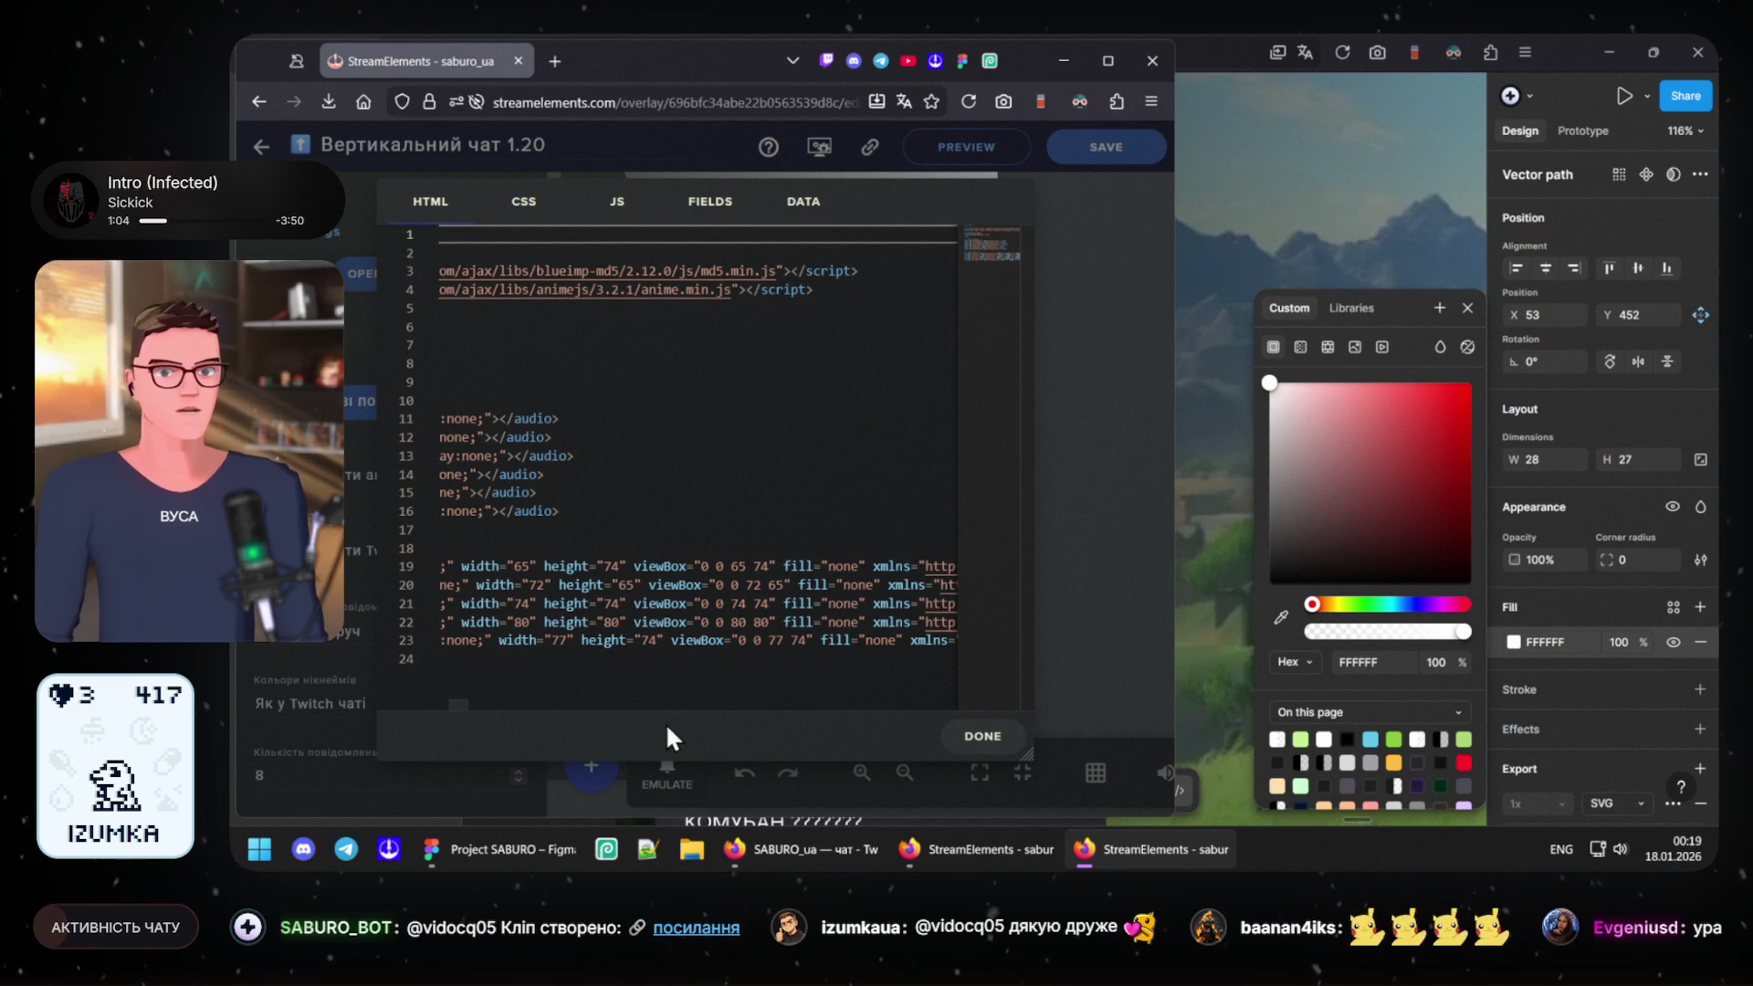
- Locate the follow icon's fill="white" on line 20 and select the value
drag(462, 700, 971, 709)
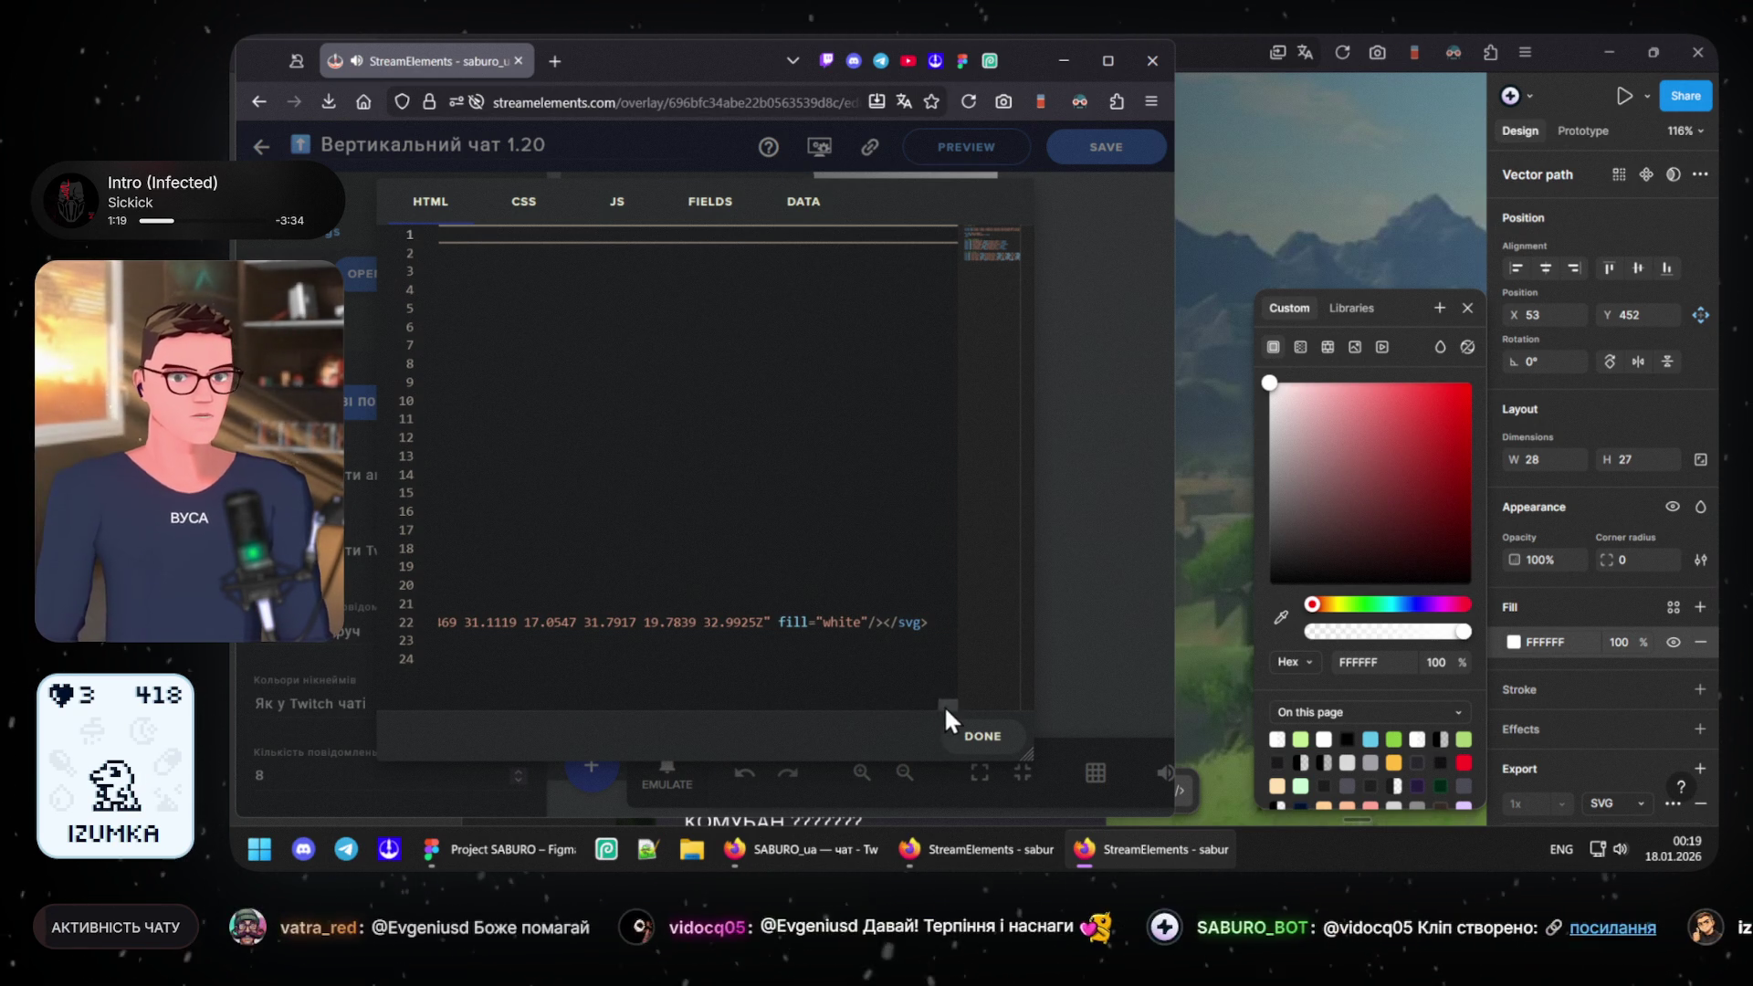
drag(945, 702, 374, 706)
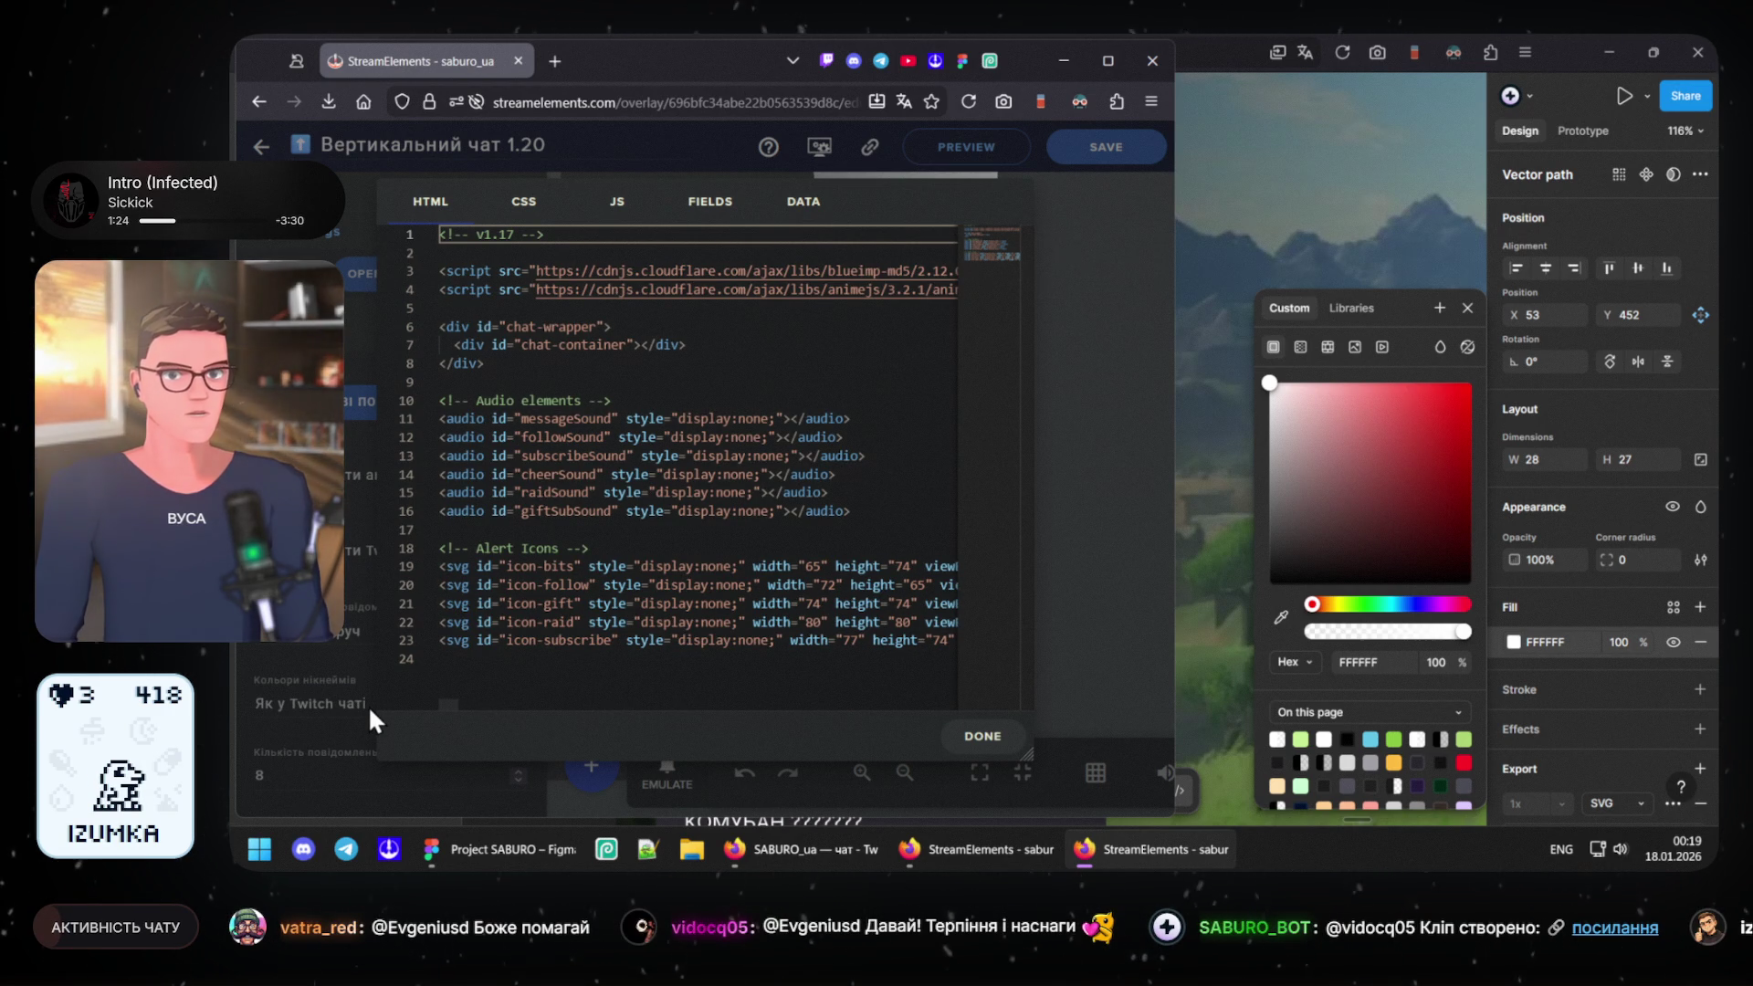
mouse_move(448, 704)
mouse_down()
mouse_move(994, 725)
mouse_move(434, 706)
mouse_up()
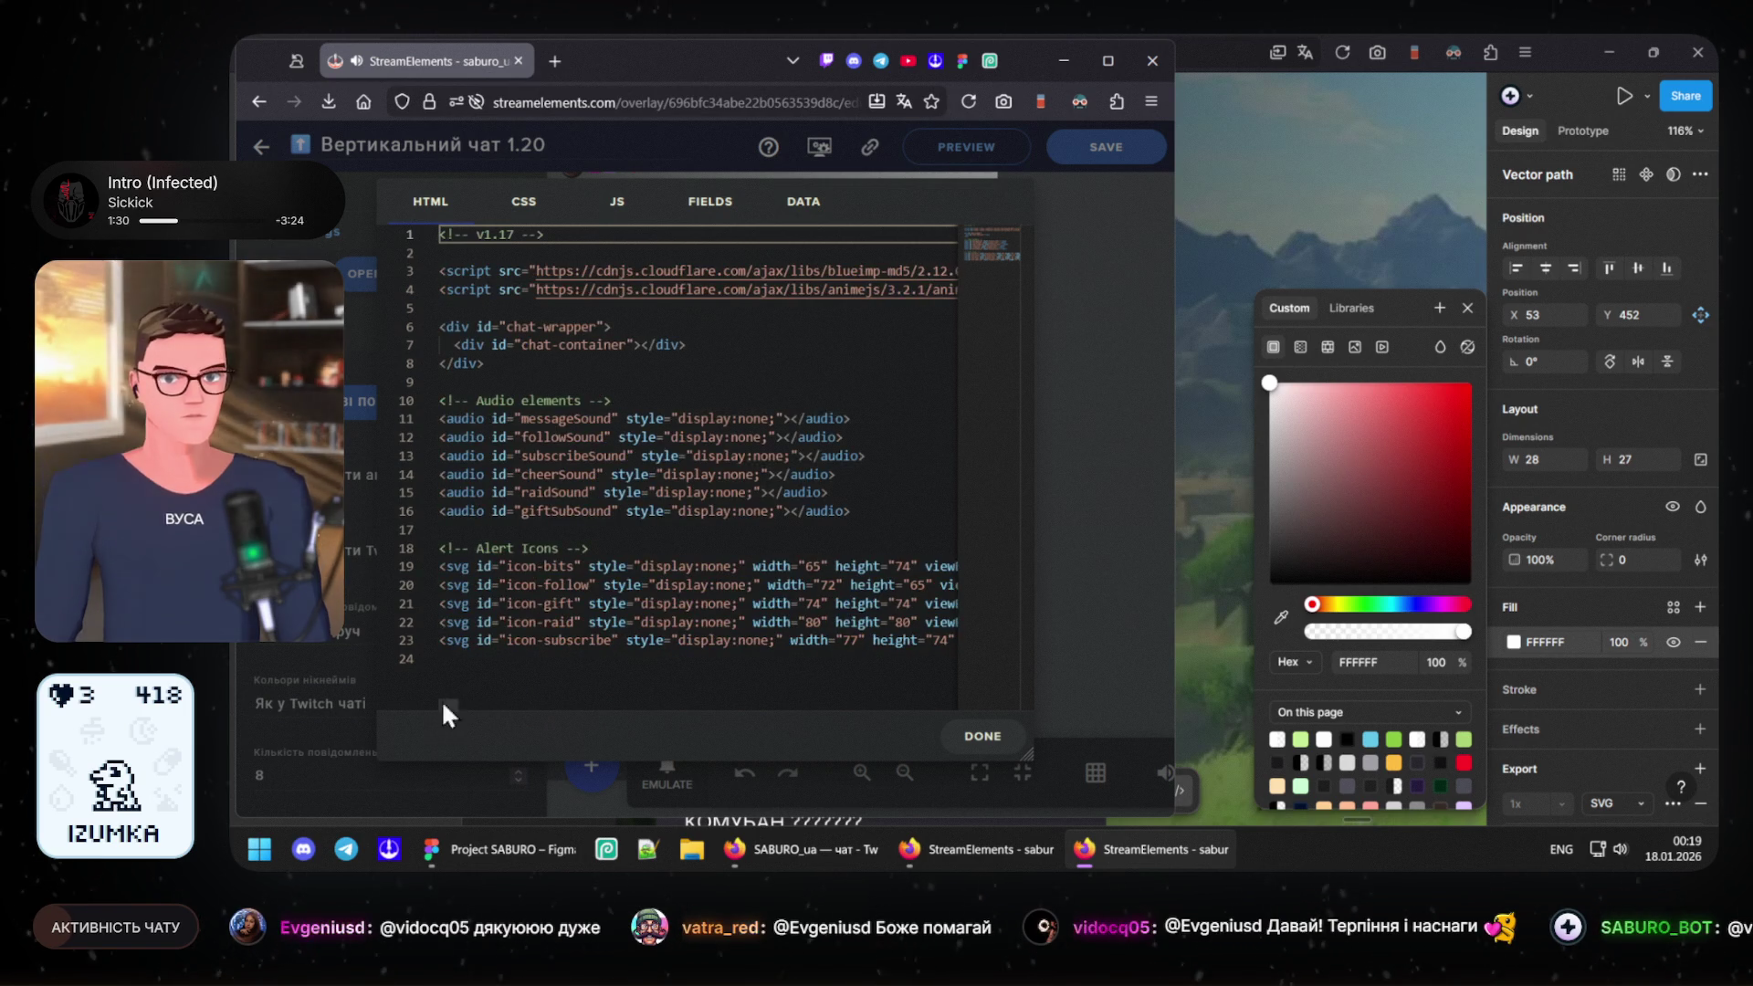
click(441, 604)
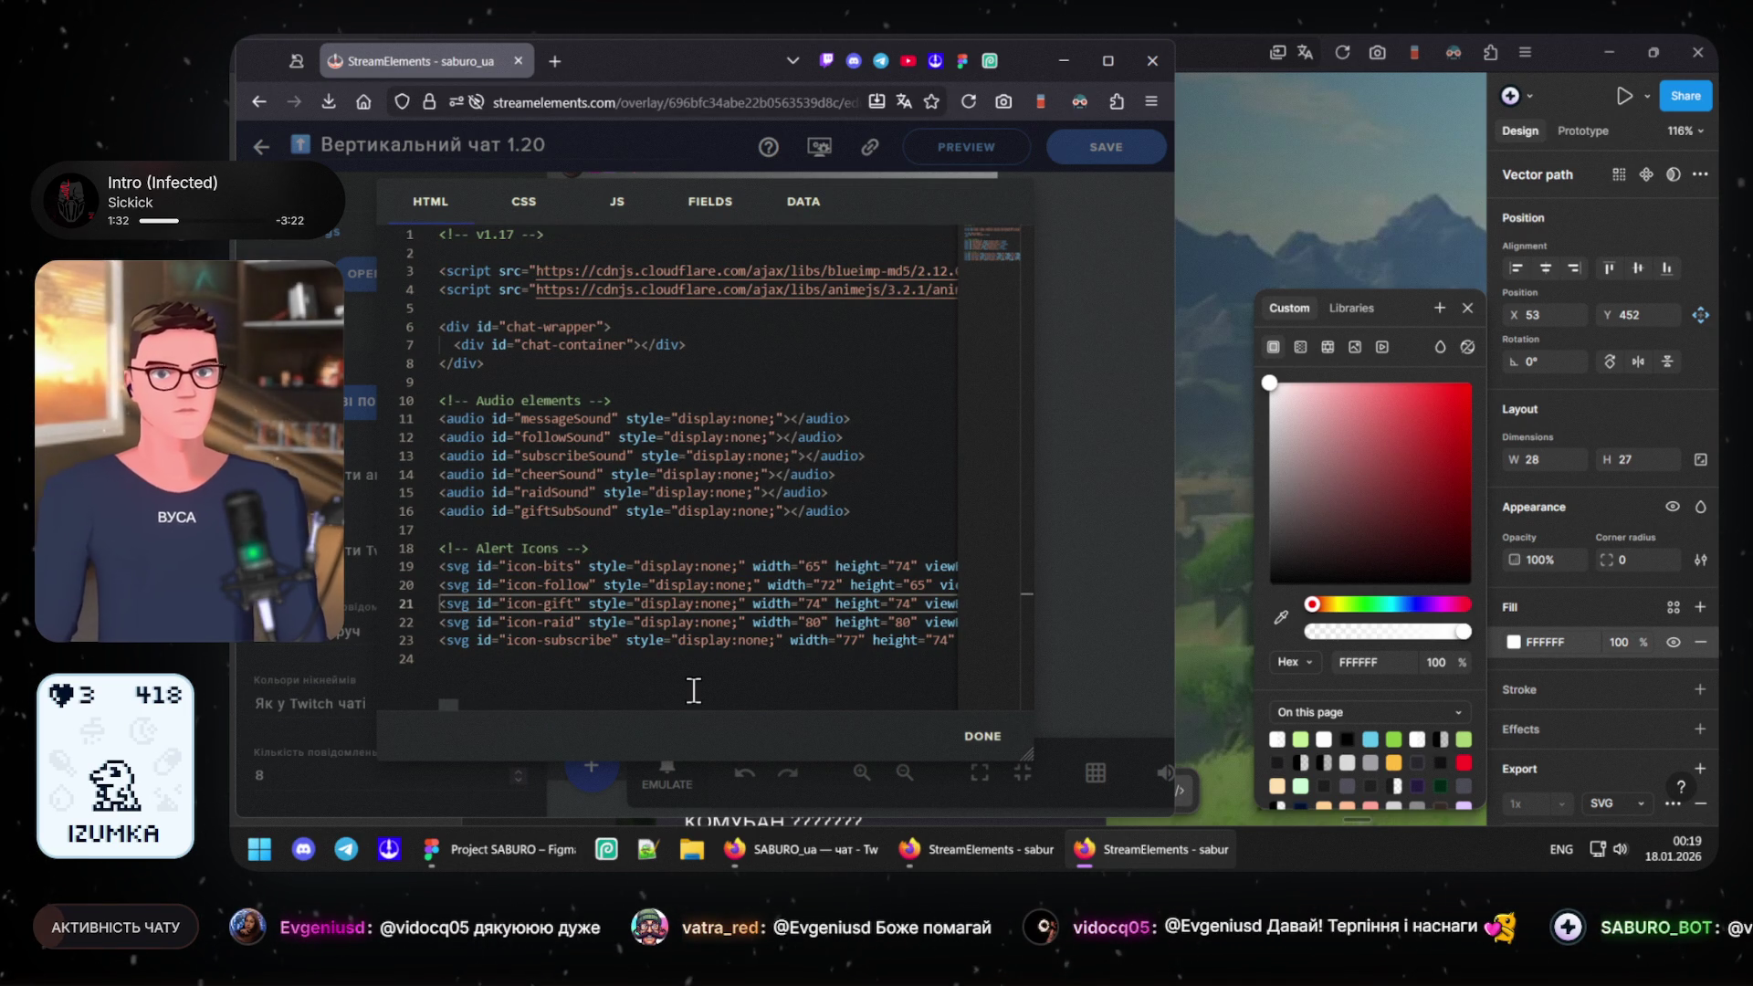
key(Up)
key(End)
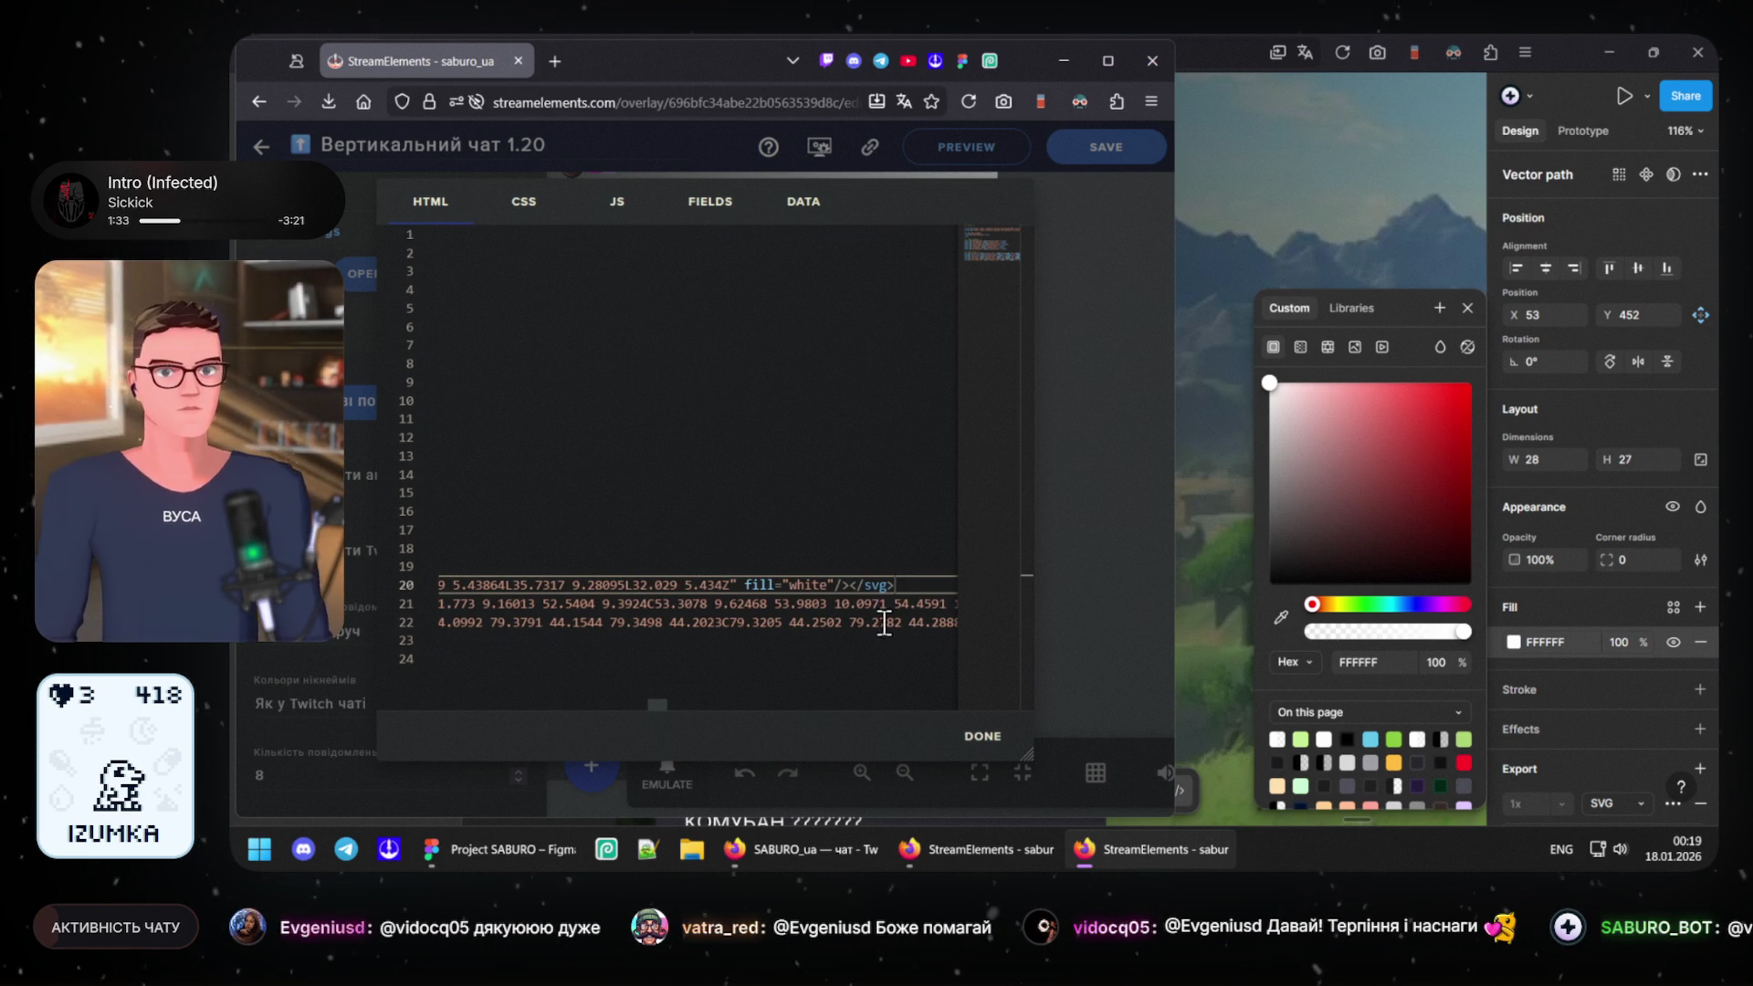
double_click(791, 585)
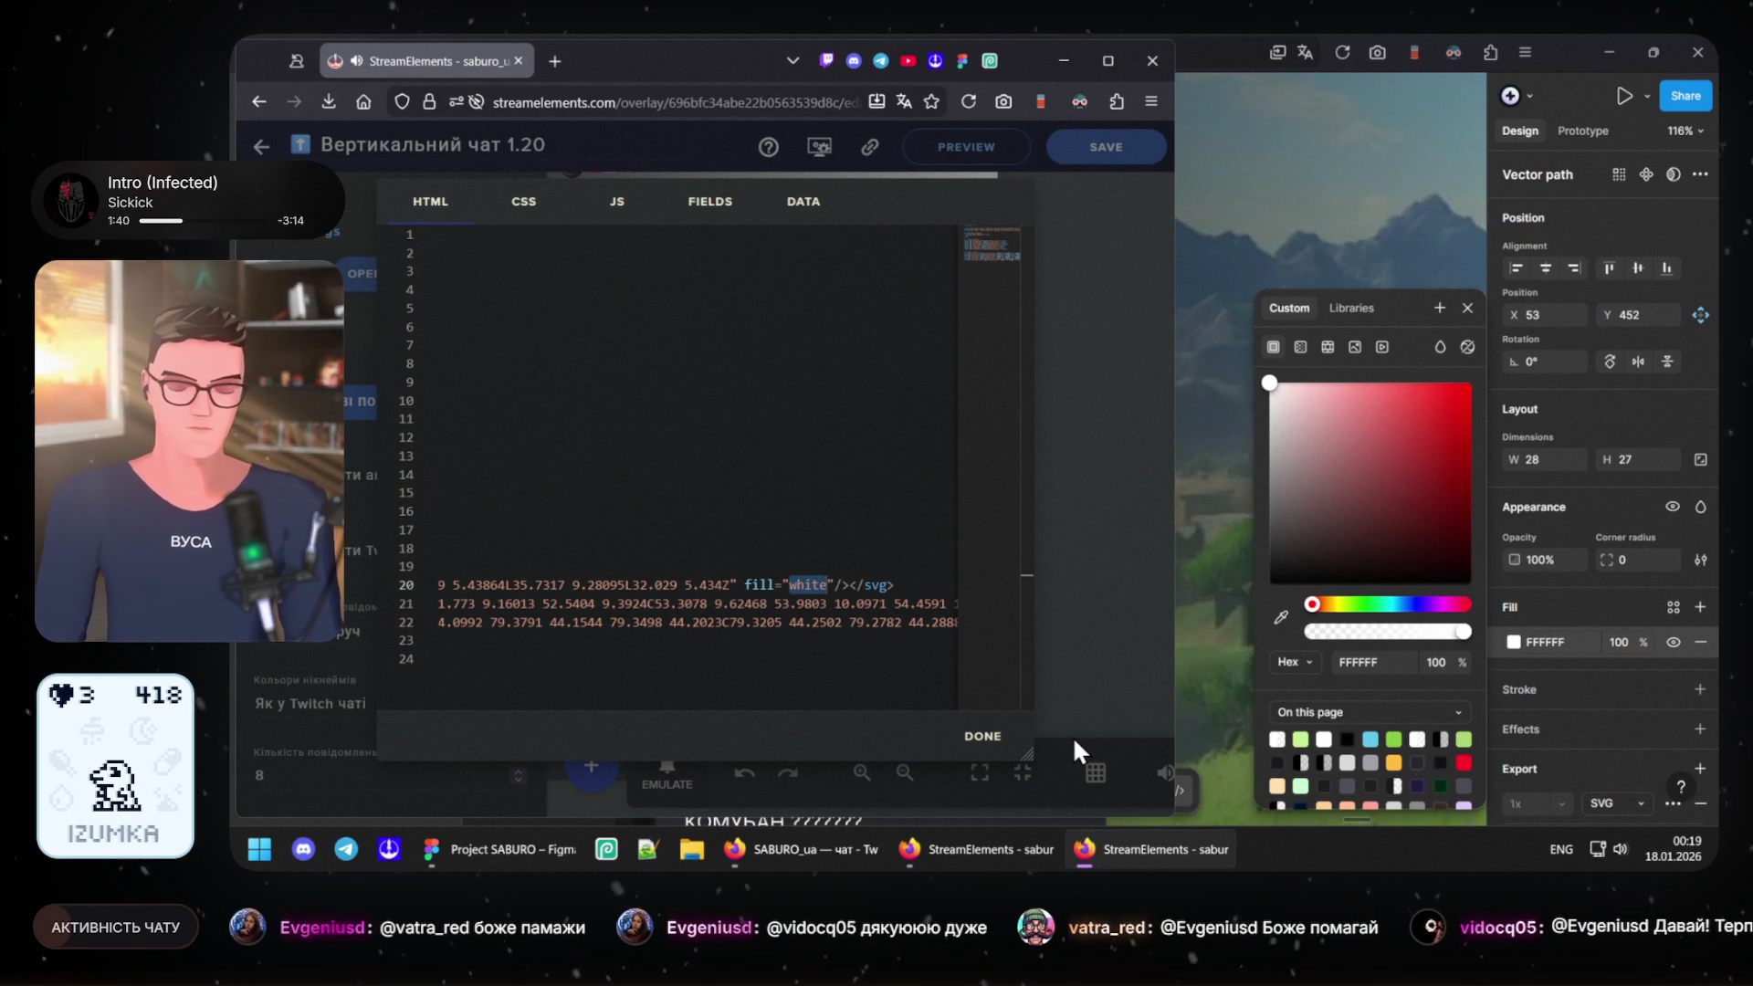
text(#)
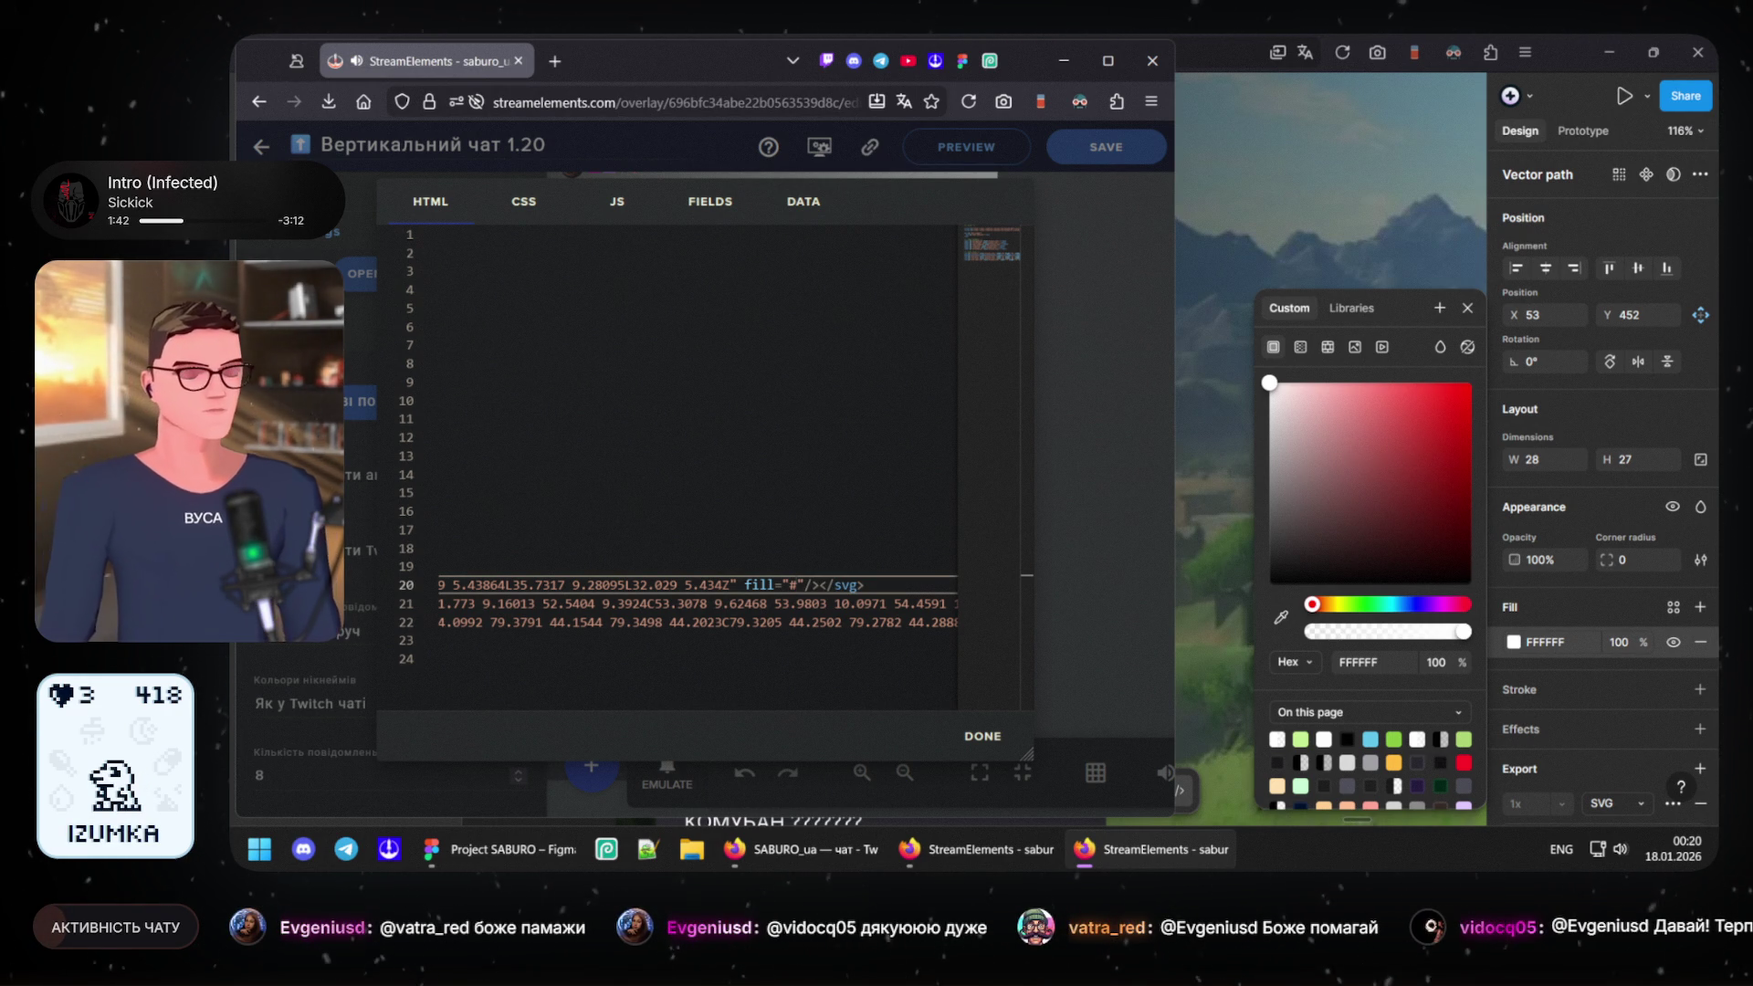
- Copy hex 87C840 from the Figma star's fill and paste it as the icon's fill
click(1397, 737)
click(1374, 664)
key(Return)
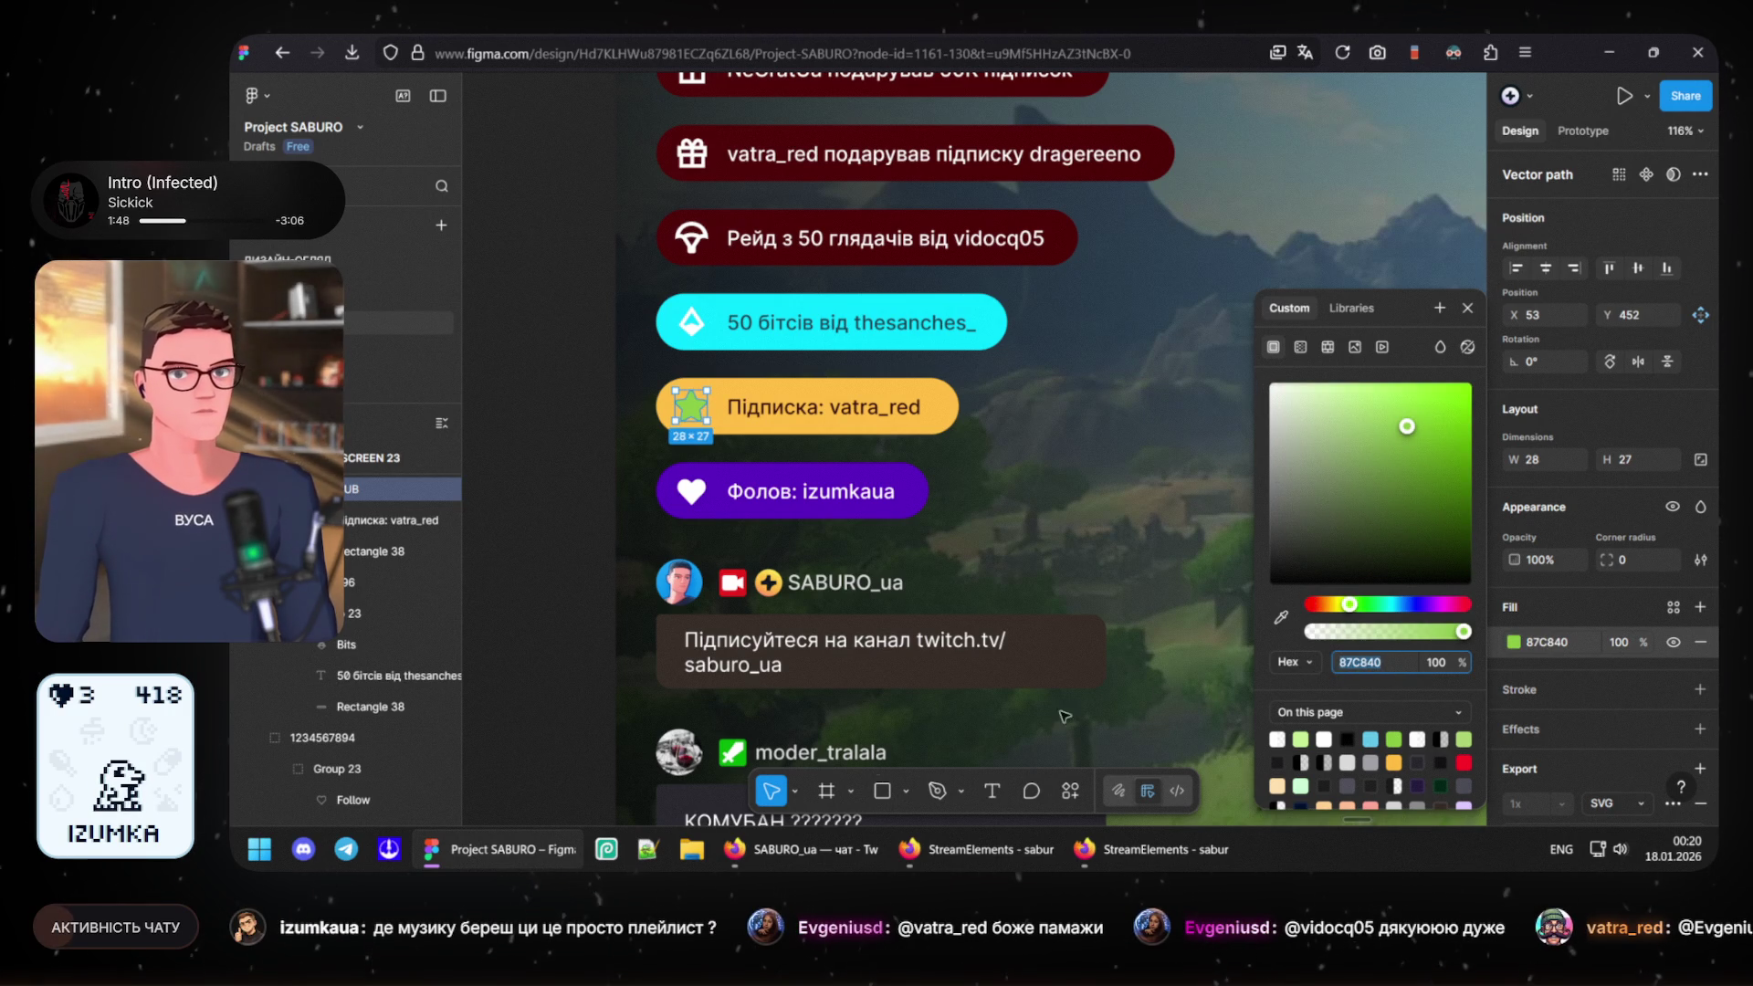
click(1108, 848)
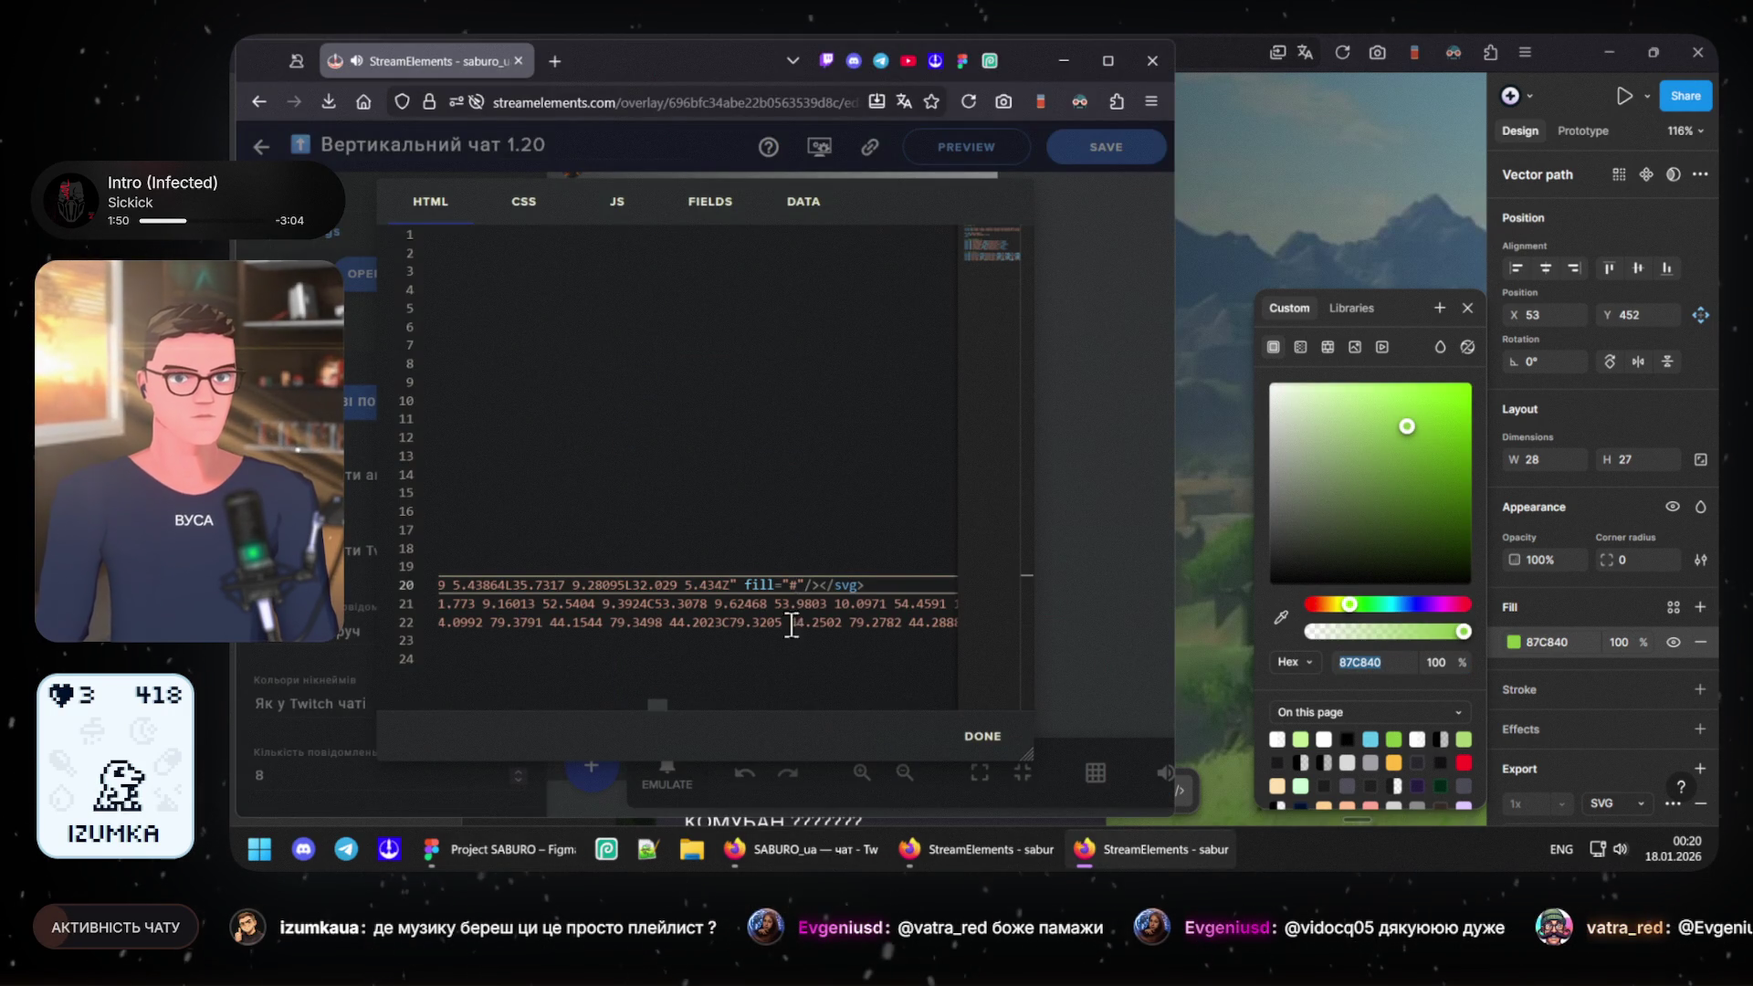
text(87C840)
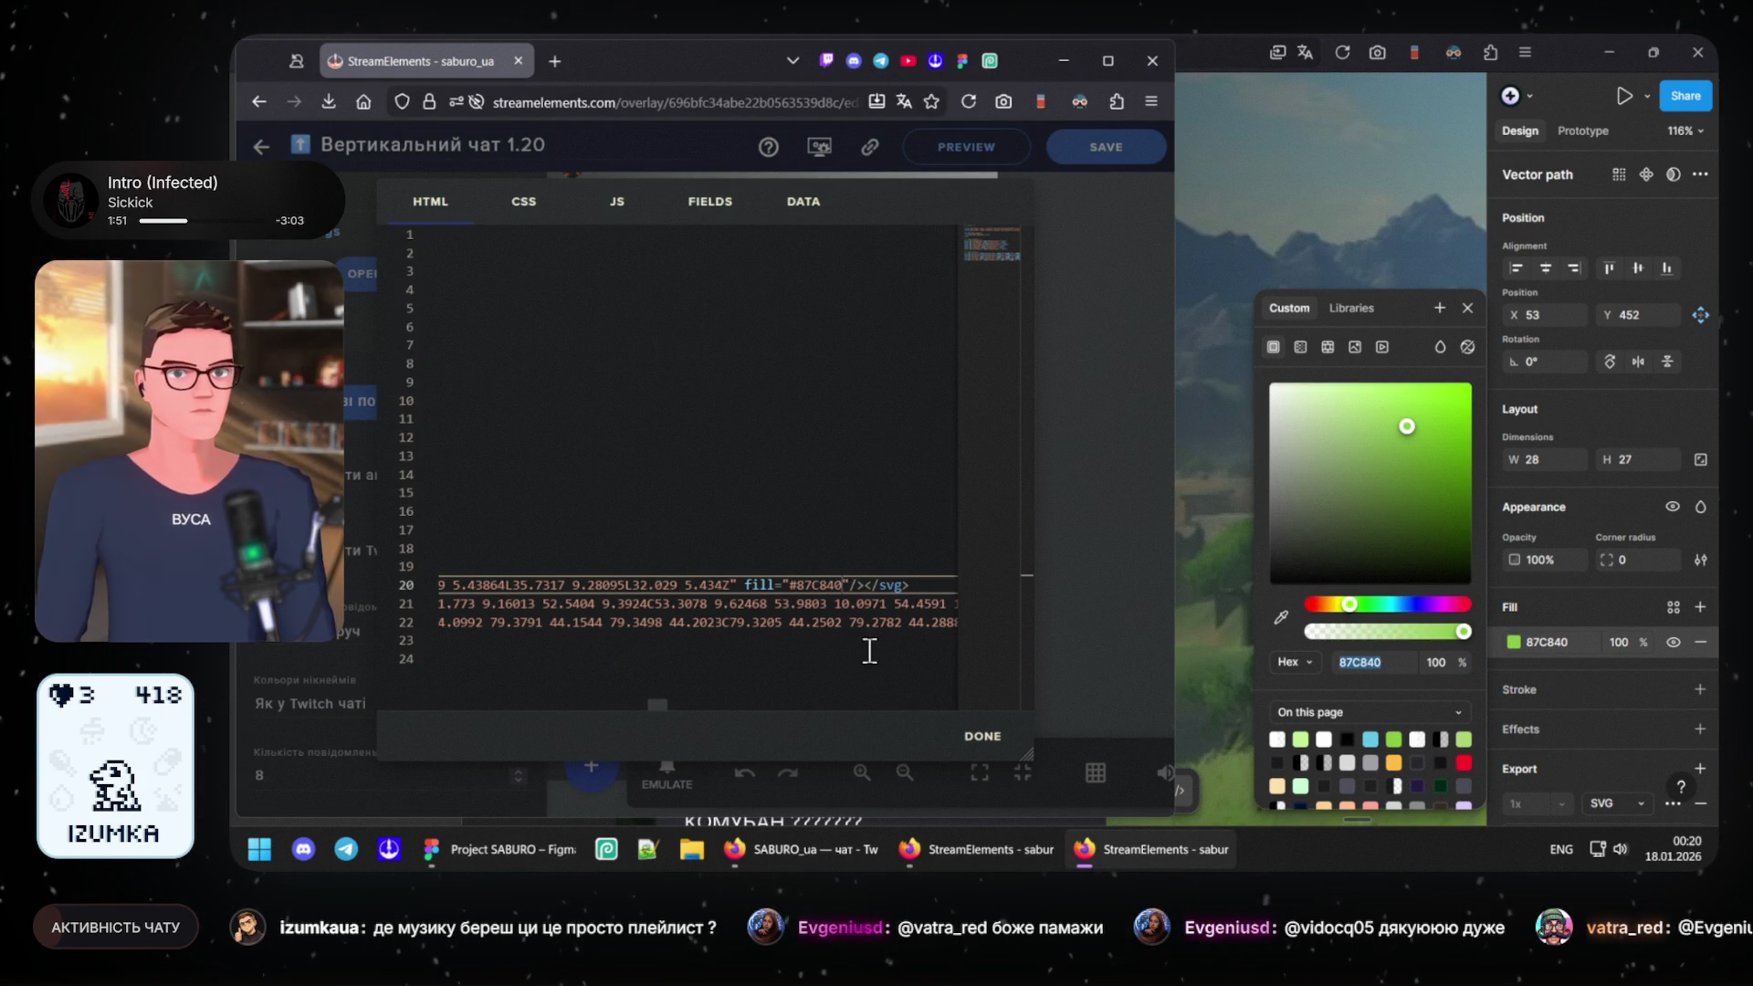
- Close the code with DONE and fire a test follow alert showing the green heart
click(982, 737)
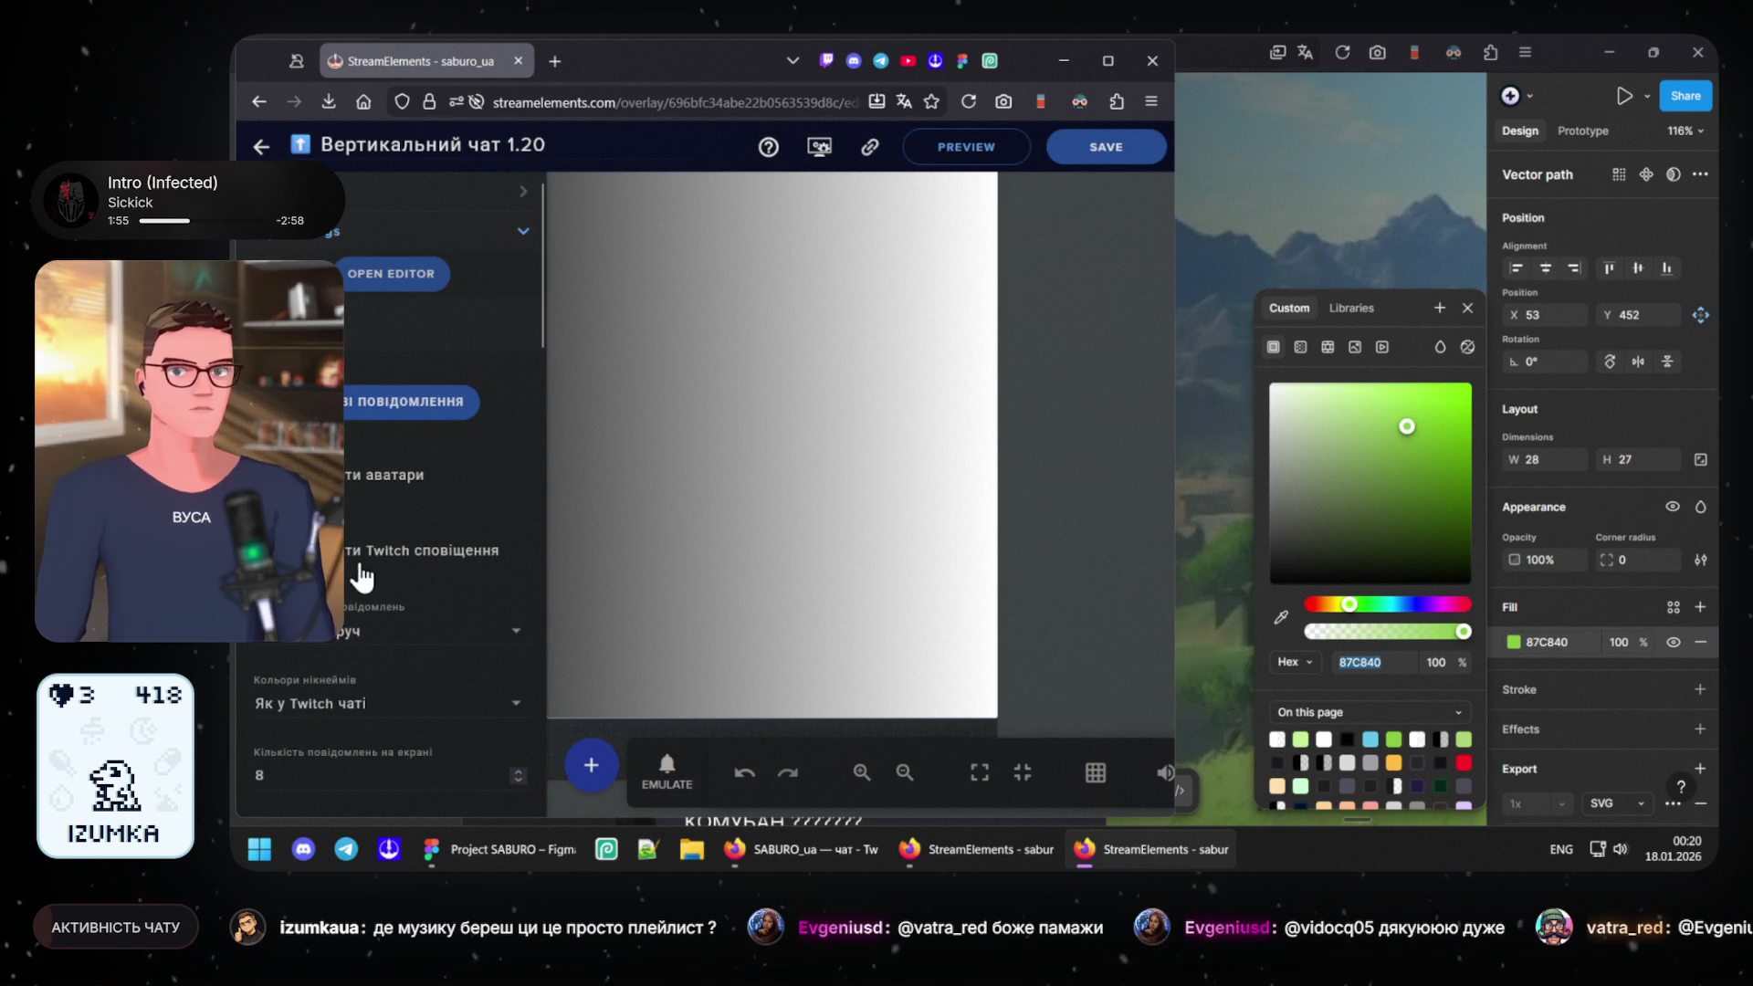
scroll(345, 633, down, 5)
scroll(347, 610, down, 5)
scroll(345, 583, down, 5)
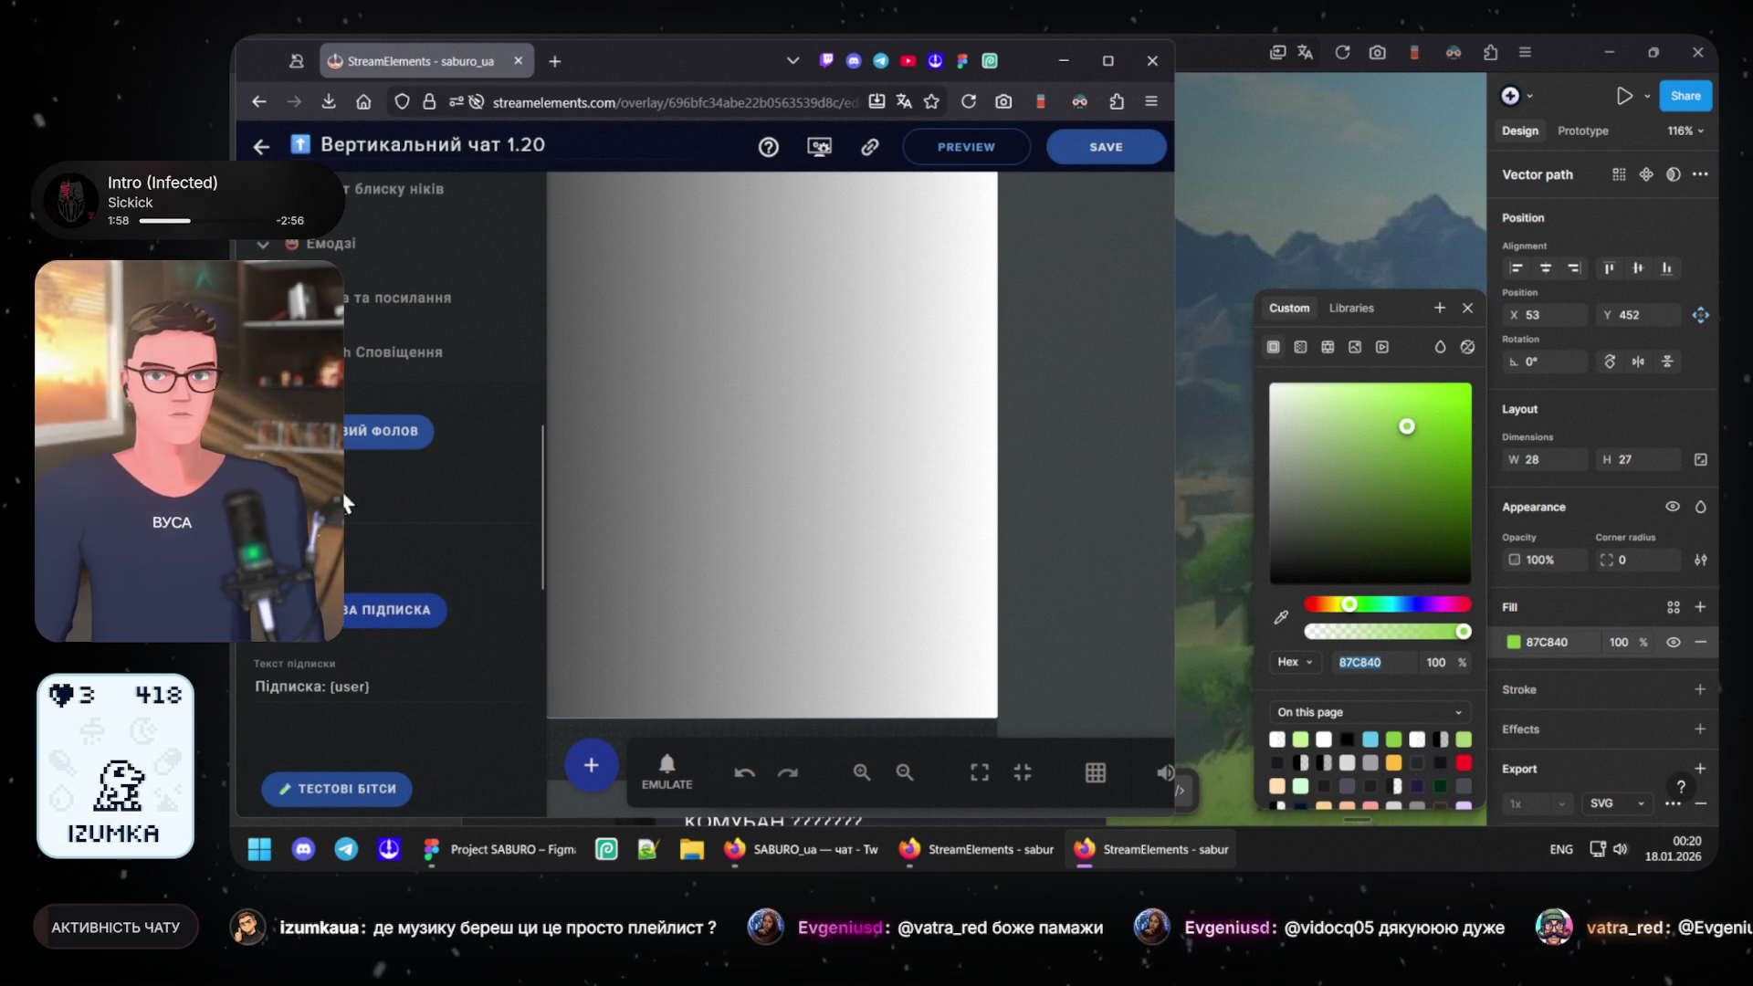
click(353, 439)
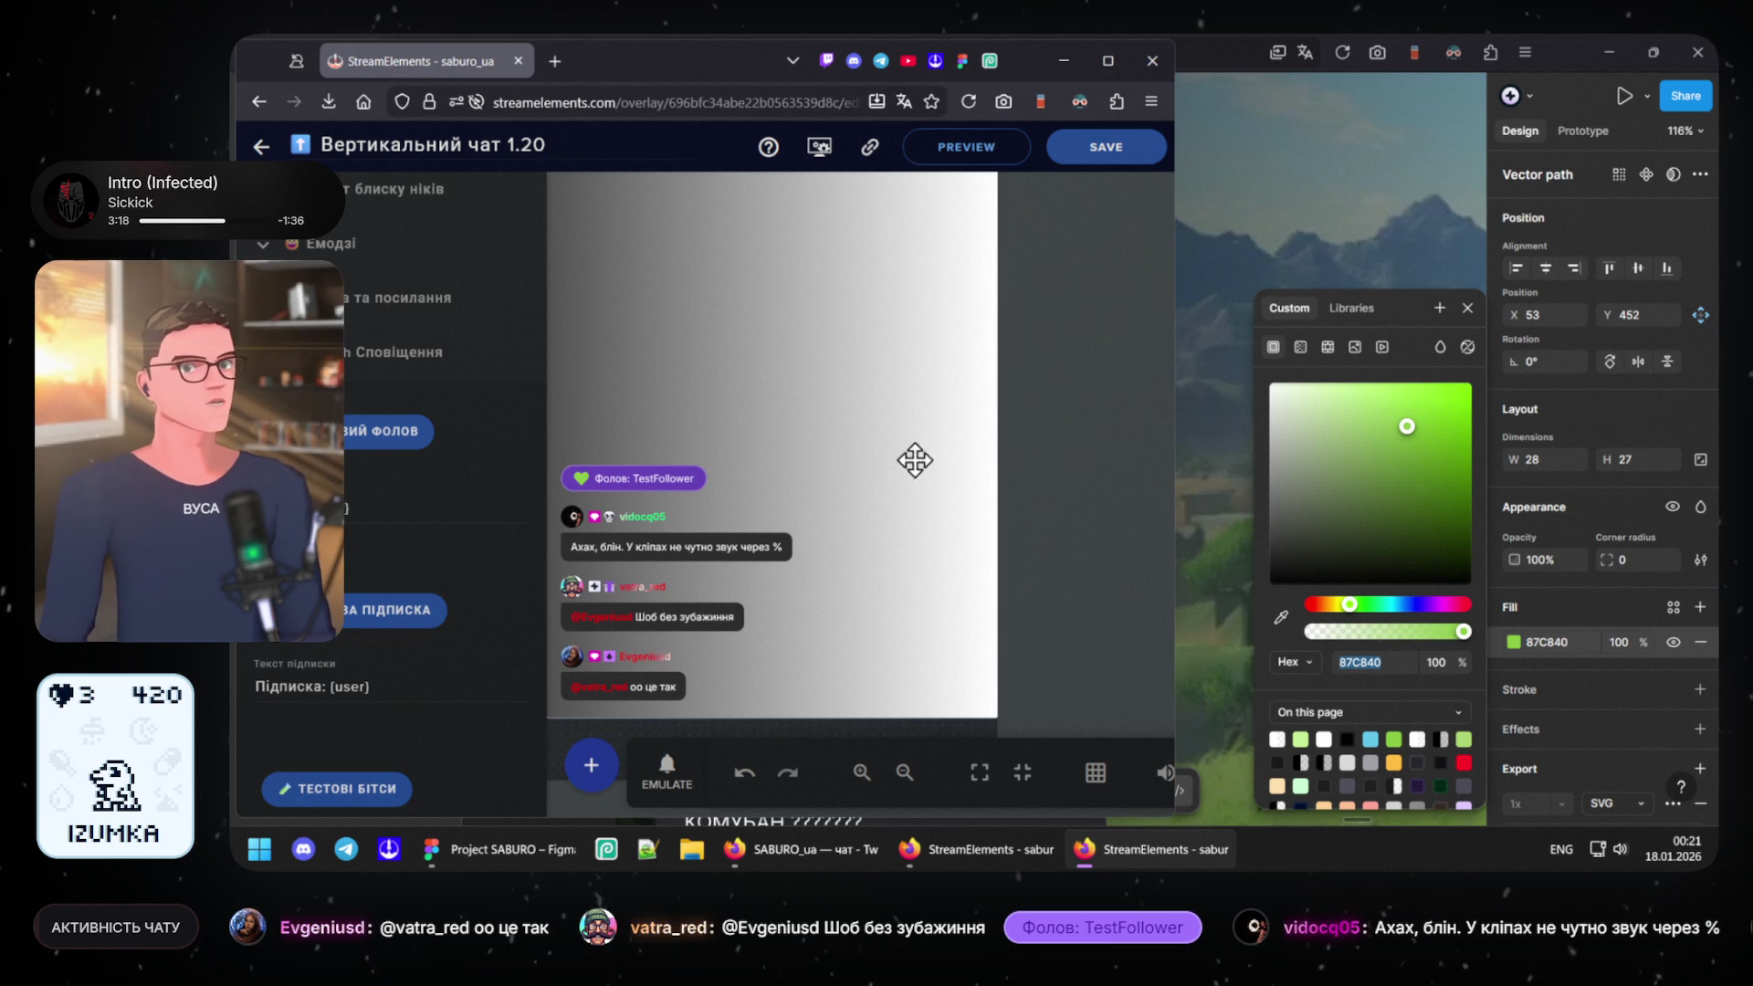
scroll(355, 385, down, 5)
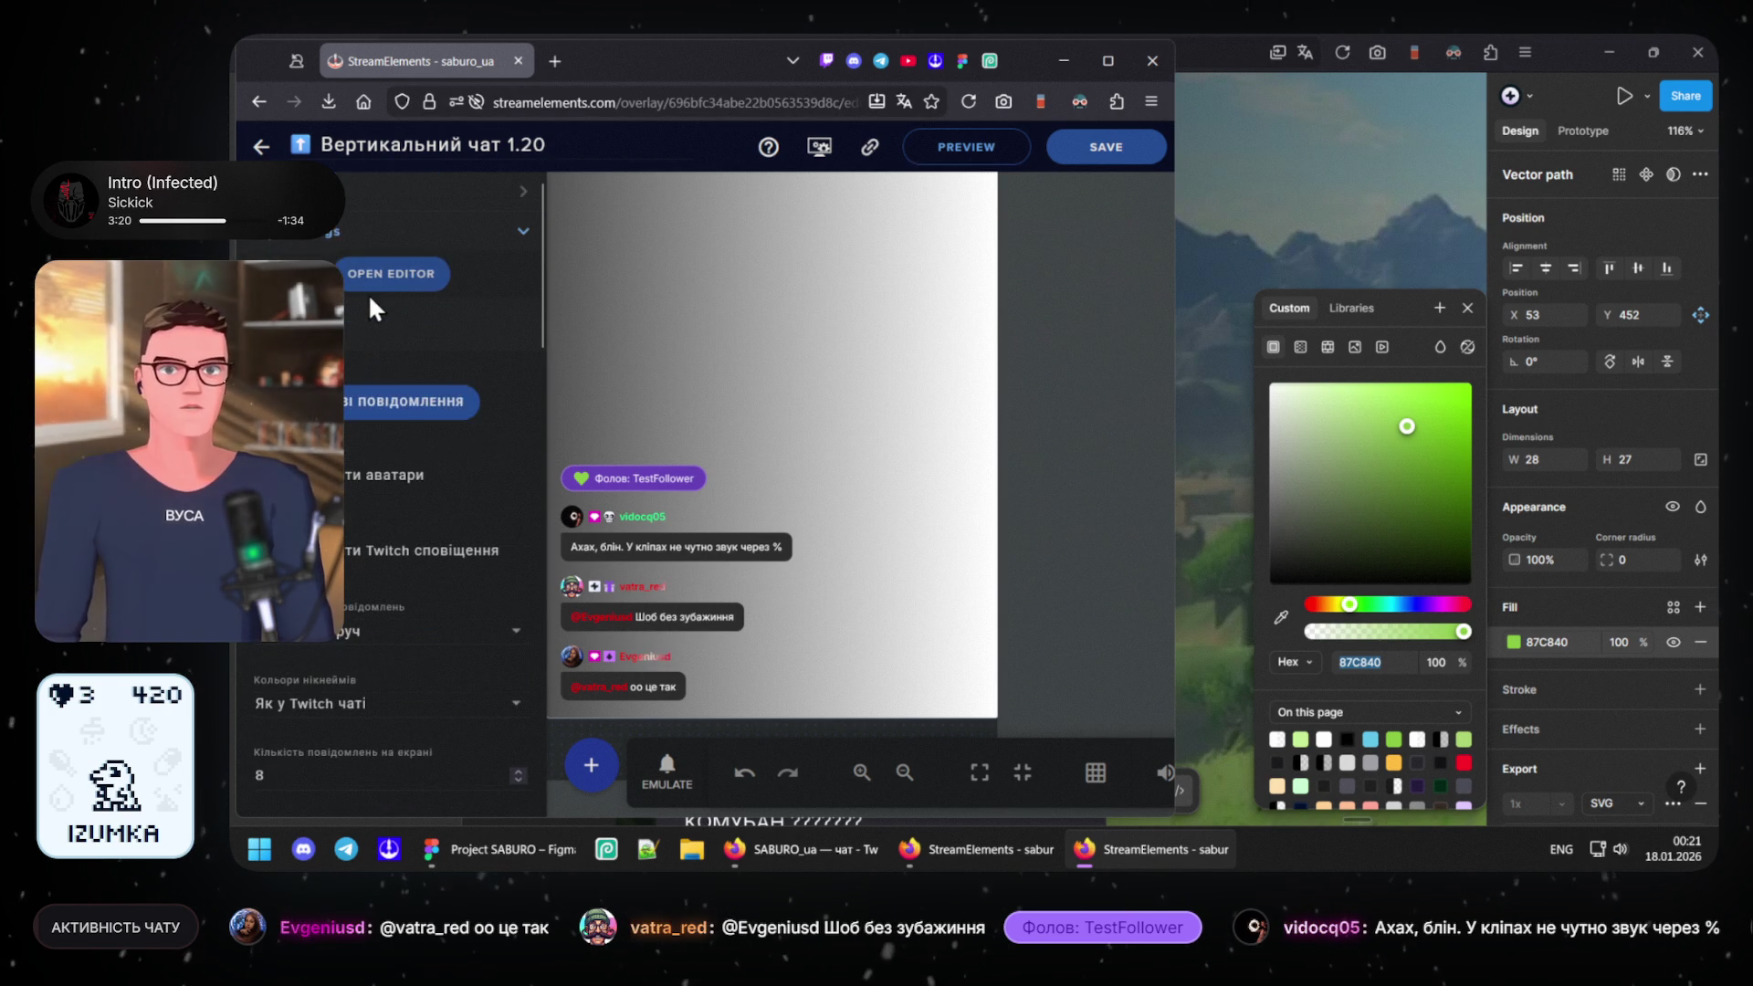
- Reopen and scan the overlay HTML, close it, and minimize Firefox to reveal Figma
click(387, 276)
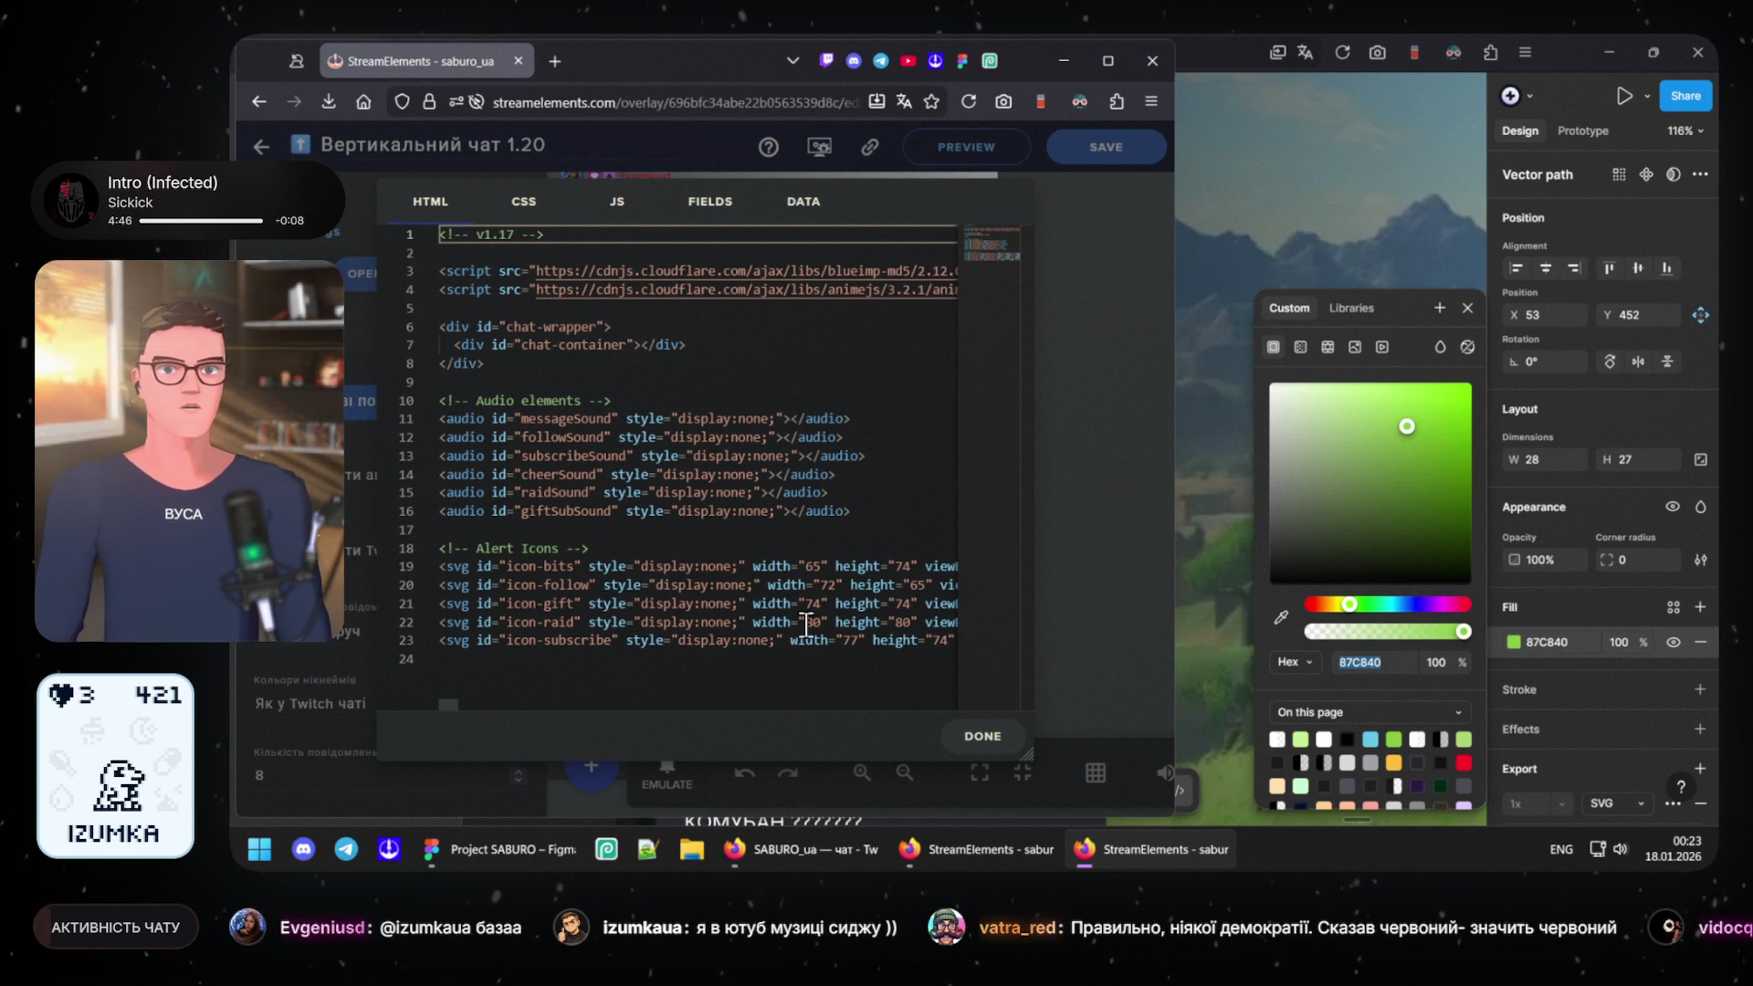
mouse_move(444, 700)
mouse_down()
mouse_move(685, 699)
mouse_move(352, 700)
mouse_up()
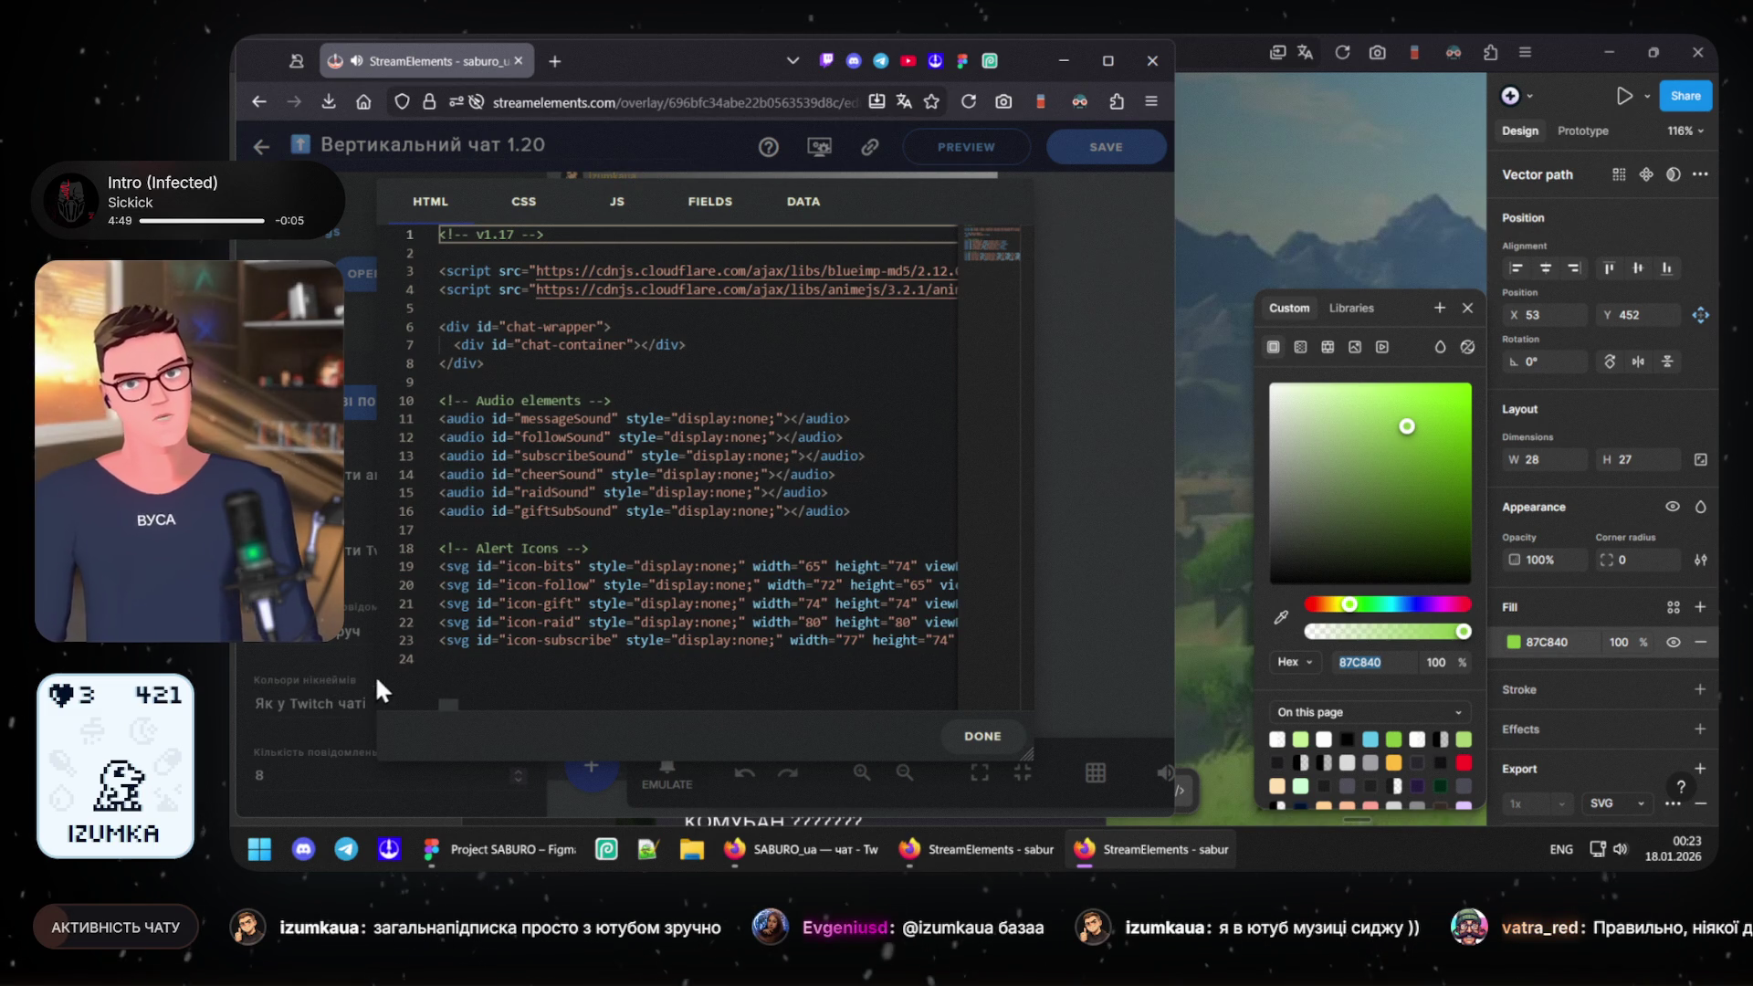
click(976, 736)
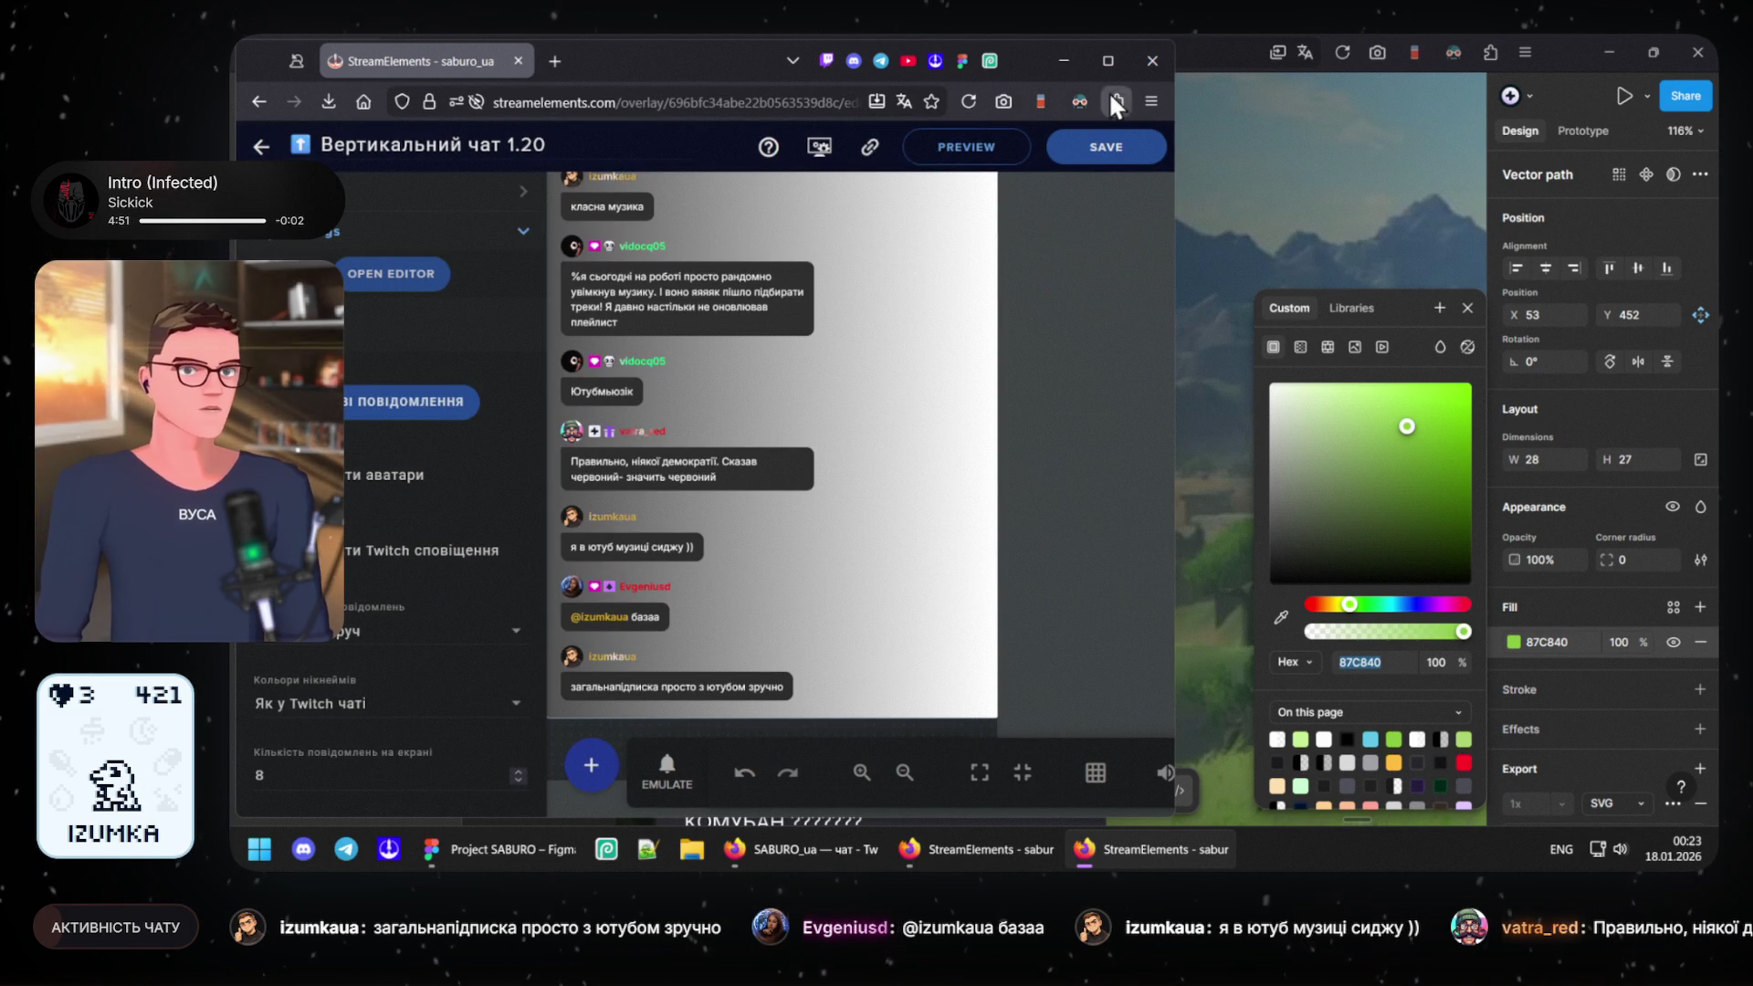
click(1076, 68)
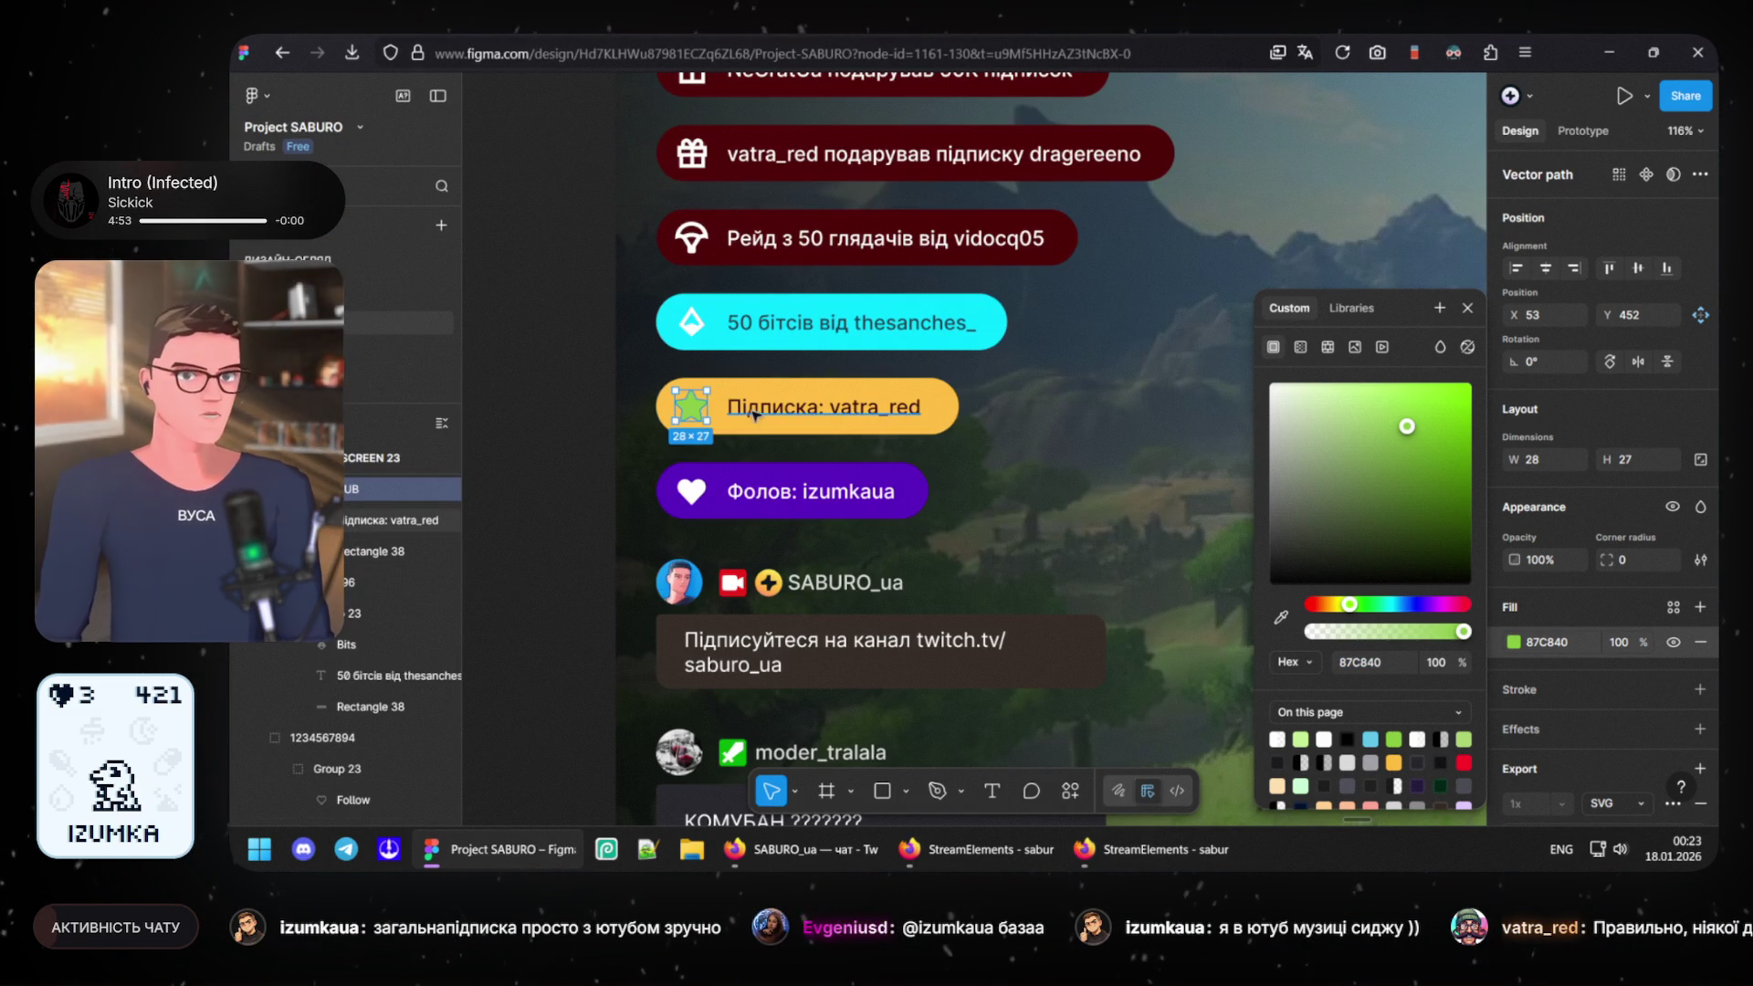
- Dismiss the colour picker and deselect to view the yellow pill with its green 87C840 star
key(Escape)
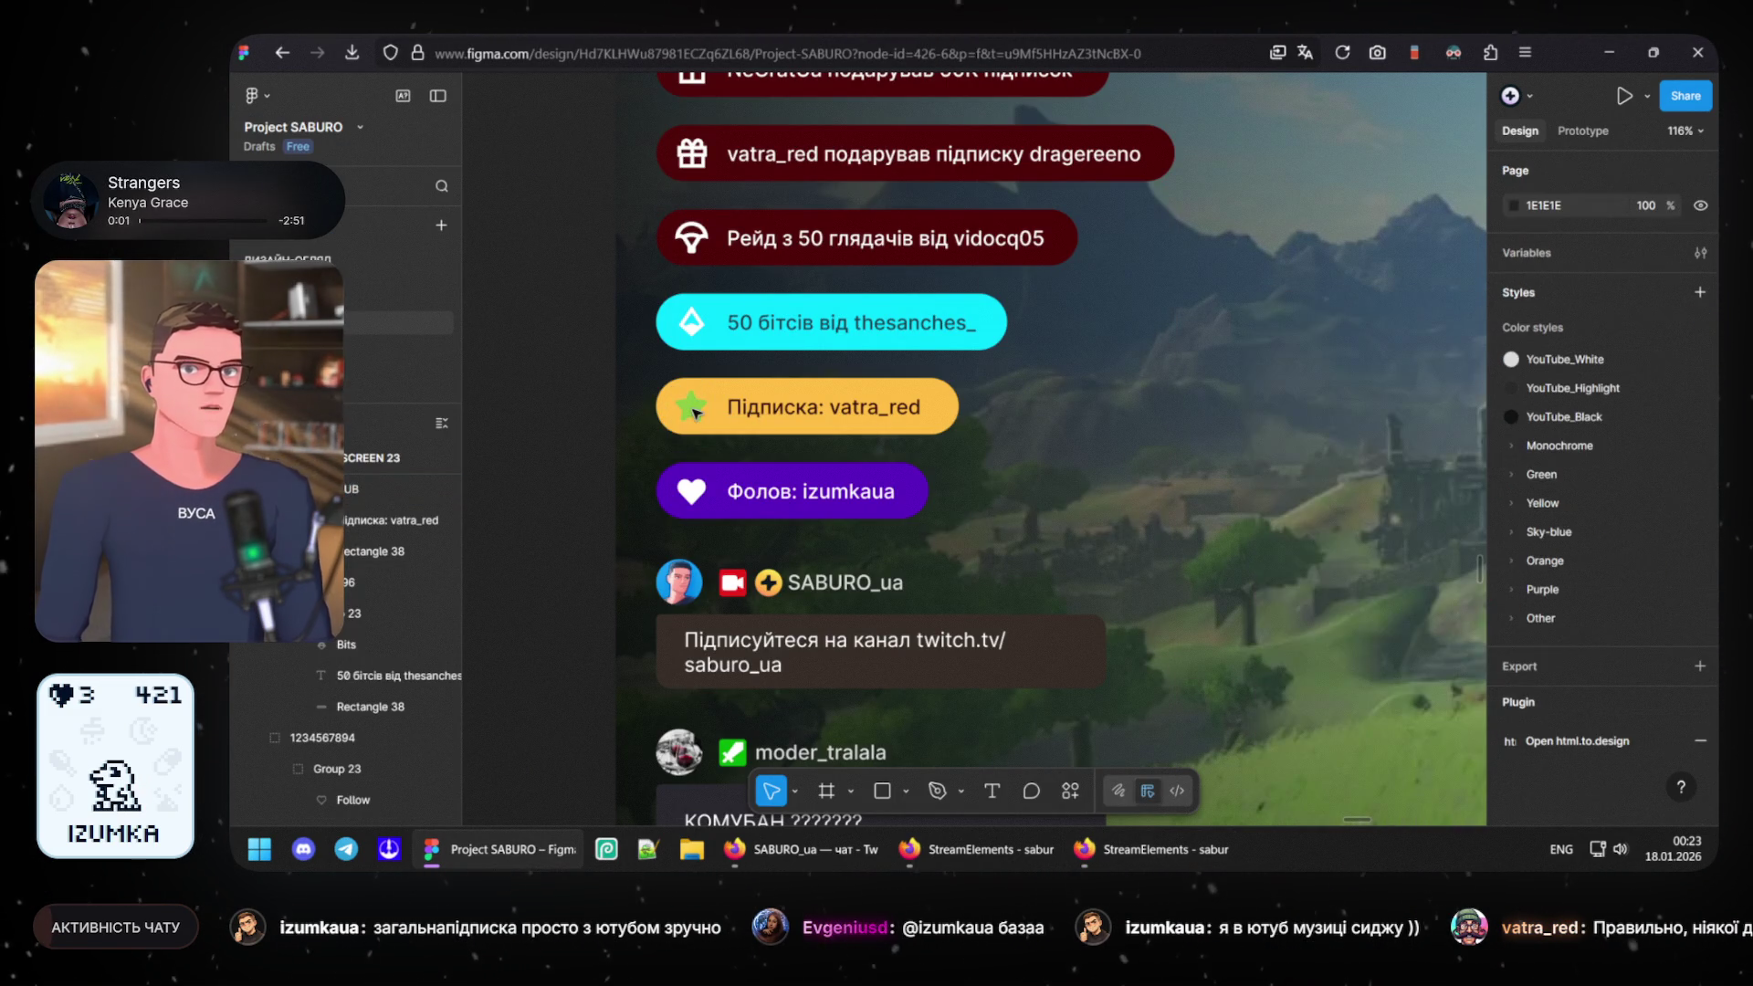
ctrl+scroll(711, 407, up, 3)
scroll(890, 439, up, 1)
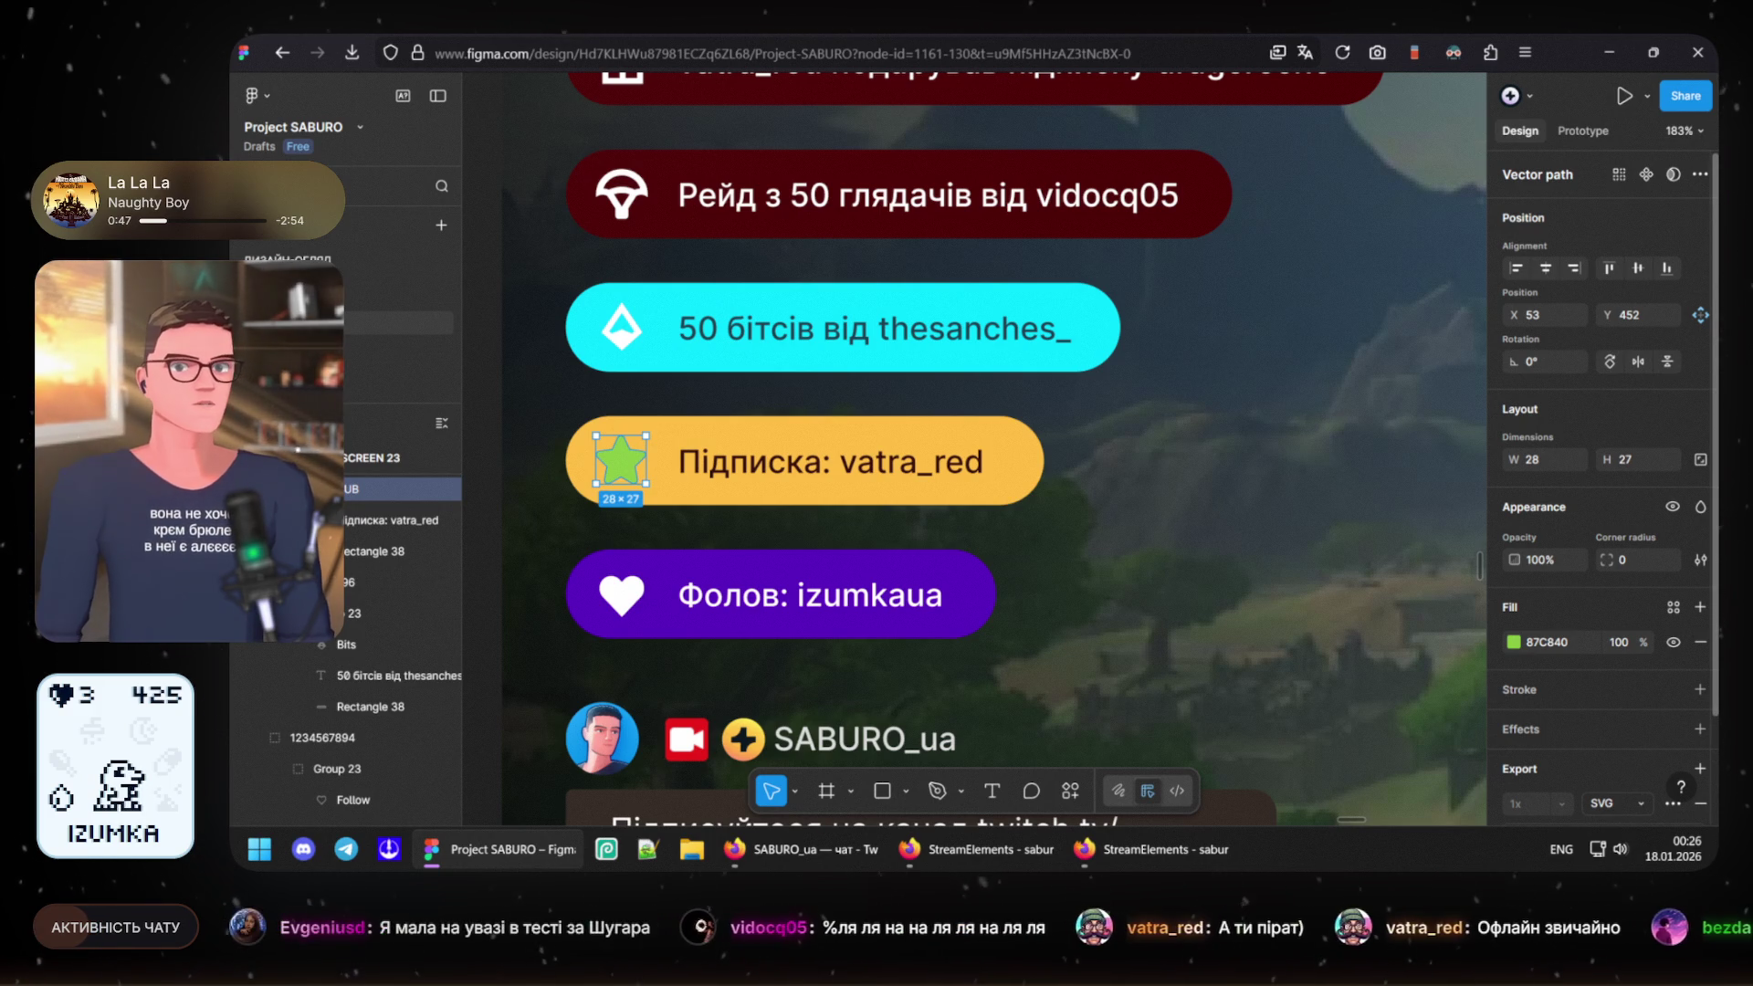
click(492, 304)
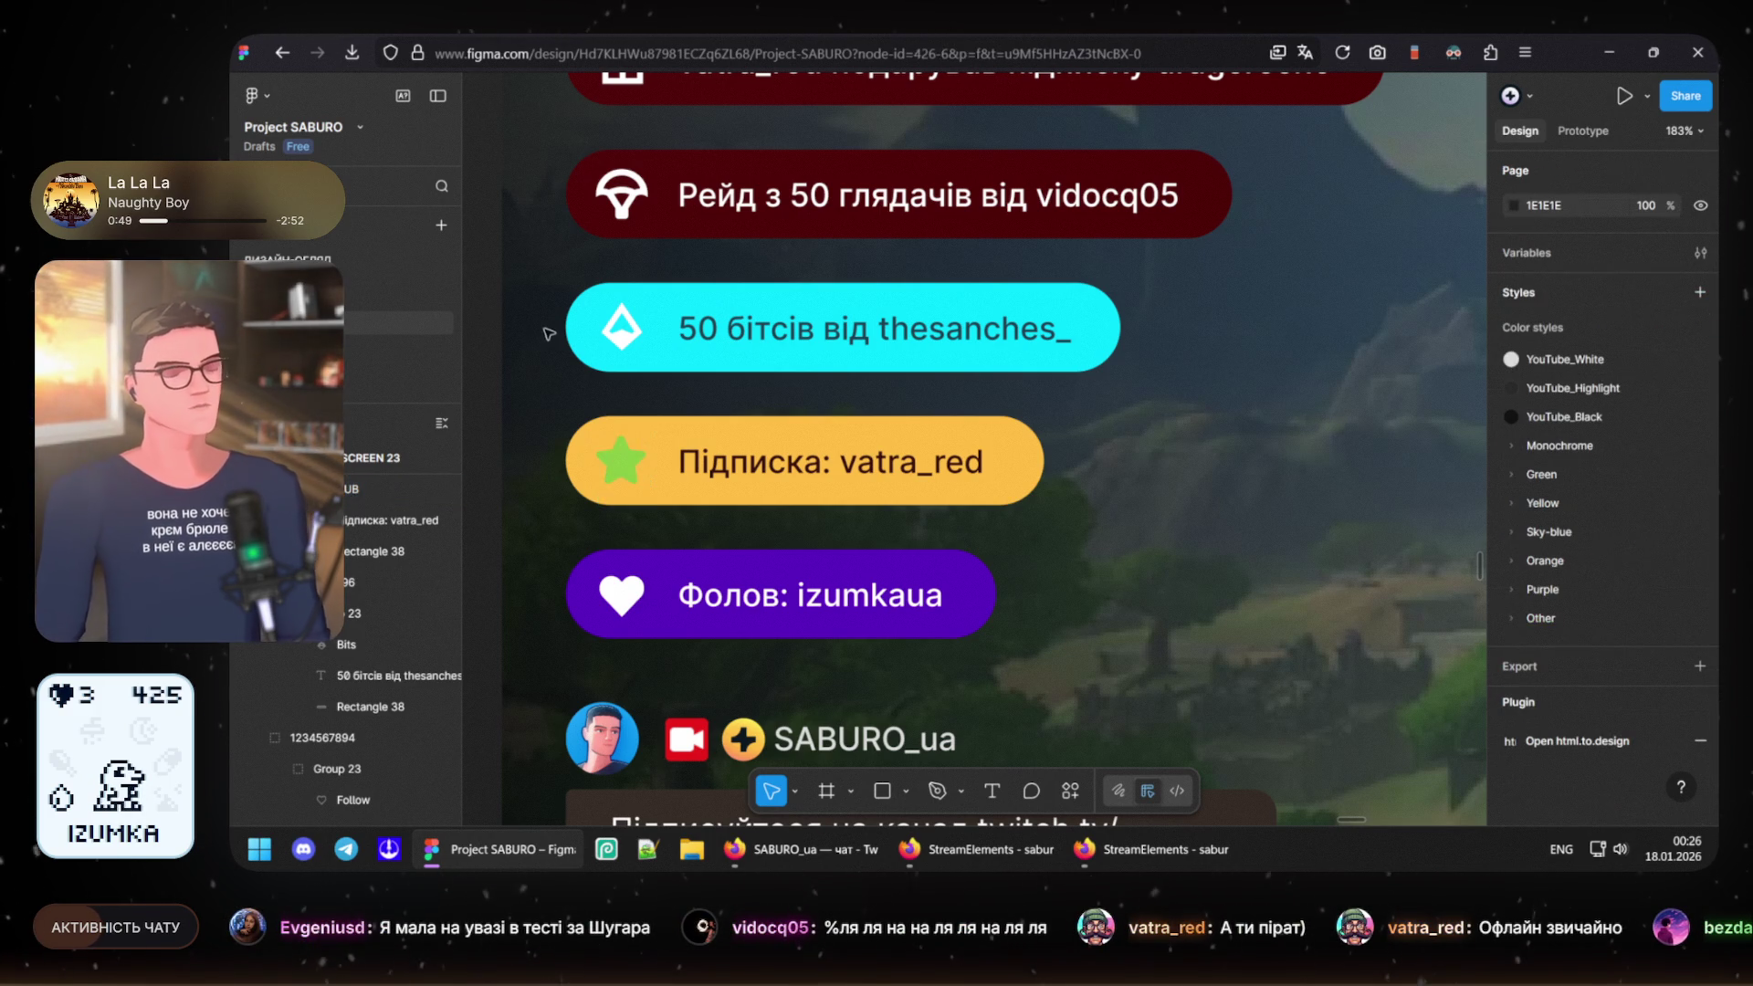
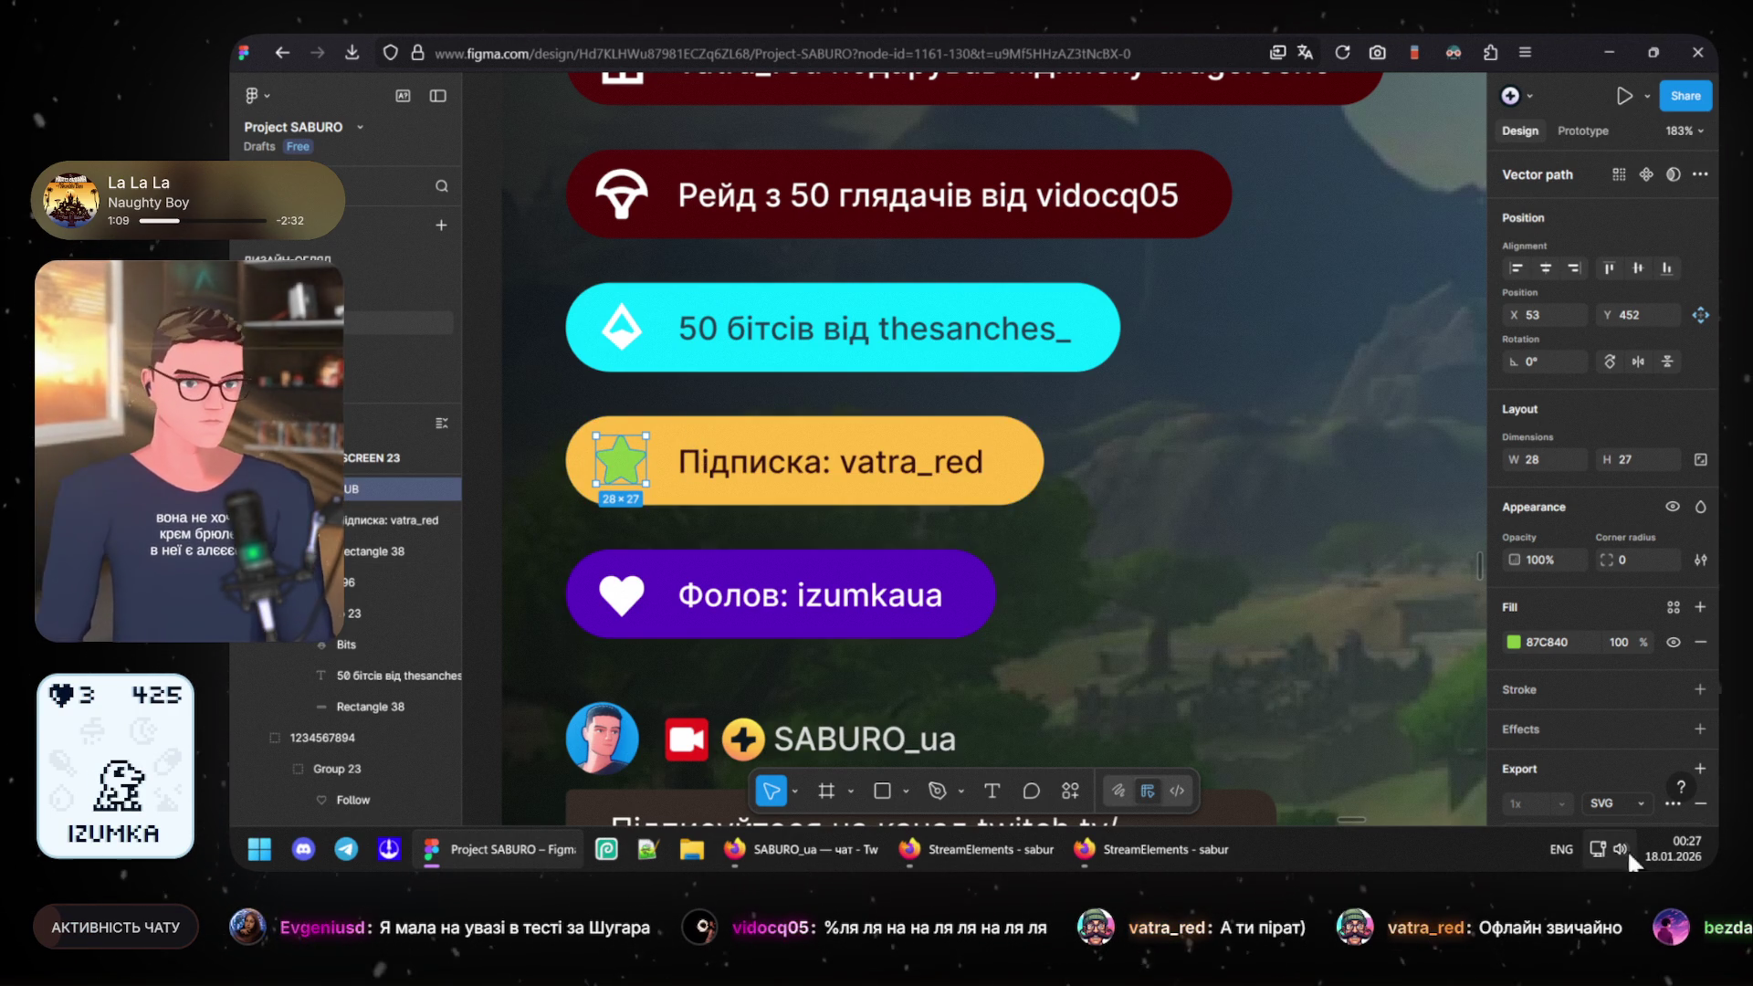
- Turn the subscription pill's star fill white in the colour picker
click(1514, 642)
drag(1286, 418, 1216, 334)
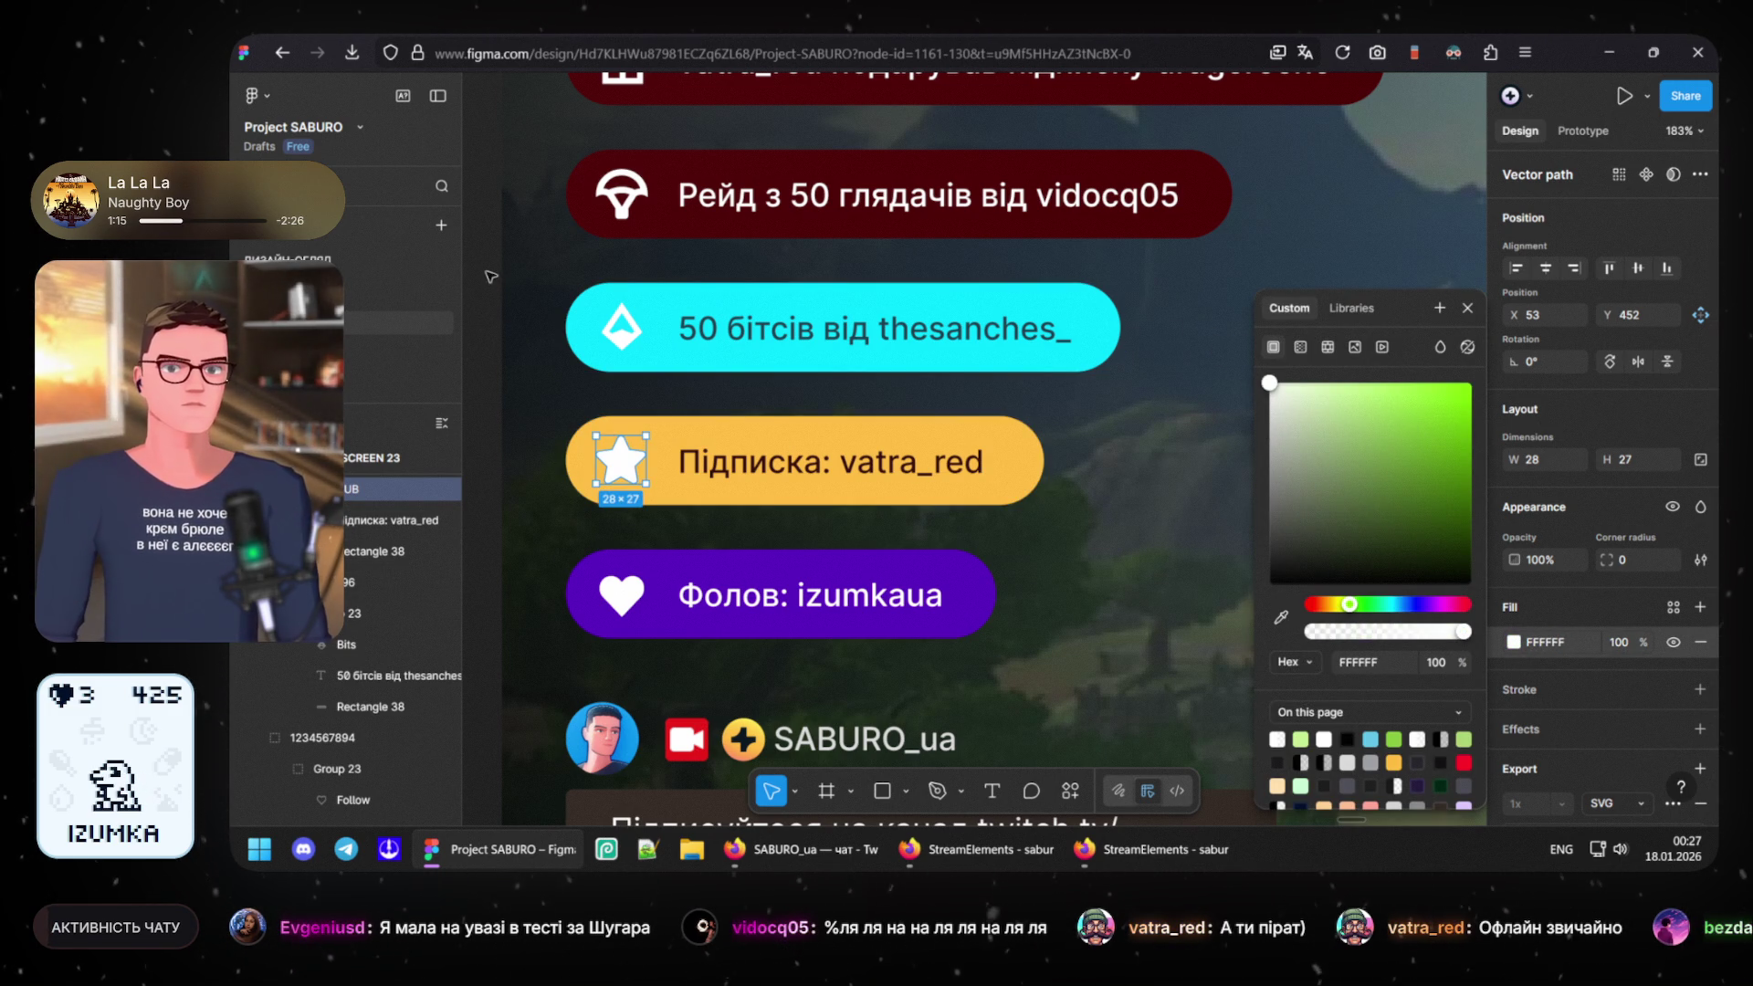
click(534, 420)
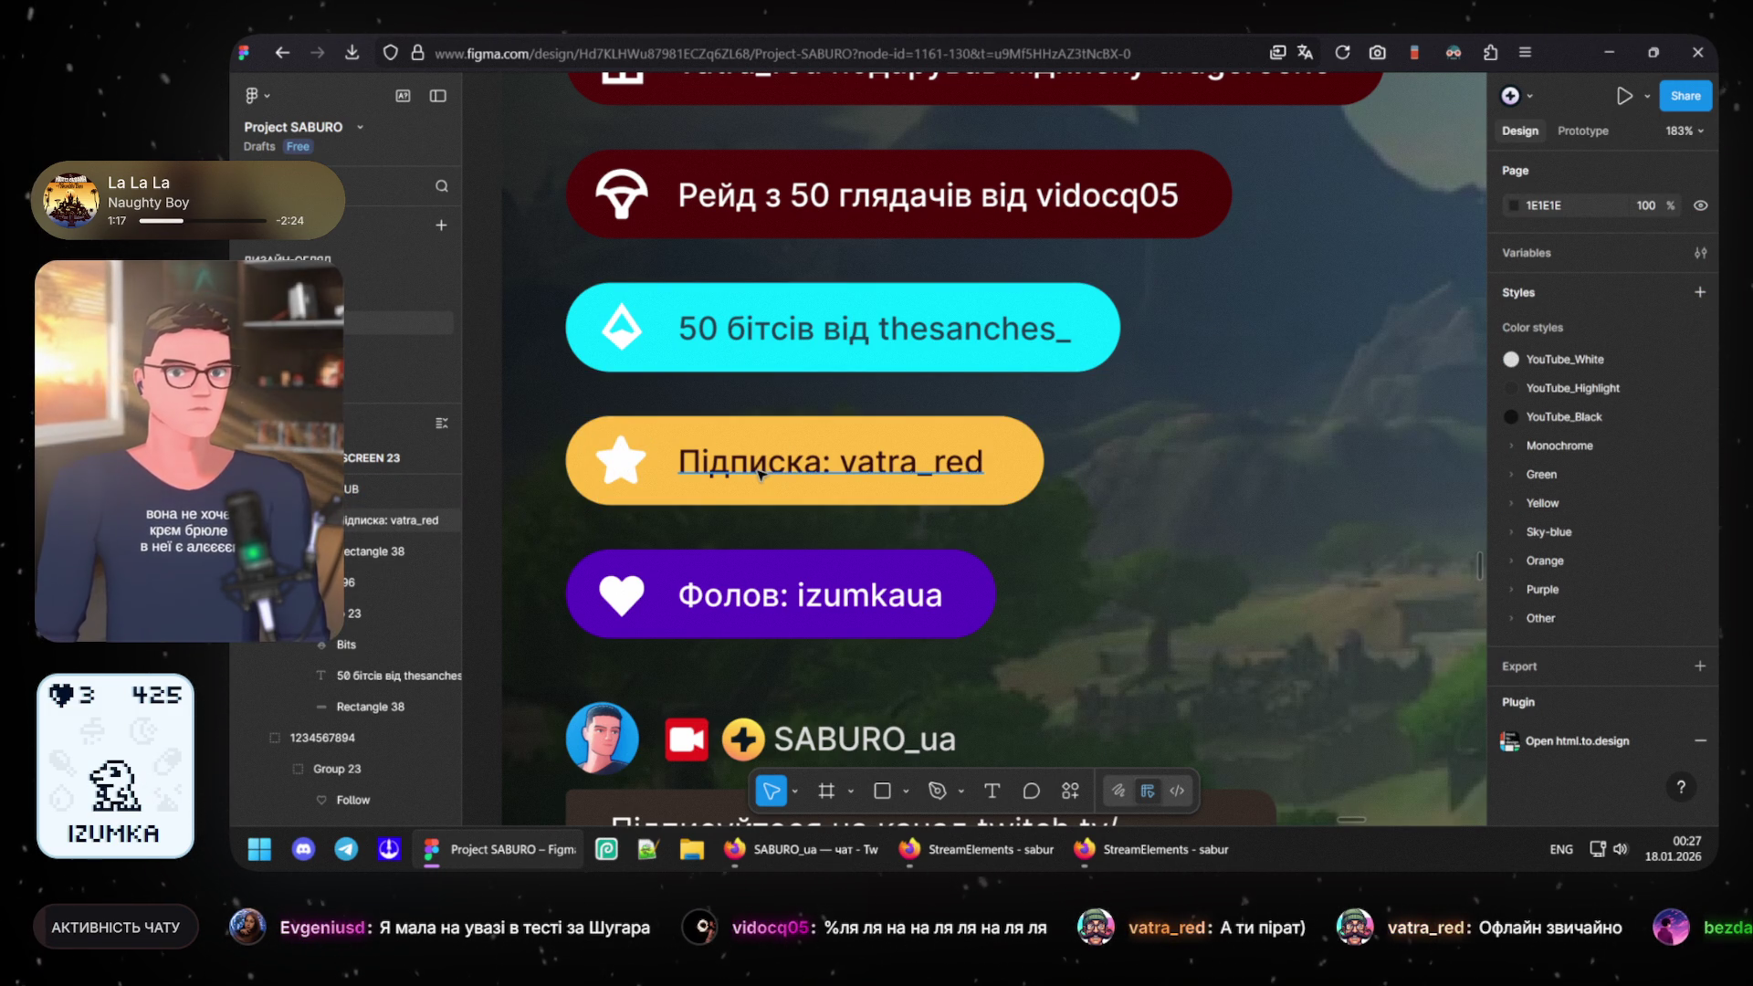
- Set the subscription pill's text fill to dark red 3D0909 and select its hex value
click(821, 462)
scroll(1560, 746, down, 2)
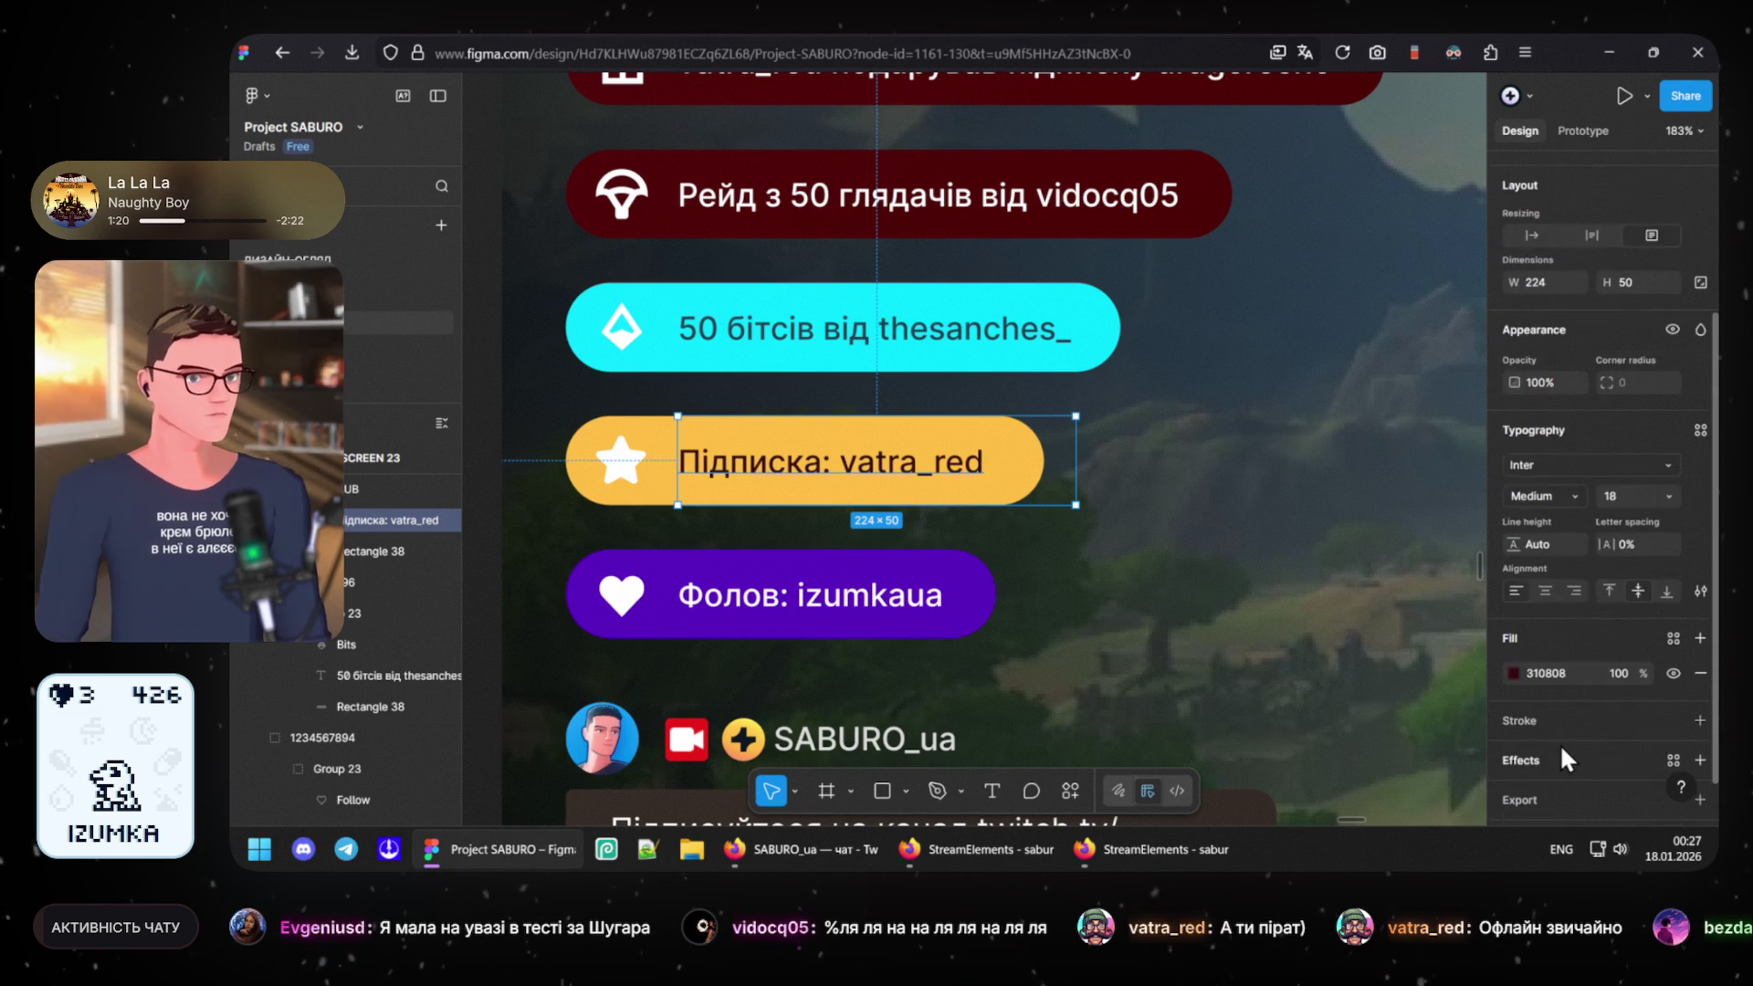
scroll(1560, 739, down, 2)
click(1516, 630)
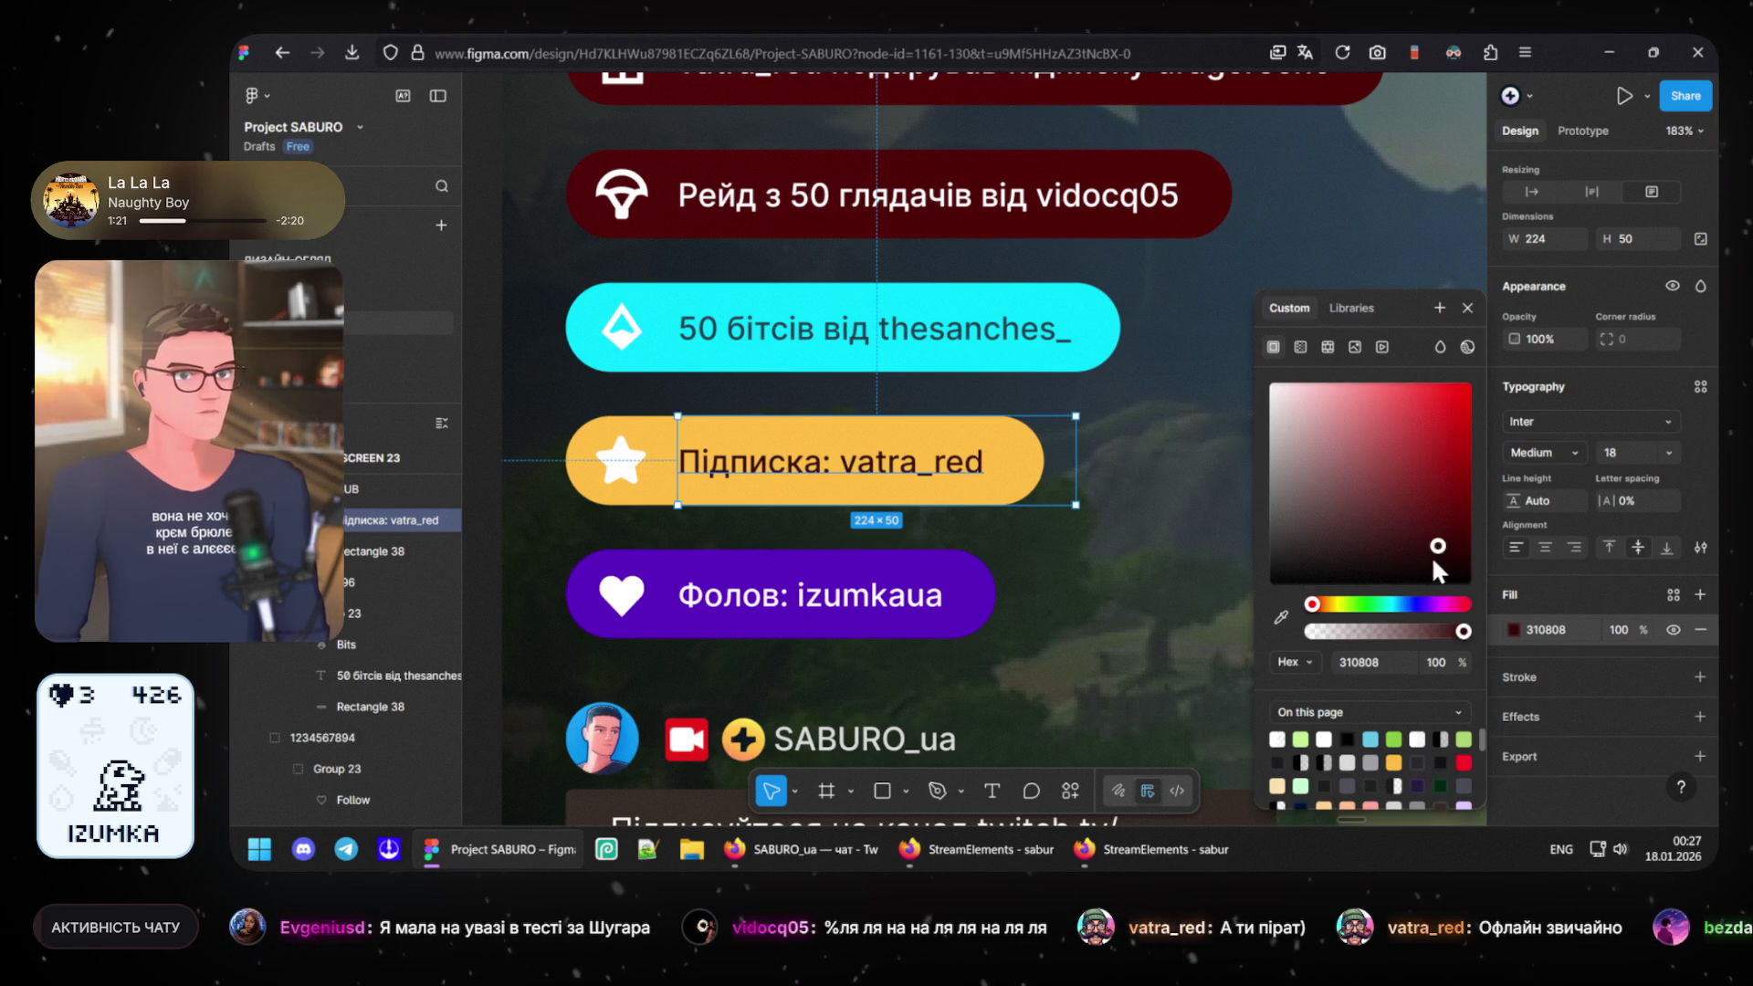
drag(1440, 543, 1444, 541)
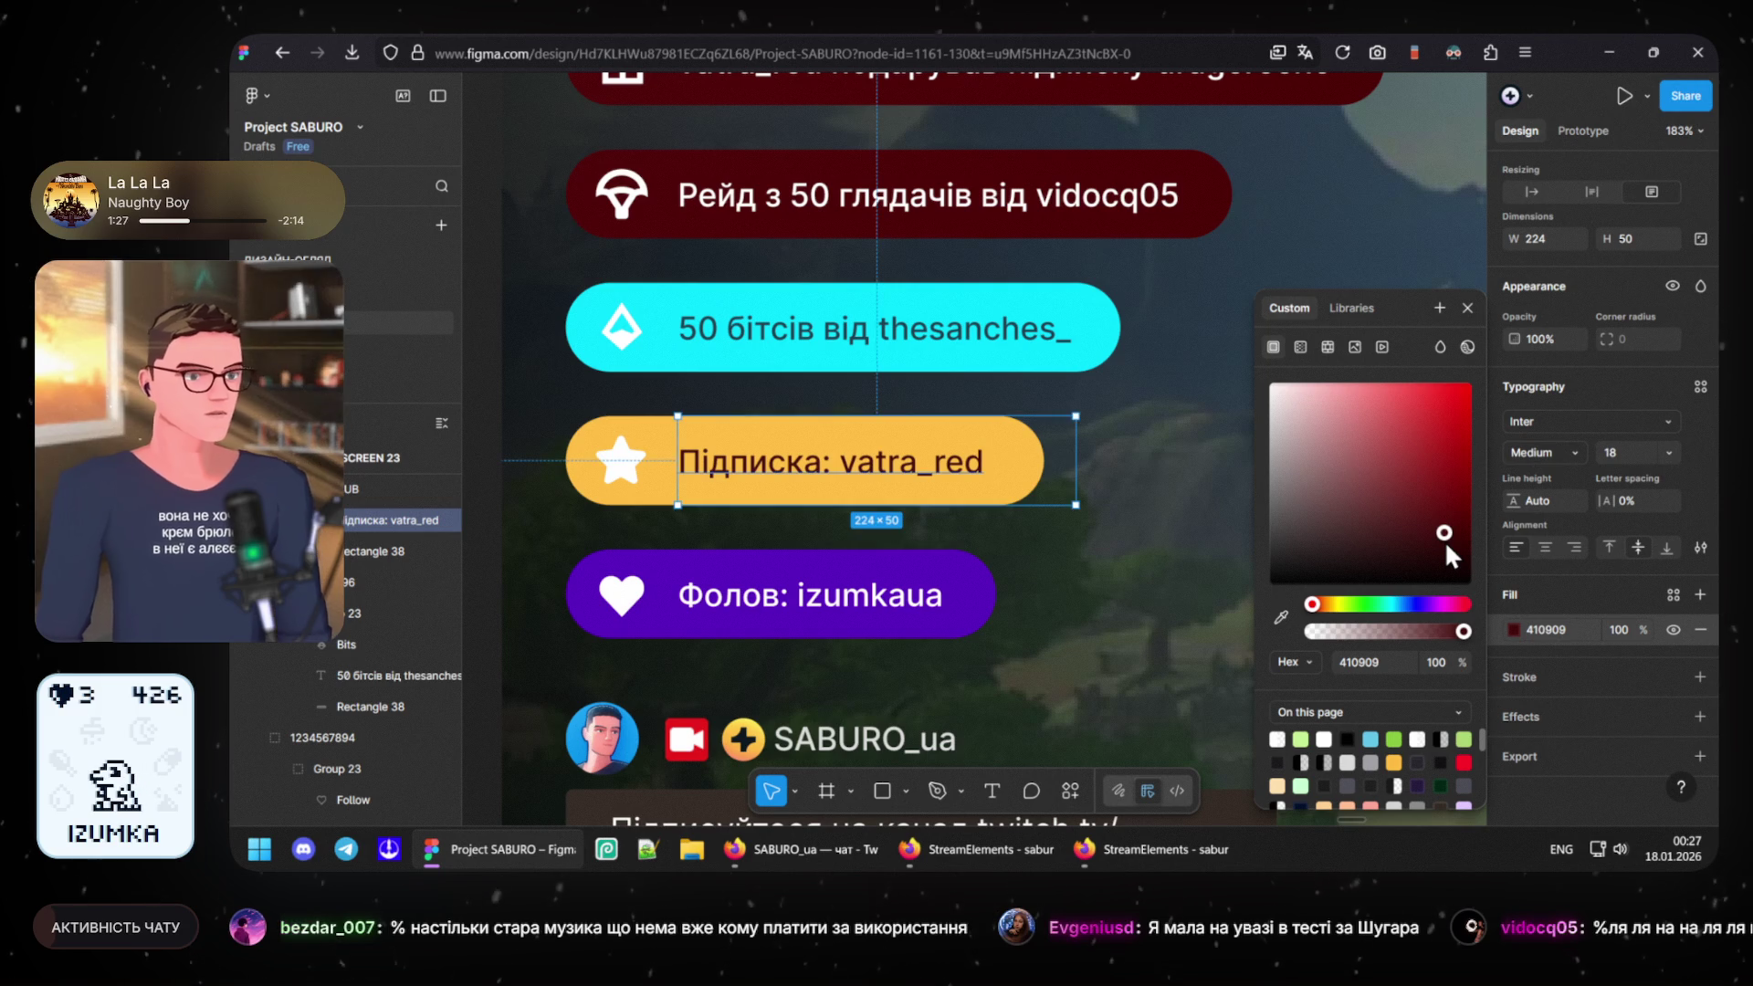
drag(1445, 542, 1443, 545)
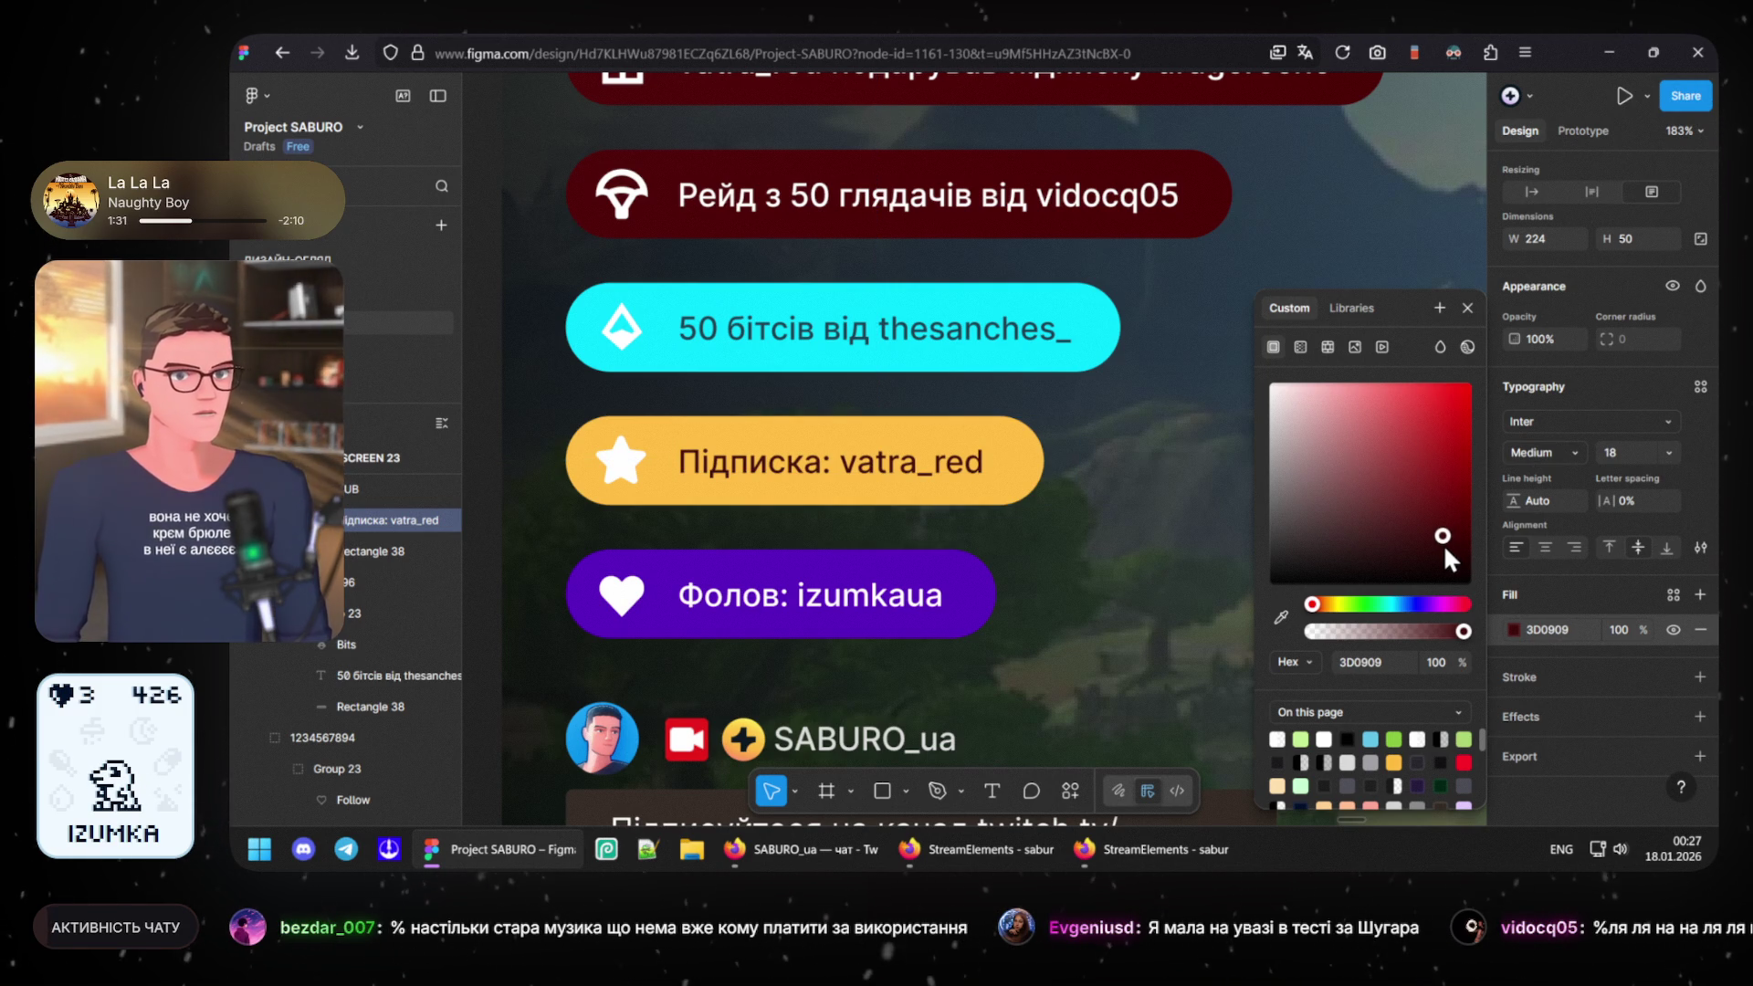
click(1399, 665)
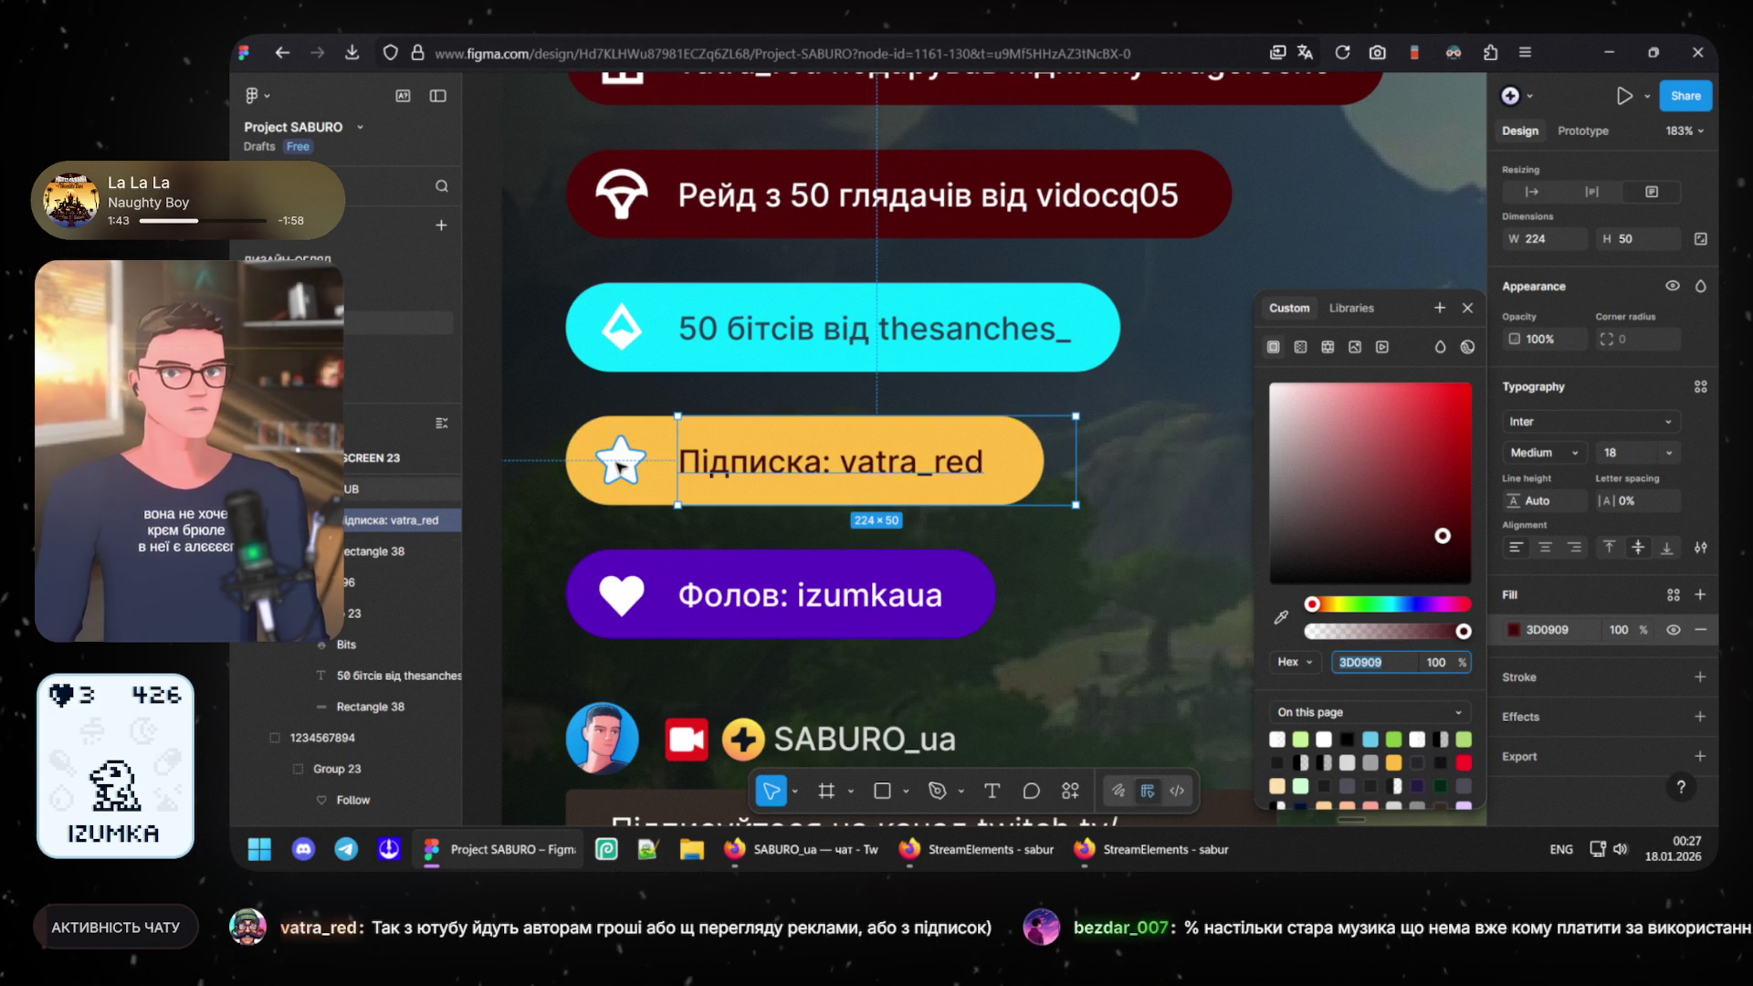
key(Tab)
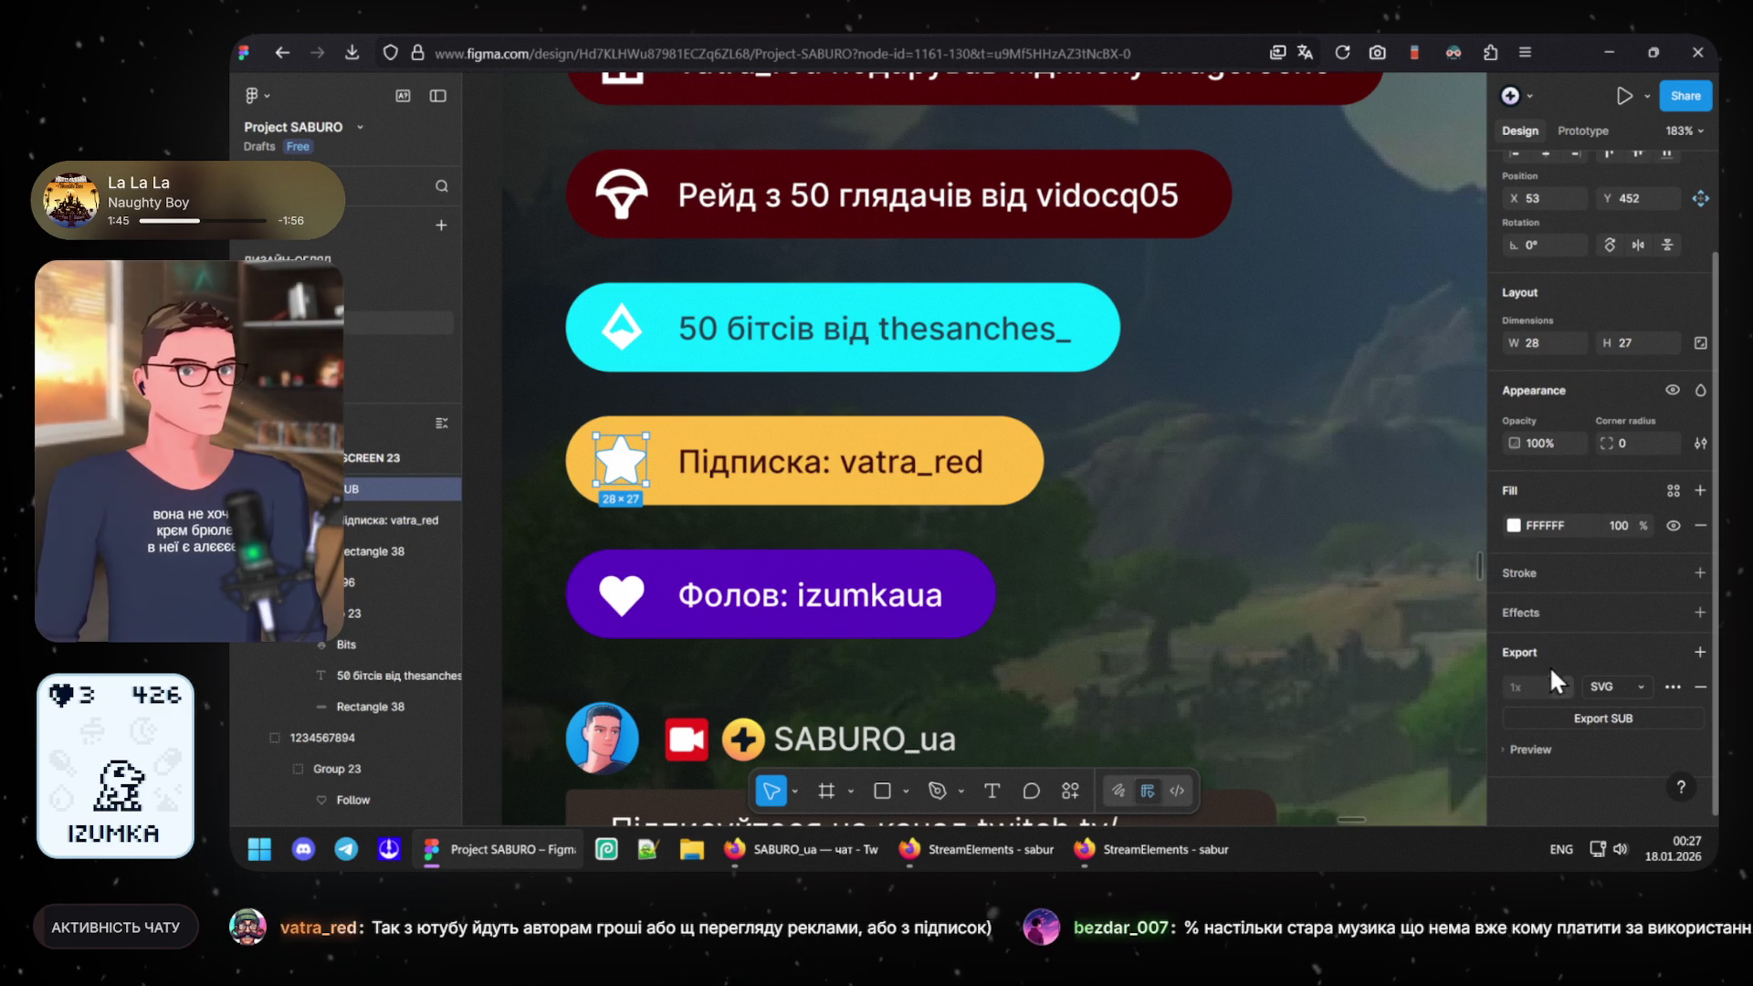
- Apply the dark red 3D0909 fill to the star via its hex field
click(1574, 513)
text(3D0909)
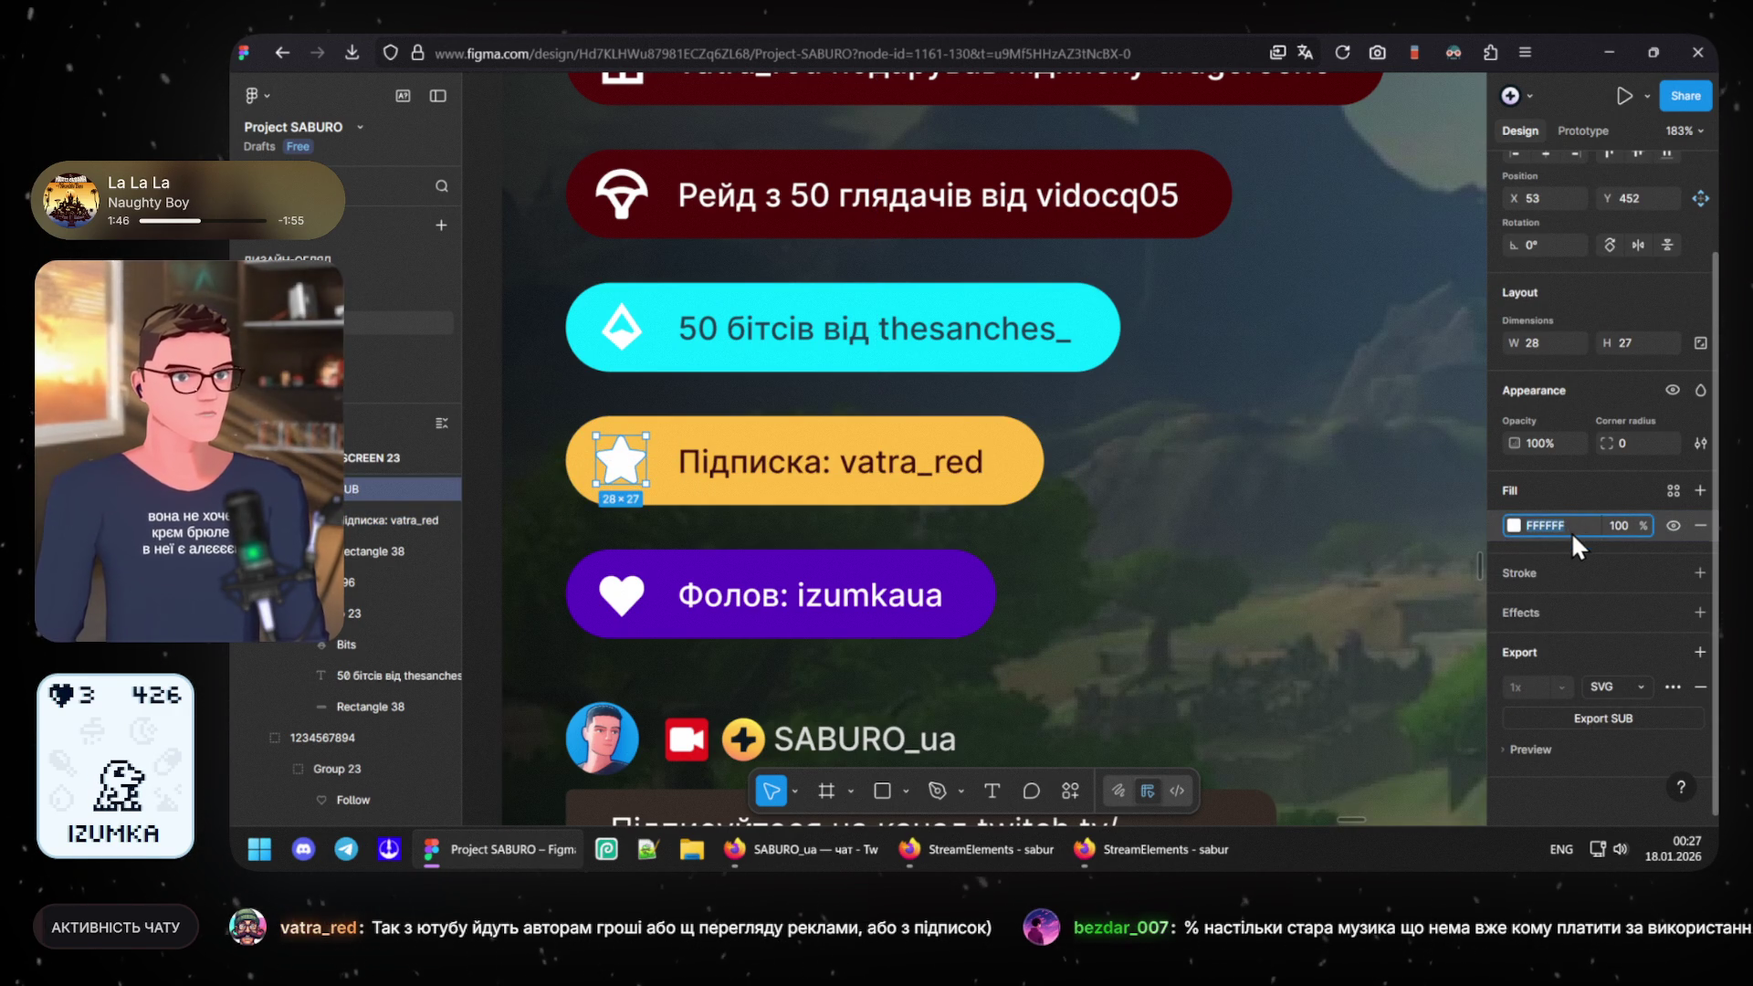
key(Return)
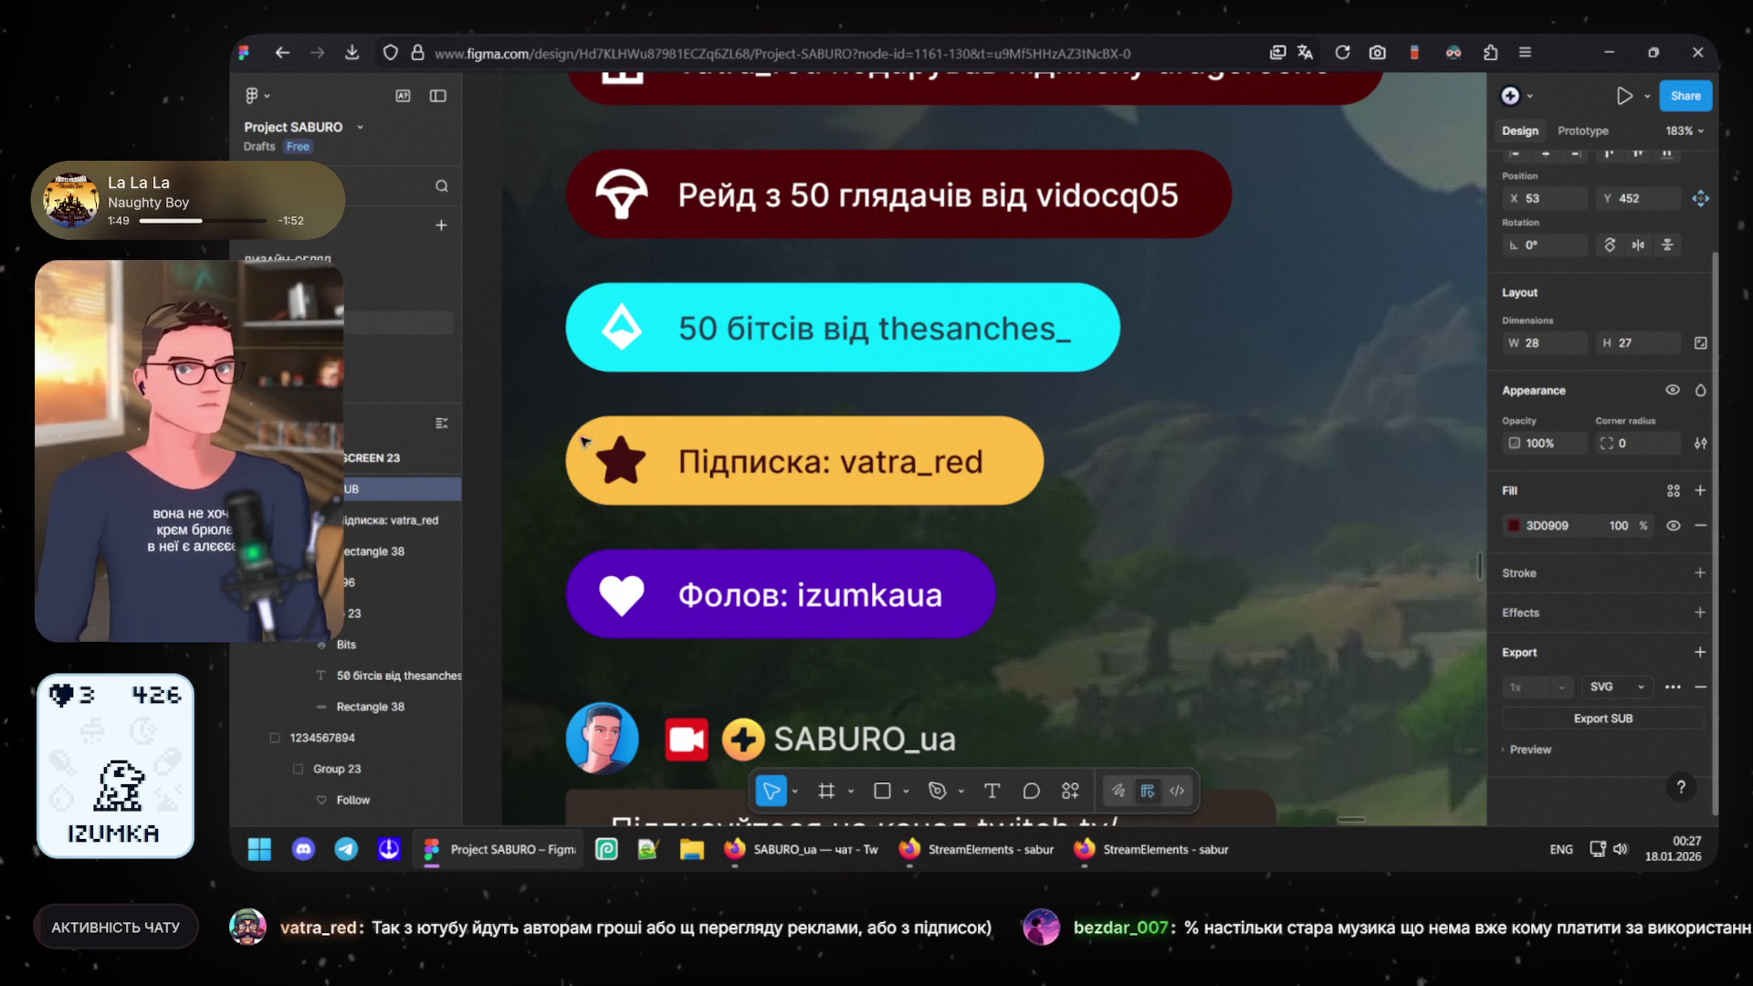
key(Escape)
scroll(795, 386, up, 1)
scroll(795, 385, down, 1)
scroll(792, 410, down, 2)
scroll(788, 466, down, 1)
scroll(780, 538, down, 3)
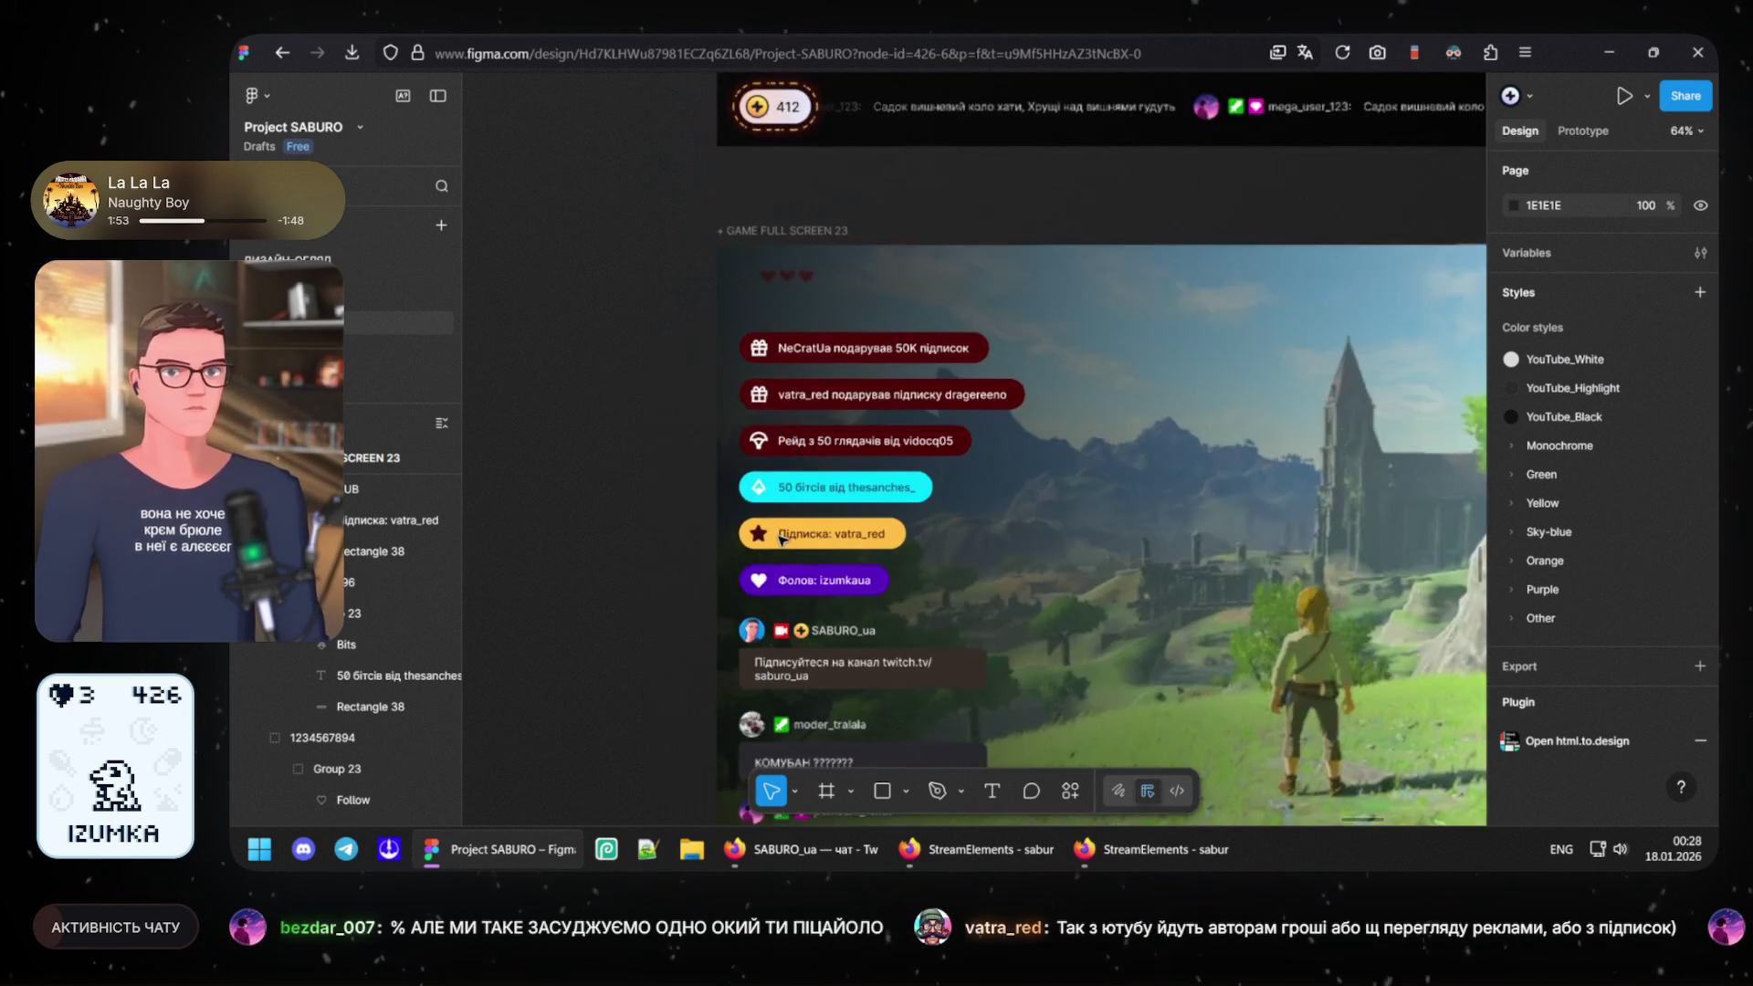
scroll(724, 579, down, 1)
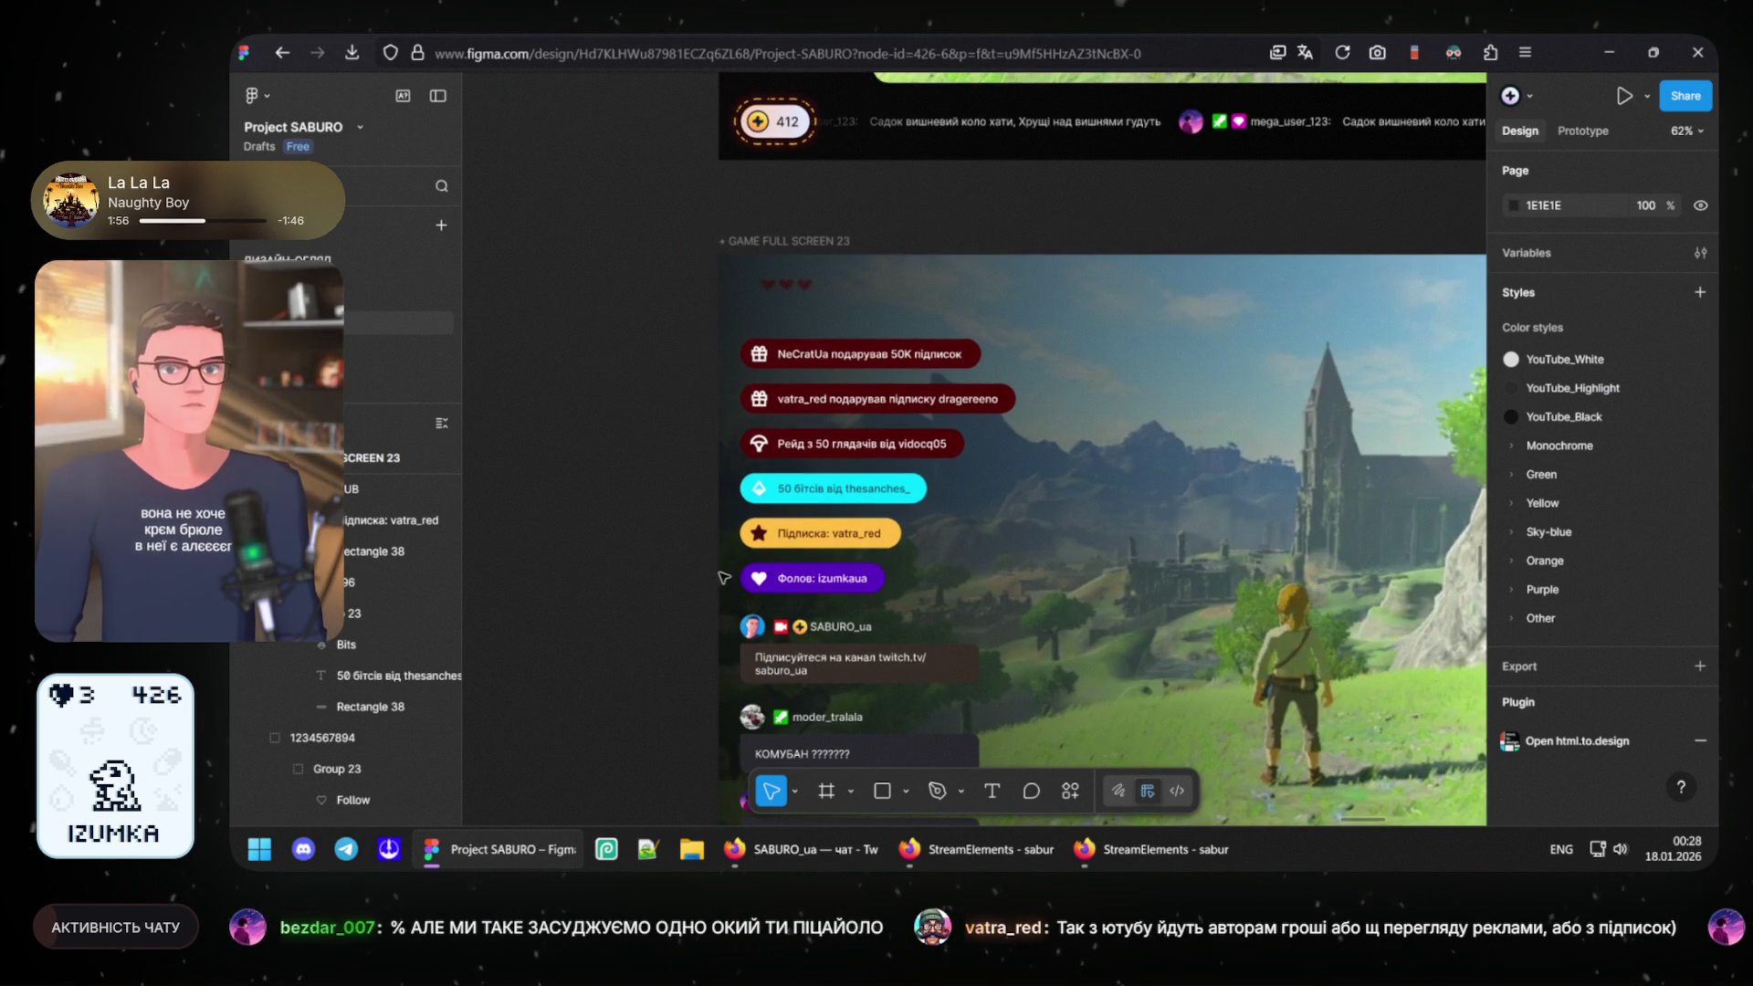
scroll(723, 579, up, 3)
scroll(788, 530, up, 2)
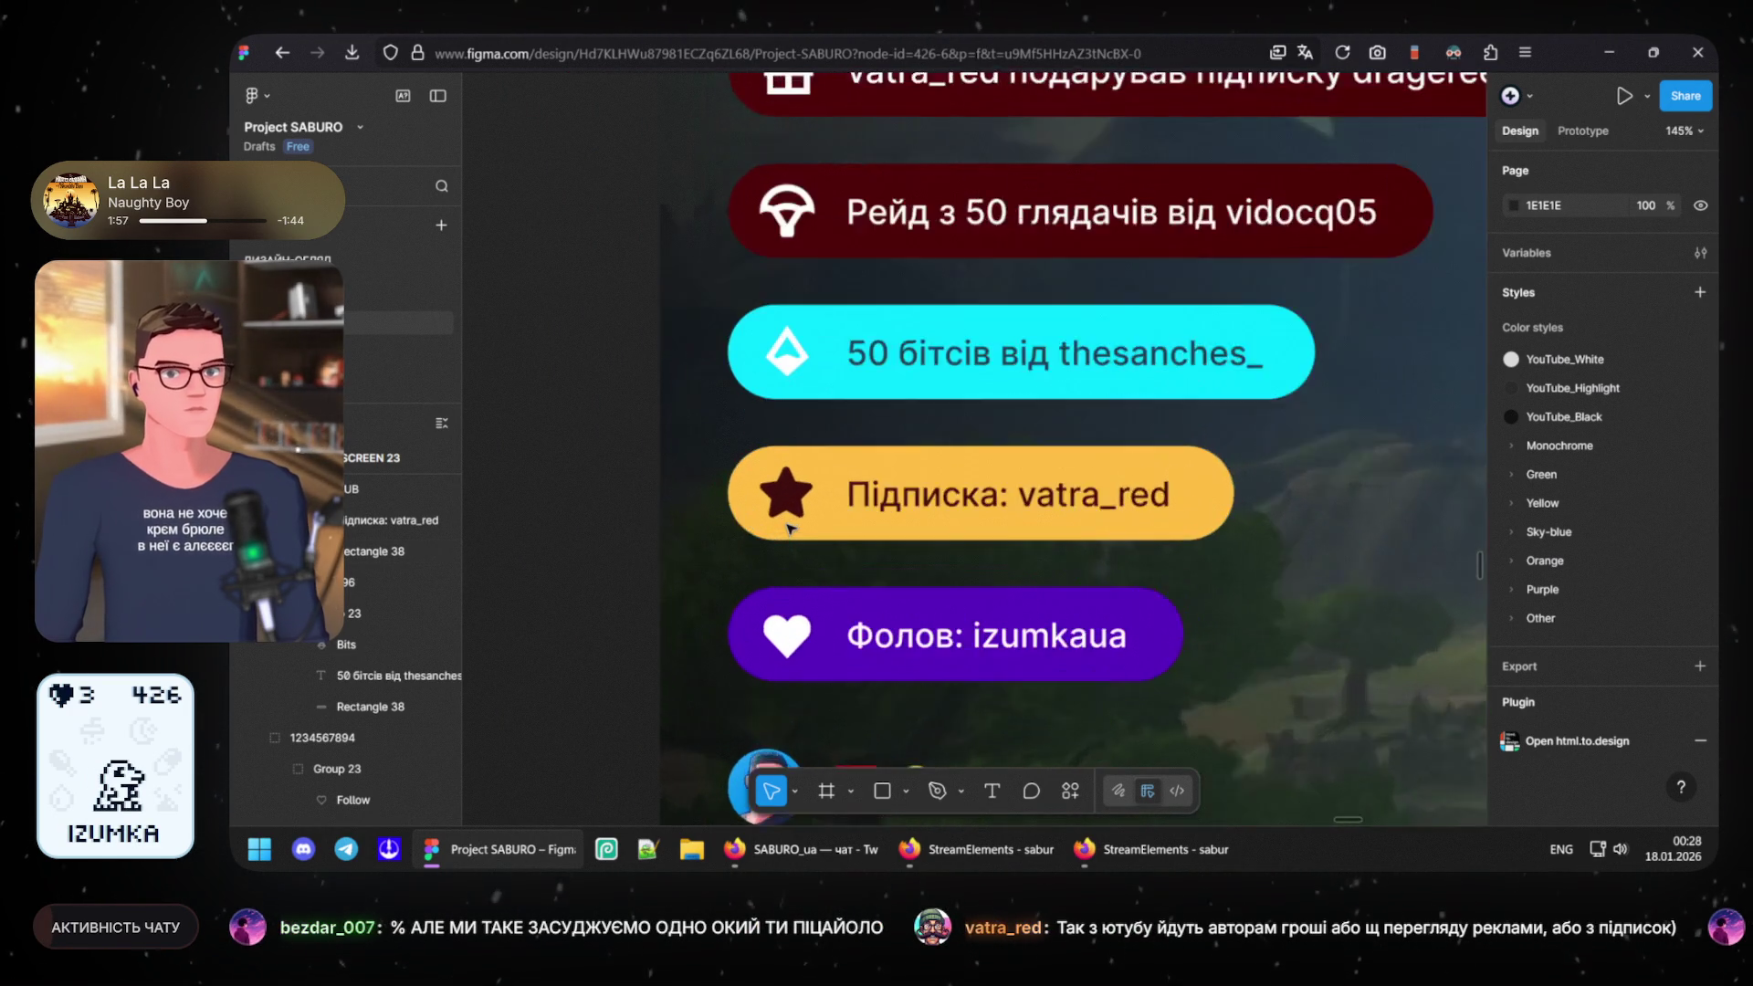
scroll(791, 528, up, 1)
scroll(794, 500, up, 2)
- Enlarge the star slightly to 30×29 by its corner handle
click(792, 483)
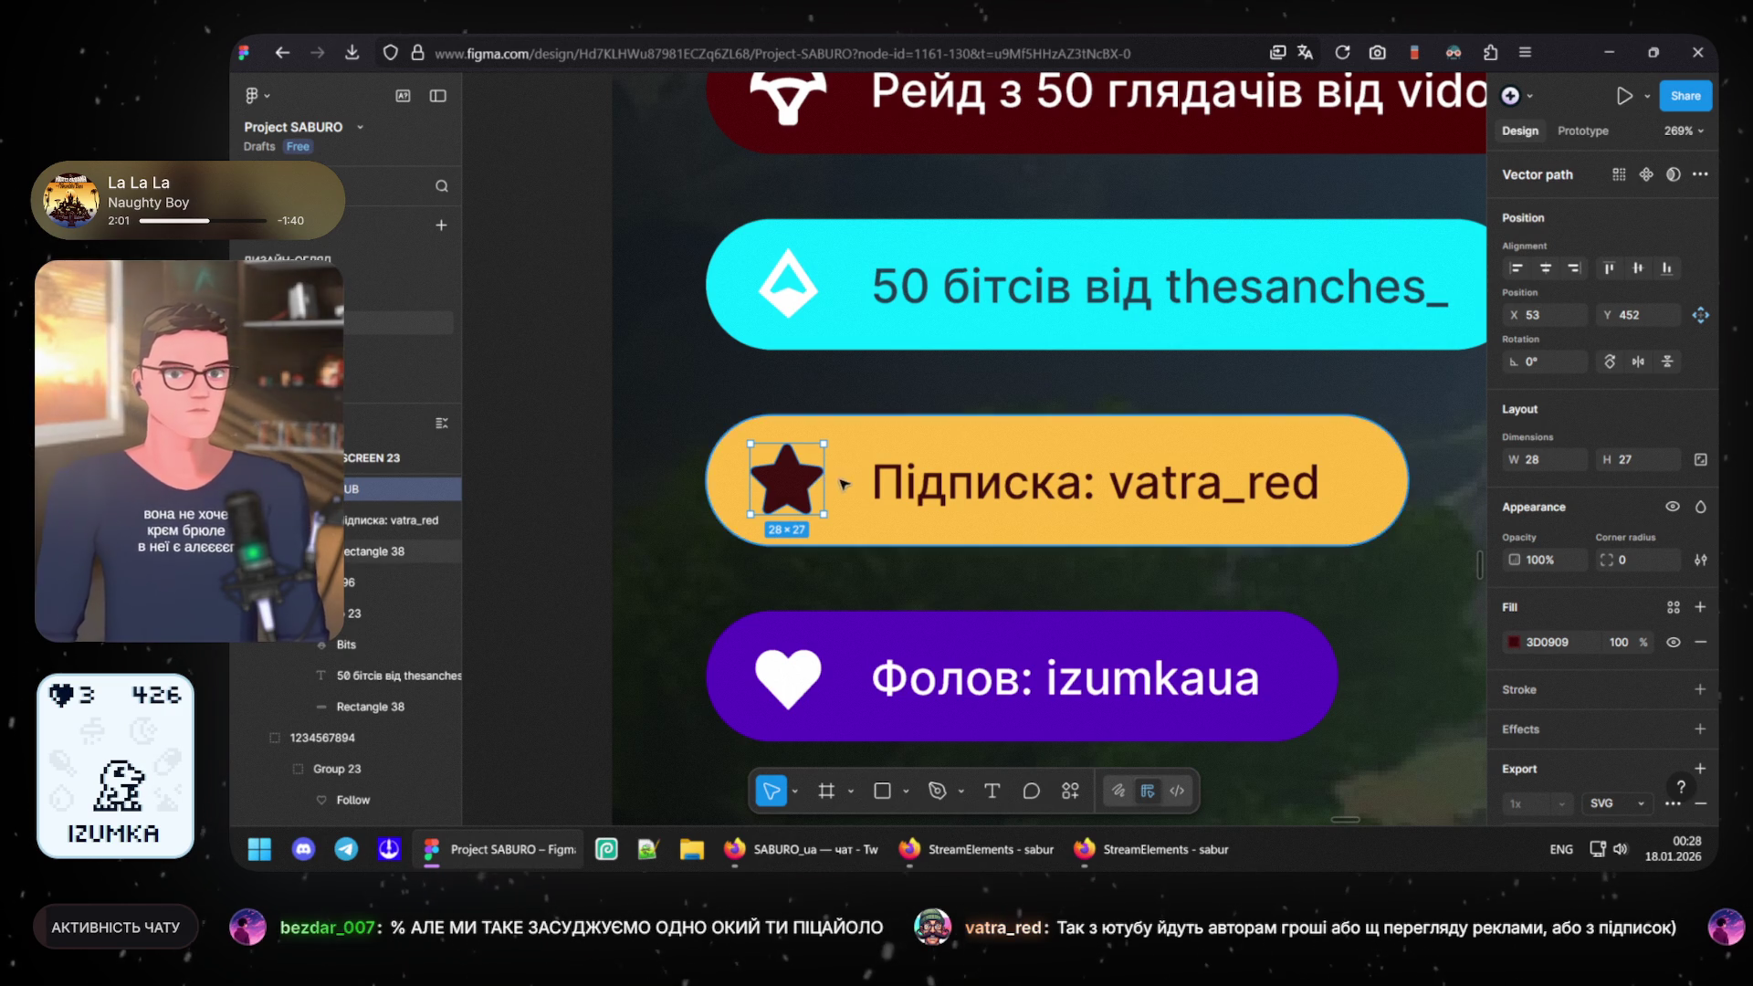
drag(824, 478, 816, 476)
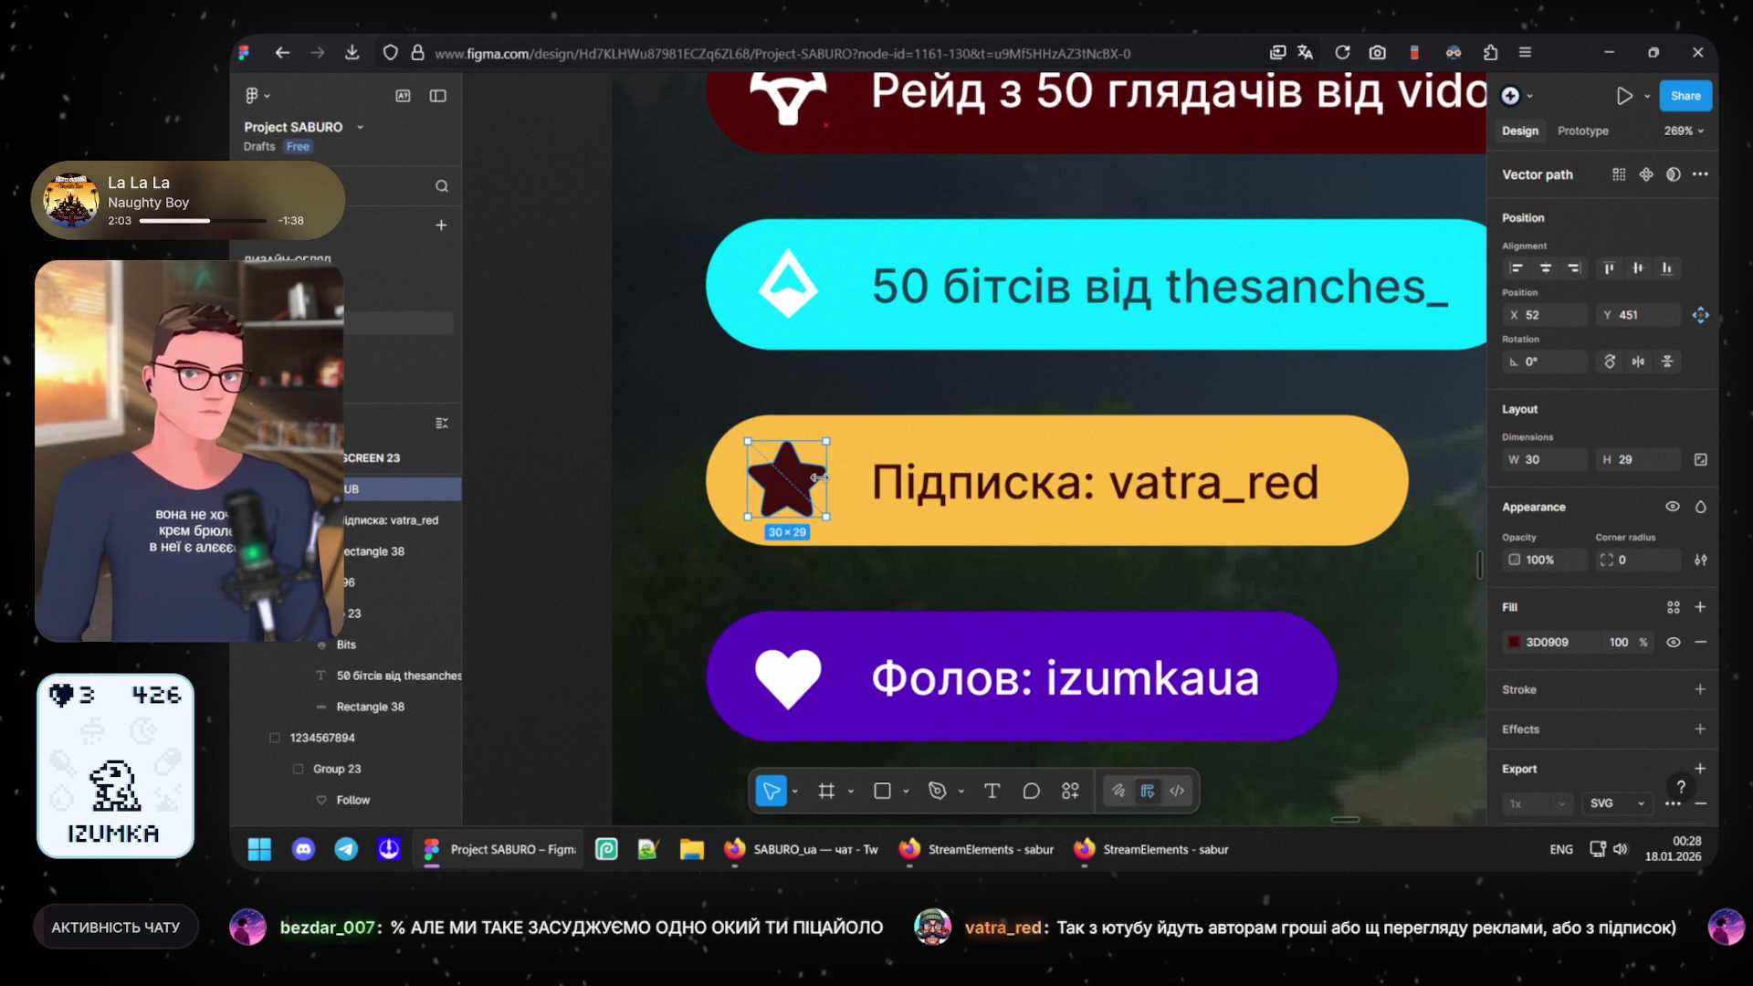
click(575, 400)
ctrl+scroll(576, 515, down, 5)
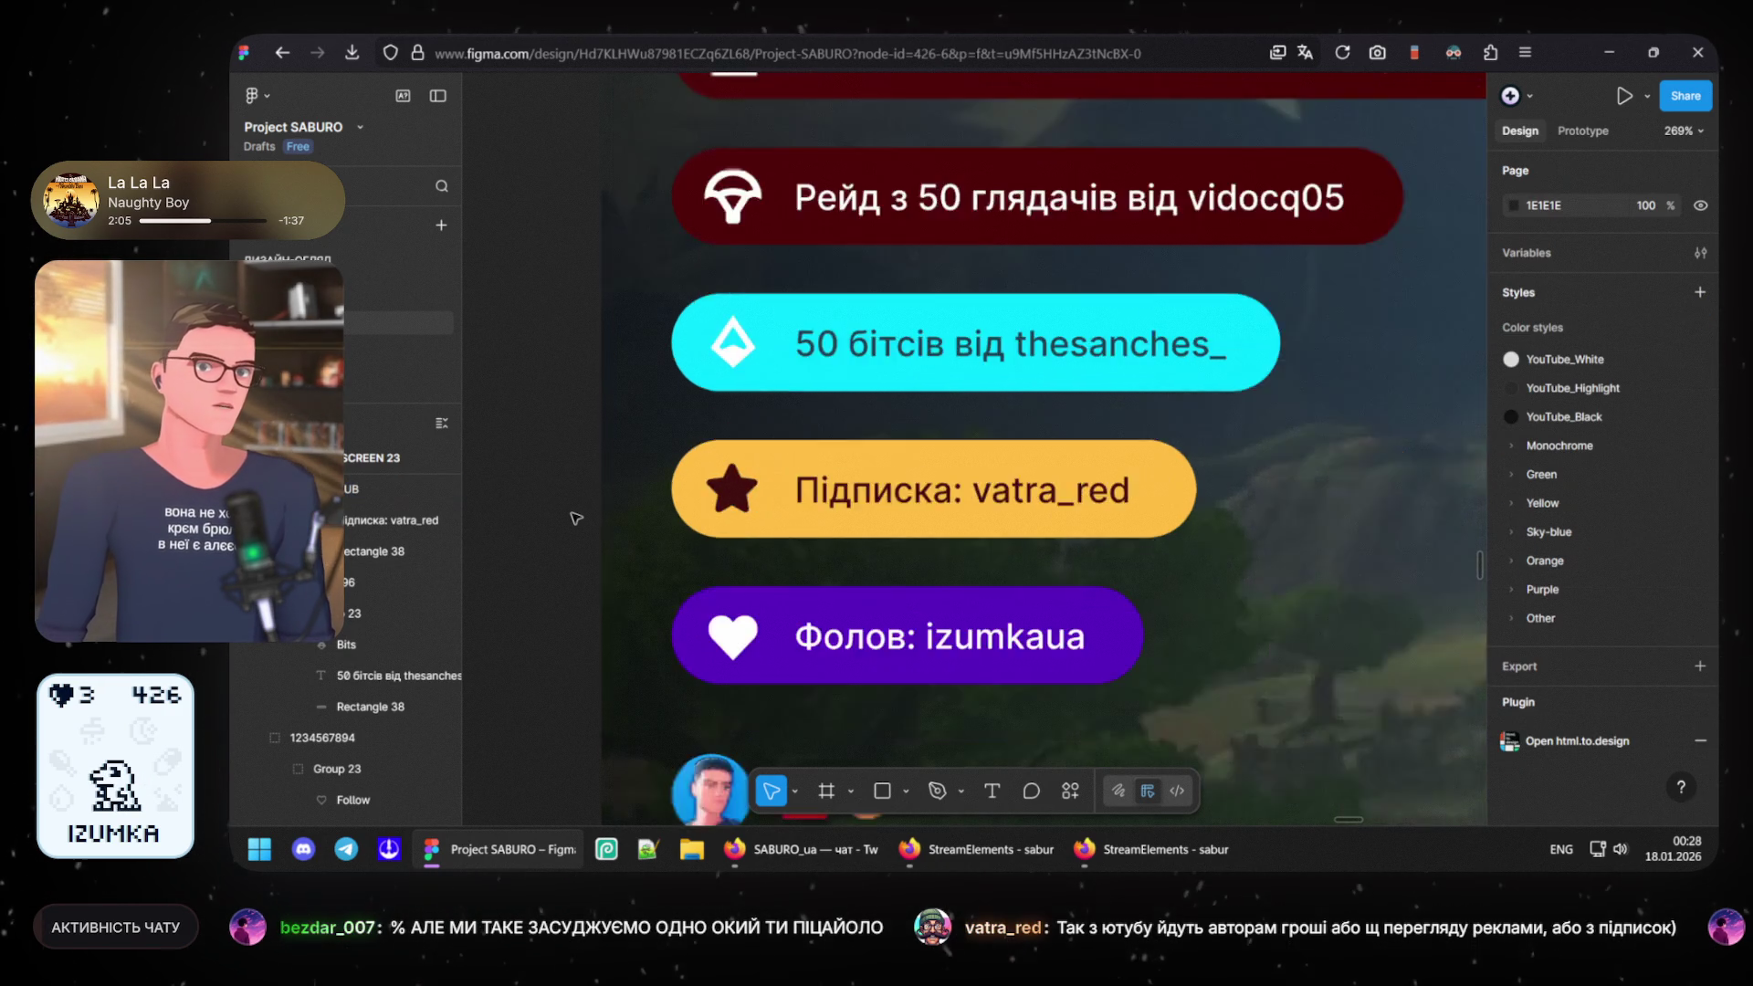
- Undo the star's resize and dark red recolour, recentering the alert pills
key(ctrl+z)
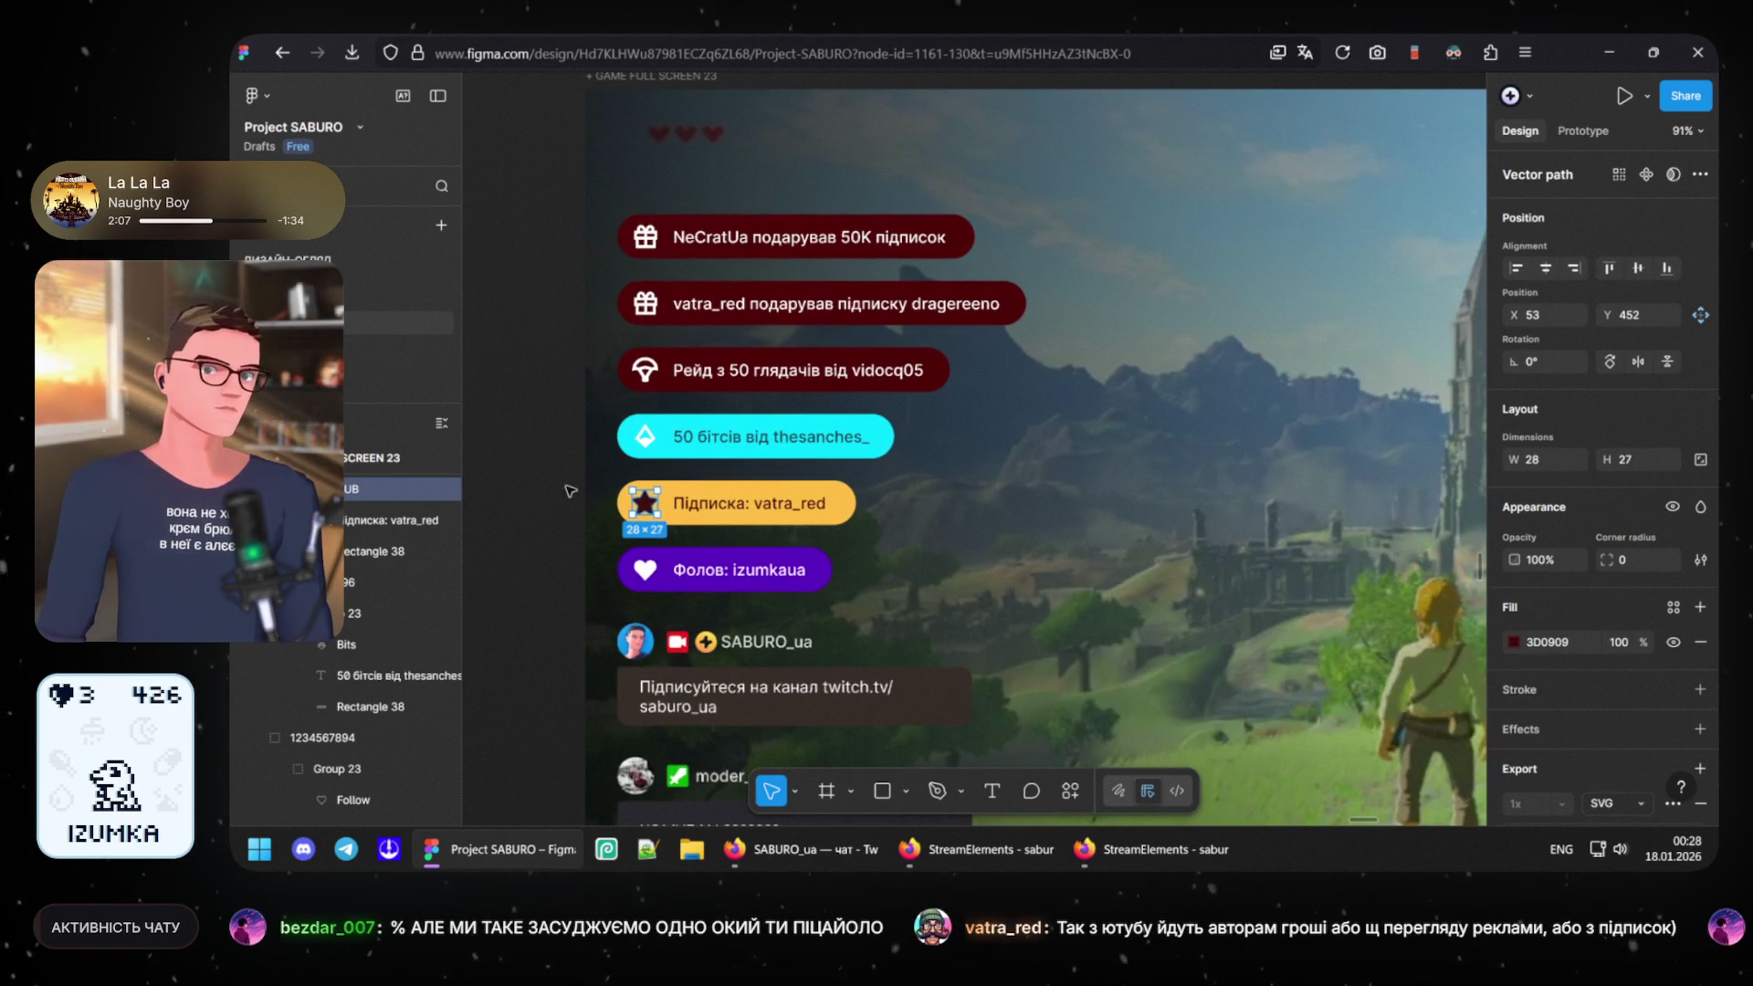
click(572, 461)
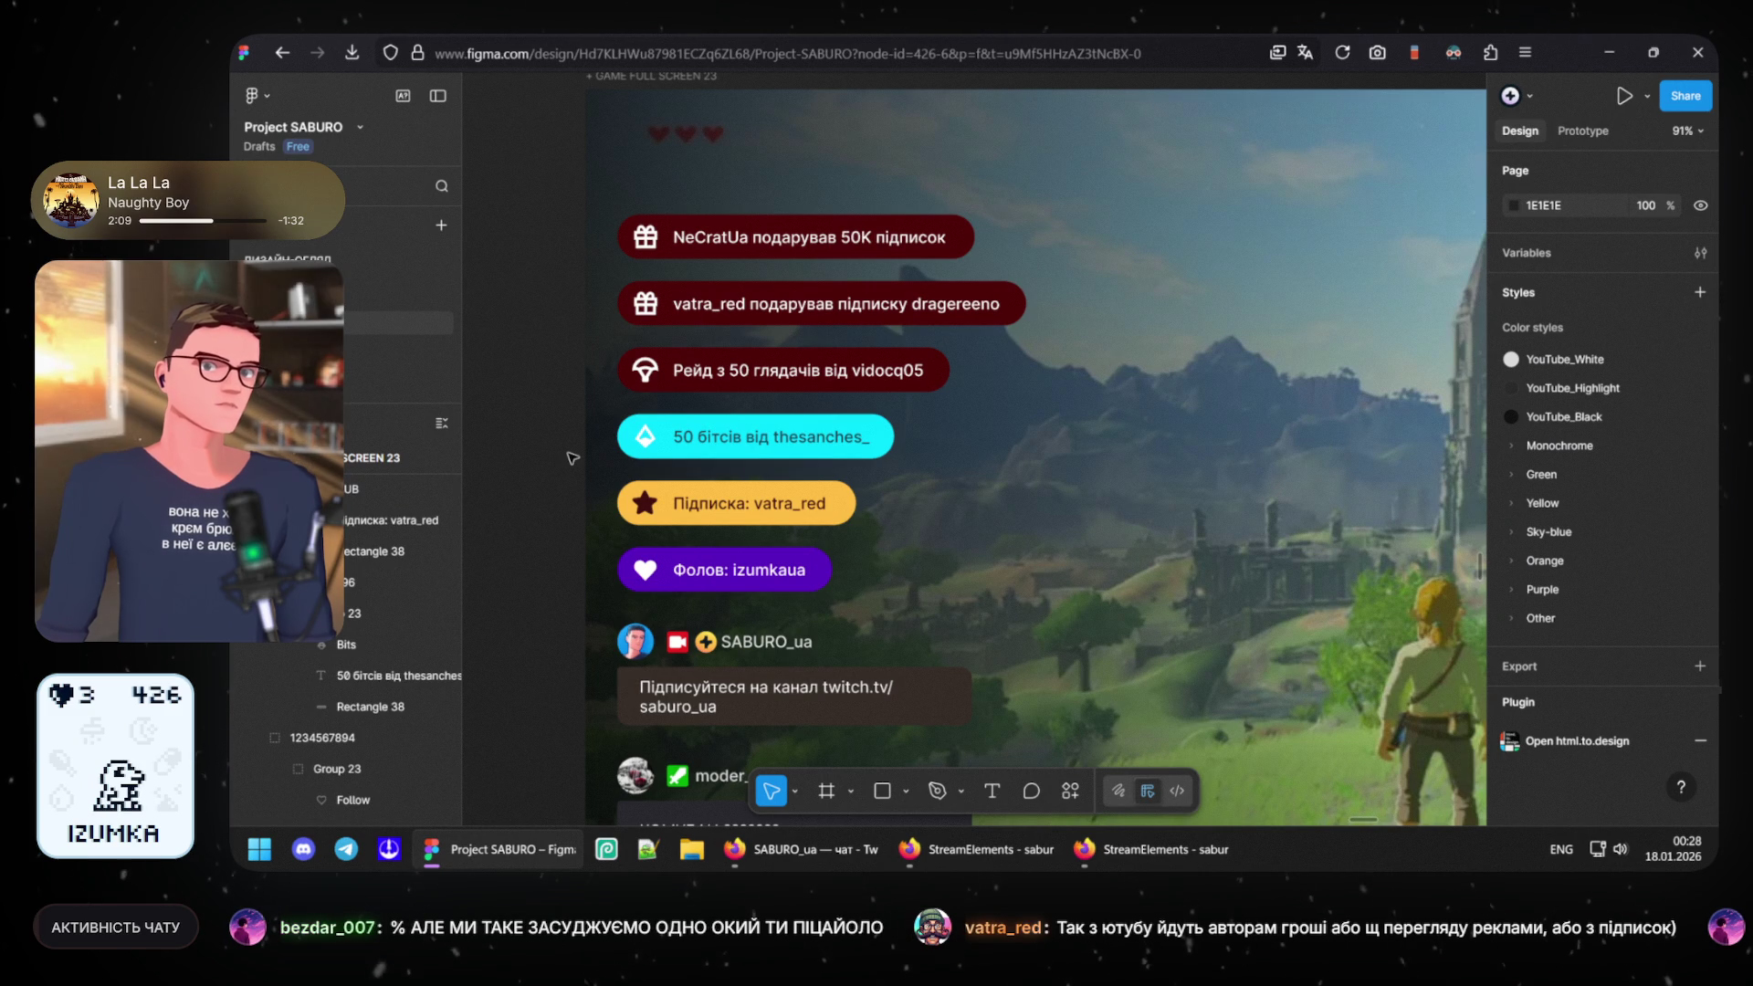
key(ctrl+z)
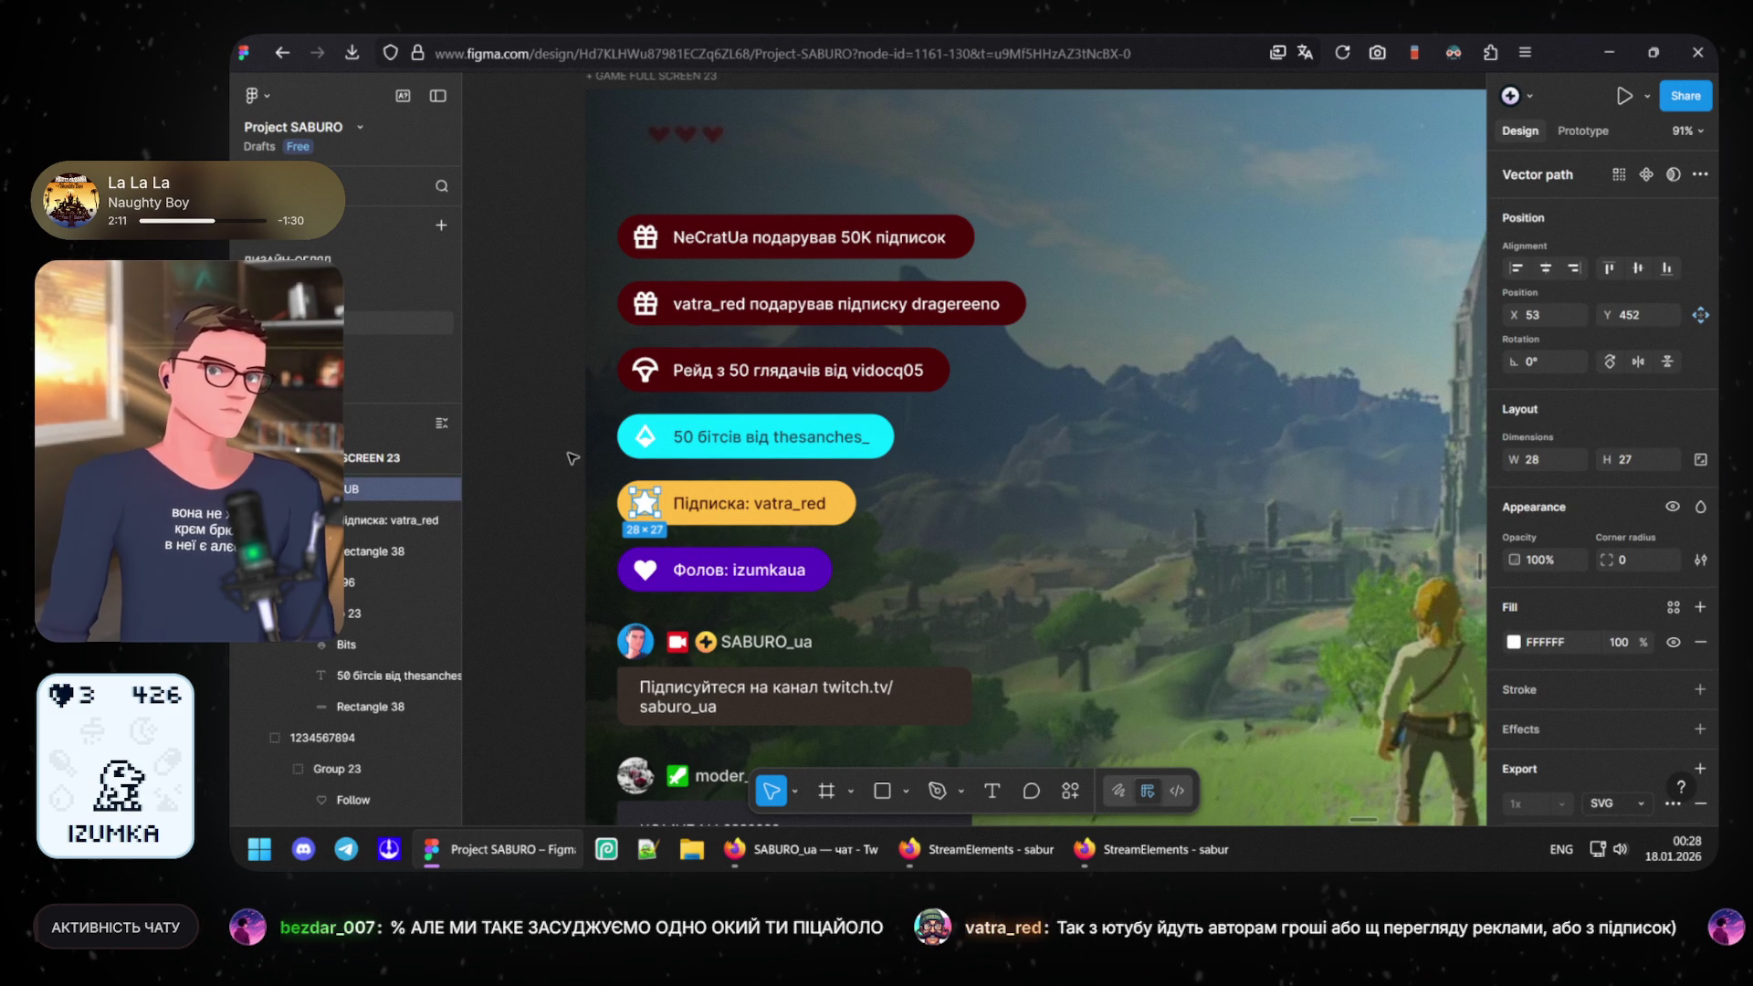
click(573, 458)
drag(519, 429, 653, 391)
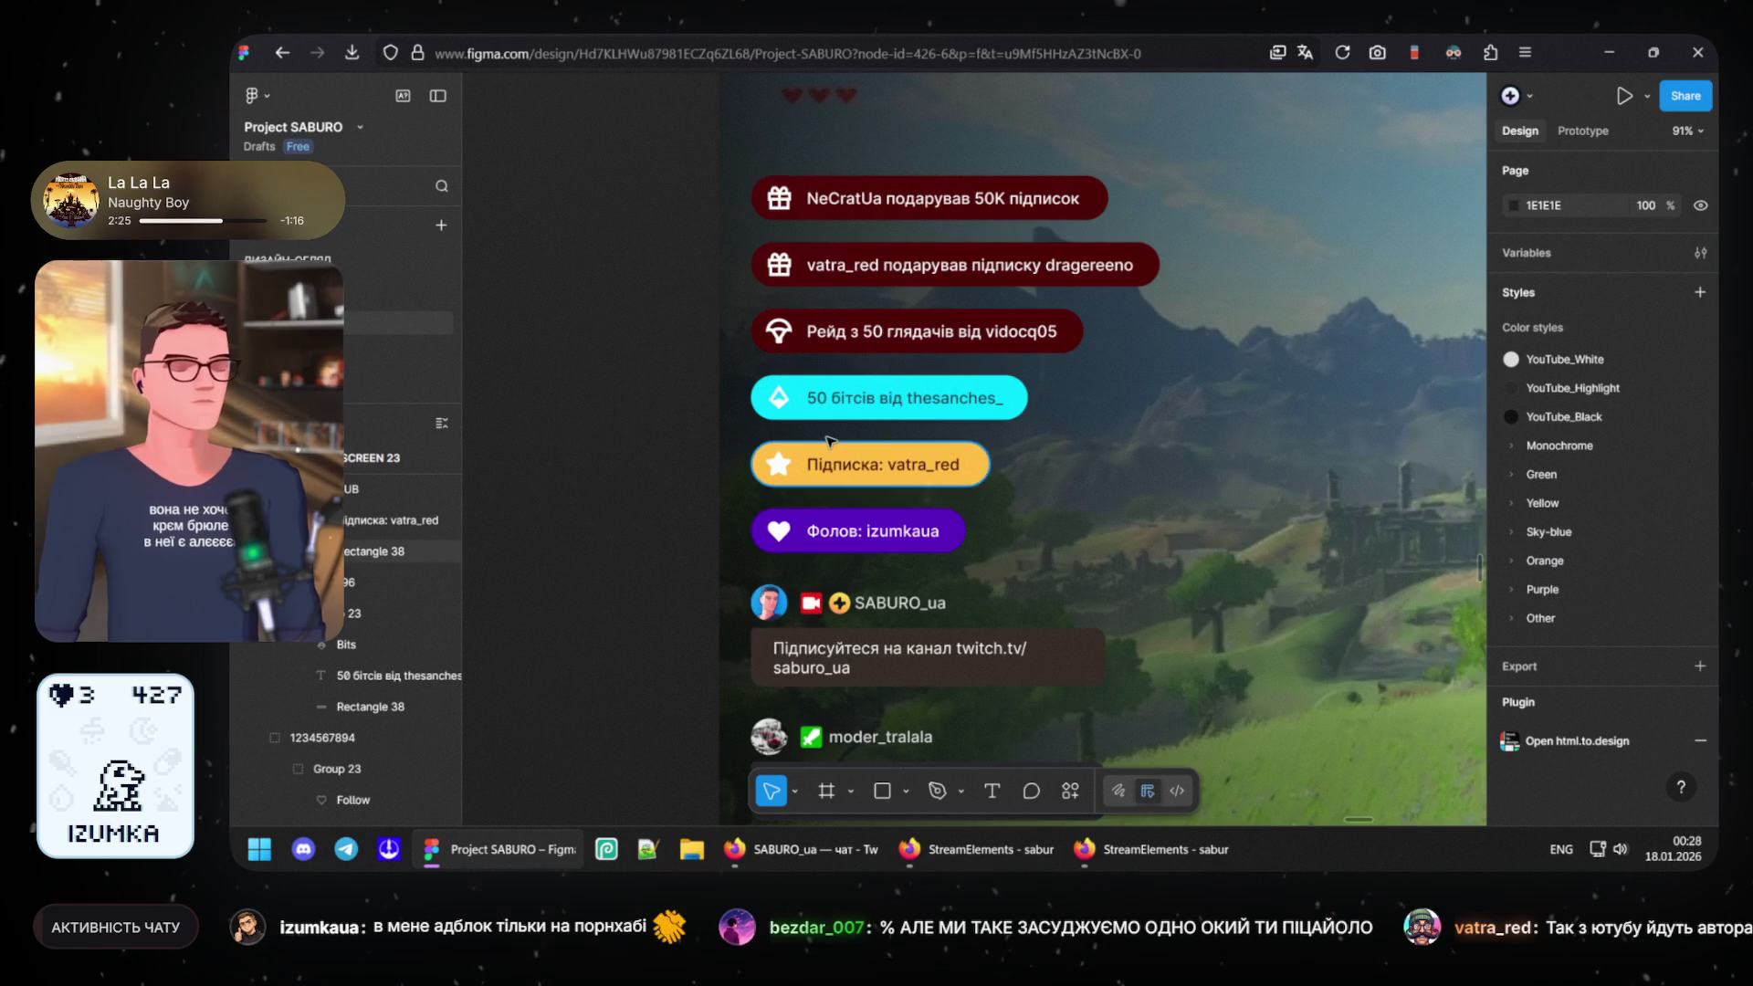
ctrl+scroll(829, 442, up, 2)
ctrl+scroll(833, 443, up, 2)
ctrl+scroll(840, 446, up, 1)
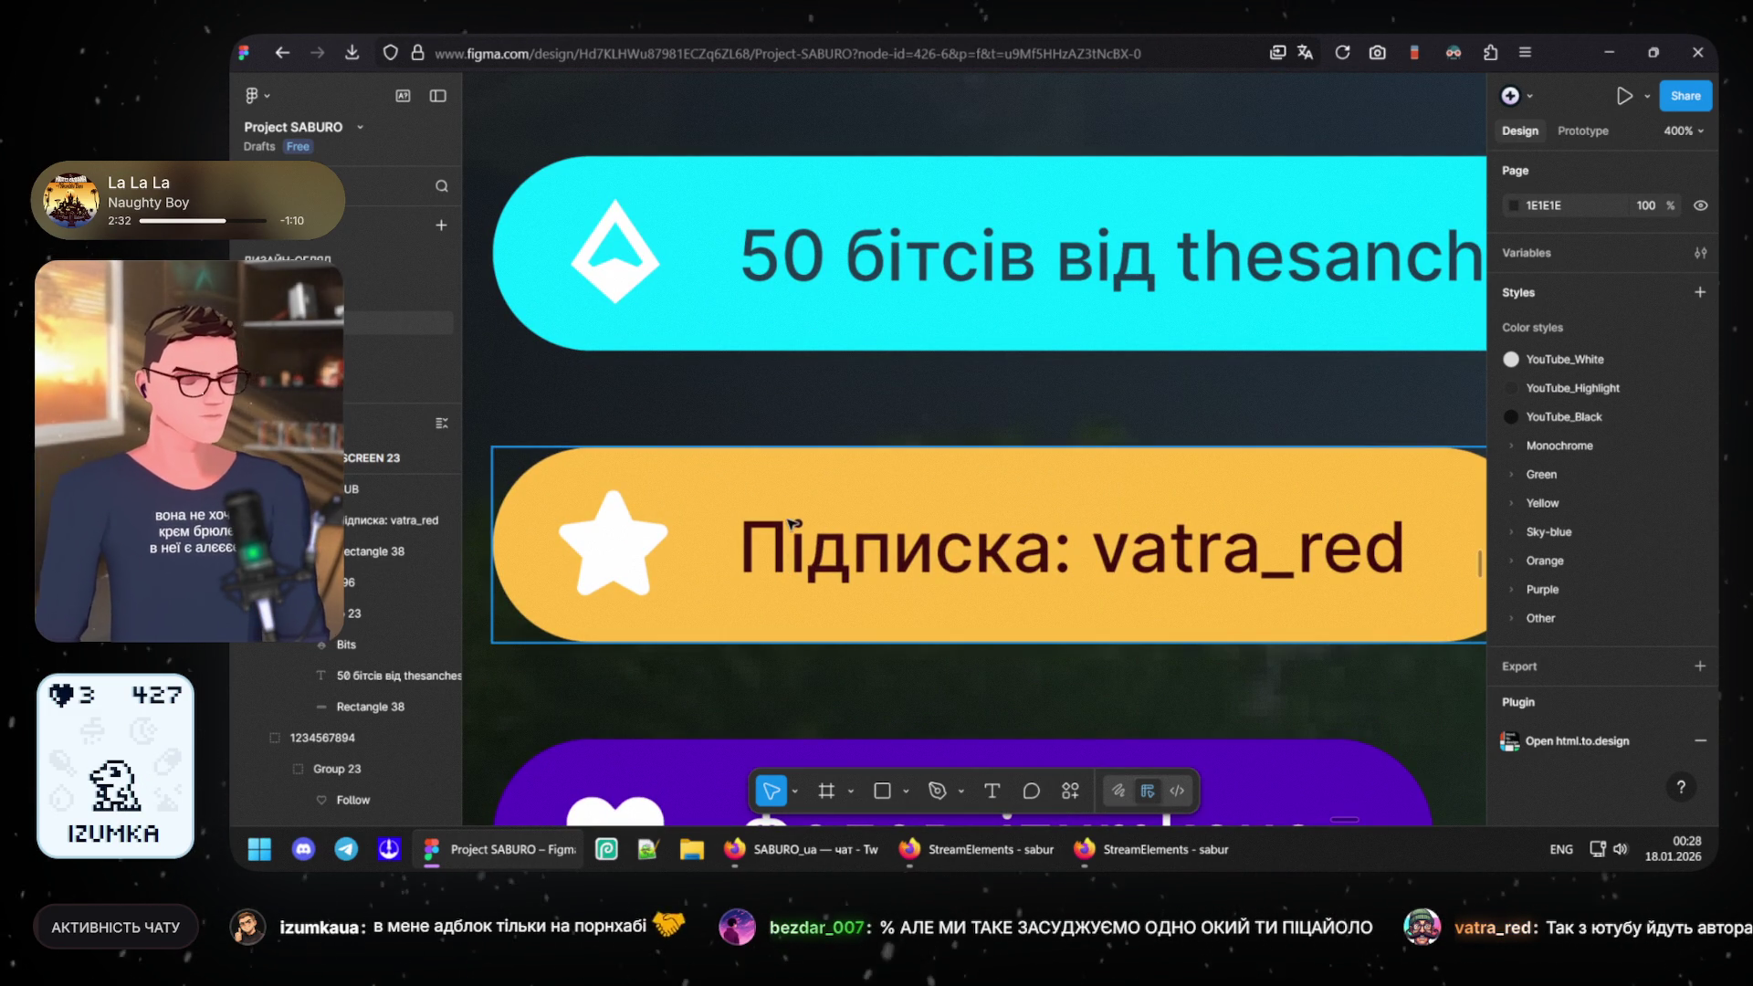
- Select the subscription pill's star, then switch to the StreamElements overlay windows
double_click(619, 546)
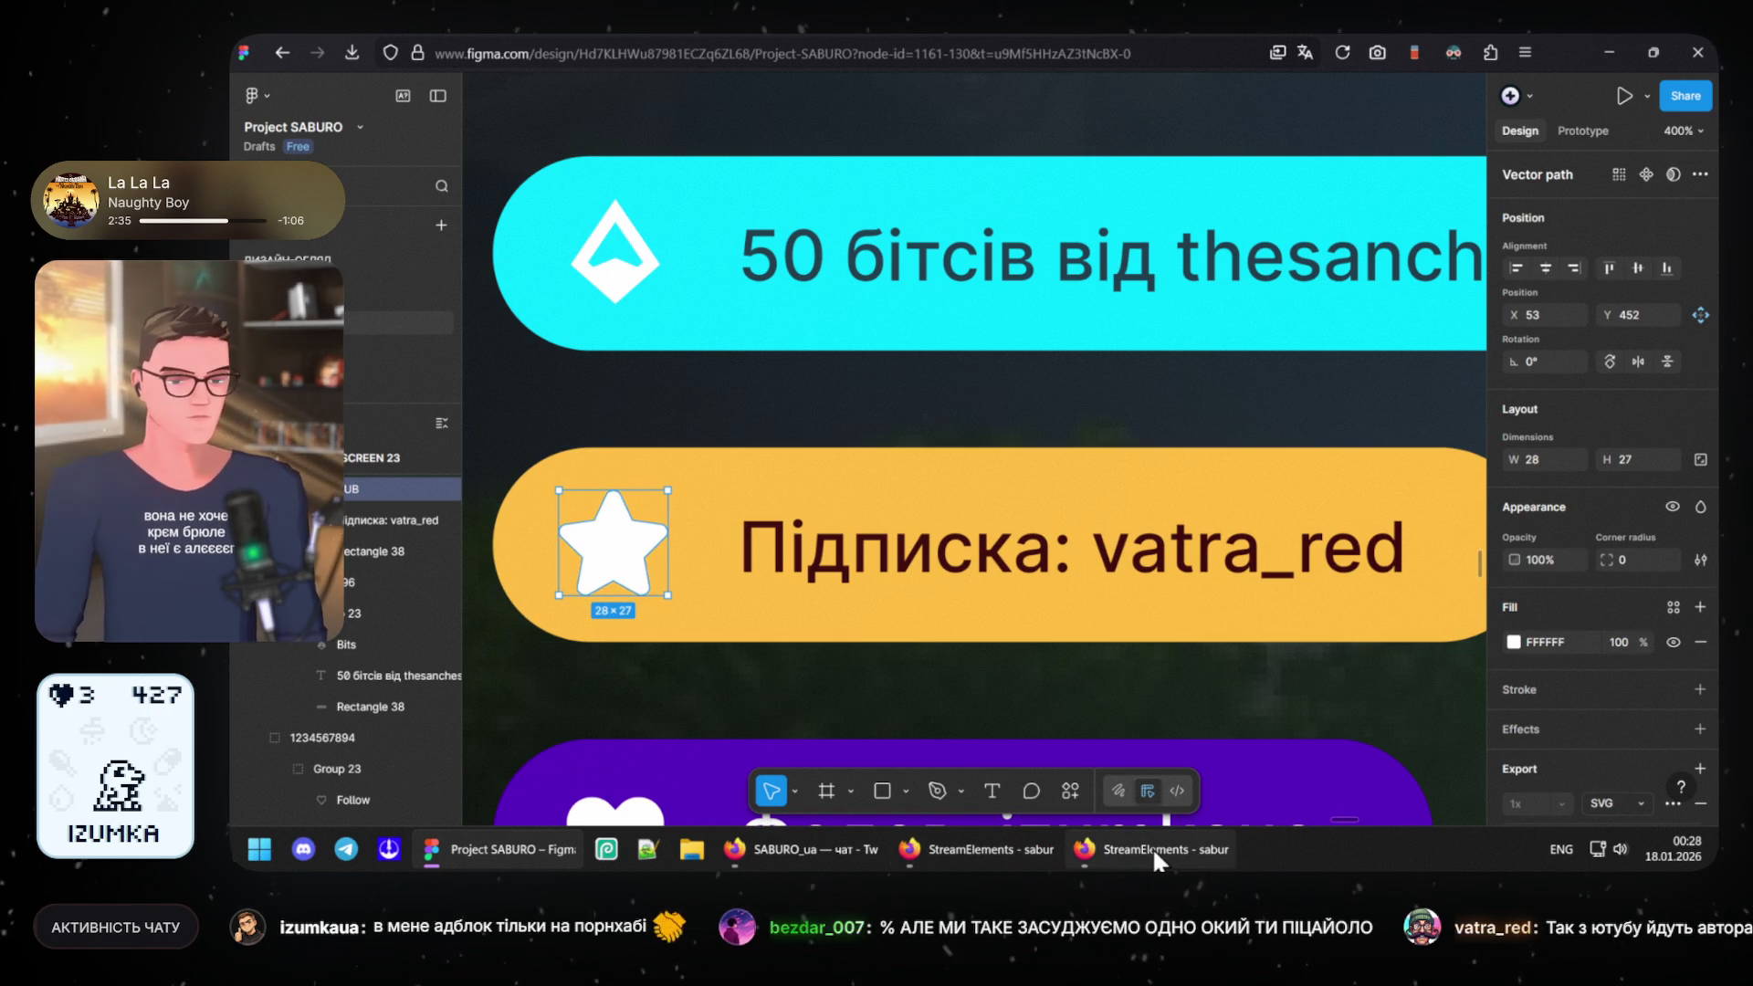
click(1153, 848)
click(945, 848)
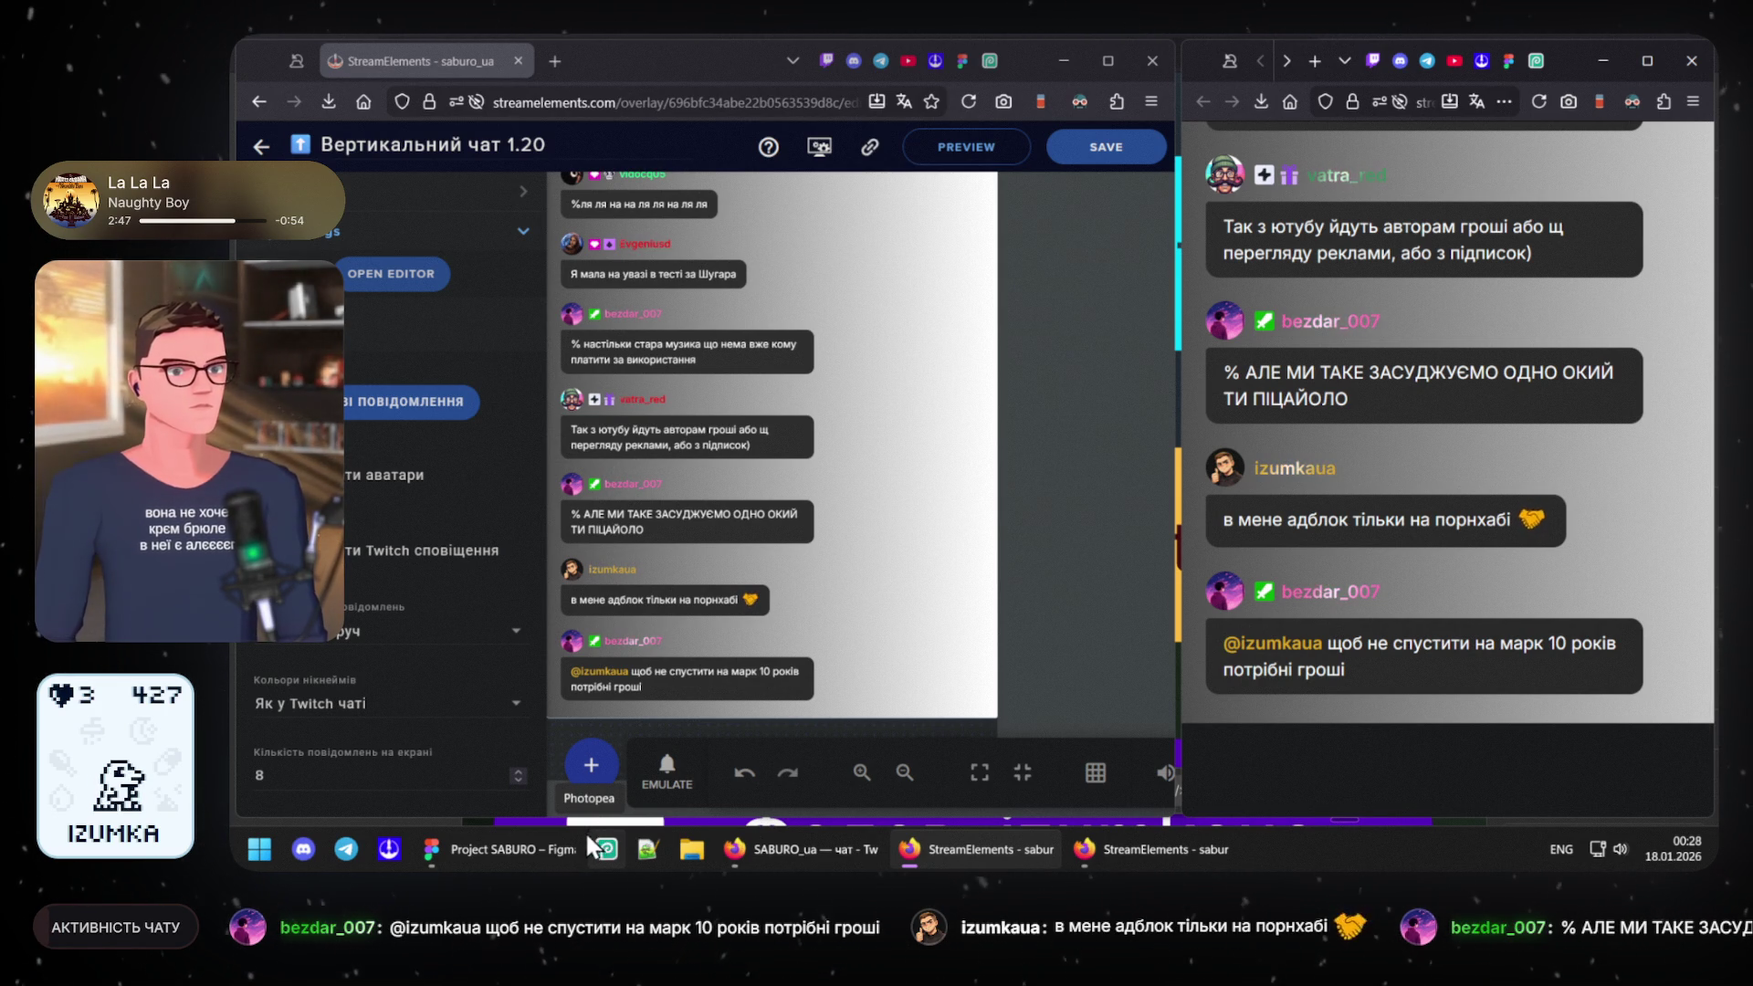
- Return from the StreamElements vertical chat preview to the Figma design
click(511, 840)
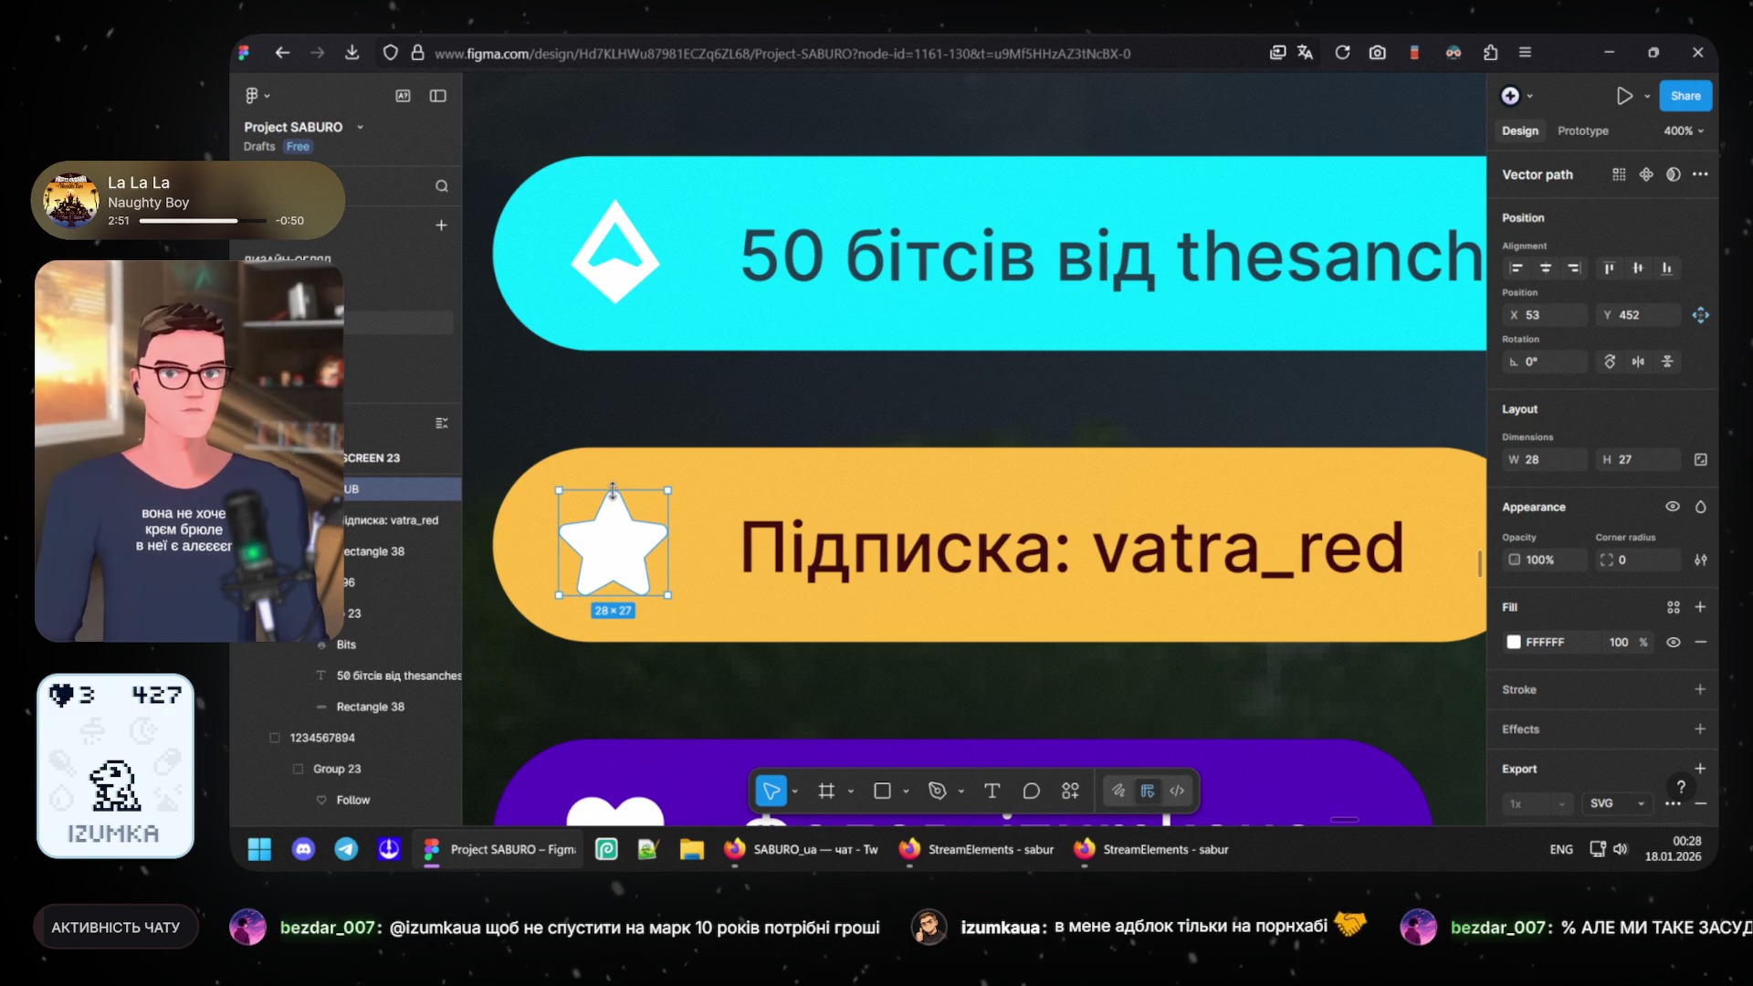
- Shrink the star slightly from its top handle, then select and release the whole pill
drag(612, 493, 613, 486)
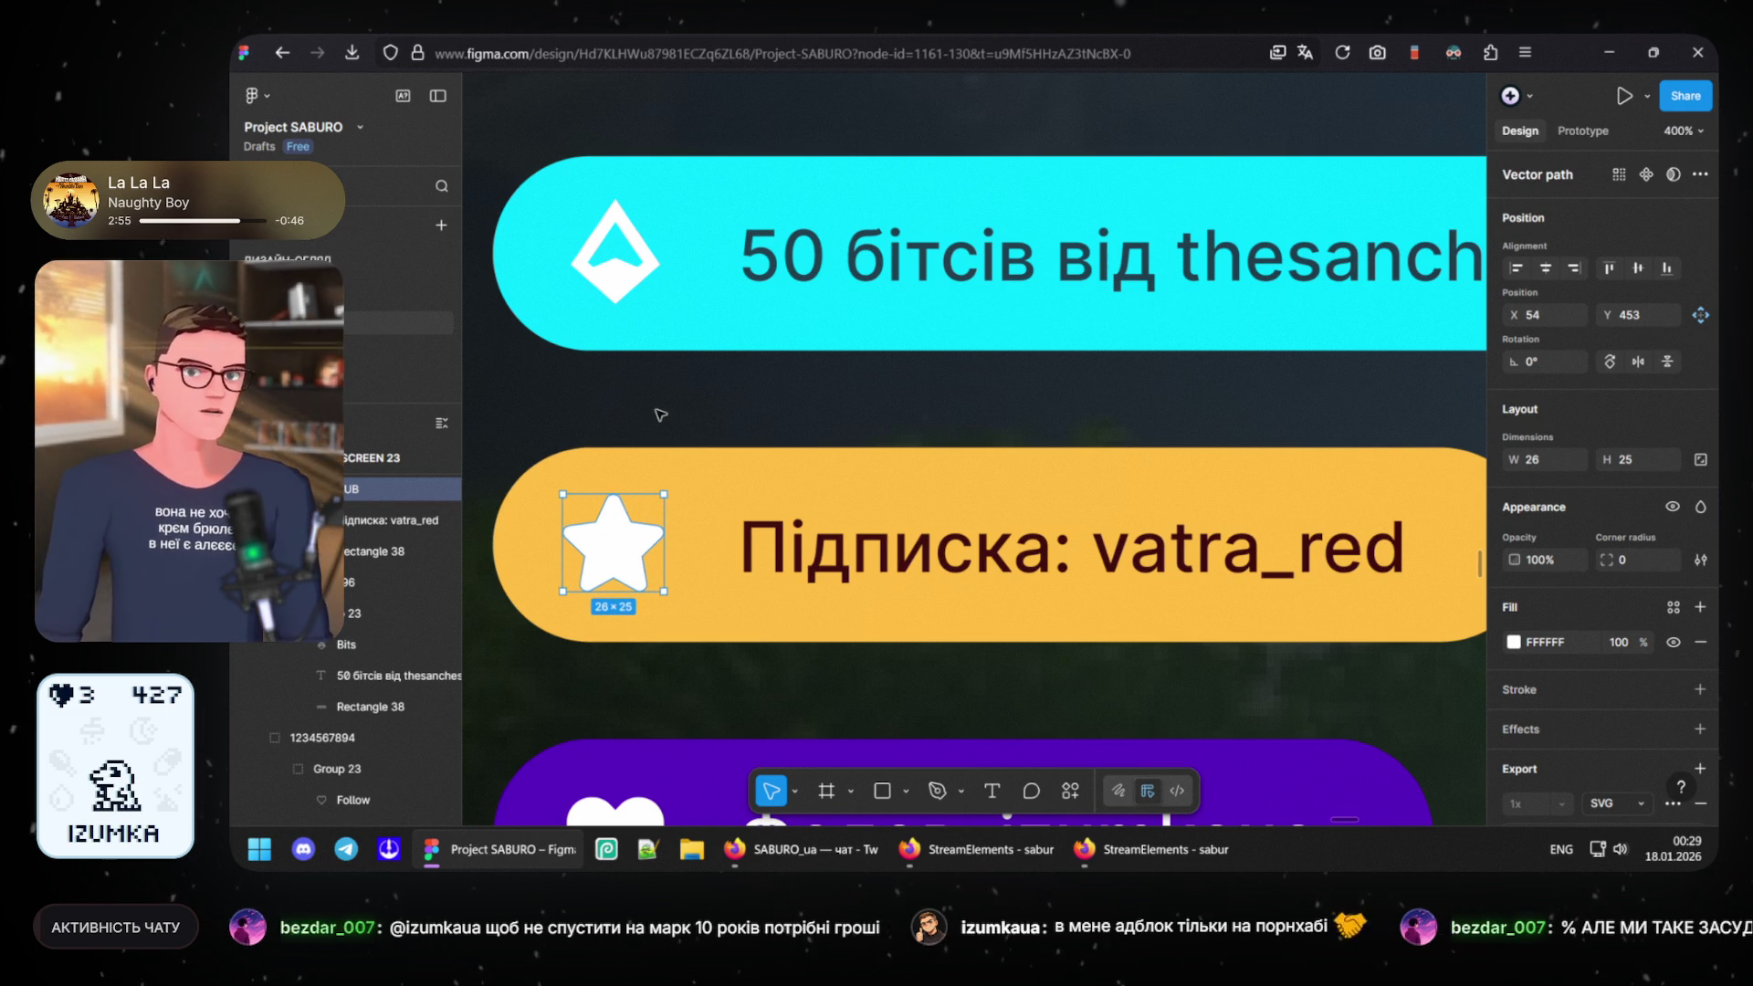
scroll(706, 556, down, 3)
scroll(708, 556, down, 3)
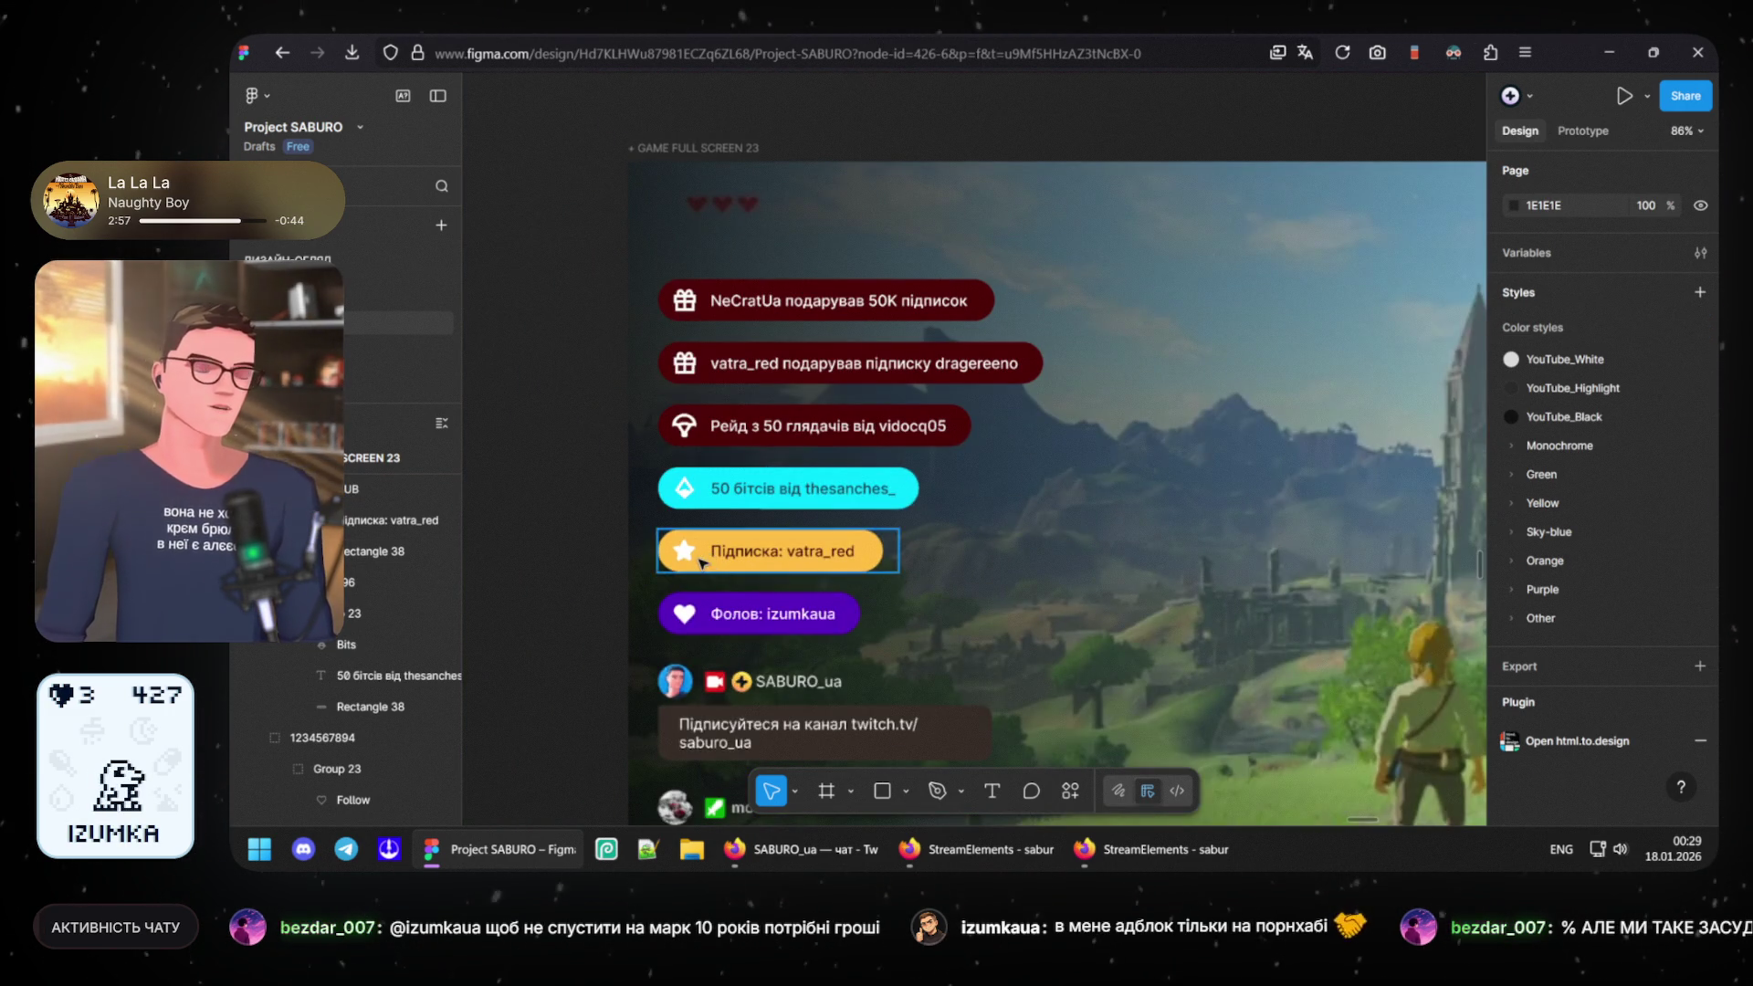
scroll(707, 556, up, 2)
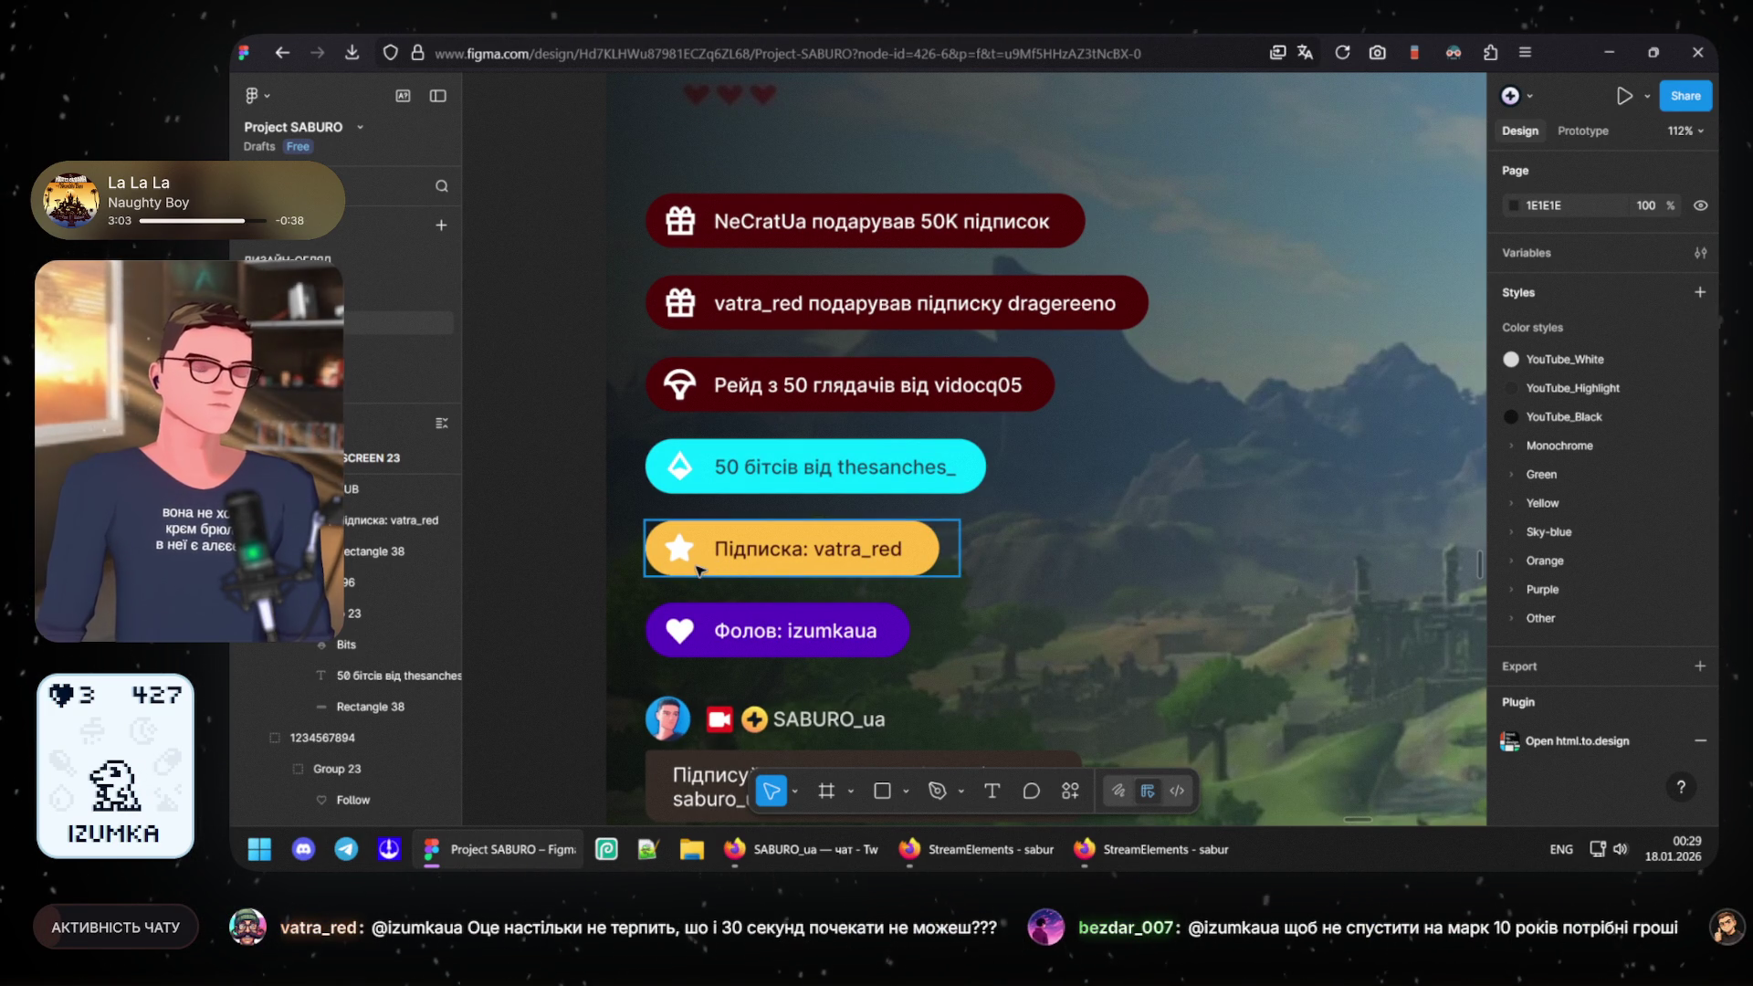
ctrl+scroll(667, 575, up, 2)
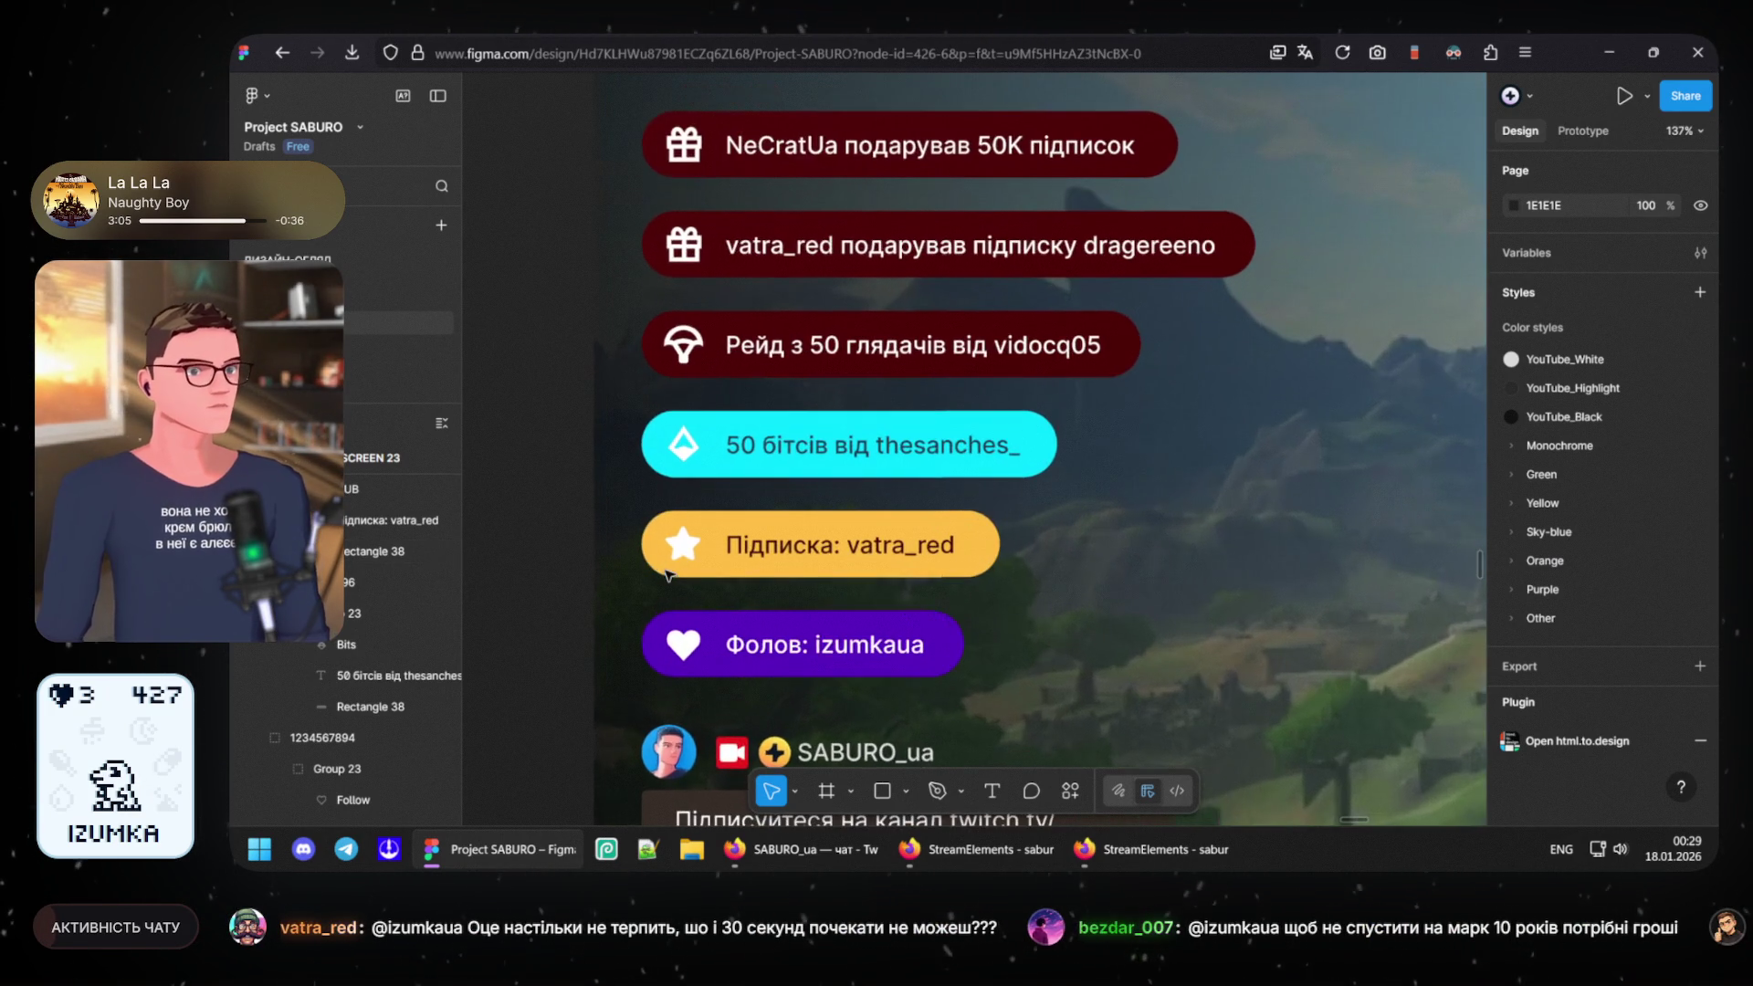
ctrl+scroll(668, 576, up, 2)
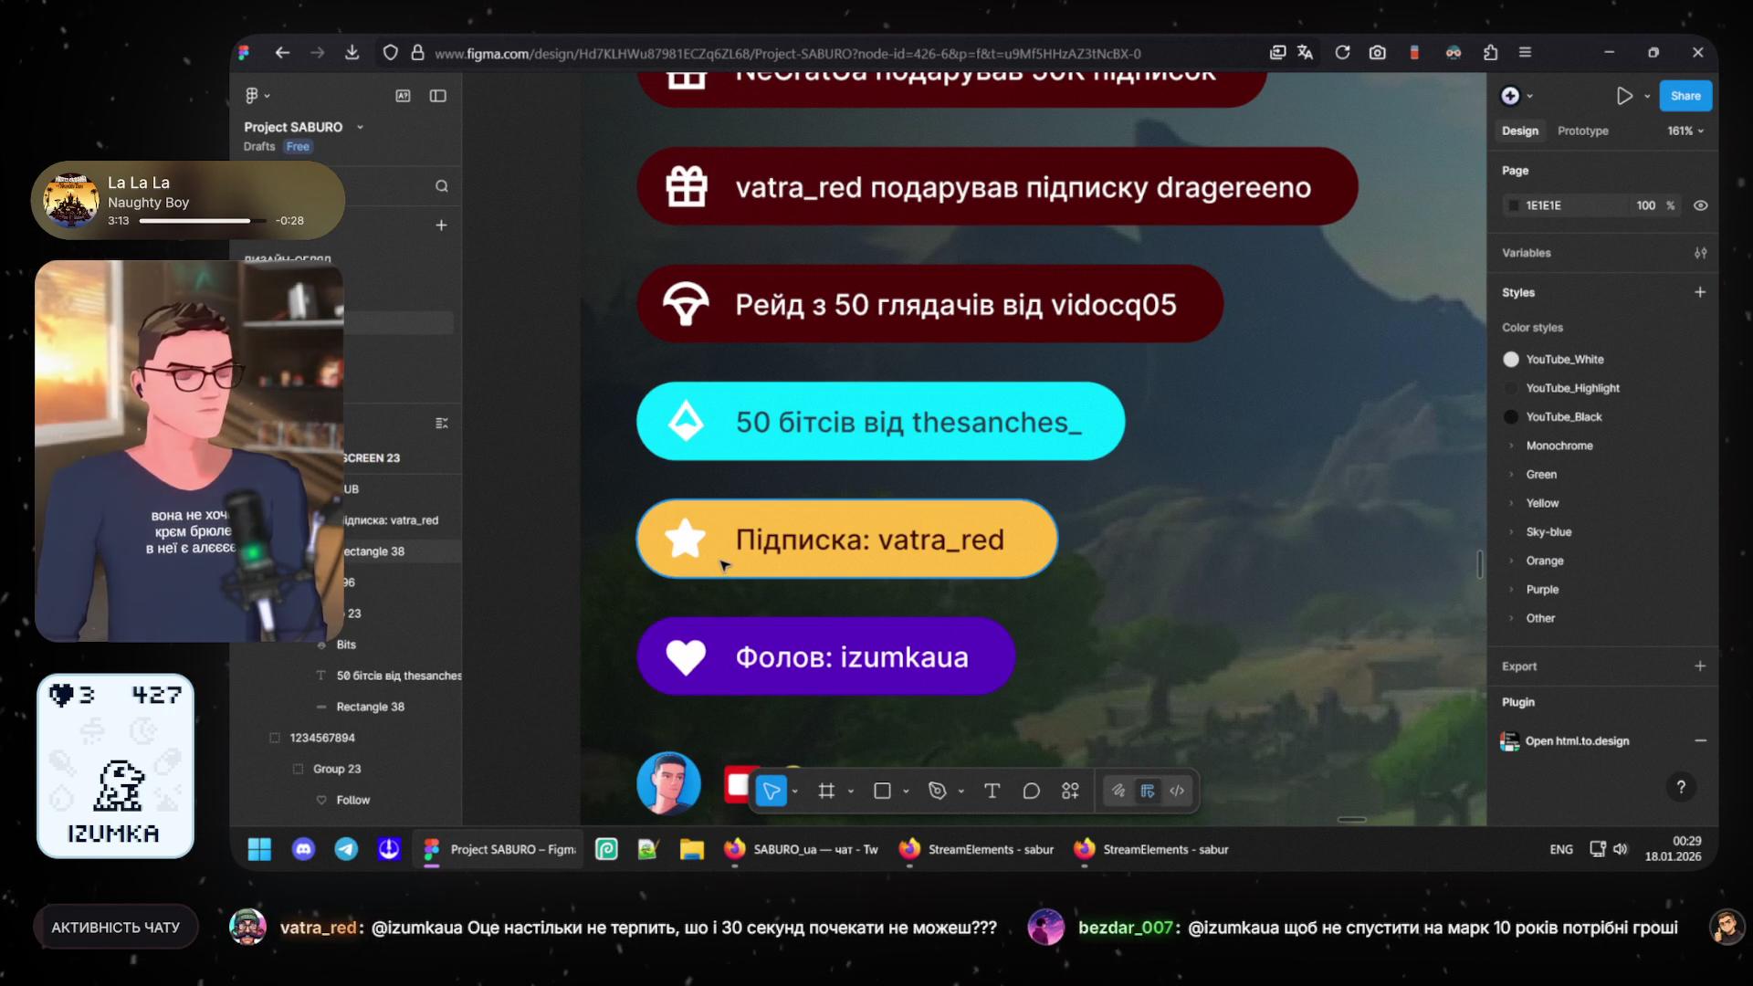
click(709, 568)
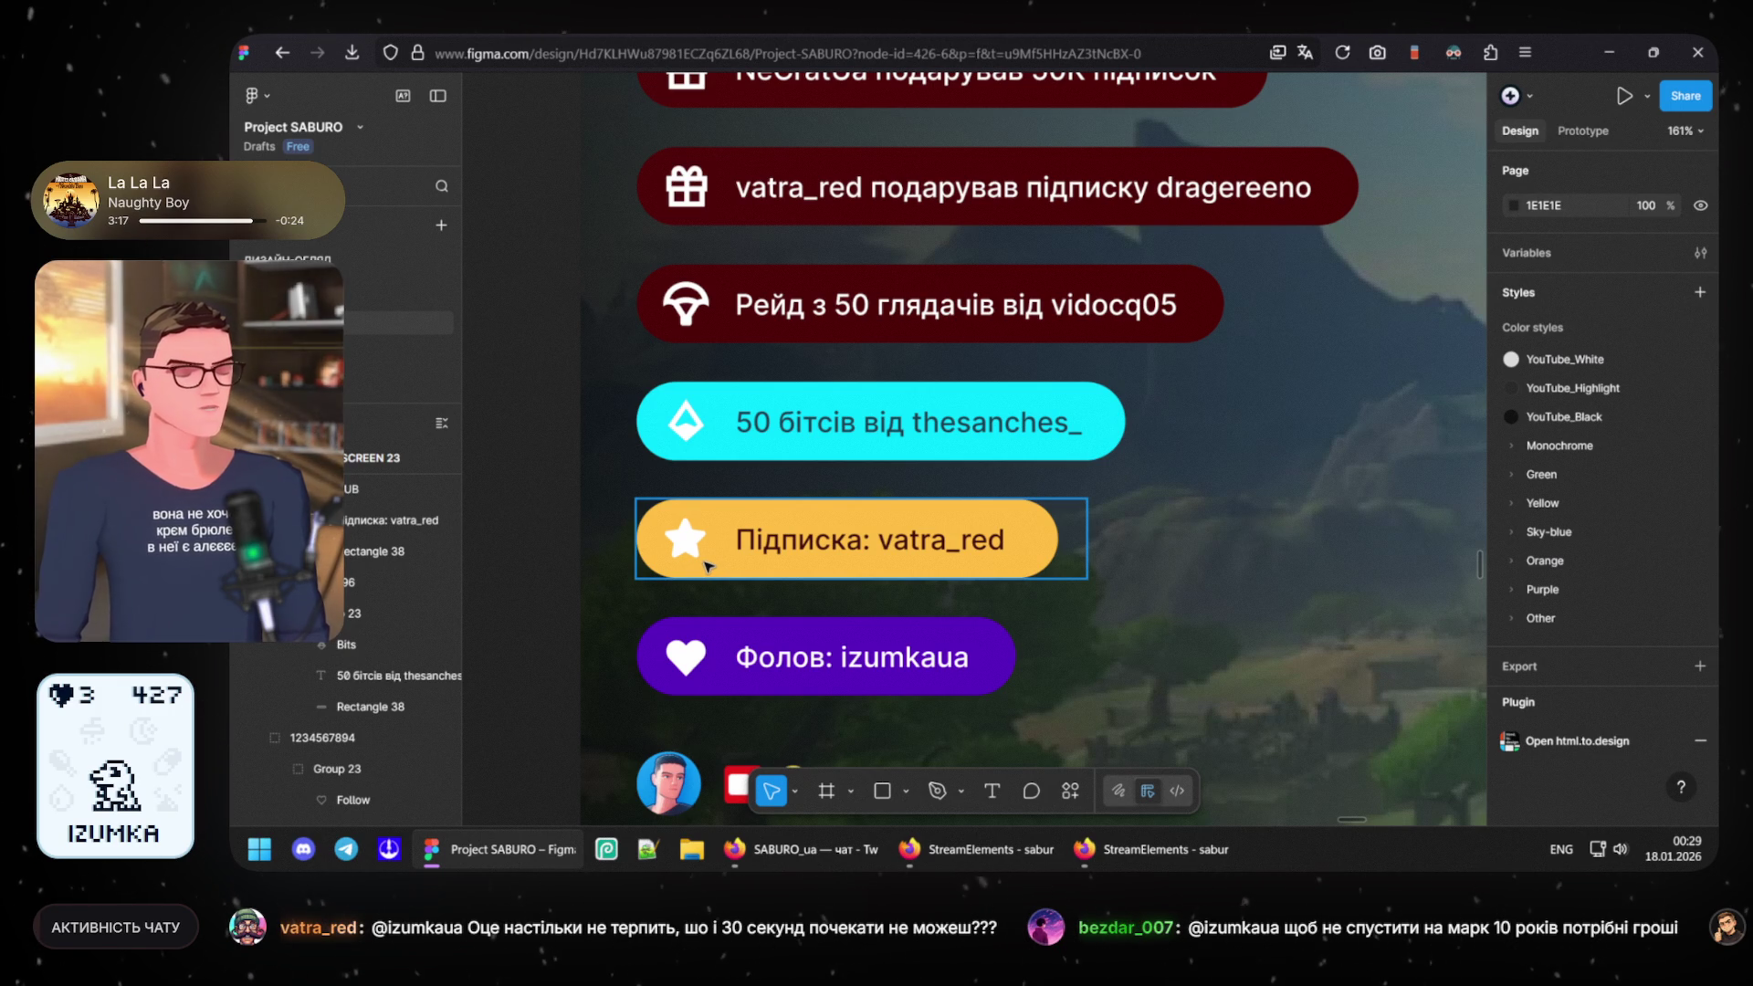
key(Escape)
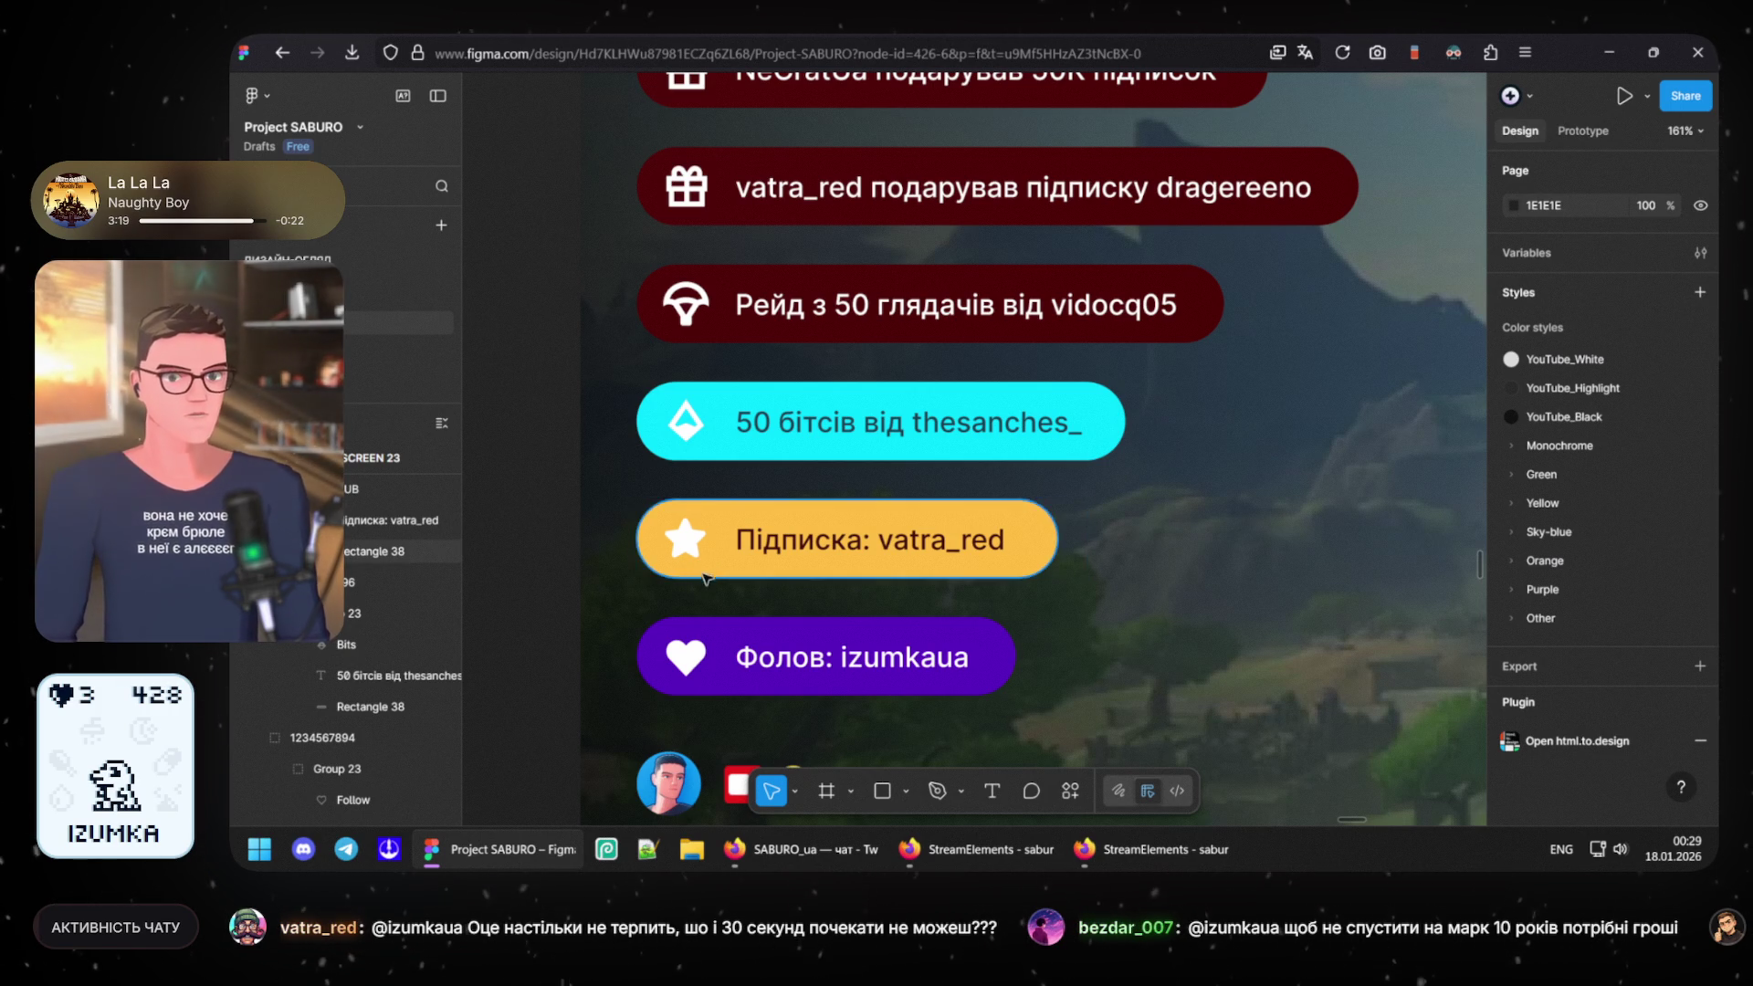
- Darken the pill background from FFBC40 to amber AD6B00 in the colour picker
click(705, 578)
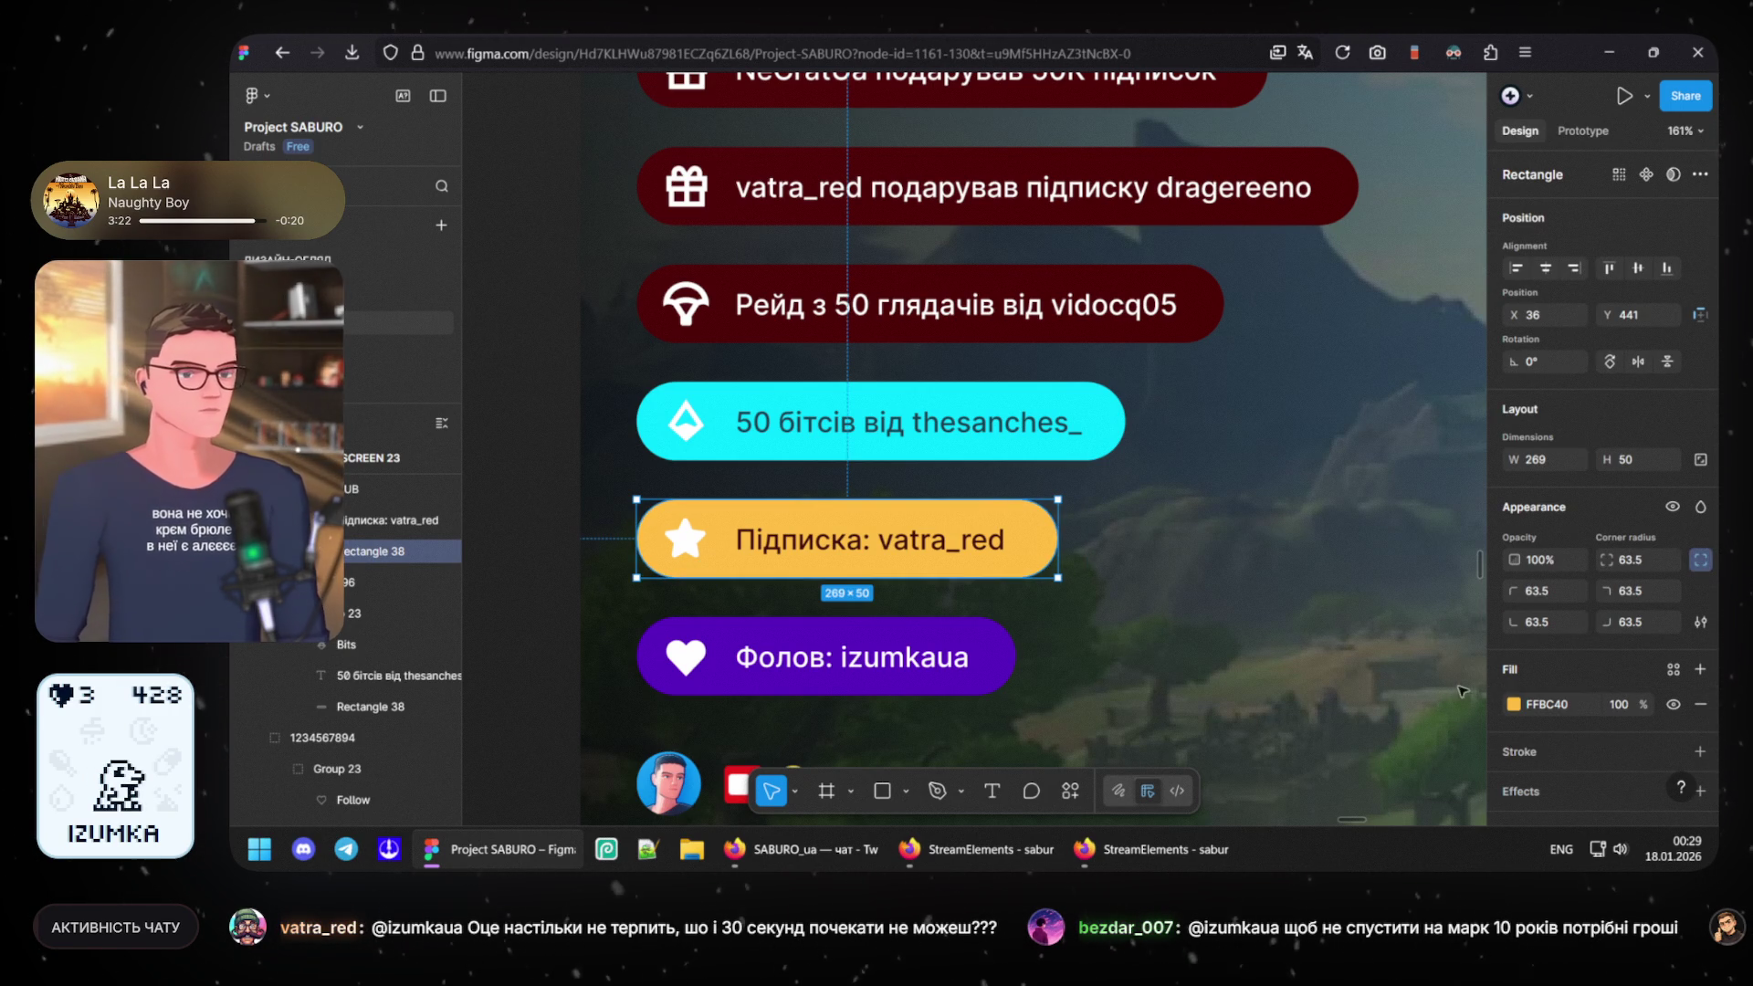
click(1546, 703)
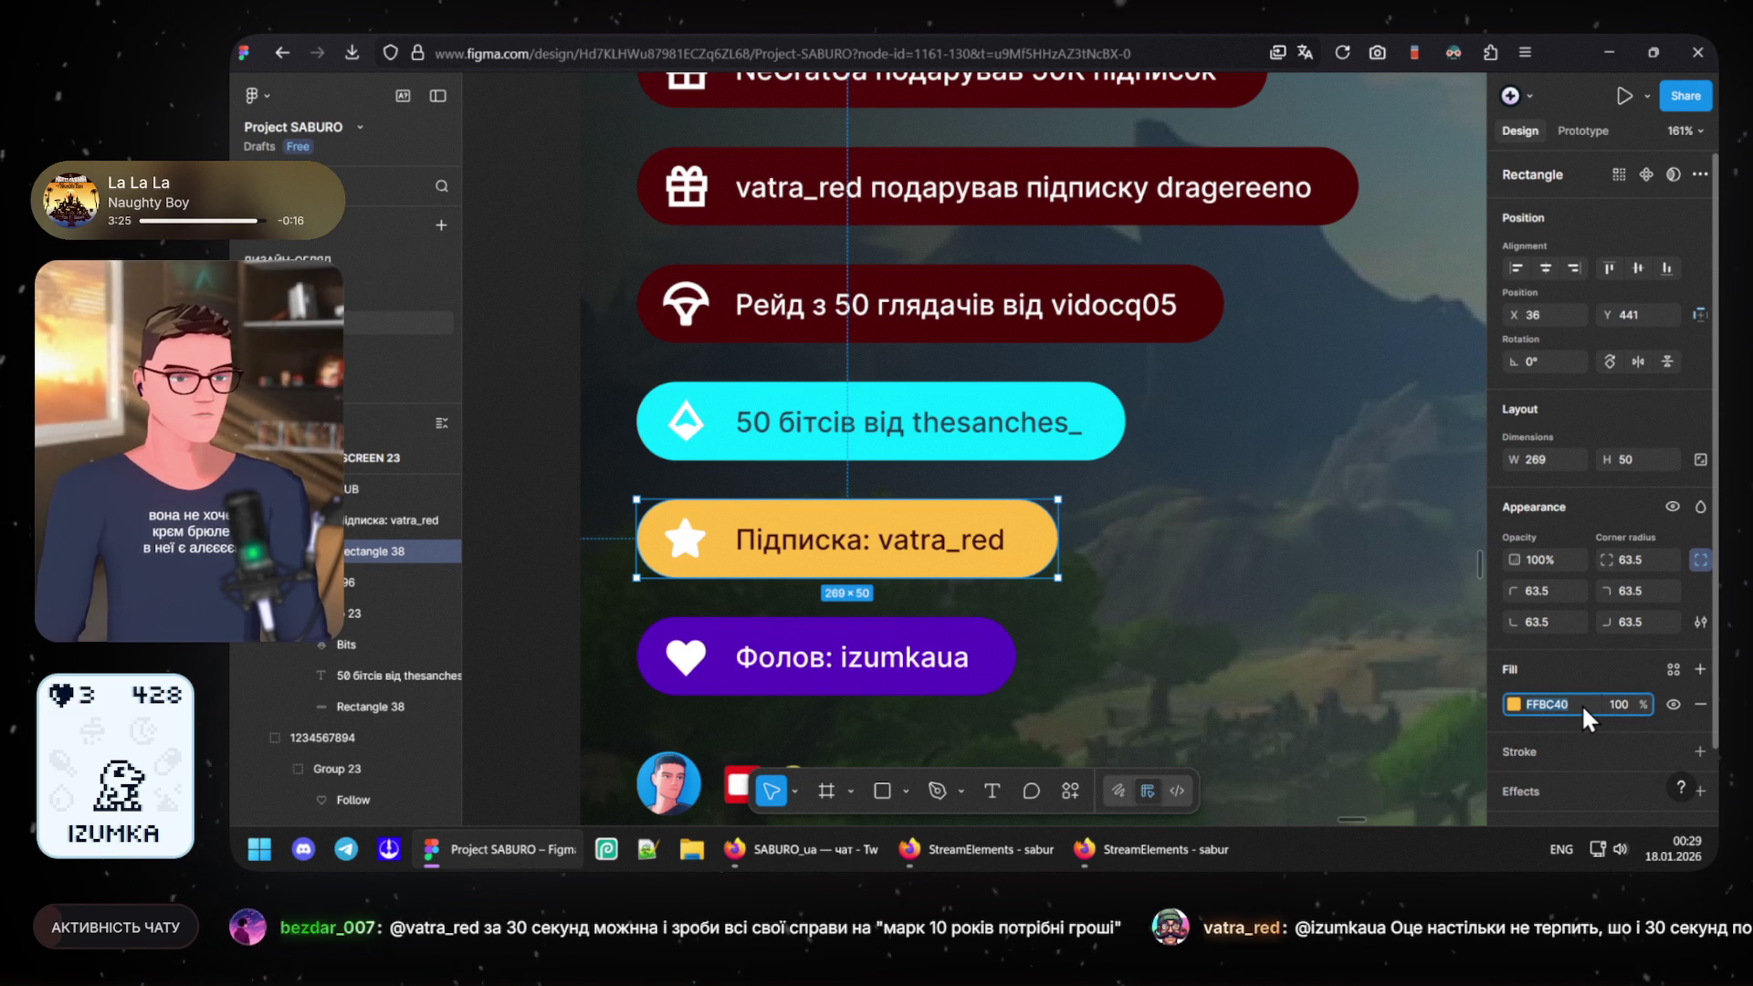
click(1573, 704)
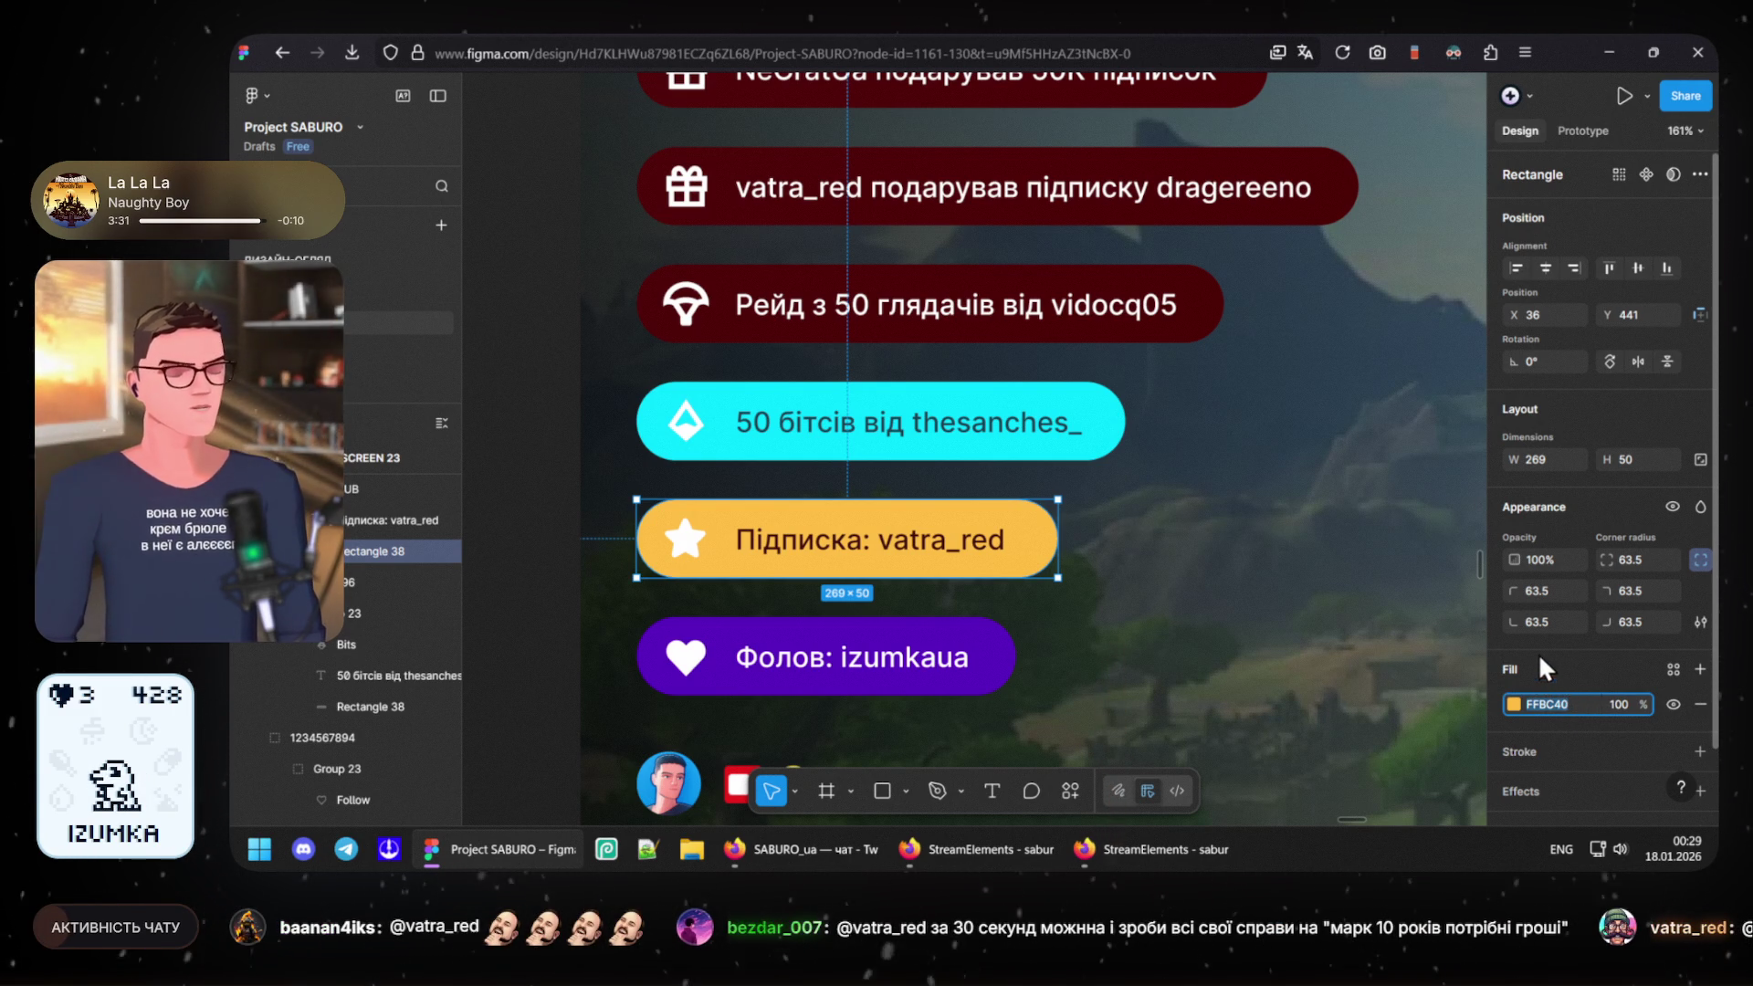
key(Escape)
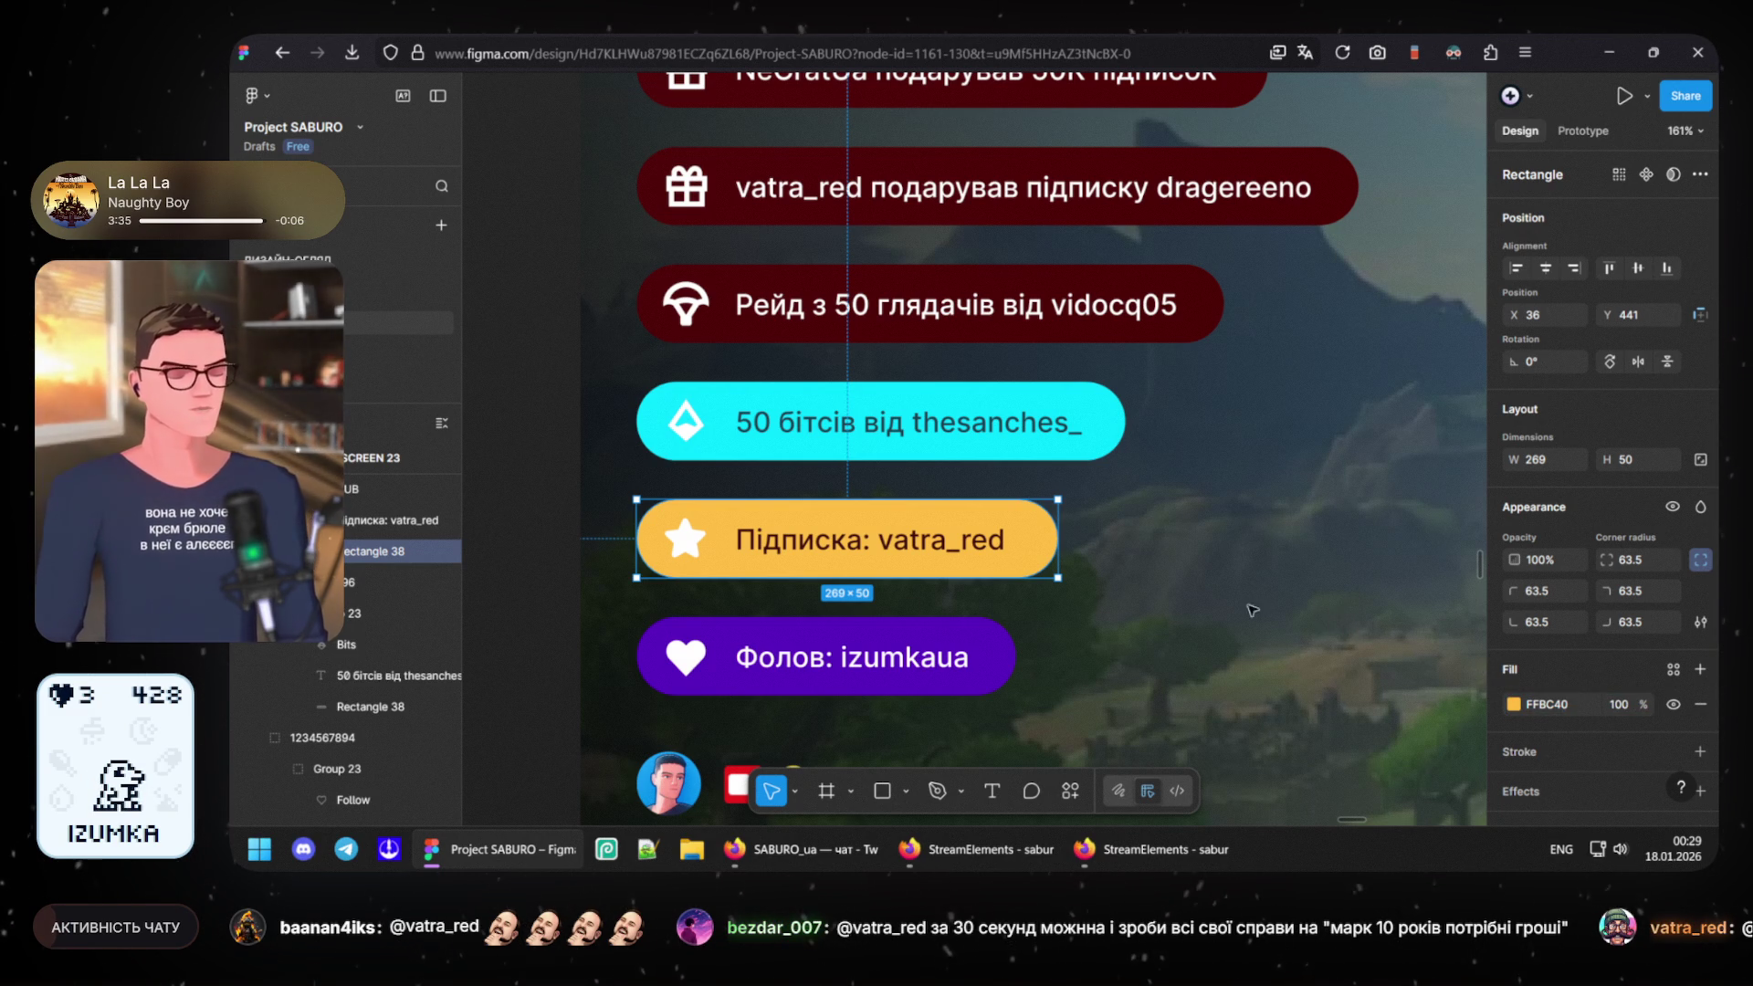
click(1514, 706)
drag(1431, 462, 1477, 456)
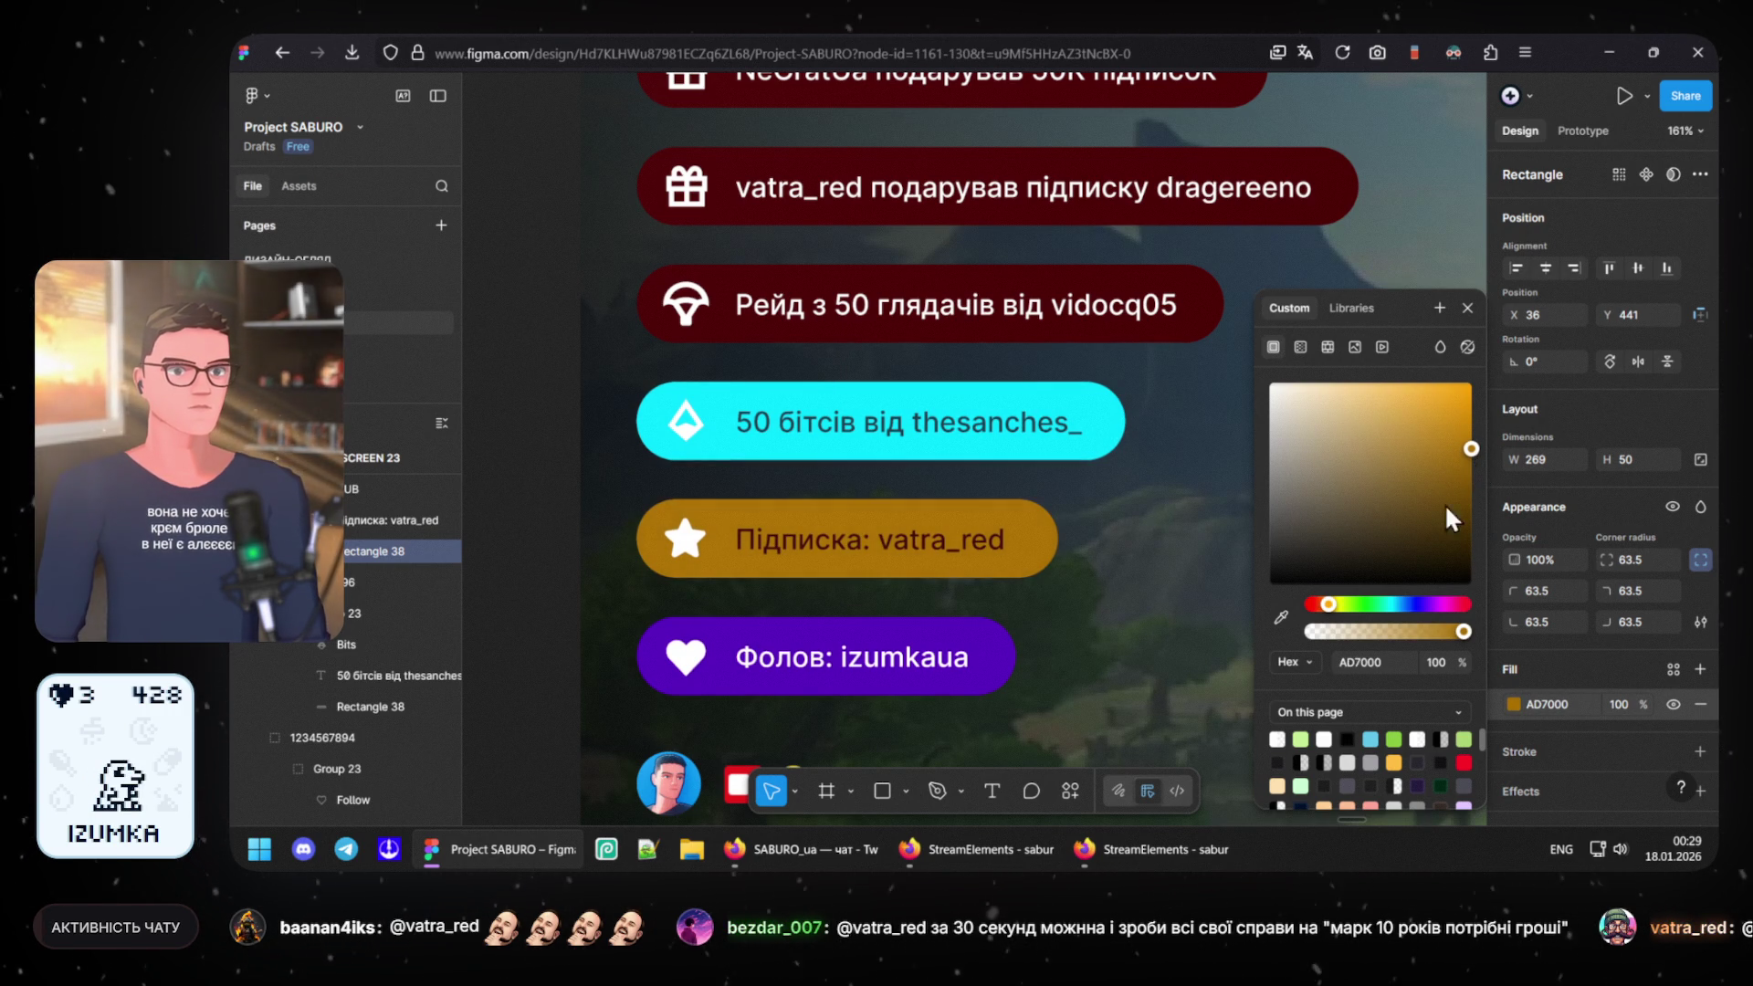
drag(1330, 615, 1330, 615)
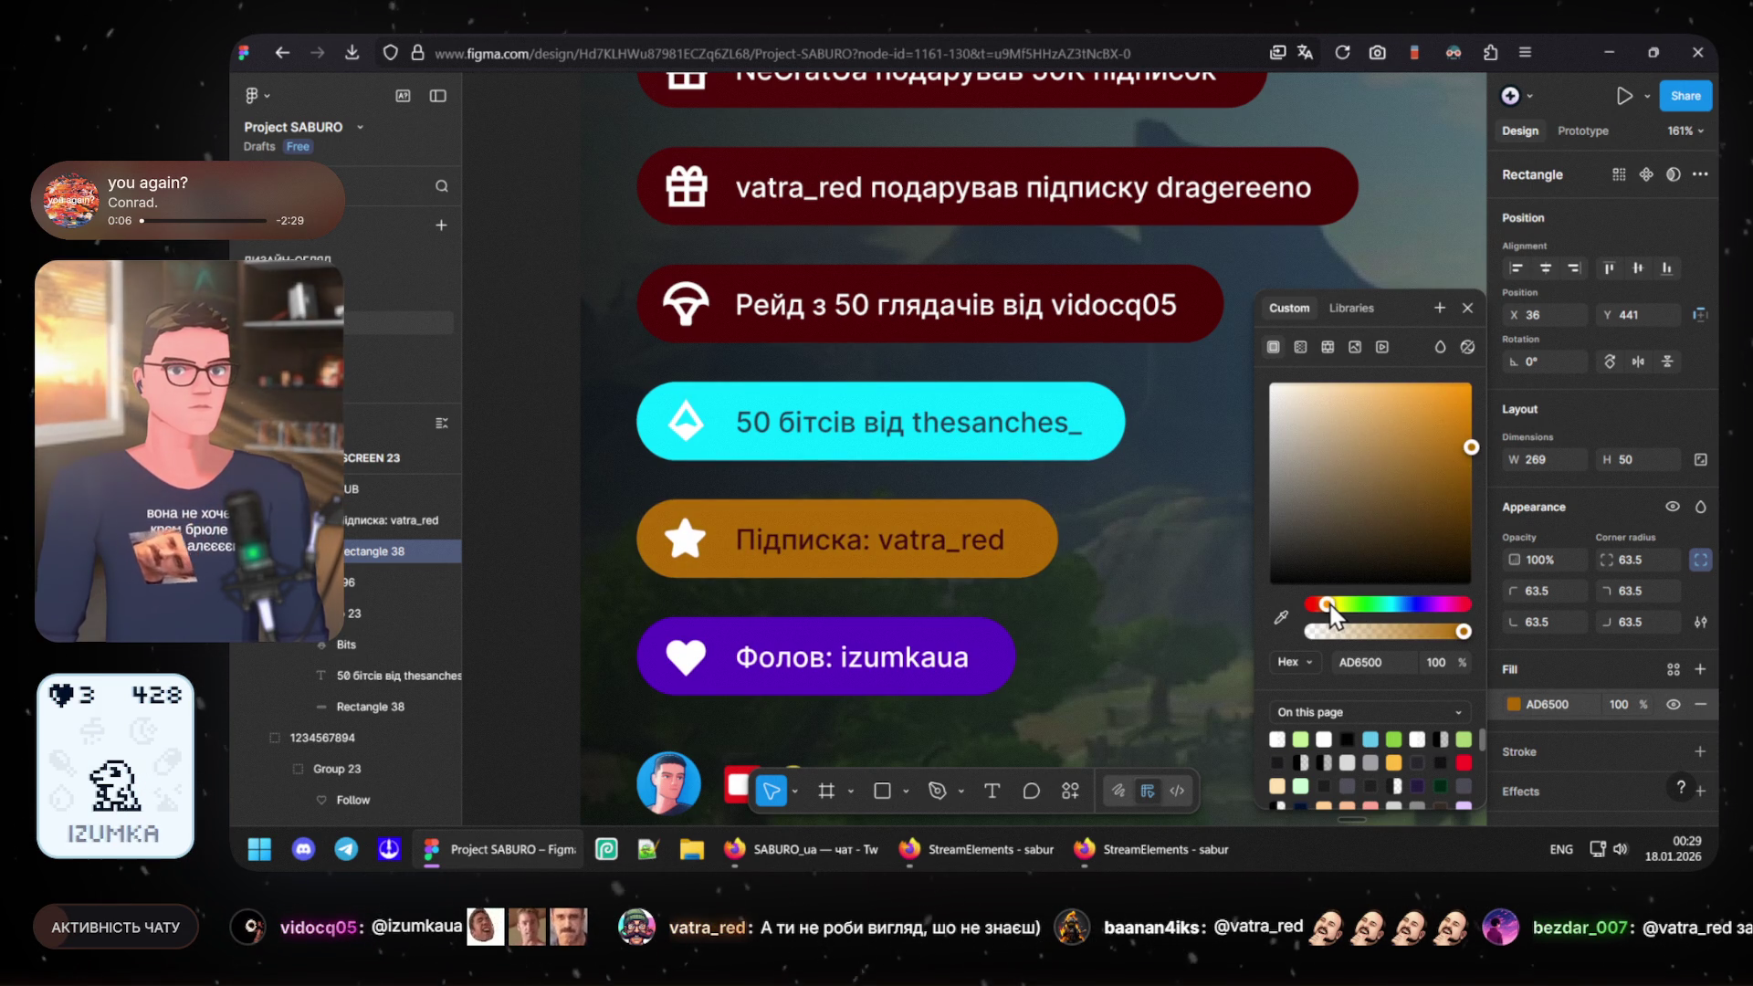
- Turn the subscription pill's text fill white FFFFFF
click(836, 542)
scroll(1525, 740, down, 2)
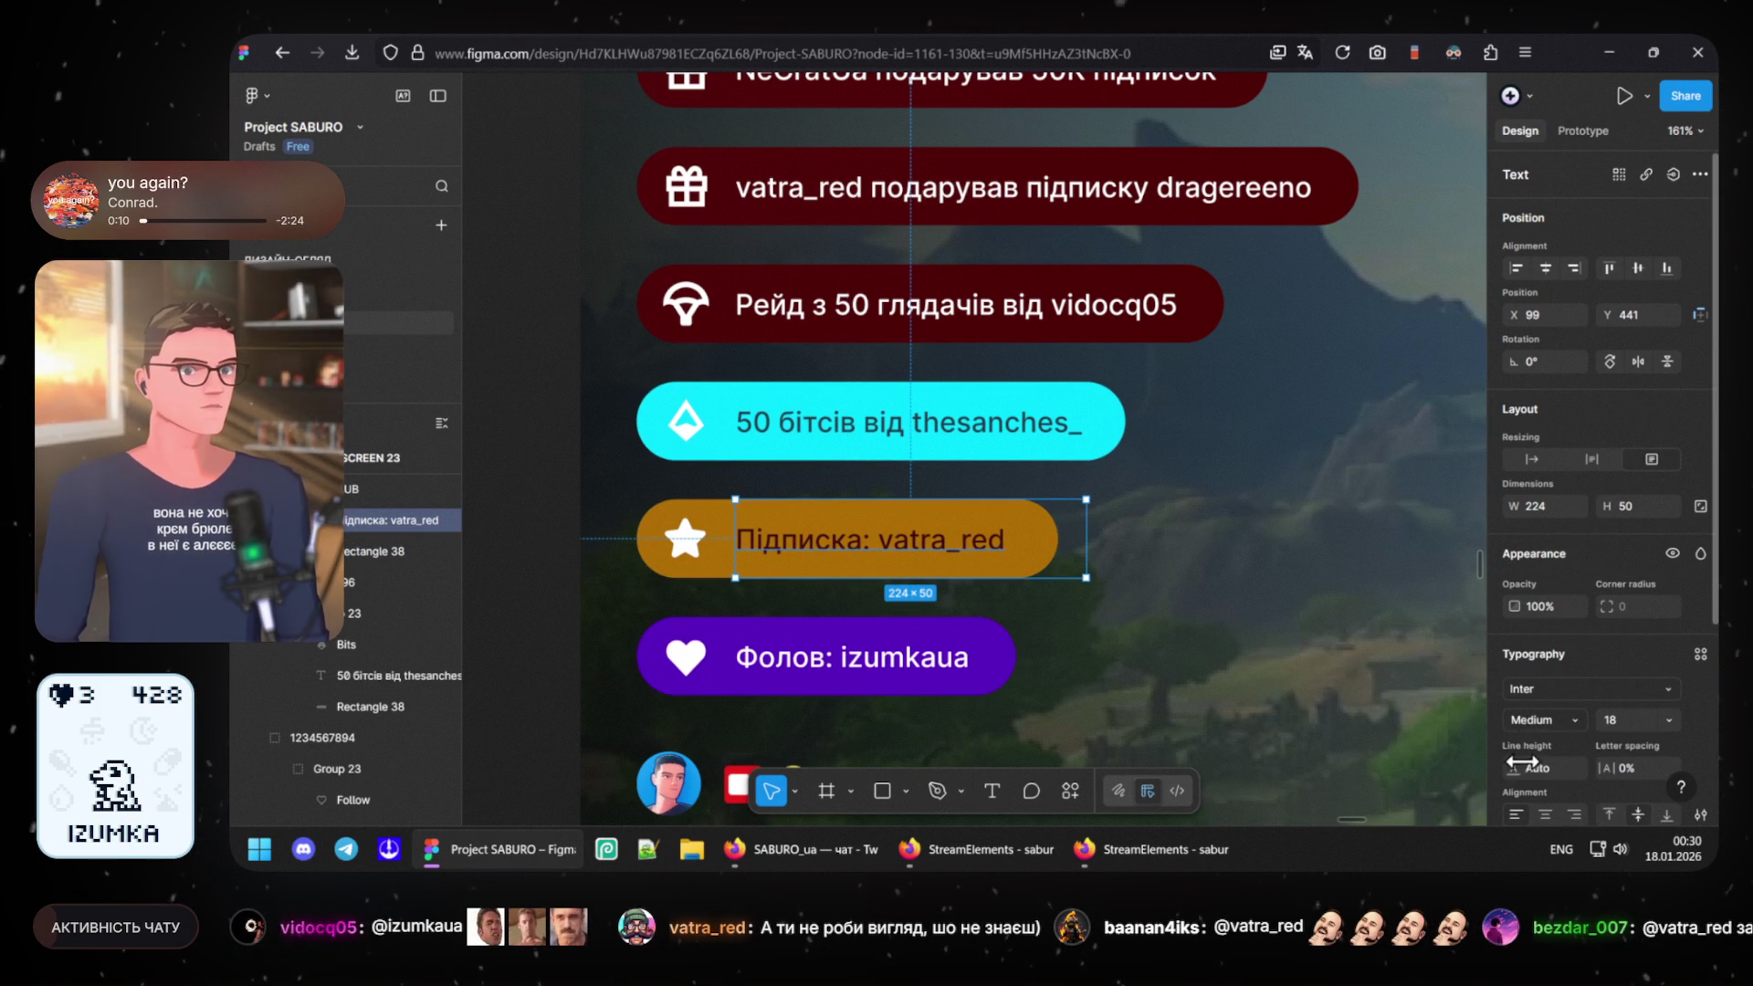
scroll(1524, 758, down, 2)
click(1513, 671)
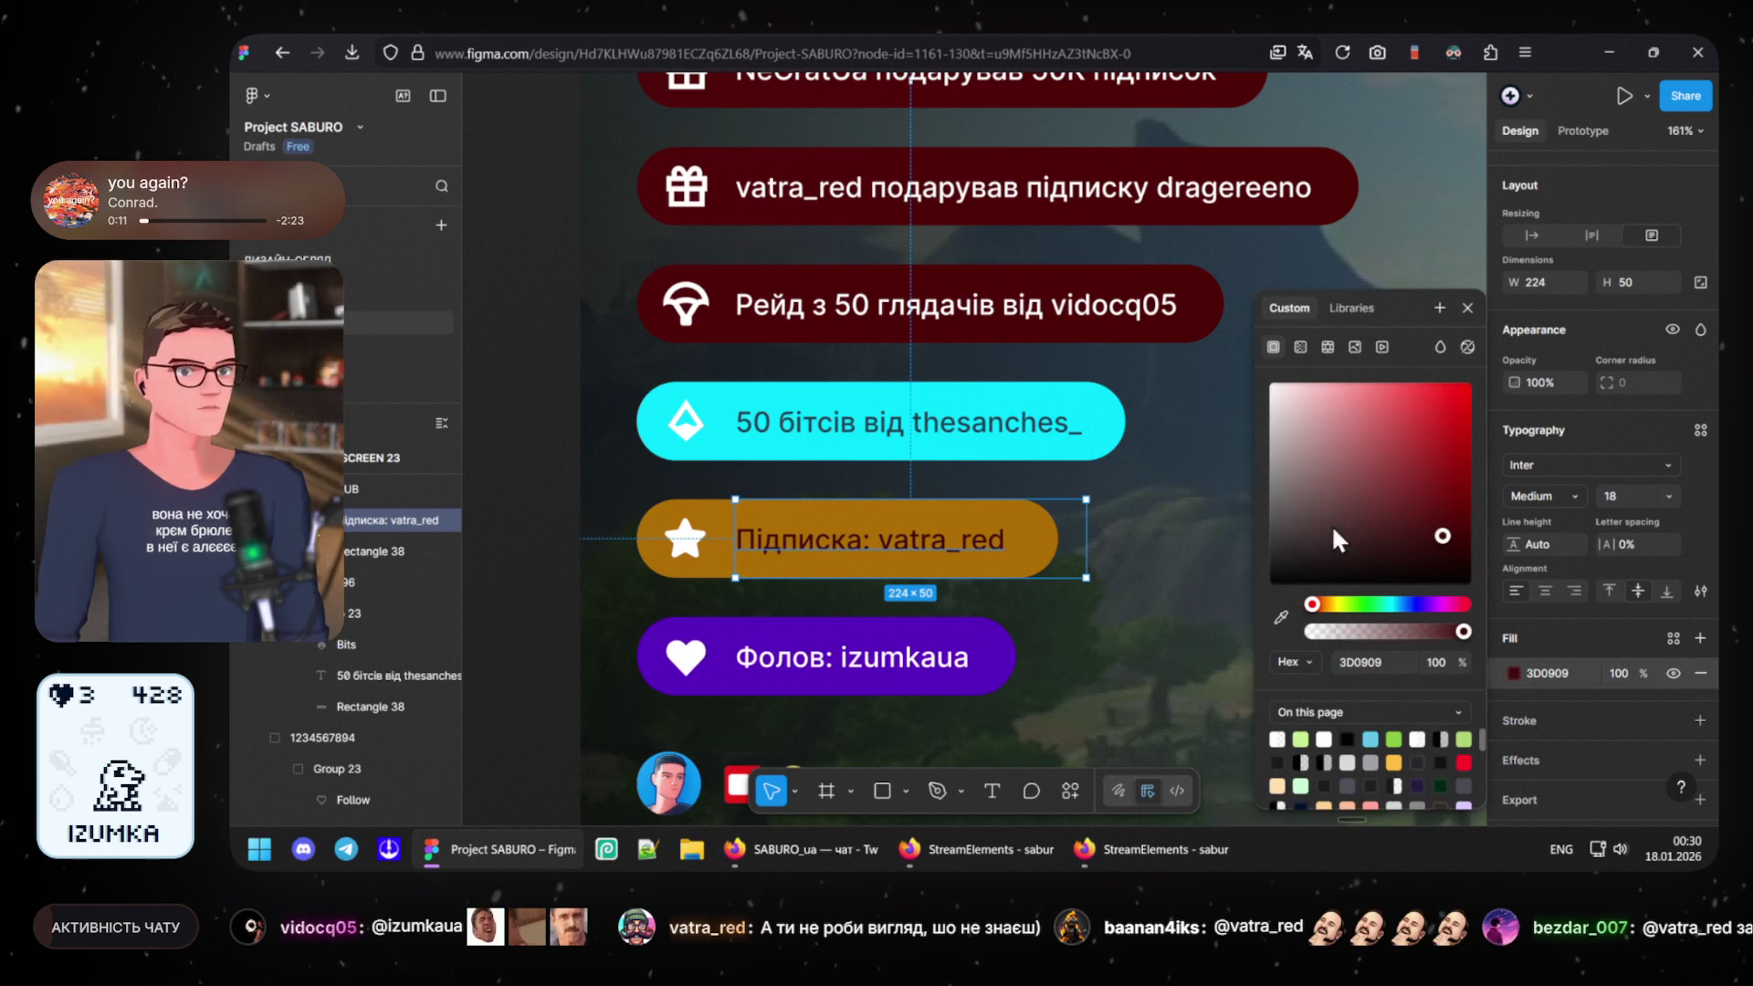
drag(1275, 389, 1185, 278)
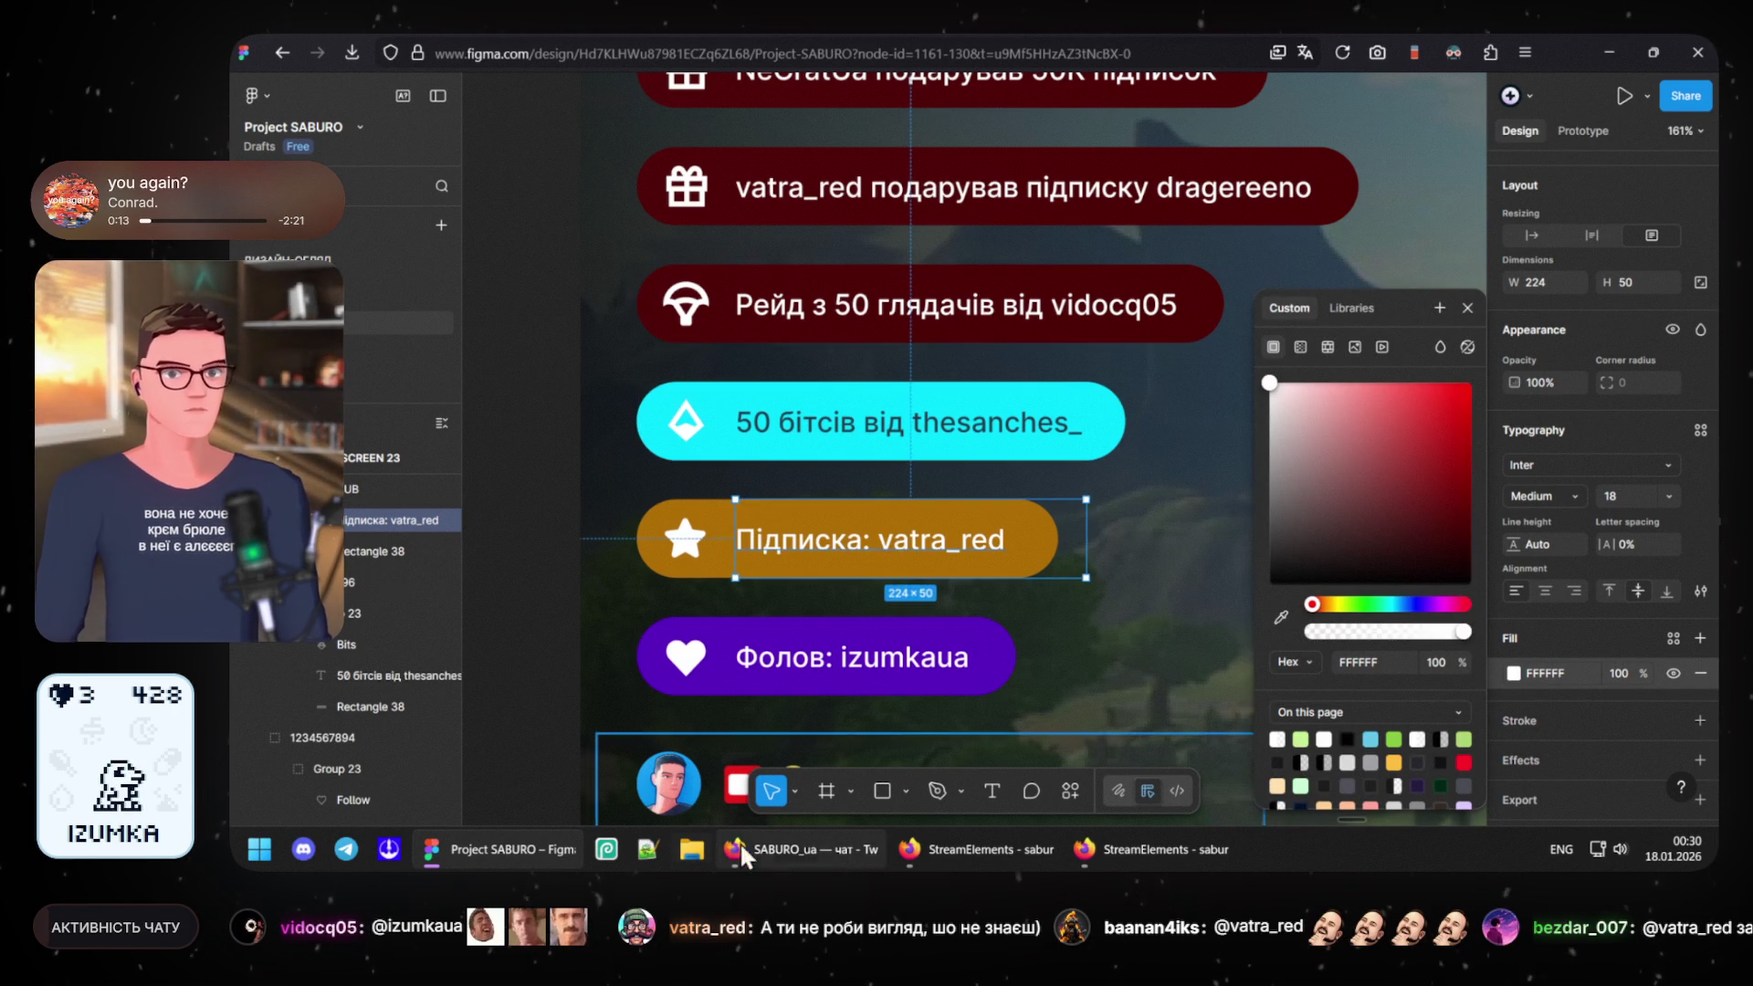
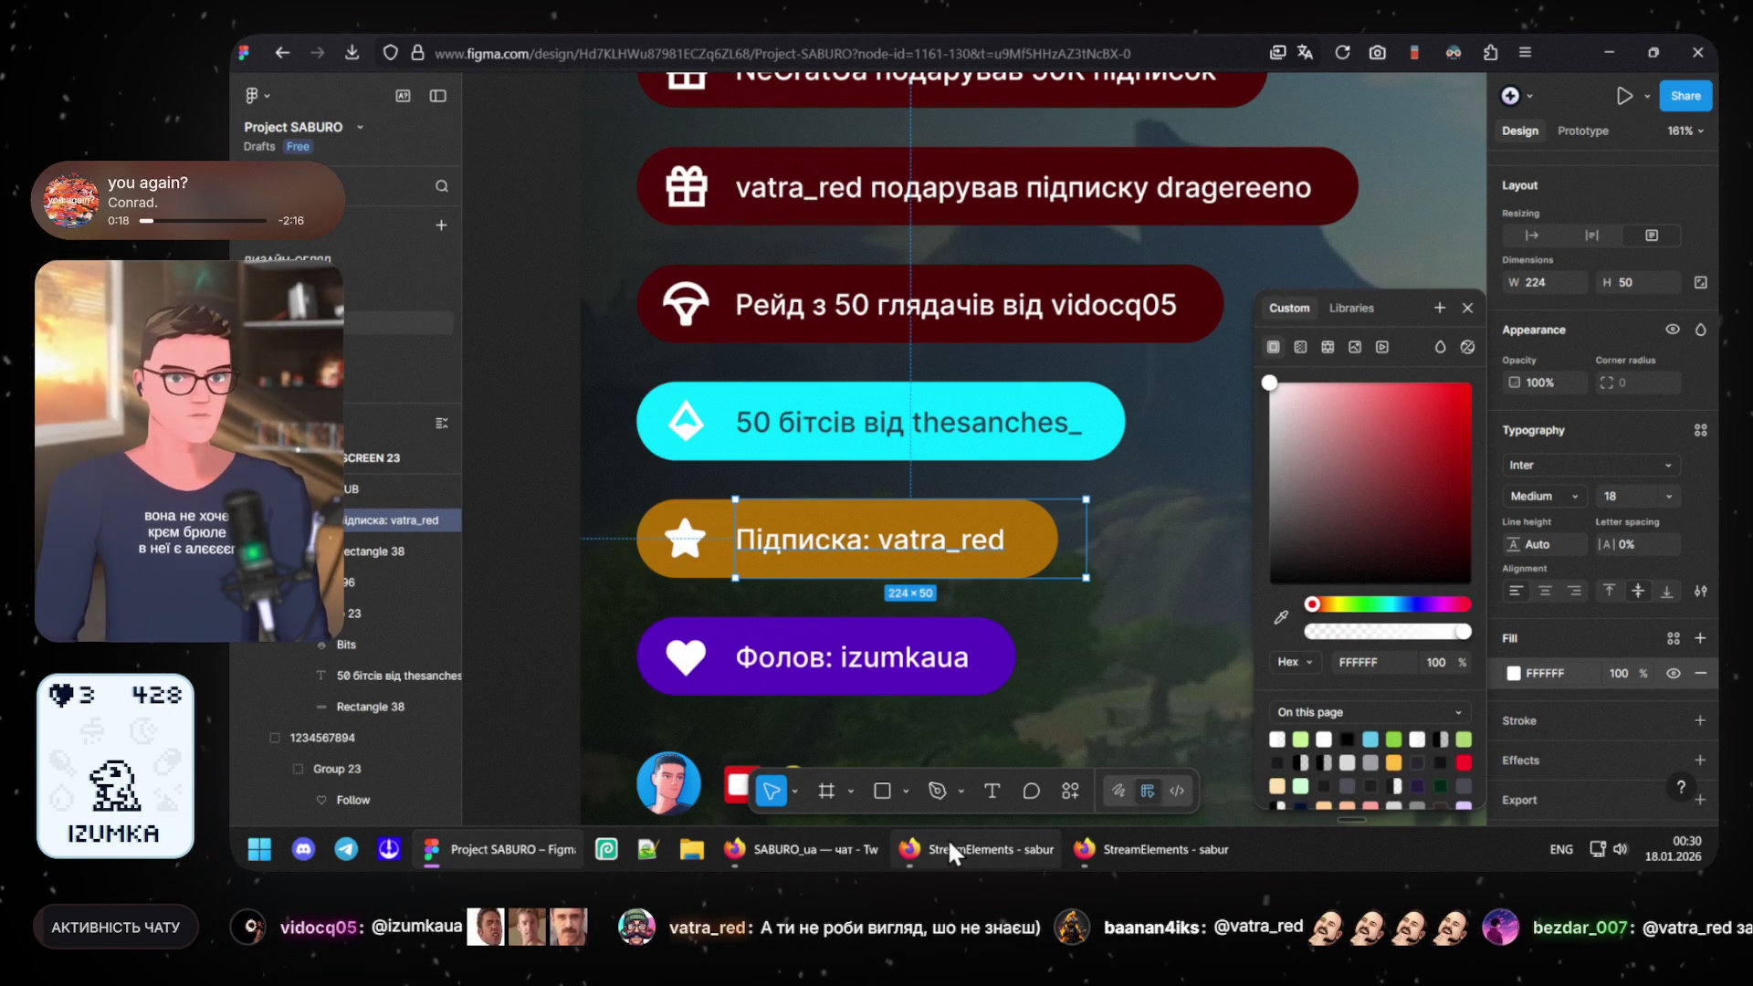
- Check the stream chat window, then return to the alert-pill design
click(994, 848)
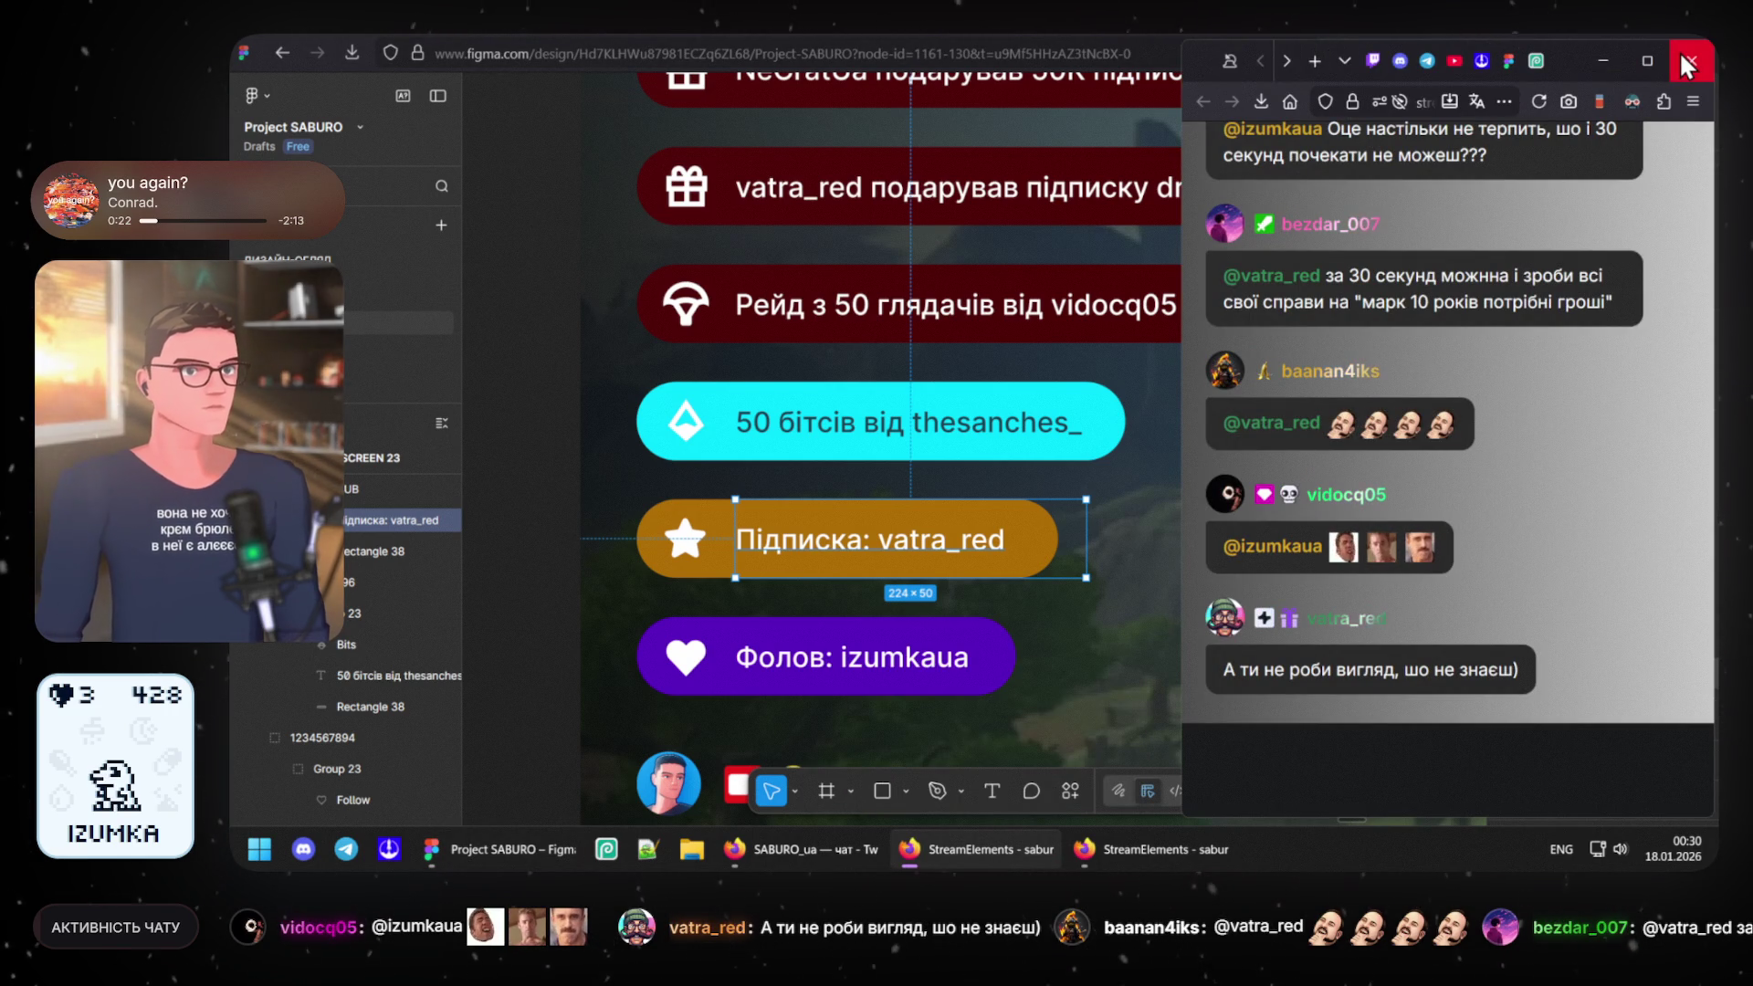
click(1607, 55)
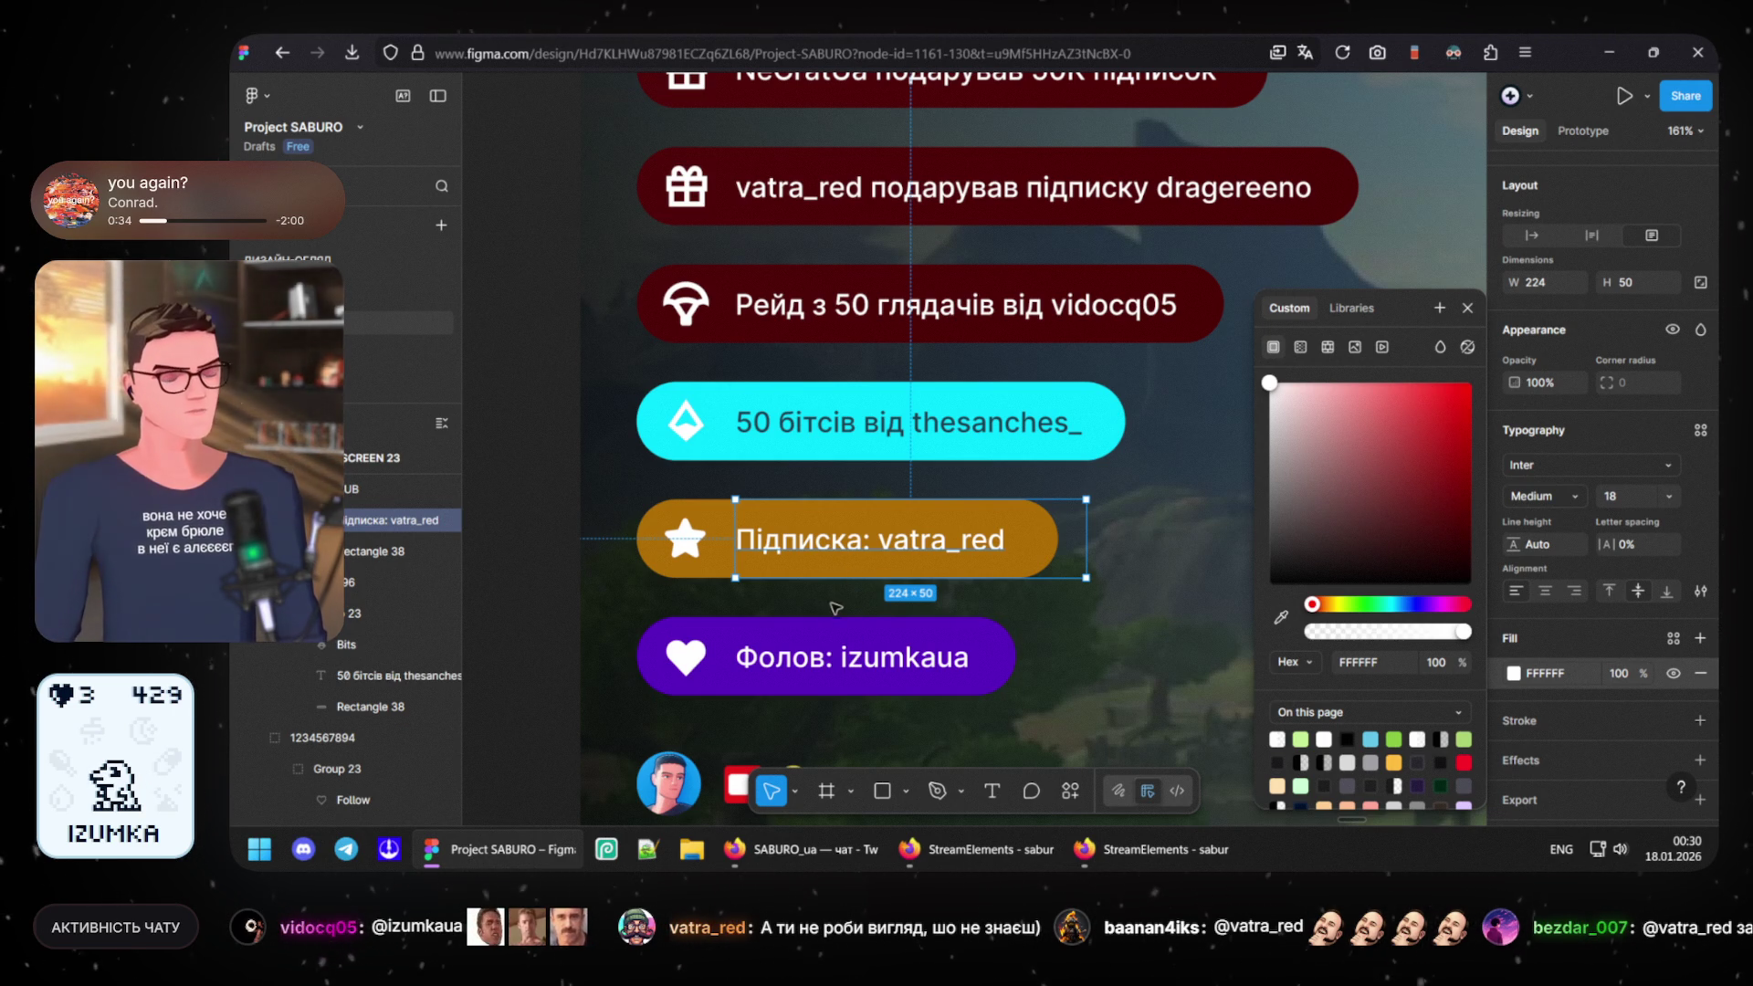
click(549, 530)
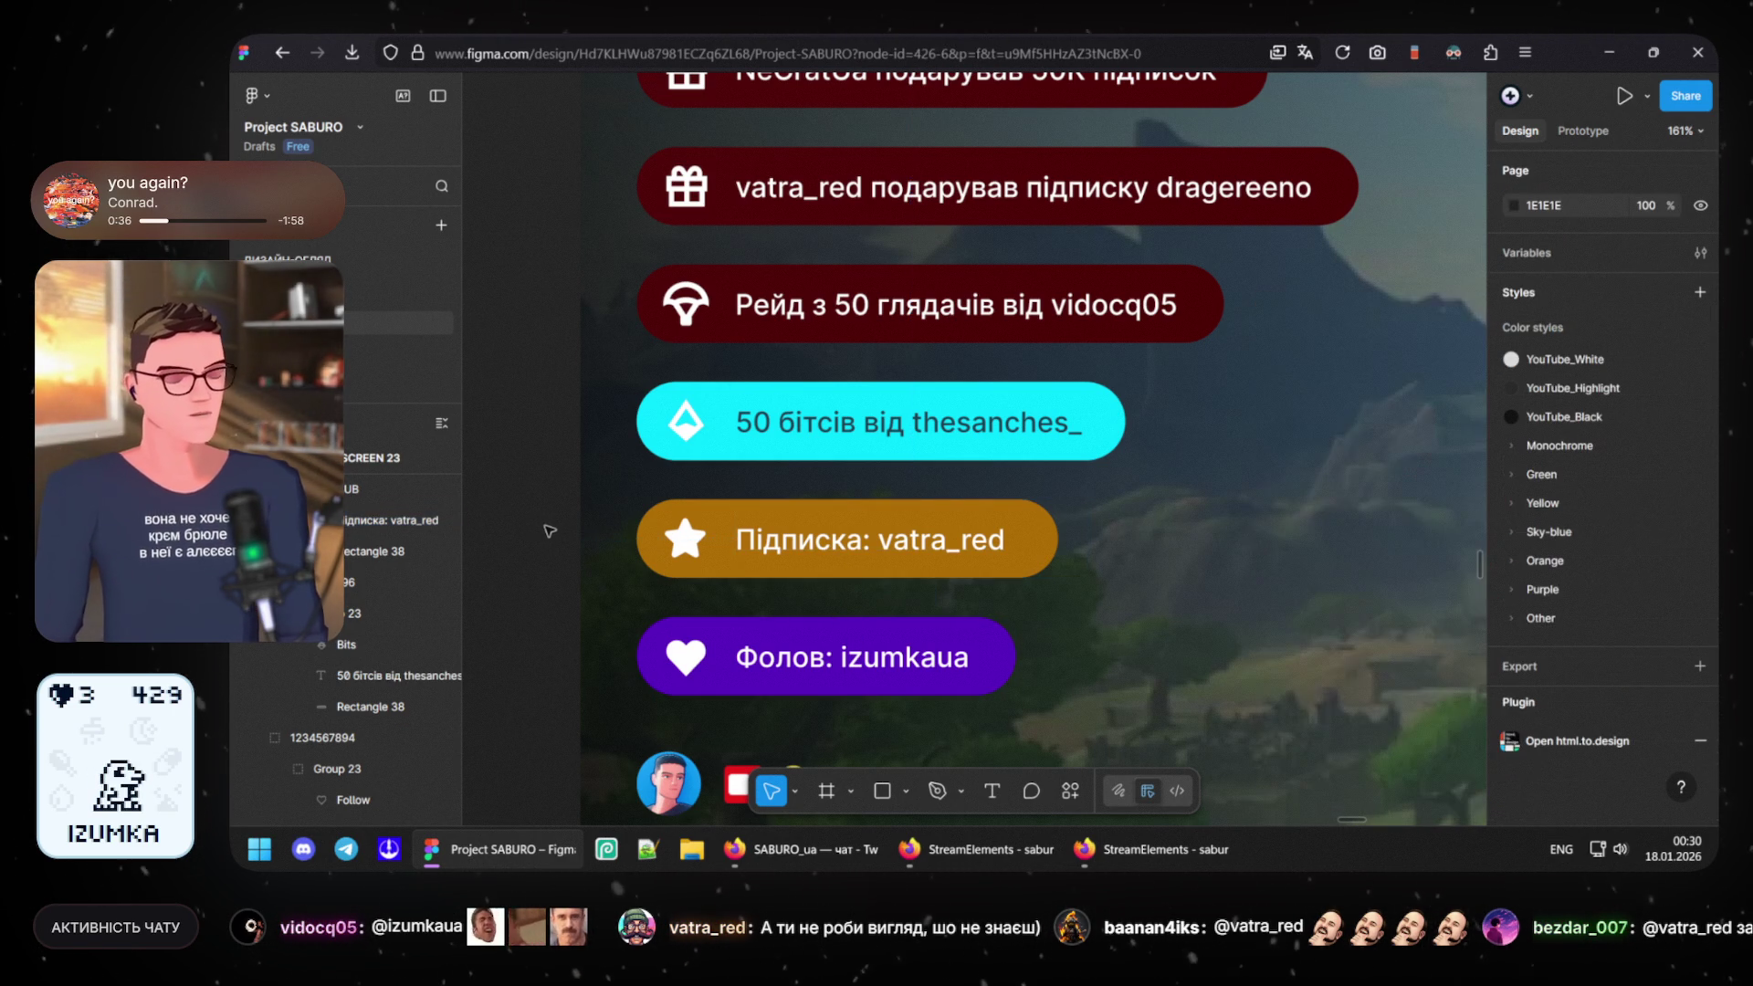
- Set the 'Підписка: vatra_red' label text fill to orange FFBC40
click(845, 545)
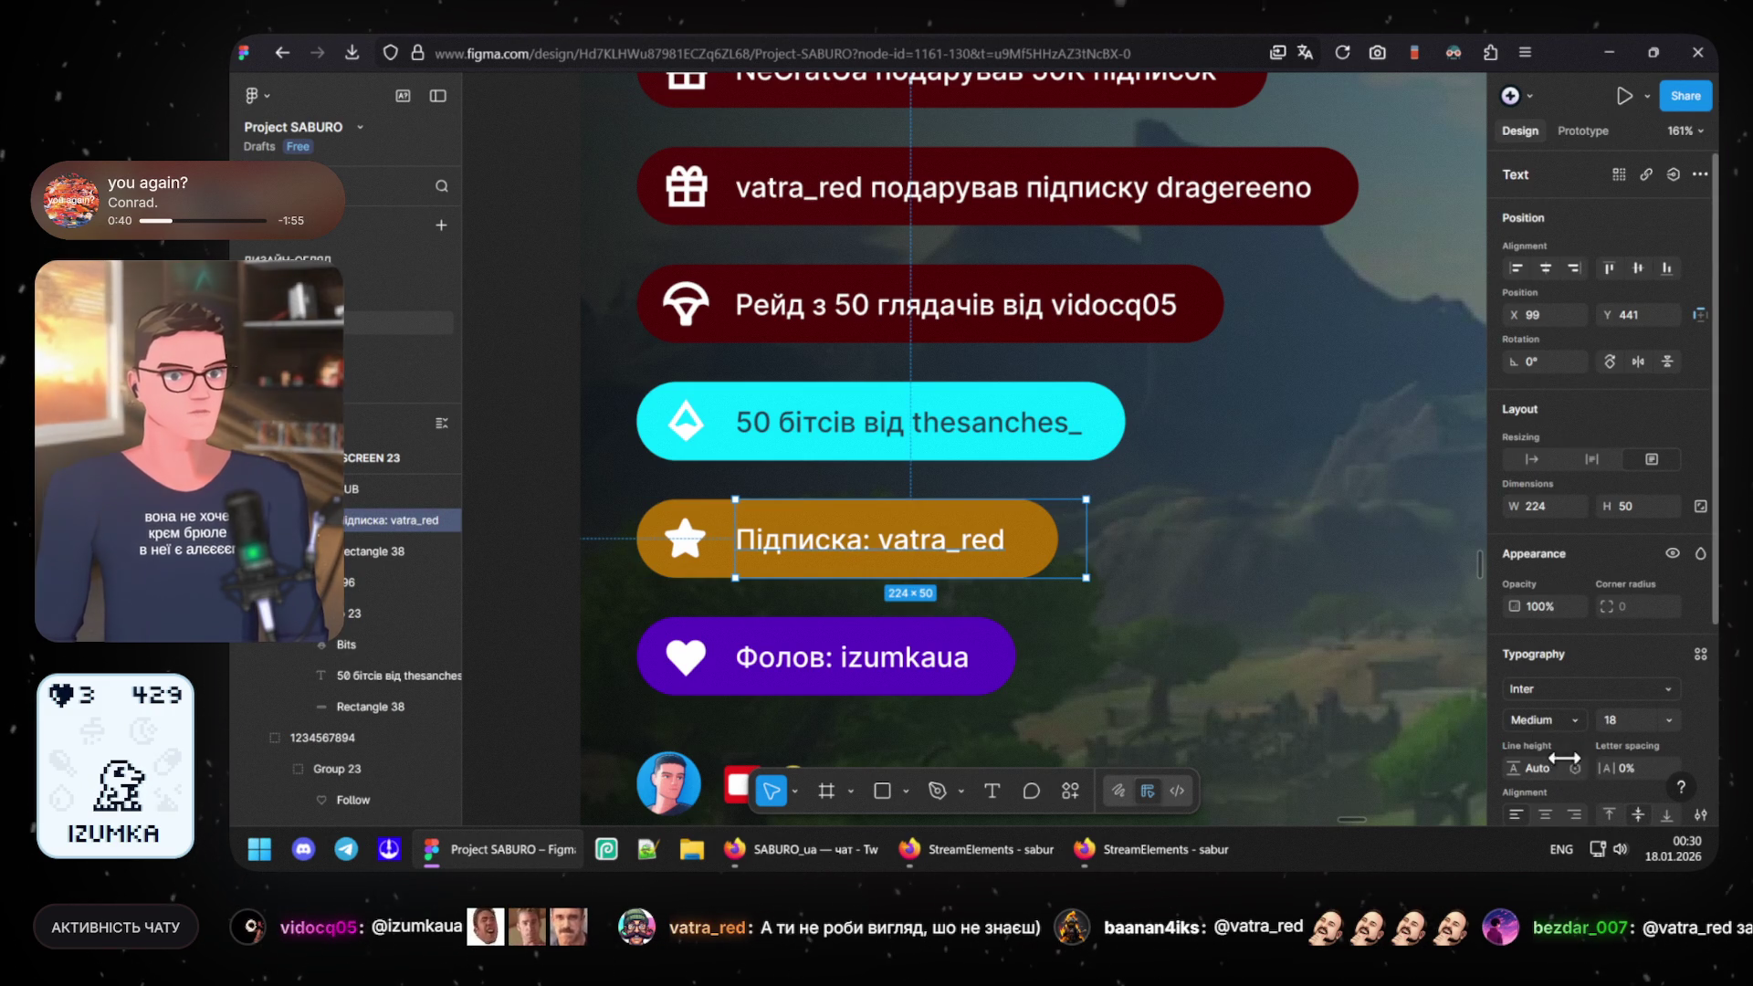
scroll(1563, 757, down, 2)
click(1569, 675)
text(FFBC40)
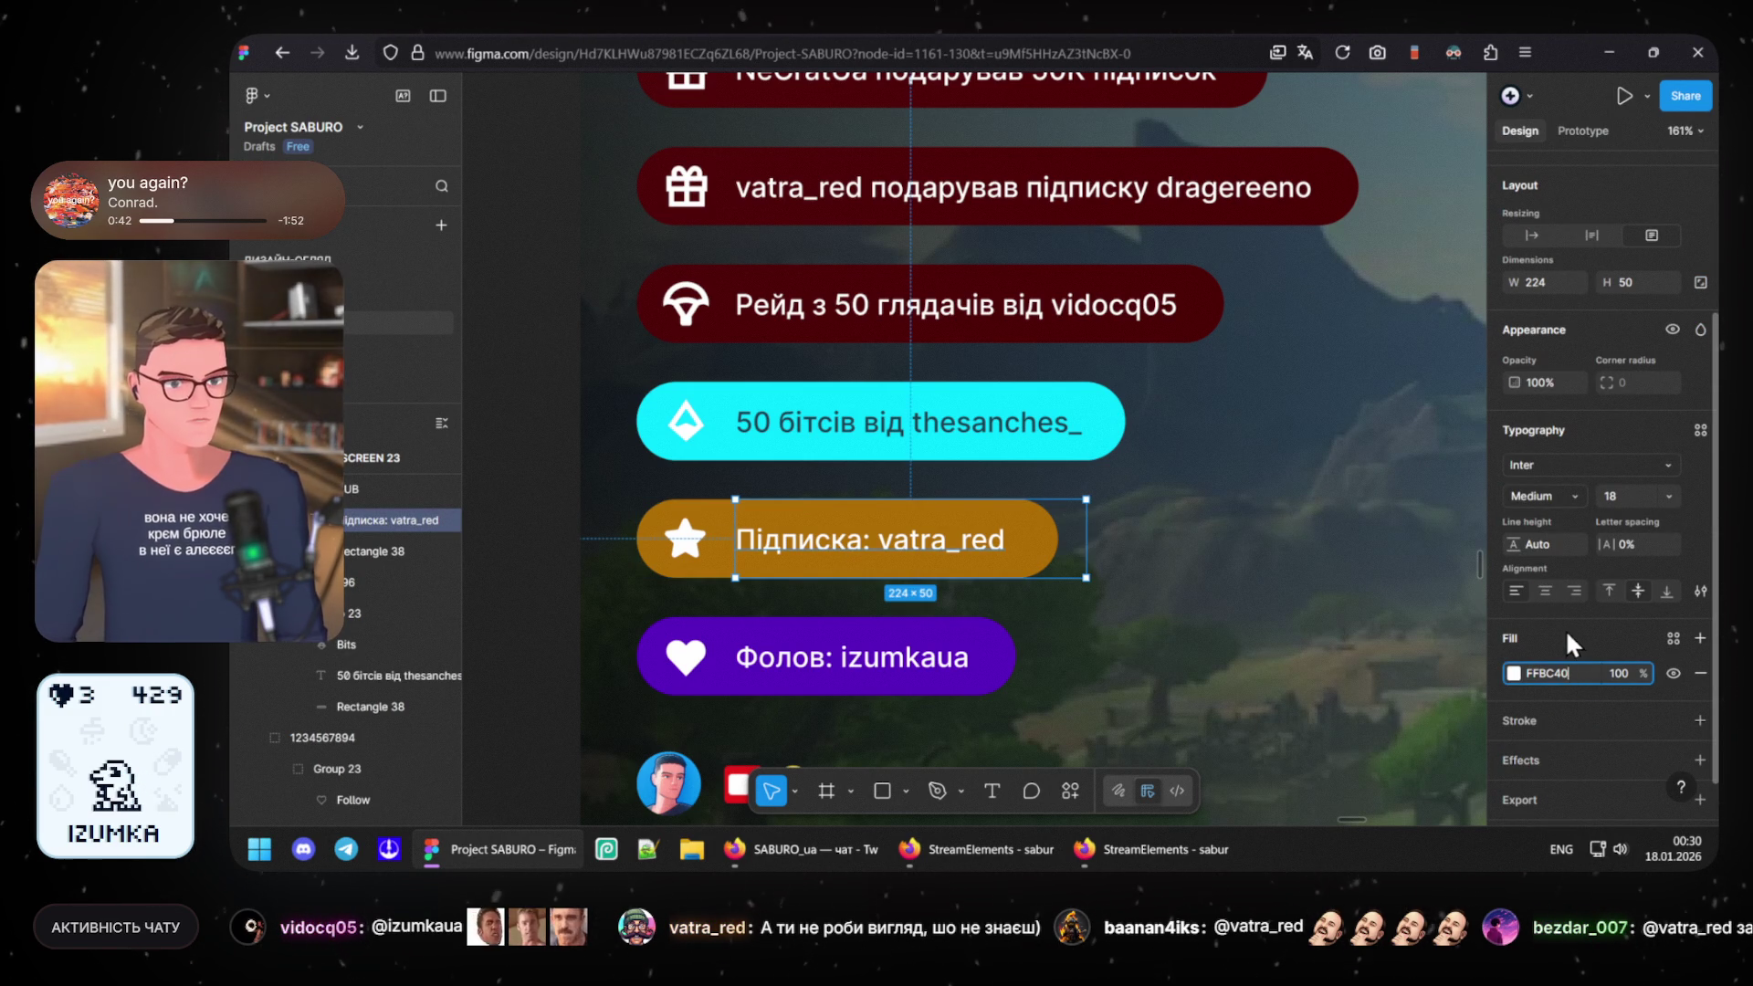
key(Return)
click(511, 483)
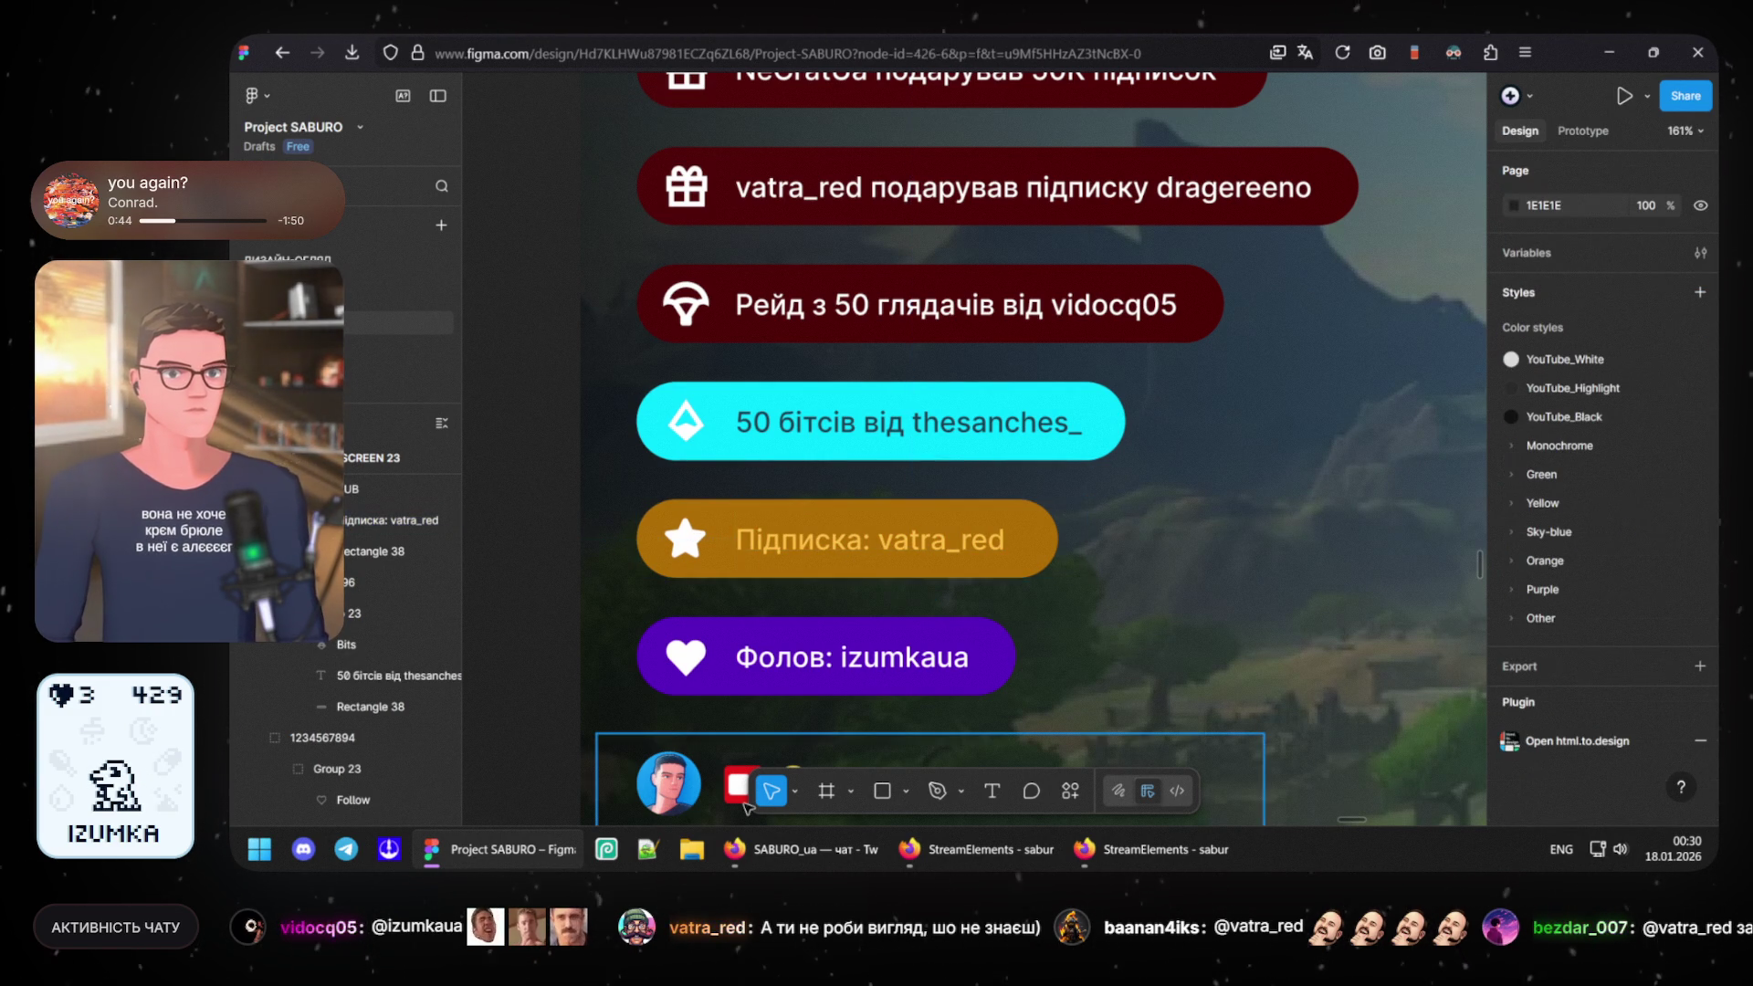
- Inspect the subscription pill's background shape
click(738, 567)
click(556, 528)
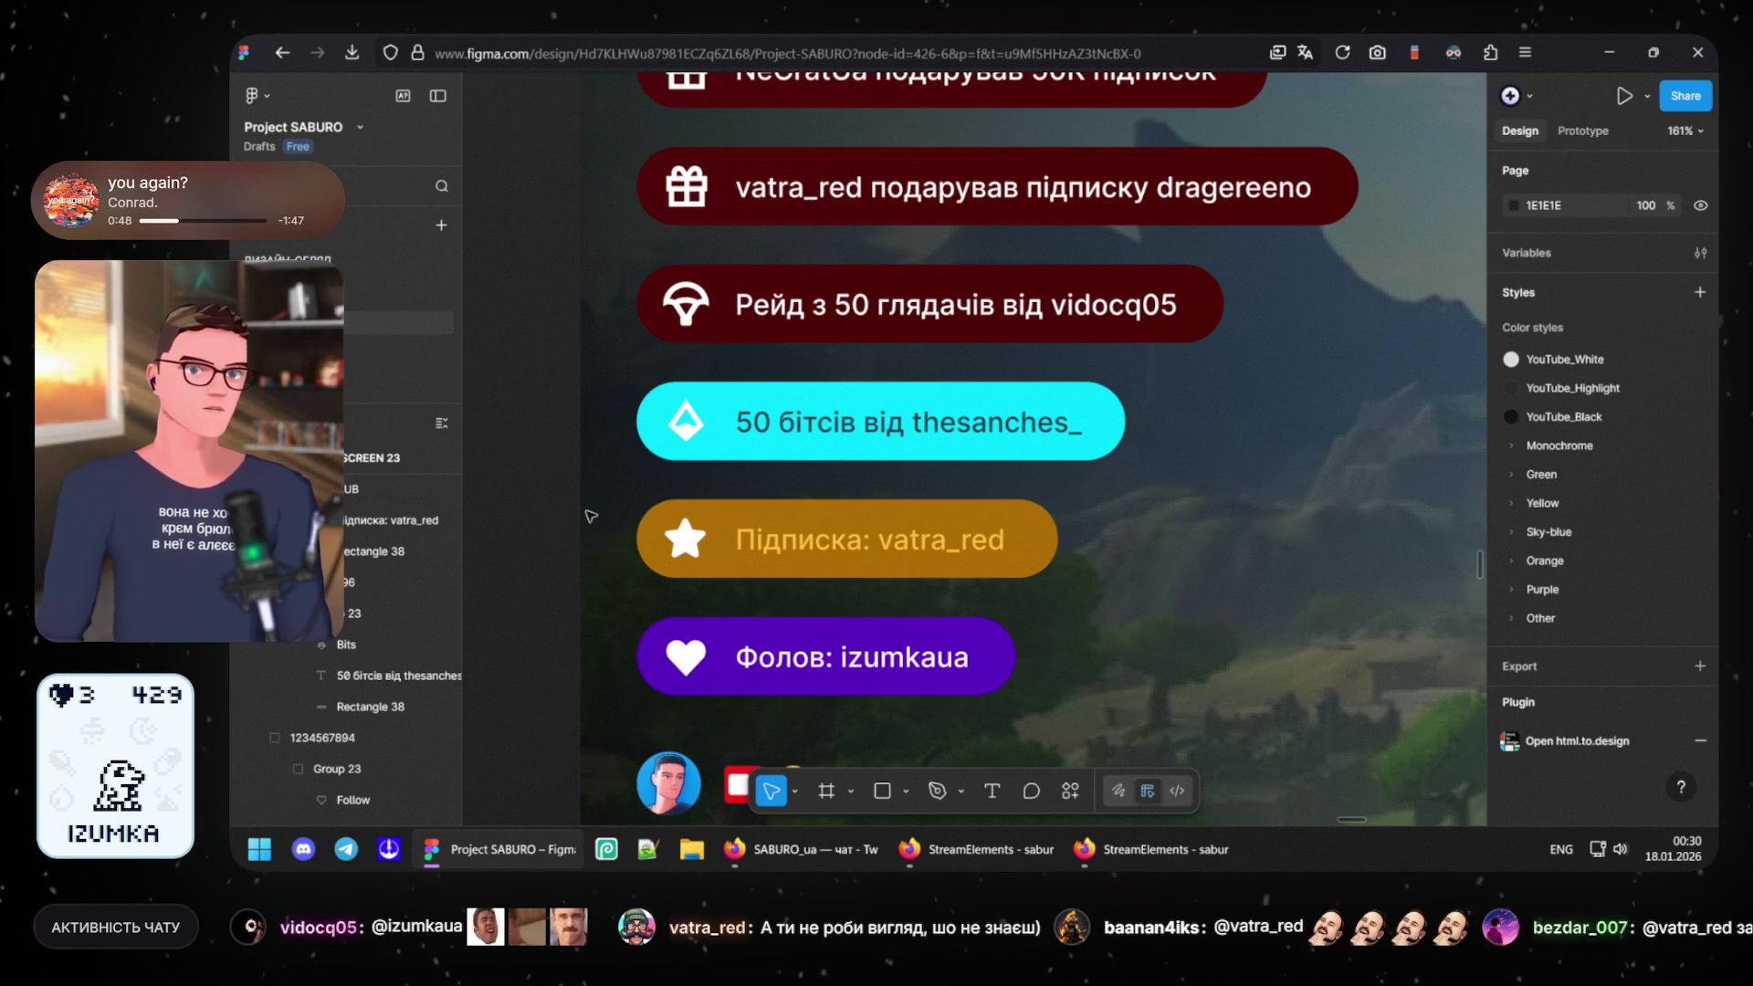
click(679, 545)
click(677, 548)
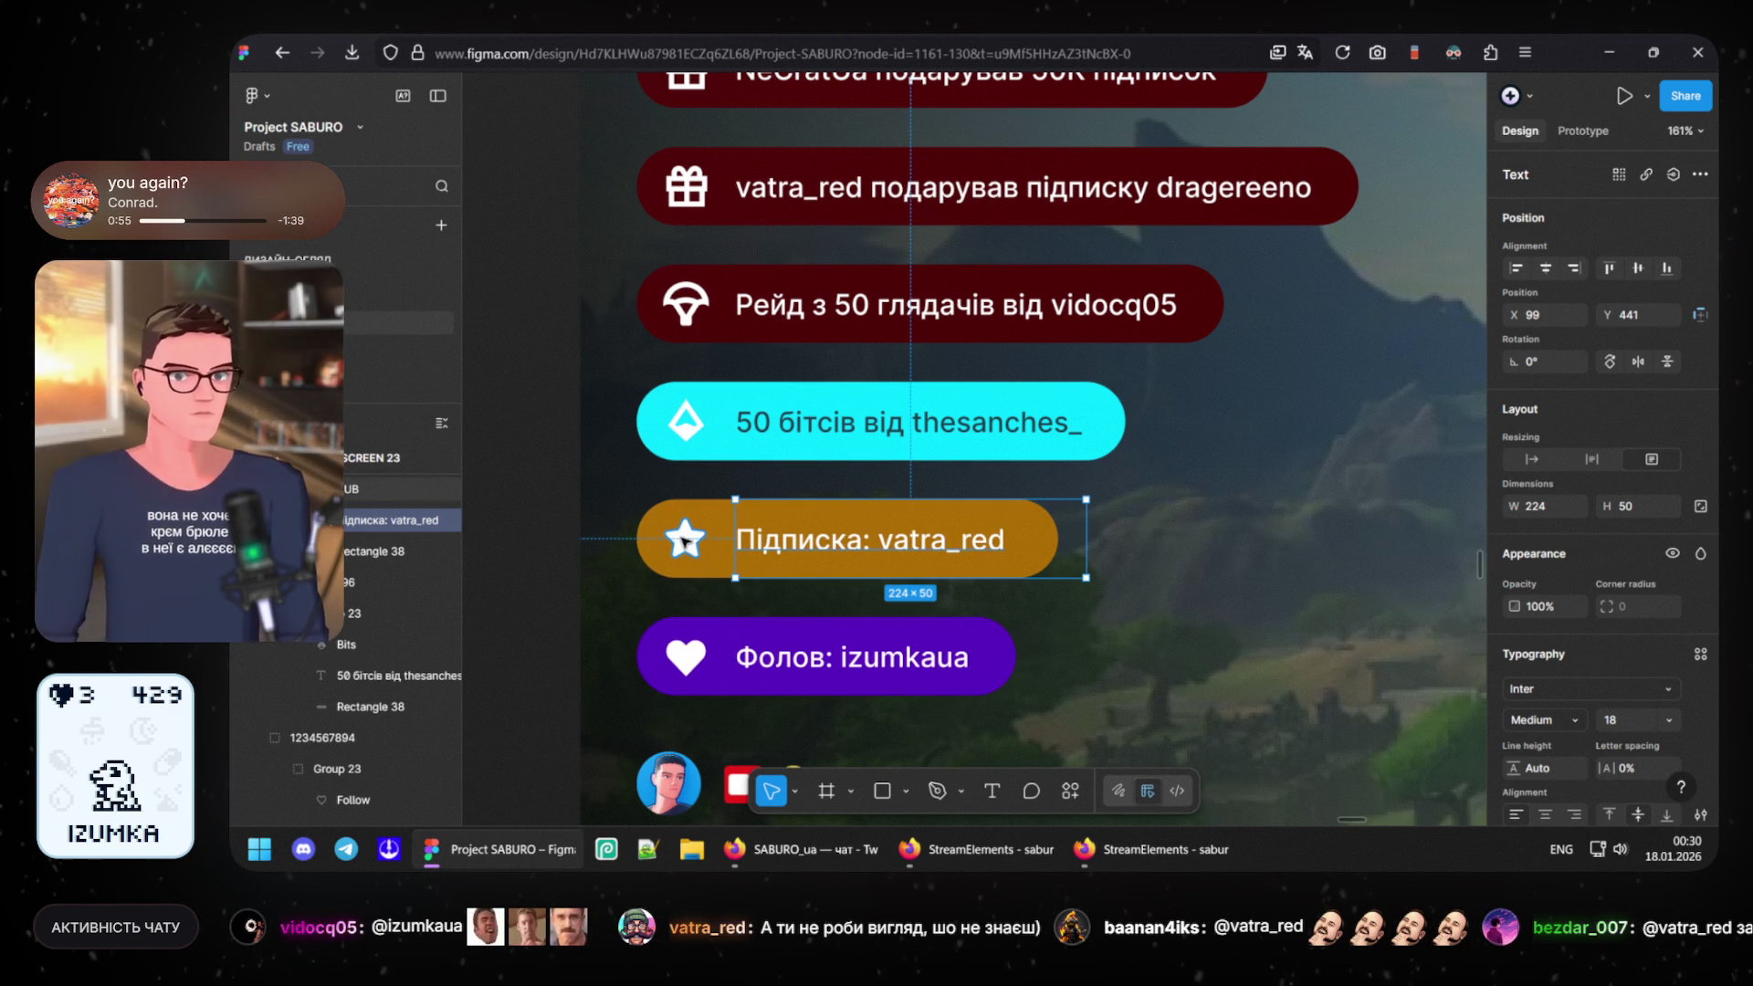
- Set the star icon's fill to FFBC40 and remove the accidentally added stroke
click(685, 539)
scroll(1620, 752, down, 3)
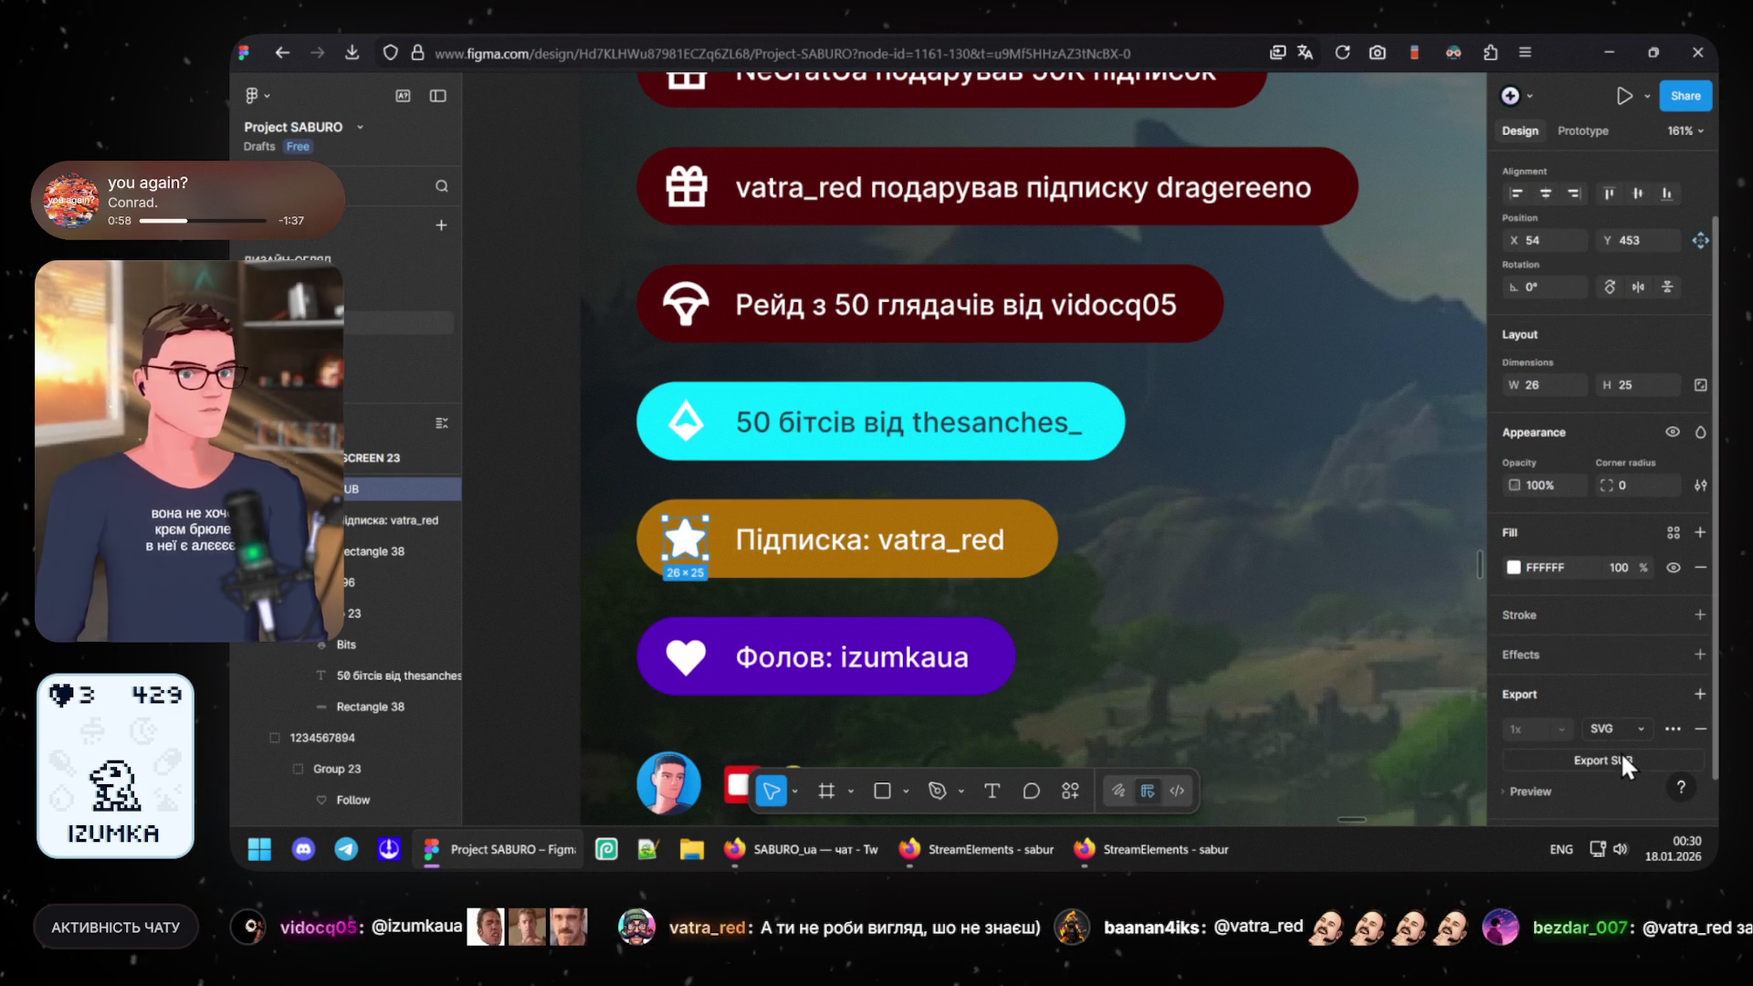
click(1569, 524)
text(FFBC40)
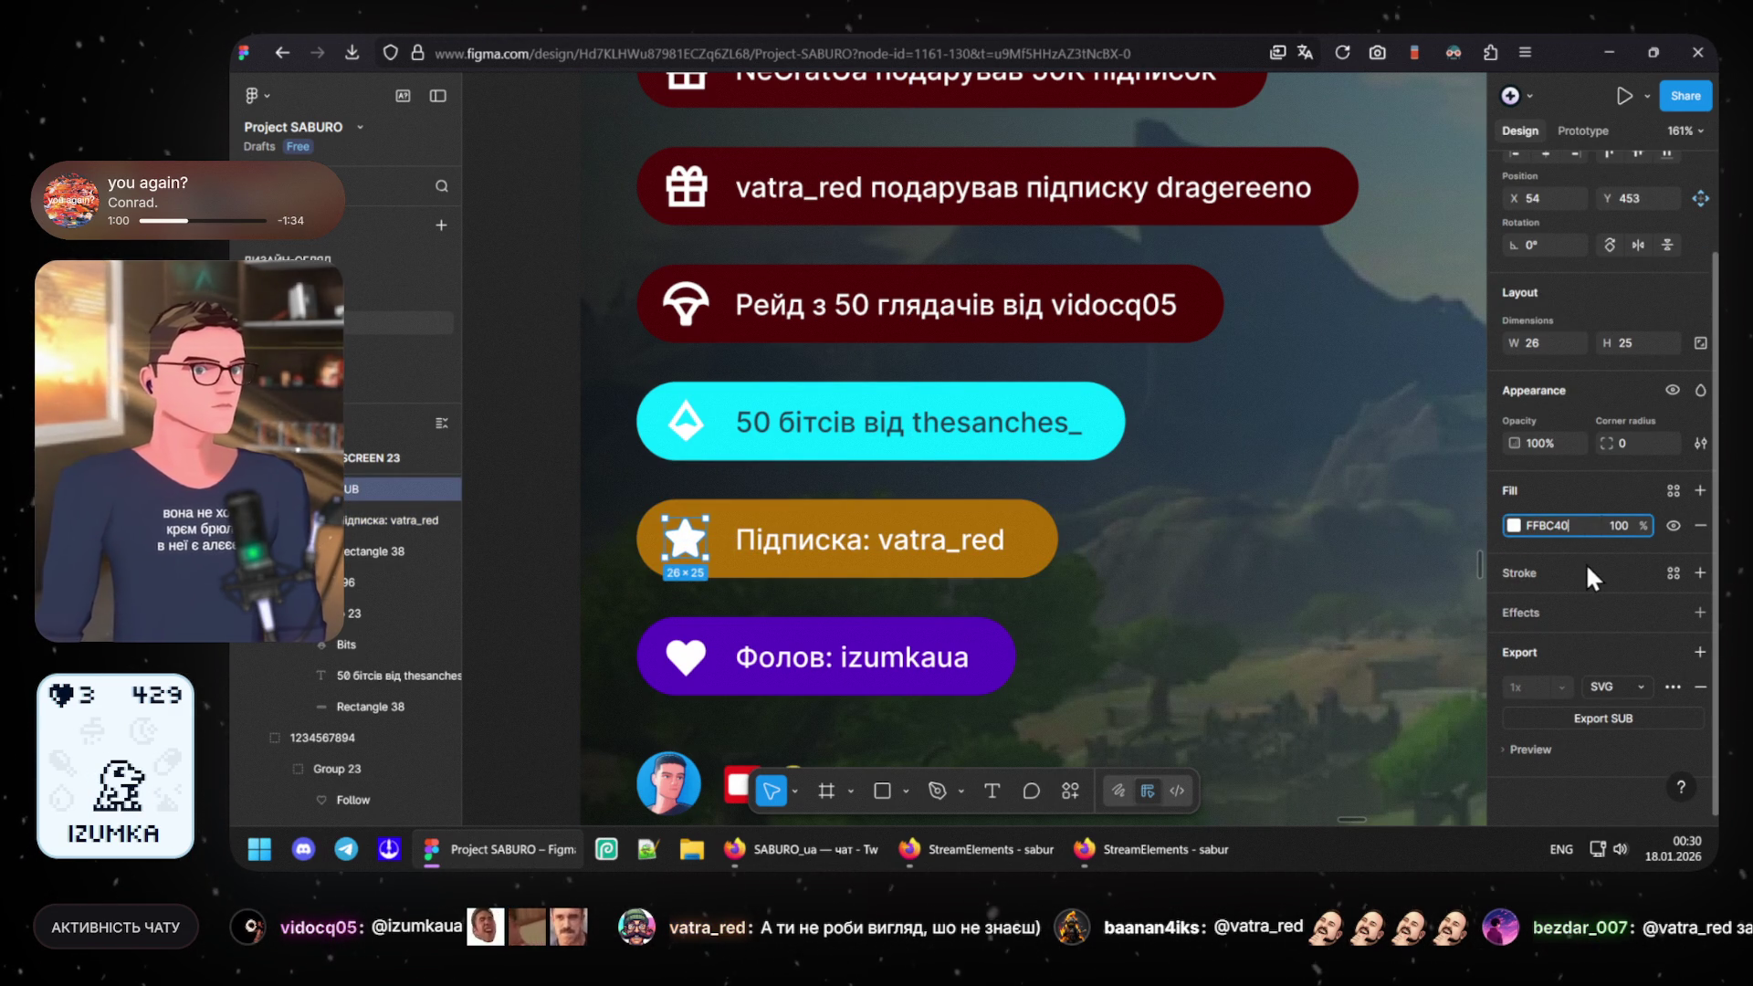
click(1587, 563)
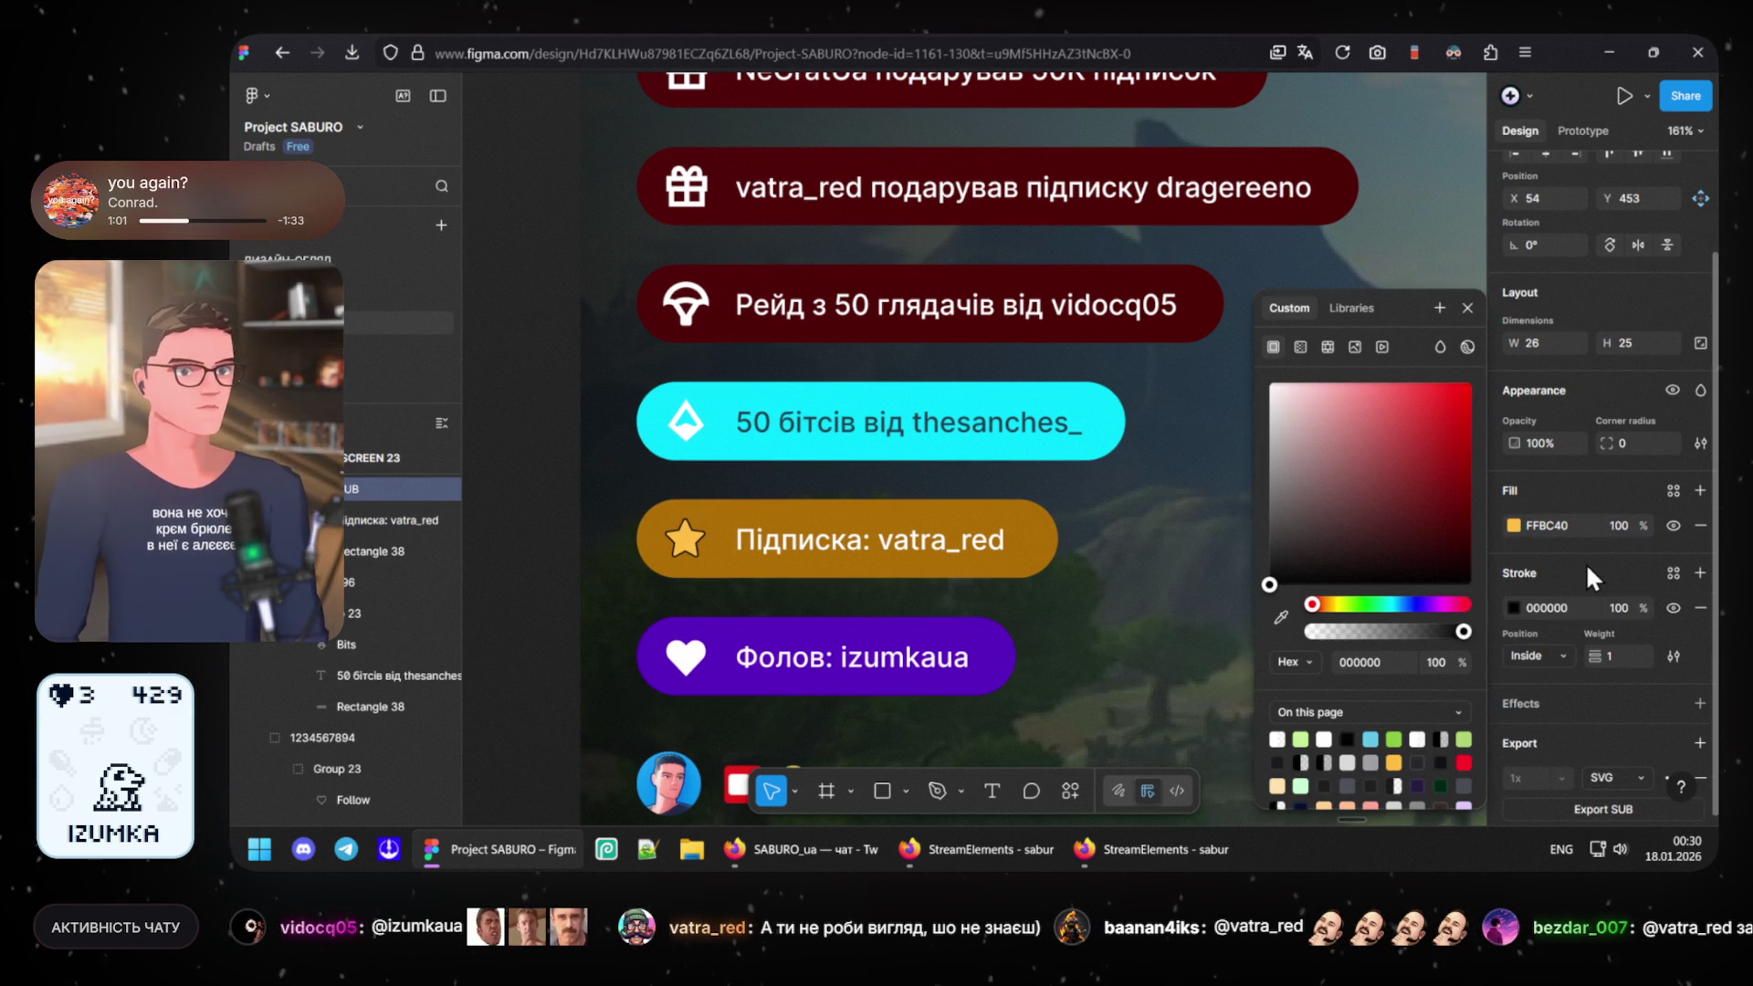
click(1702, 607)
key(Escape)
scroll(658, 527, down, 5)
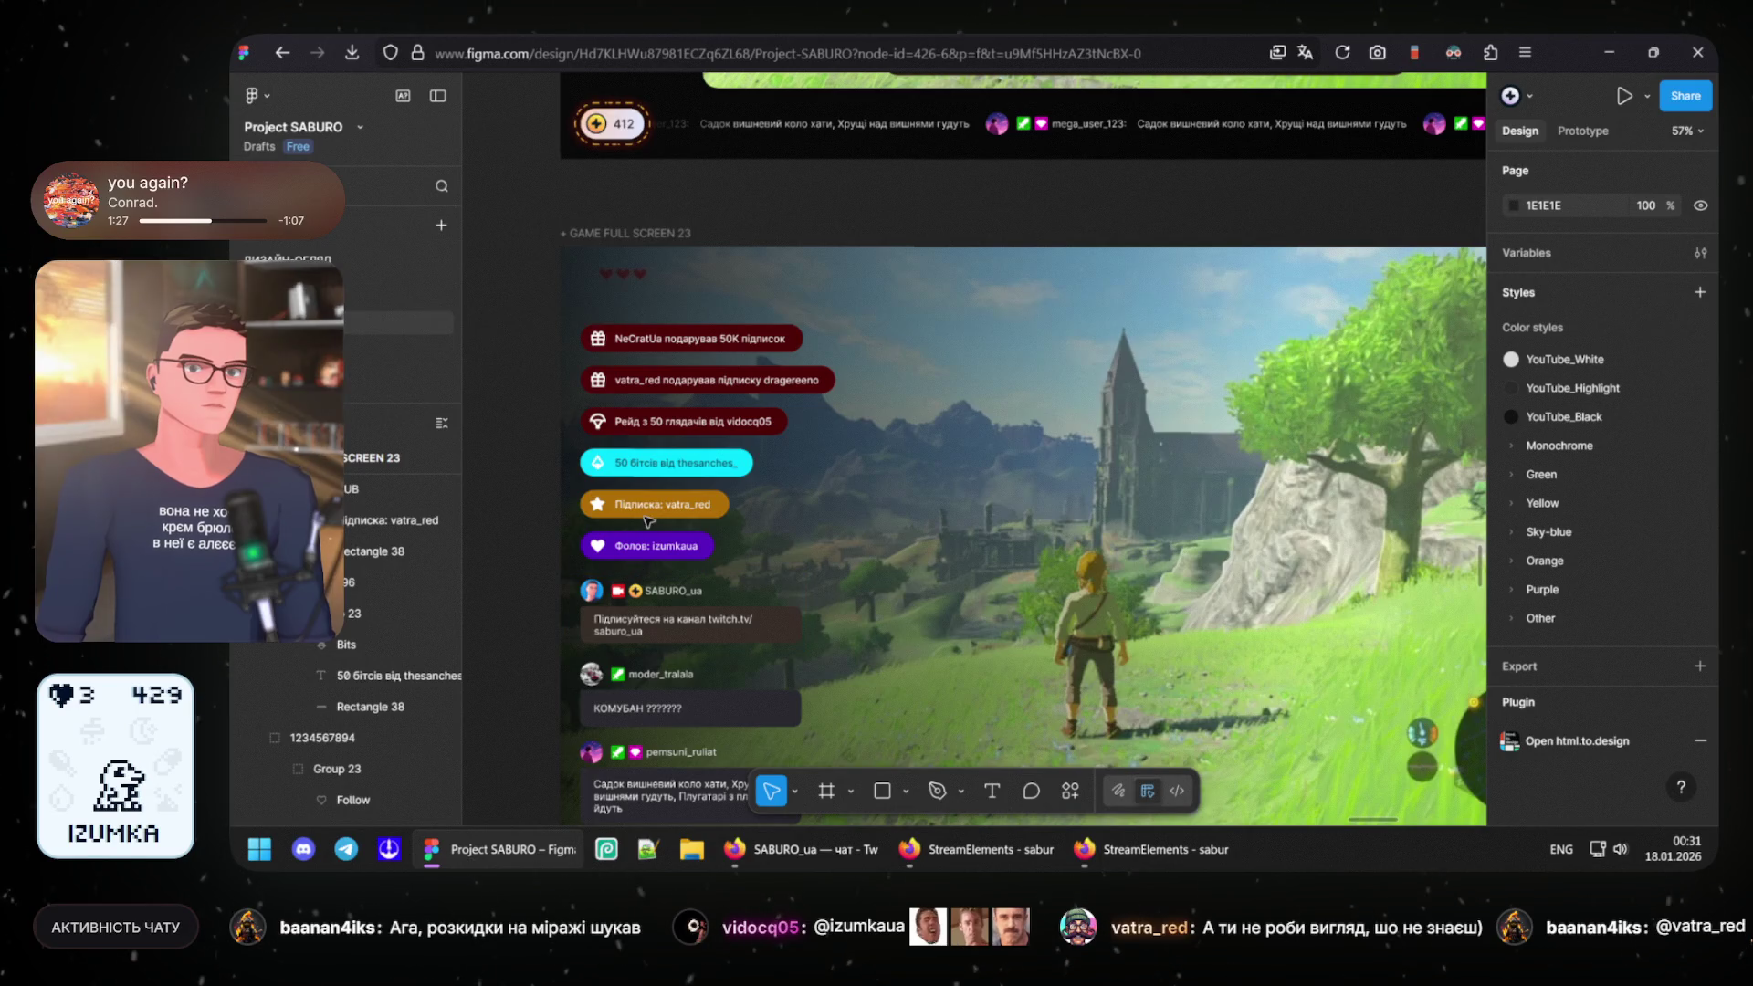
scroll(646, 520, up, 2)
scroll(644, 515, up, 3)
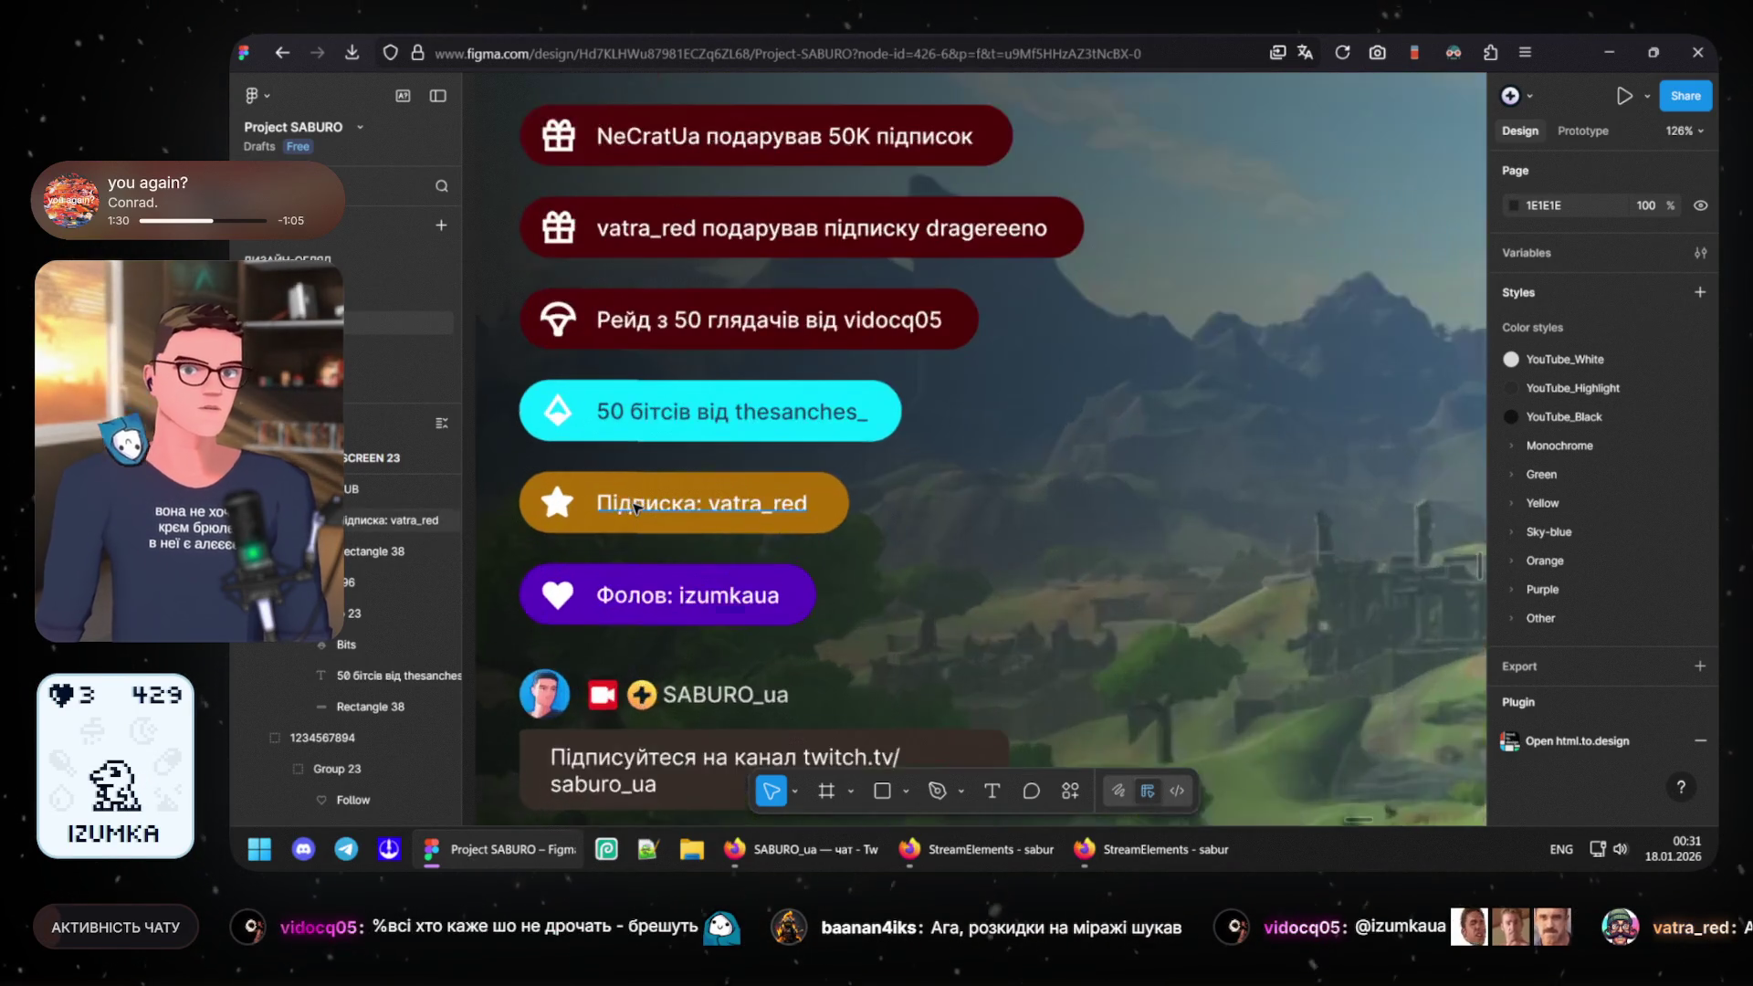
scroll(639, 506, up, 3)
scroll(671, 472, left, 2)
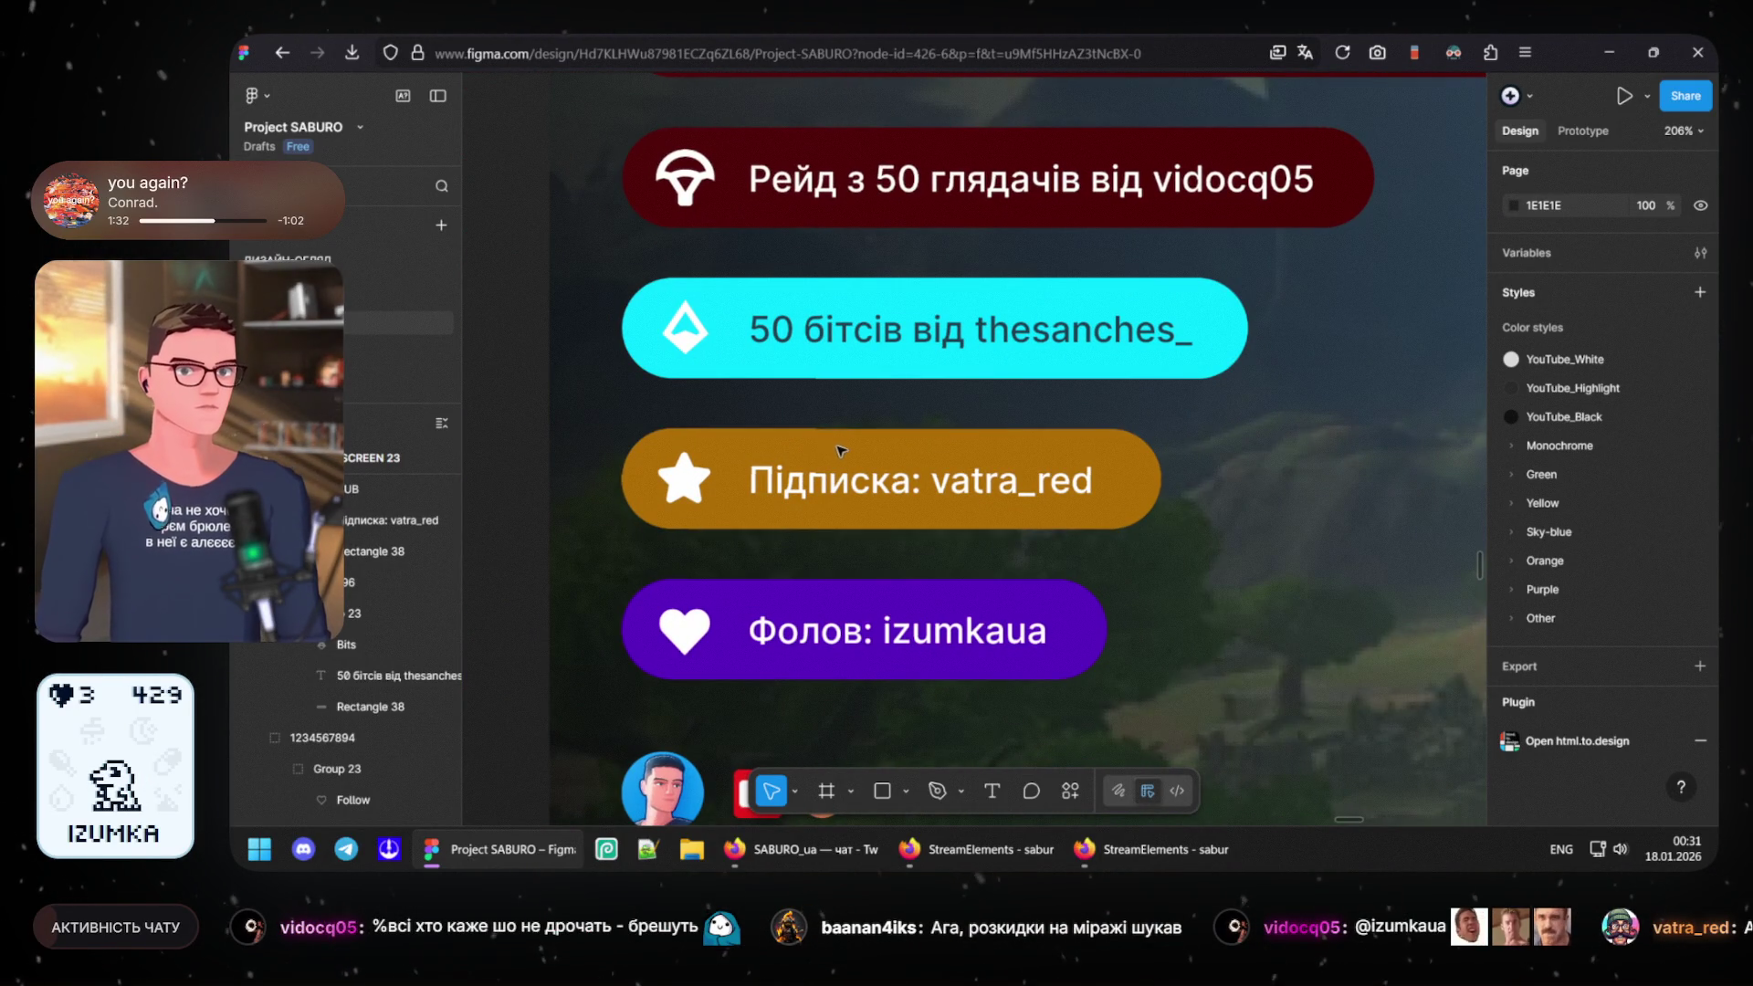
- Select the 'Підписка' background rectangle
click(921, 452)
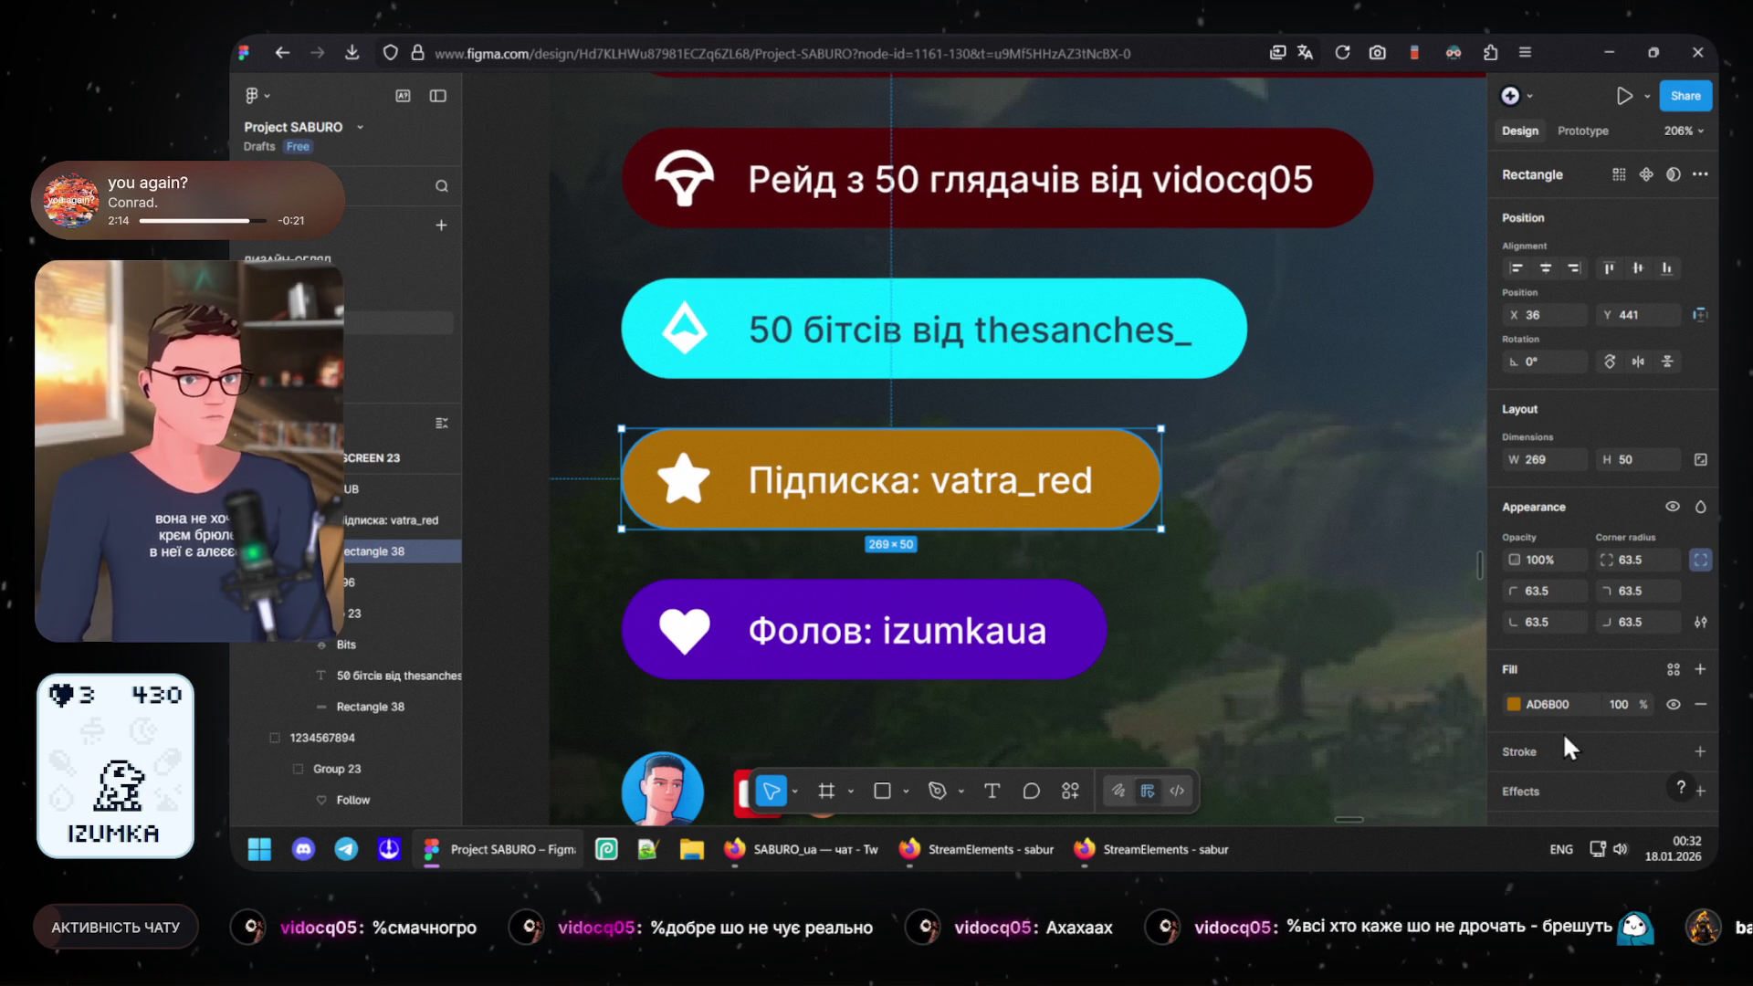
- Drag the pill's fill colour from AD6B00 up to the brighter orange C07600
click(1513, 704)
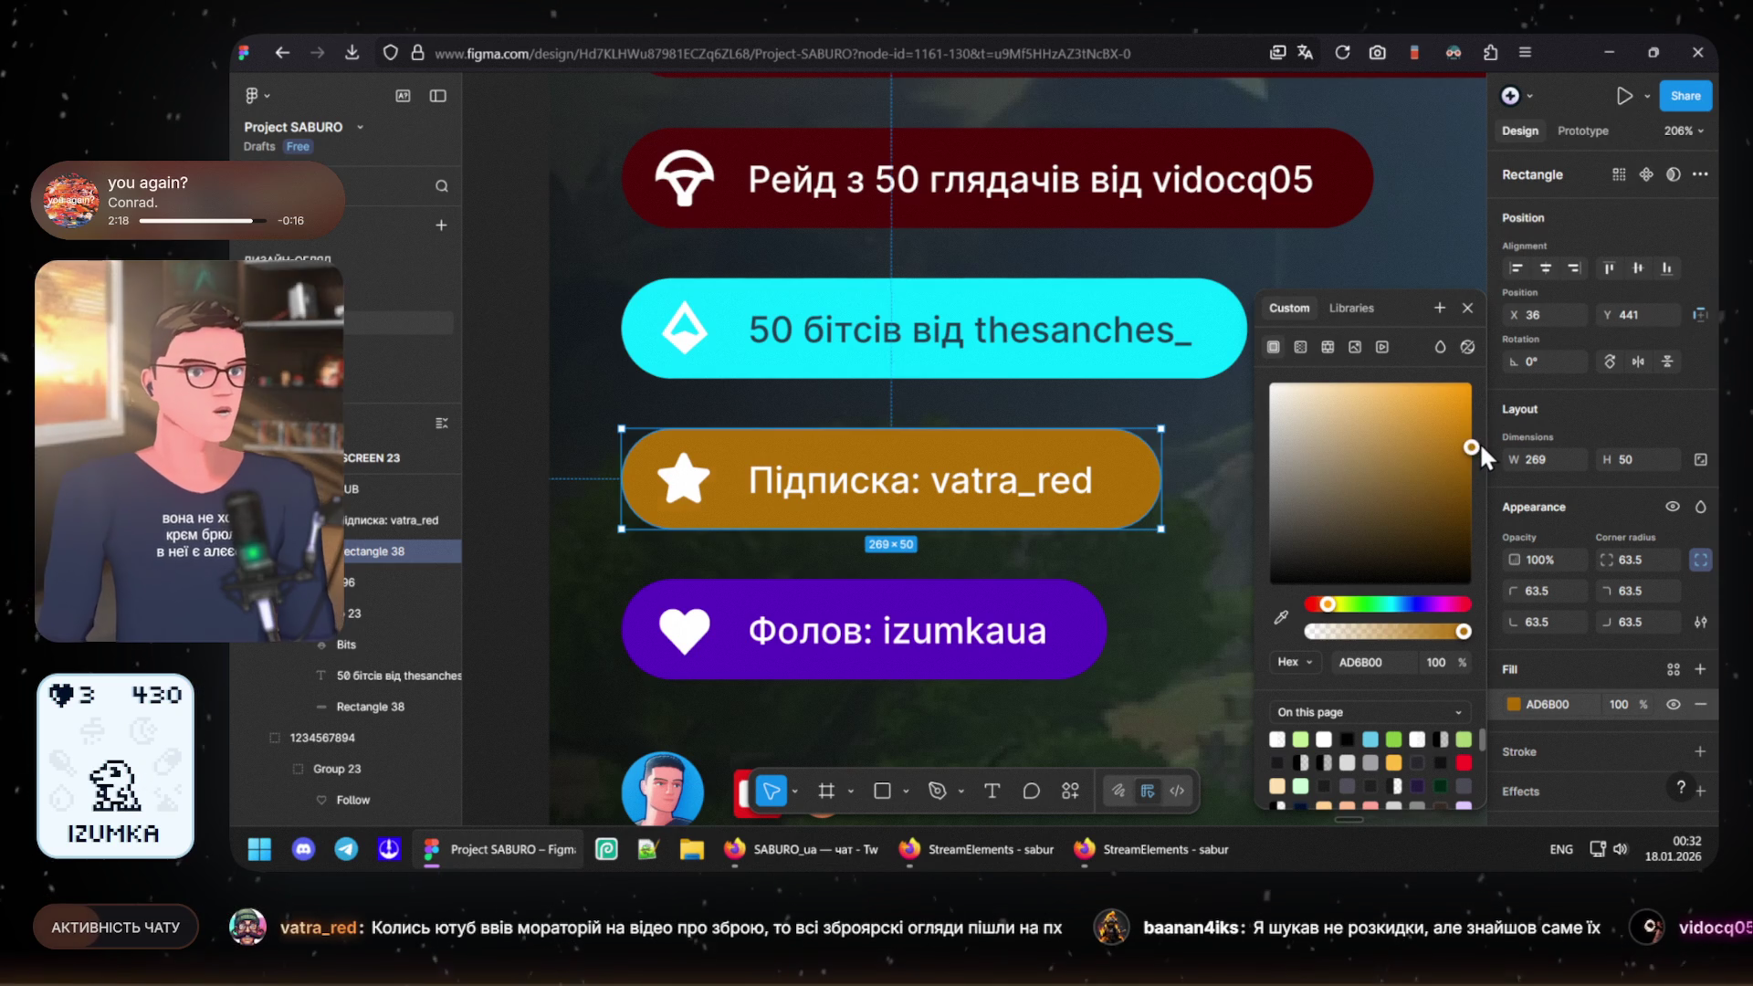
drag(1467, 447, 1483, 440)
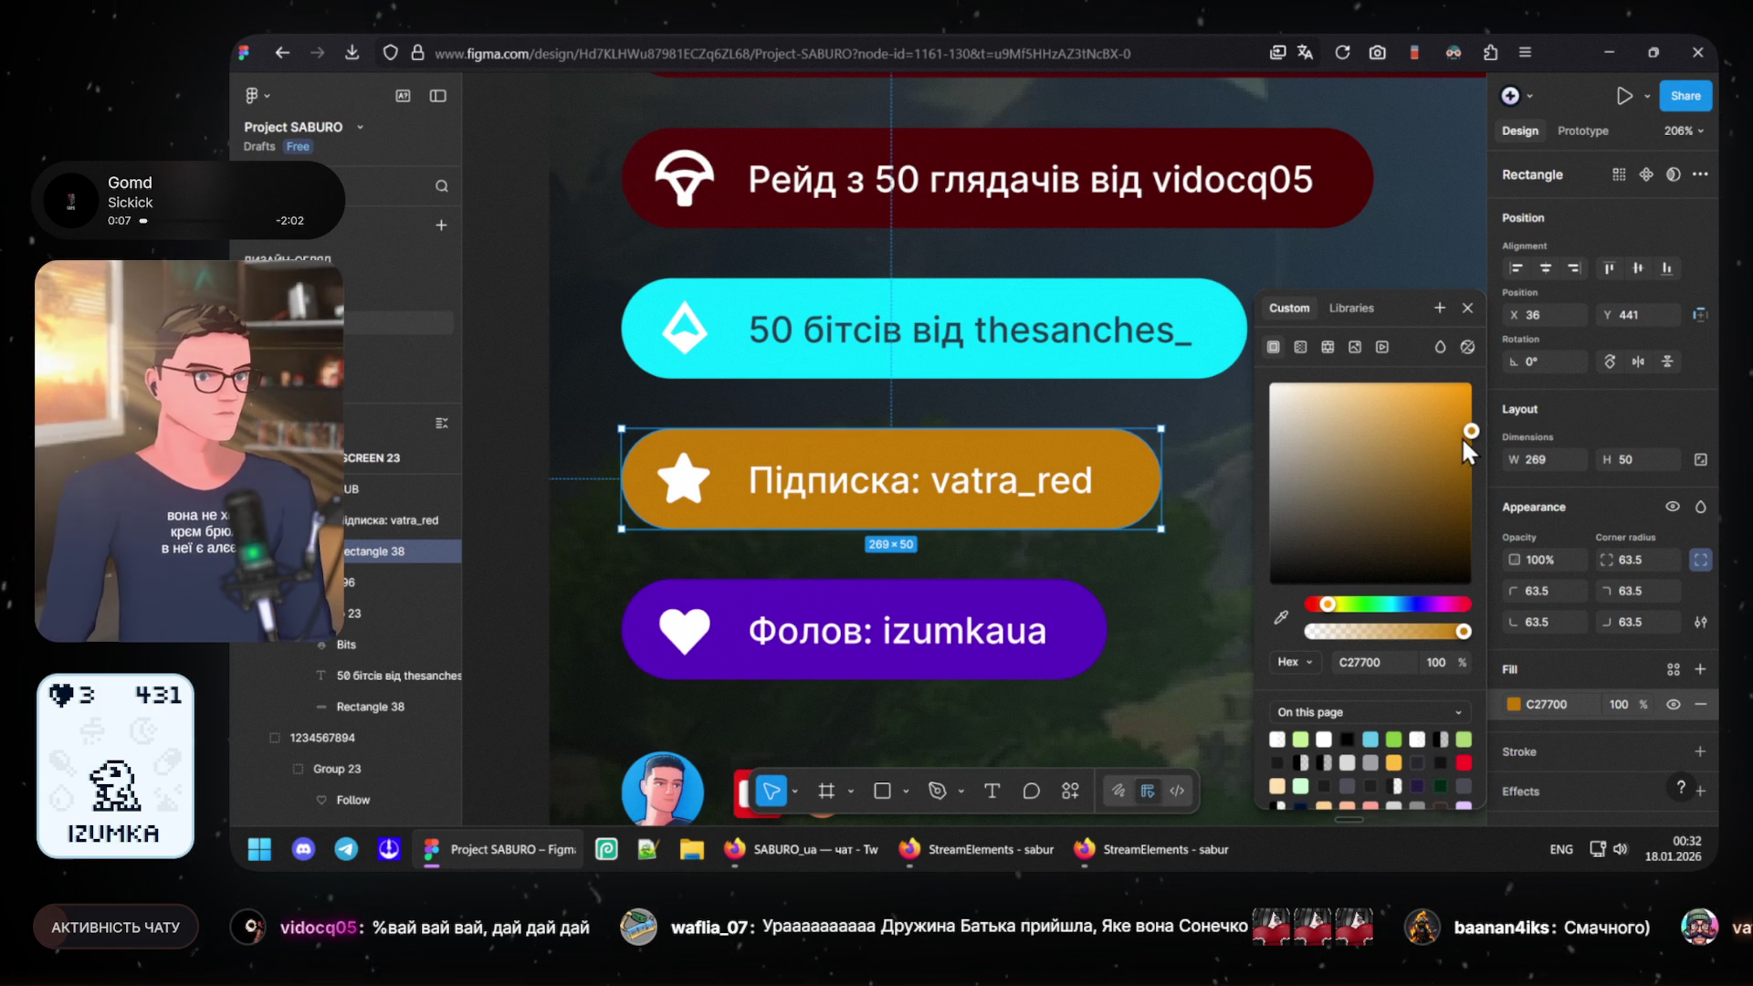
mouse_move(1462, 435)
mouse_down()
mouse_move(1475, 422)
mouse_move(1487, 440)
mouse_up()
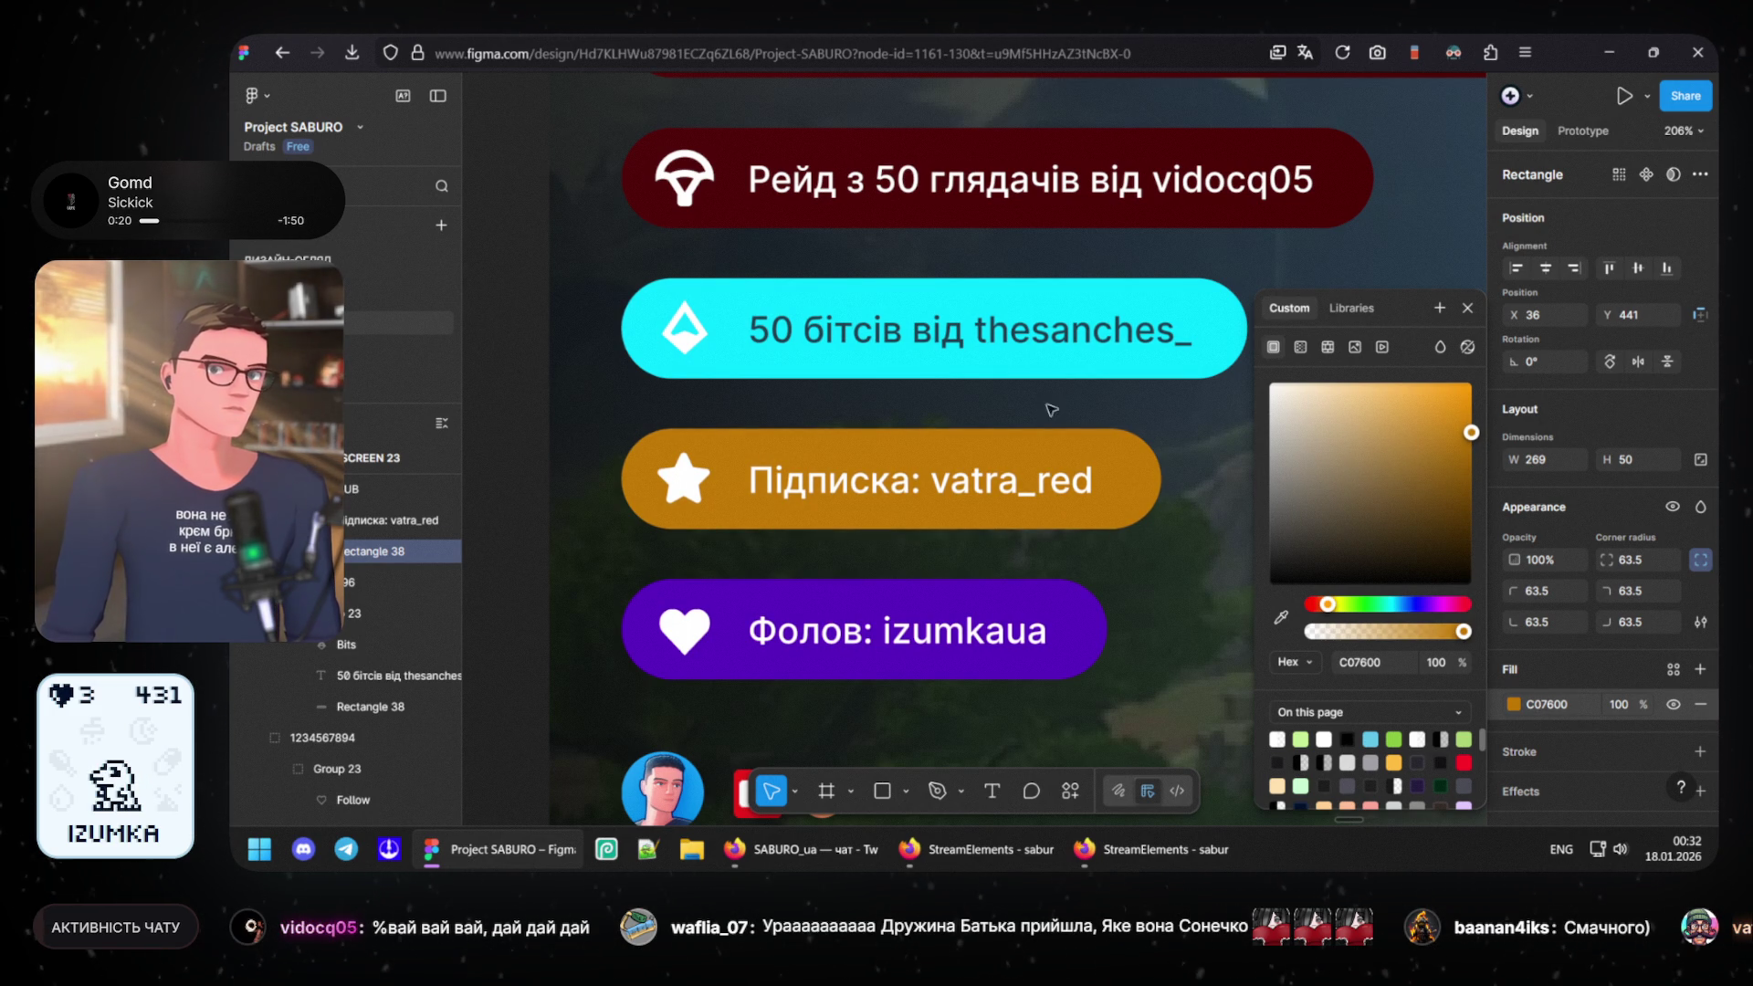
key(Escape)
scroll(903, 311, up, 2)
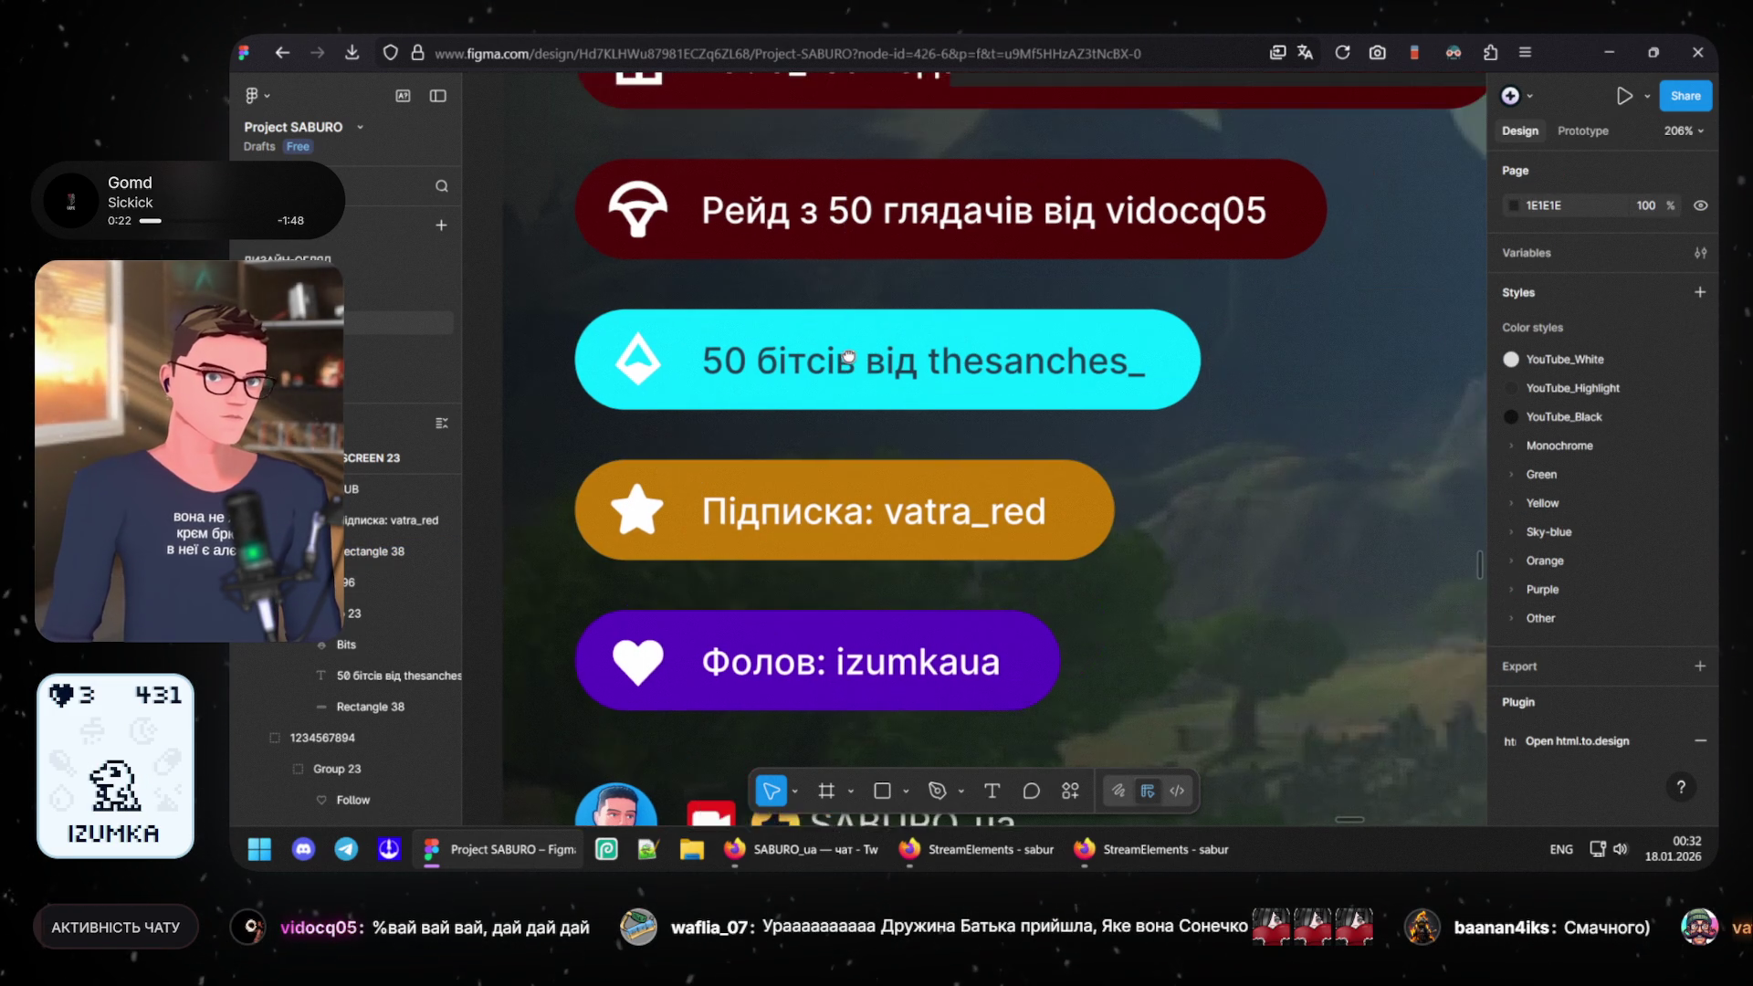
scroll(897, 330, up, 1)
scroll(884, 348, down, 2)
scroll(868, 381, down, 2)
scroll(876, 389, down, 2)
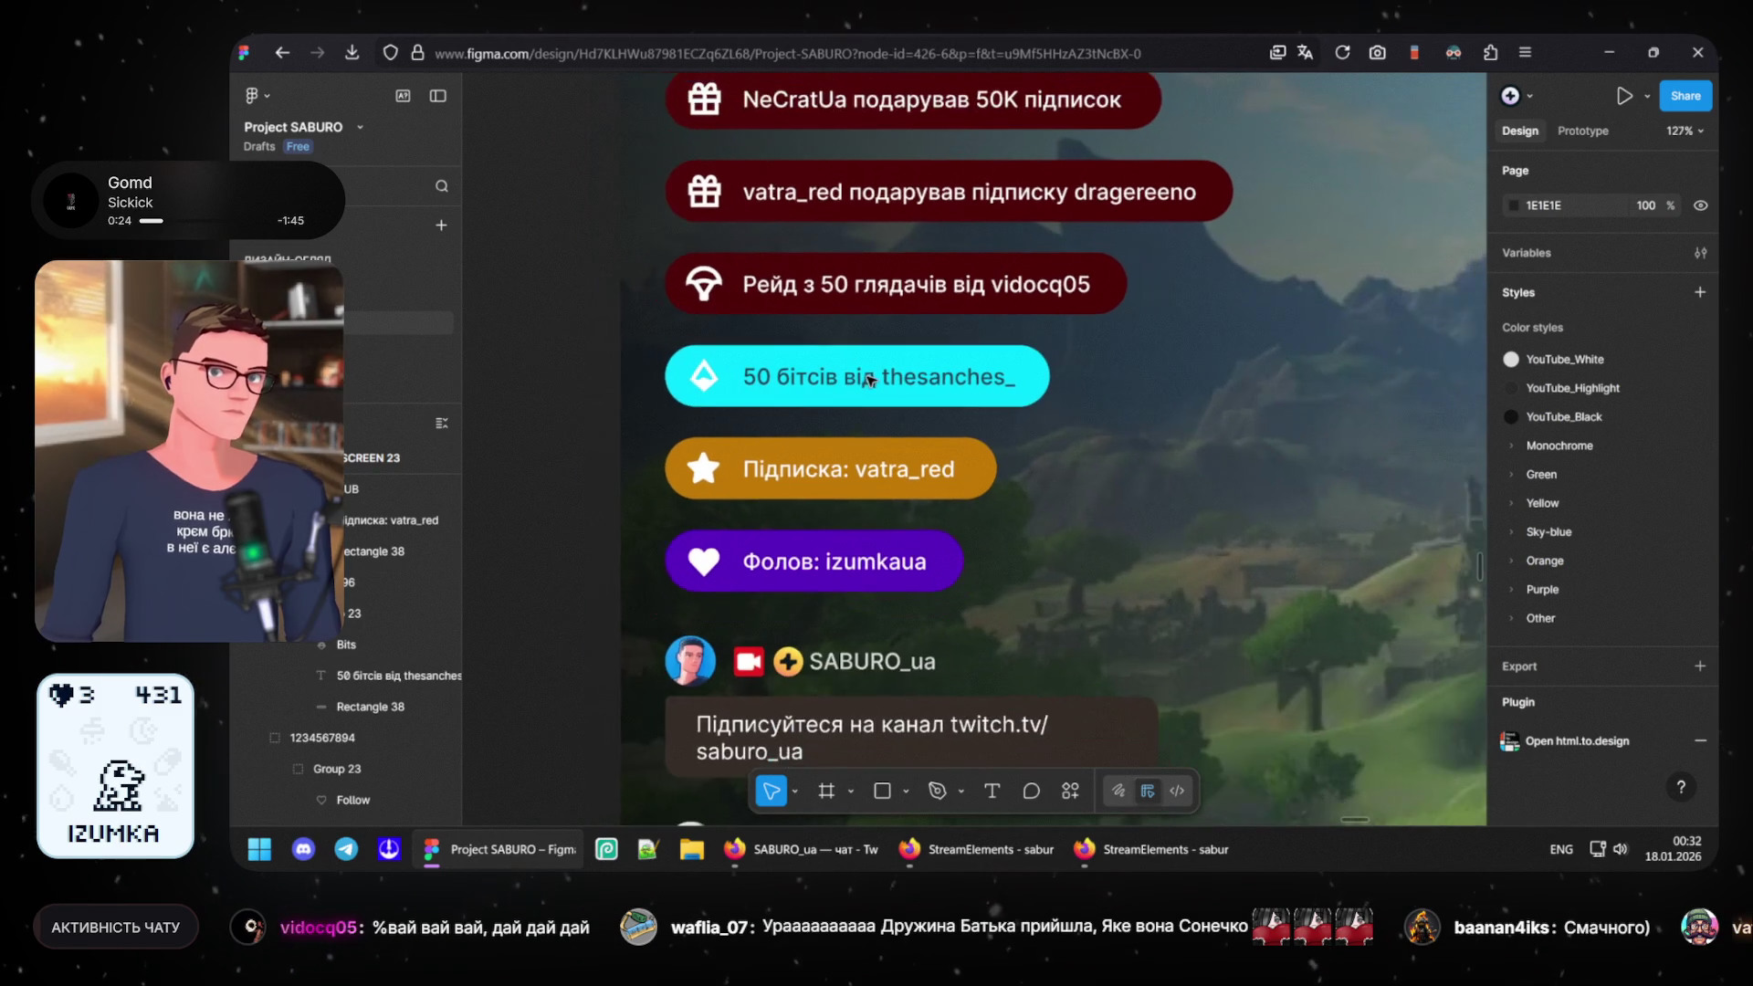
scroll(917, 421, down, 3)
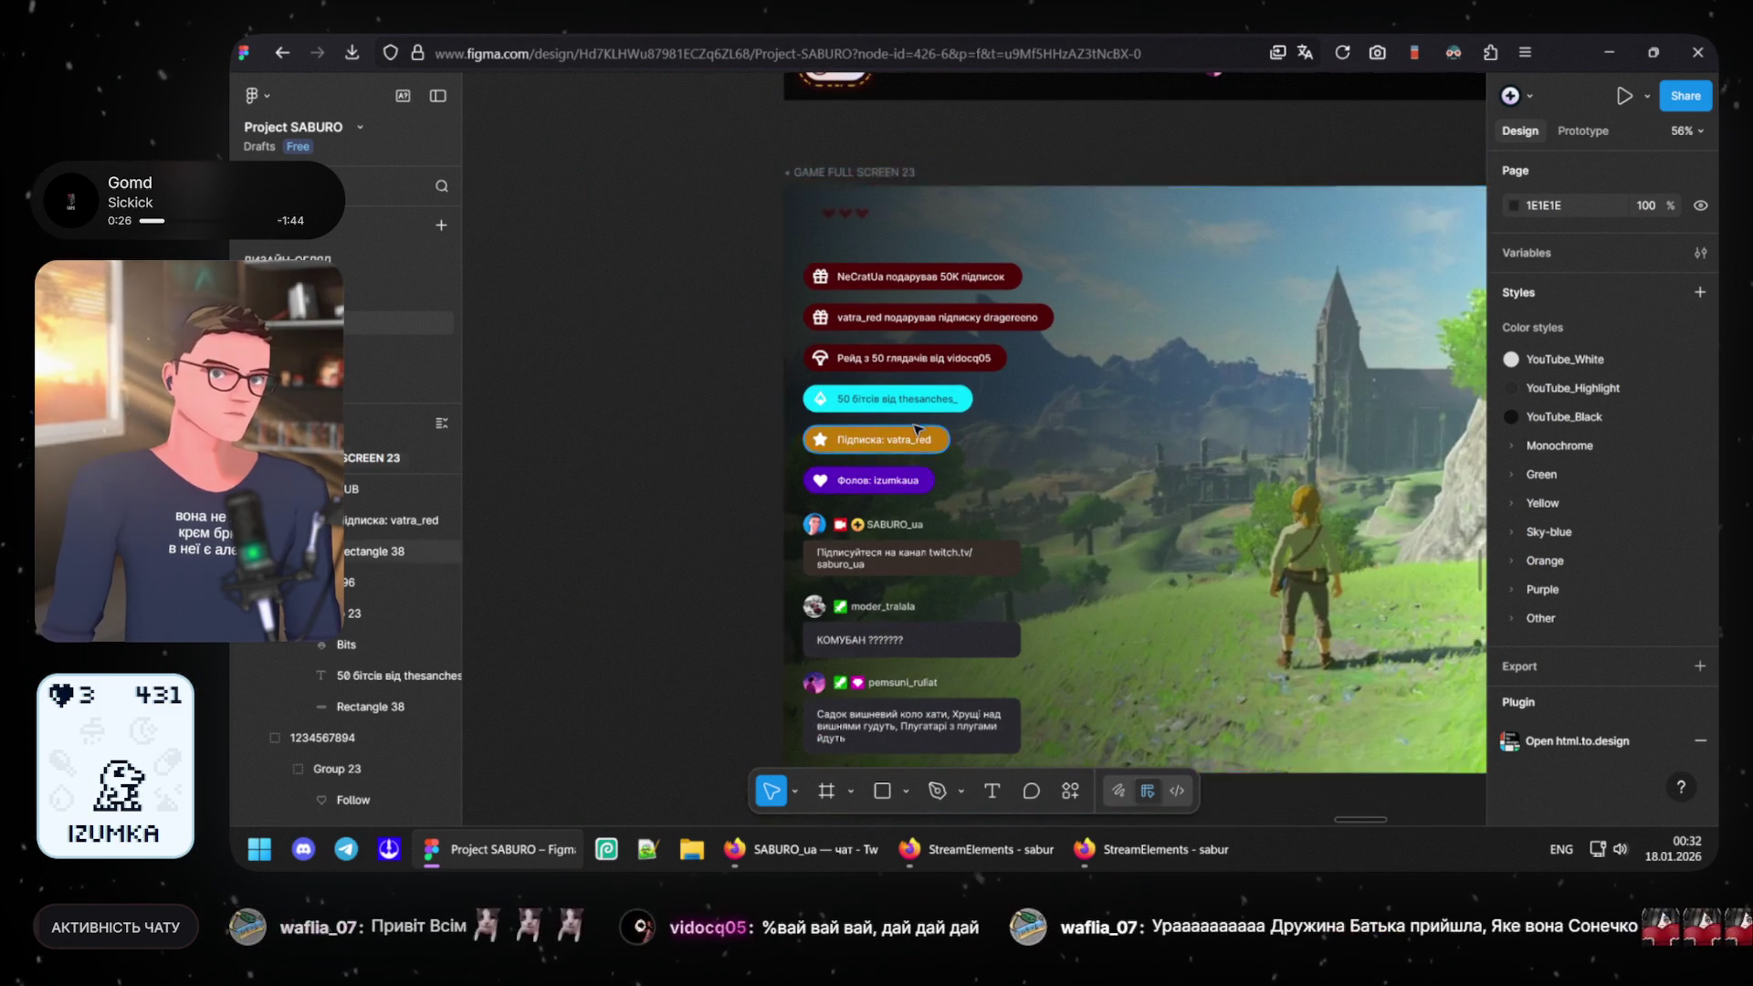
scroll(916, 421, up, 2)
scroll(918, 425, up, 2)
scroll(919, 433, up, 2)
scroll(919, 433, up, 2)
- Adjust the subscription rectangle's fill to the slightly darker orange BD7400
click(918, 444)
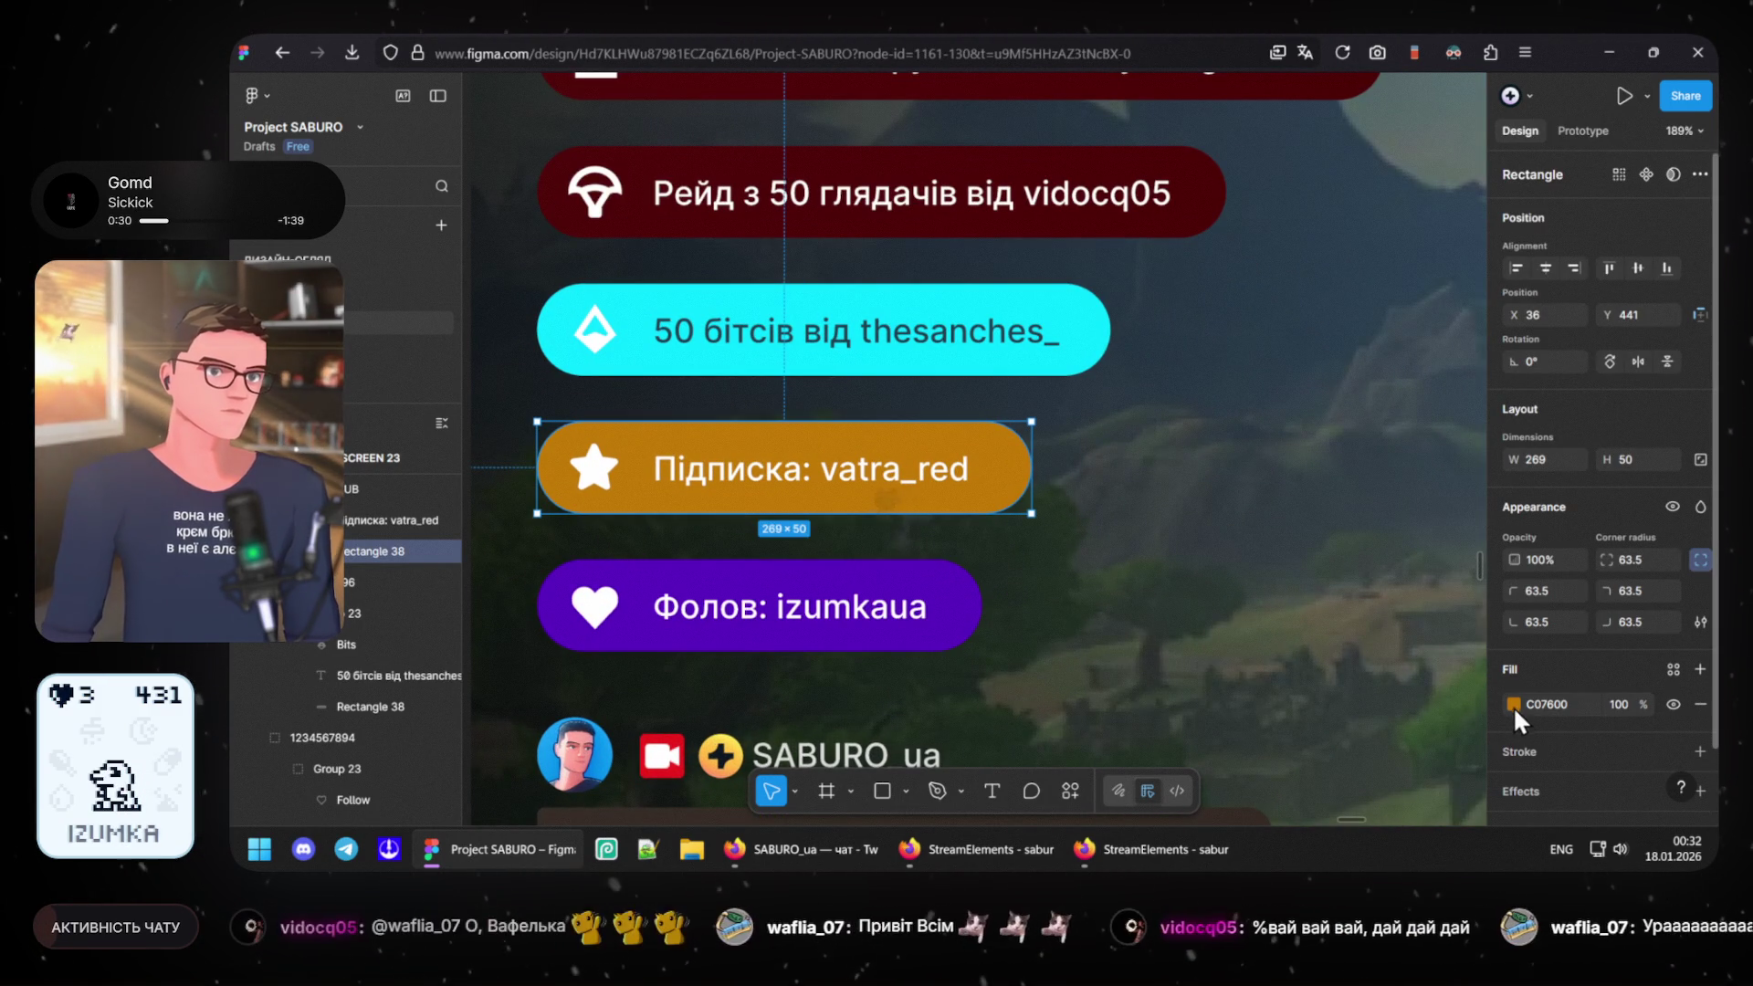
click(1515, 702)
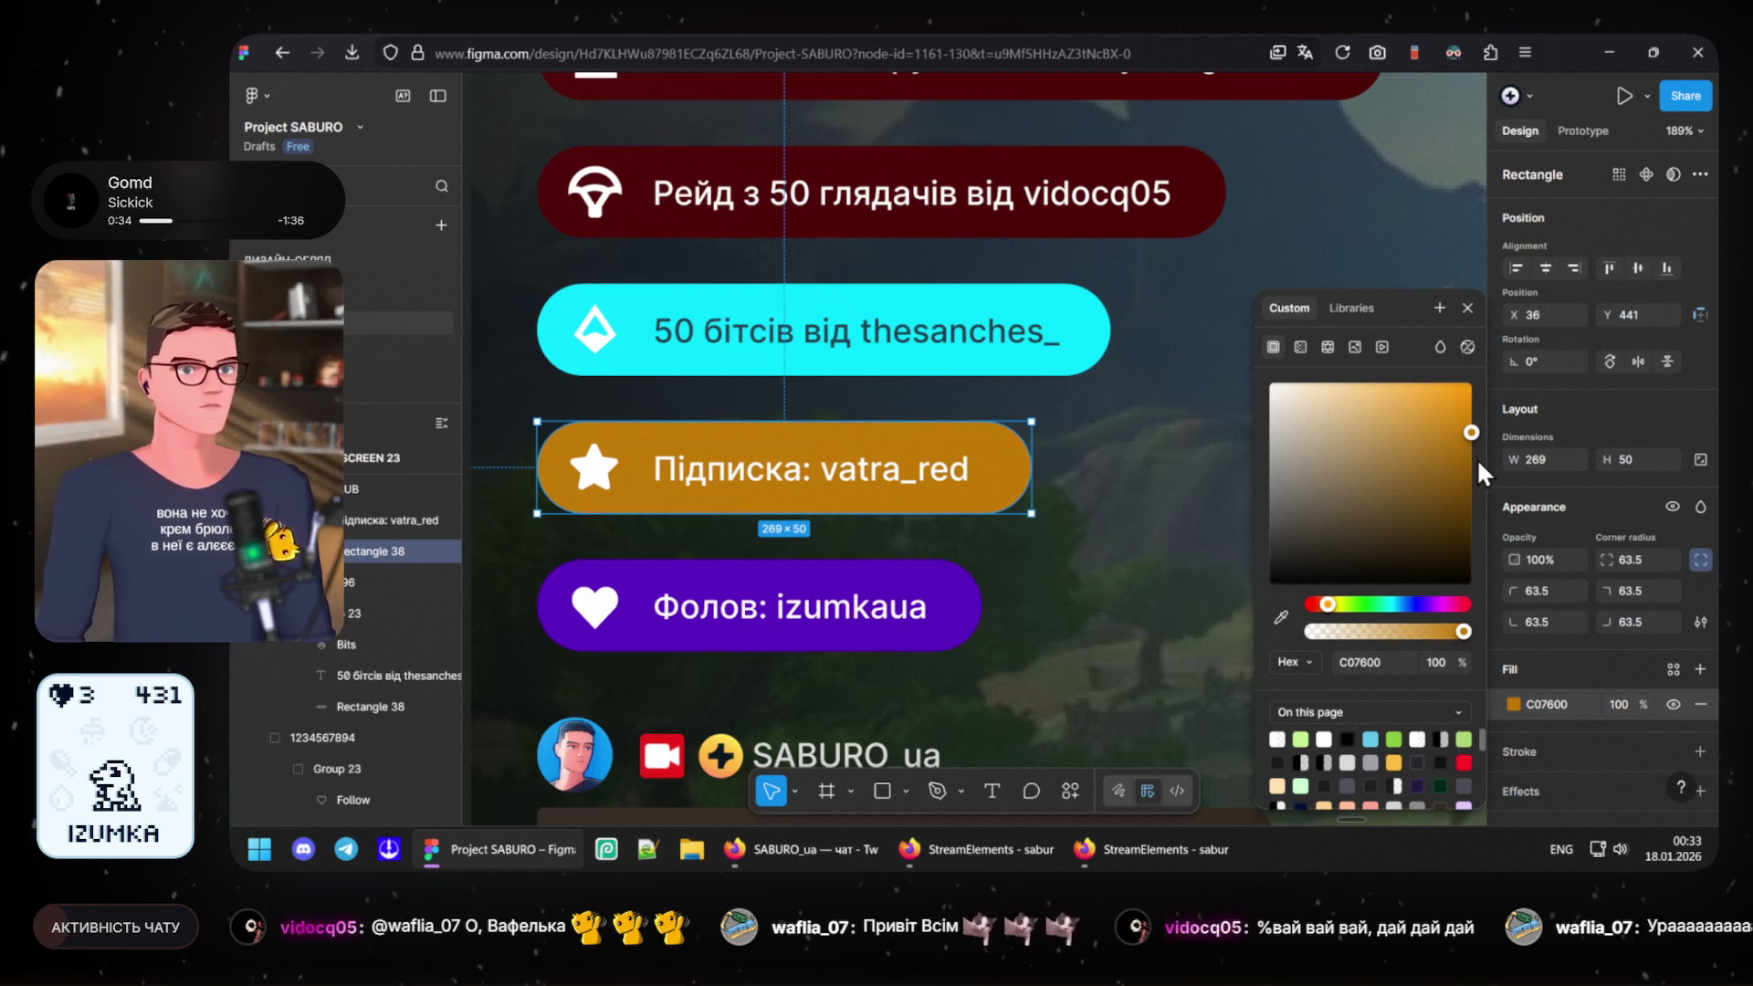
click(1472, 429)
drag(1491, 438, 1493, 445)
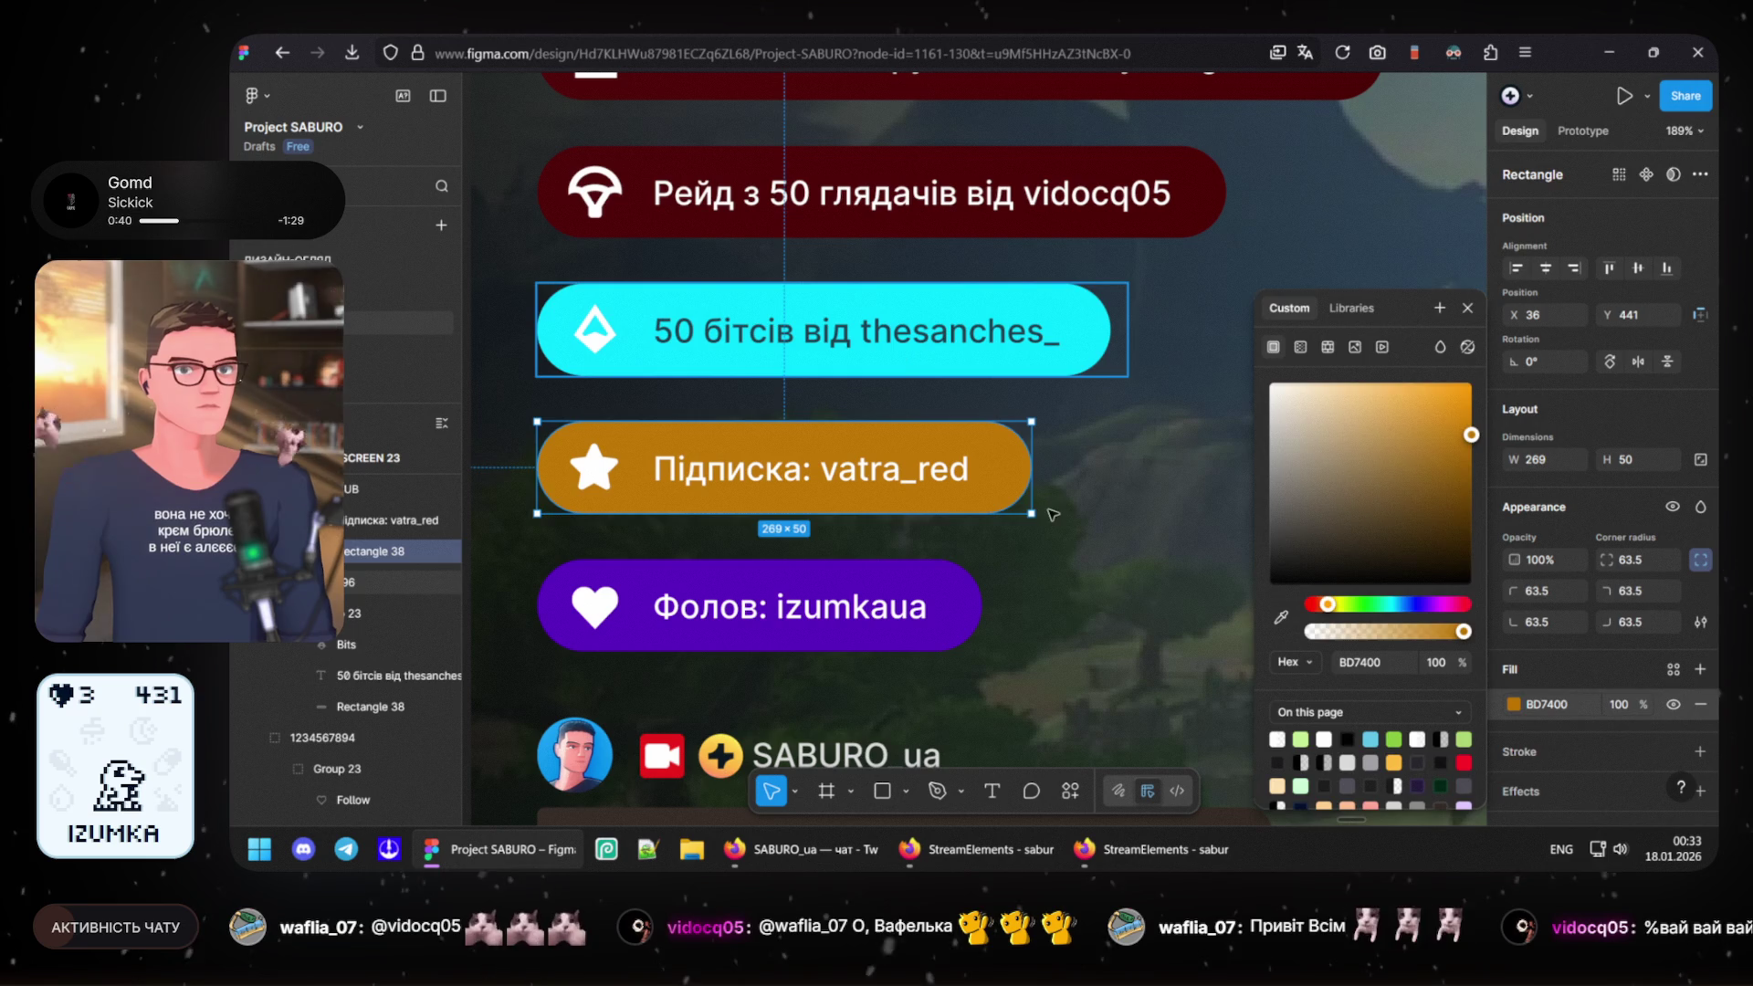
- Undo the accidental move of the bits pill and select its cyan background shape
drag(907, 358, 1092, 534)
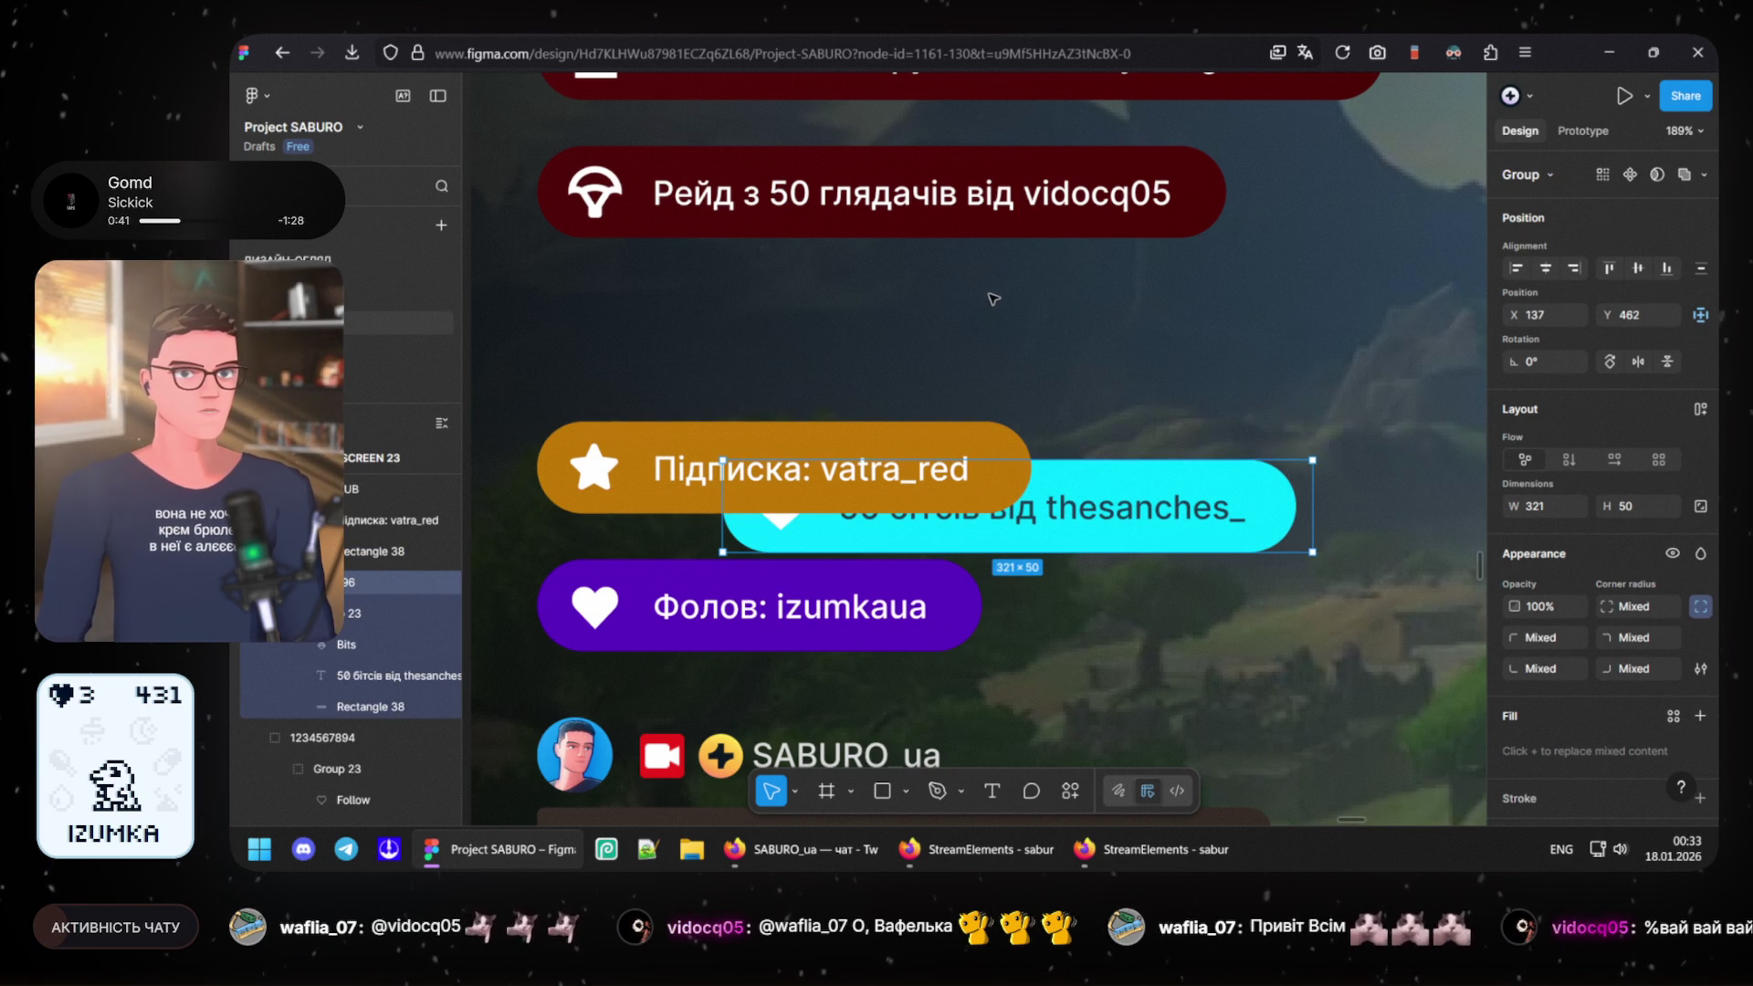
click(904, 289)
key(ctrl+z)
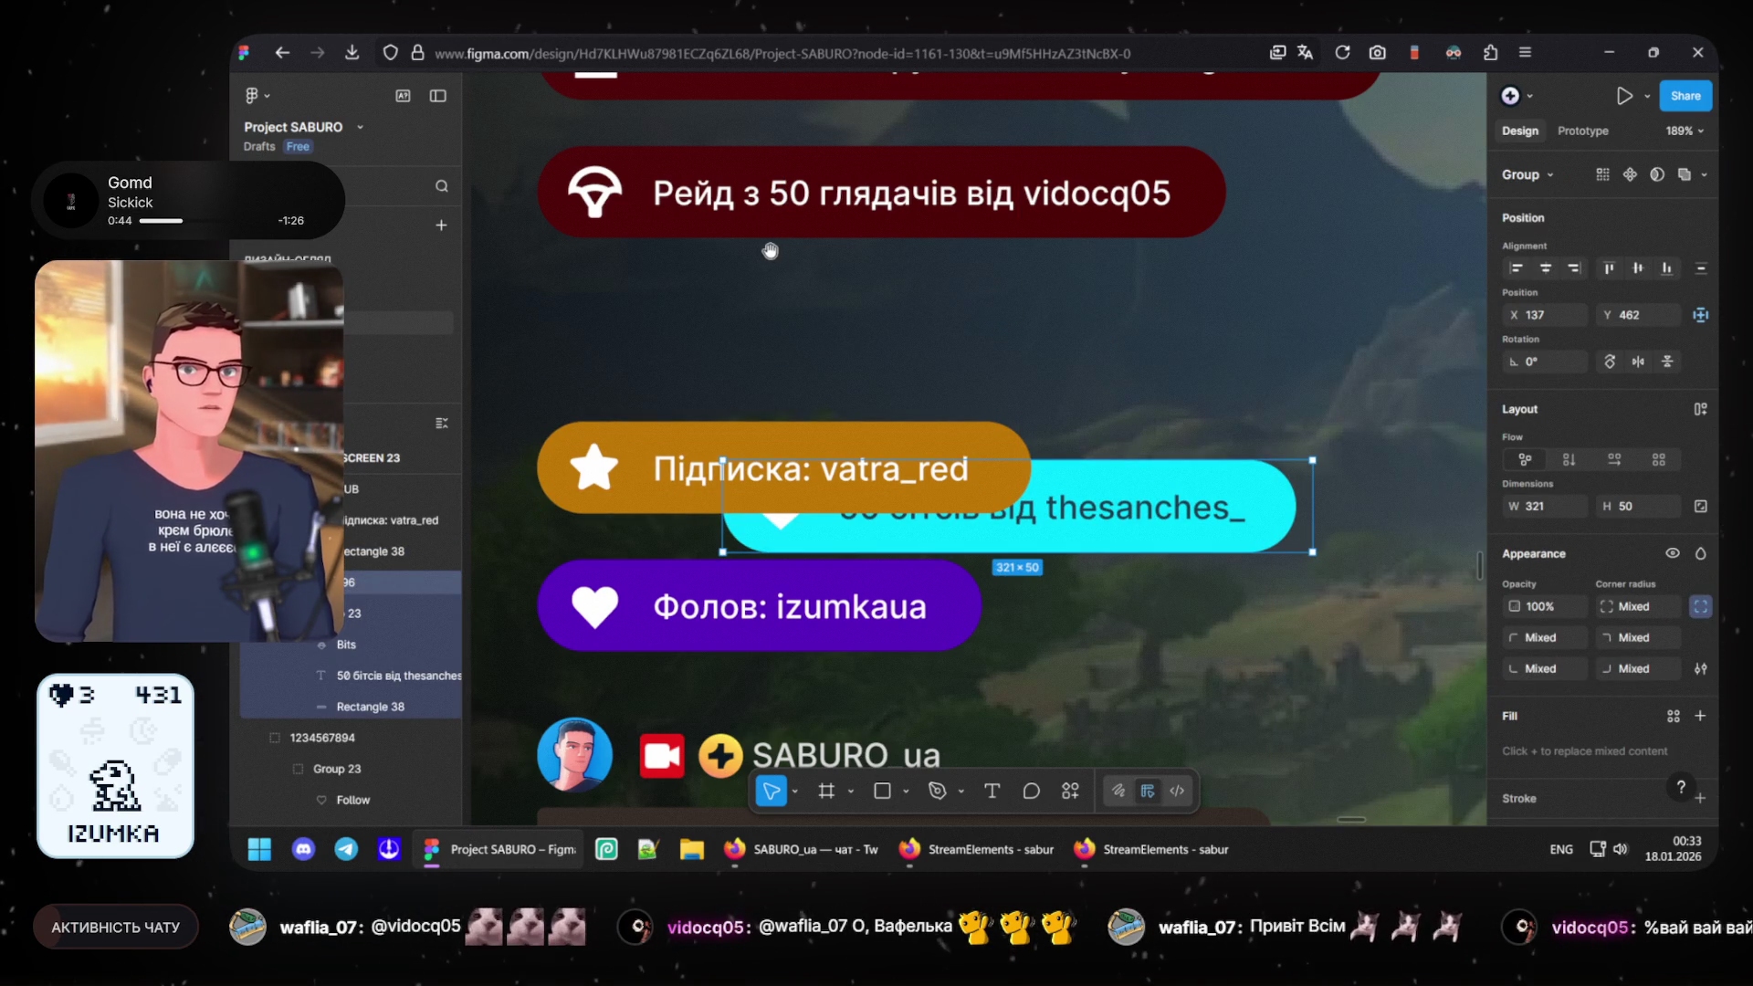
key(ctrl+z)
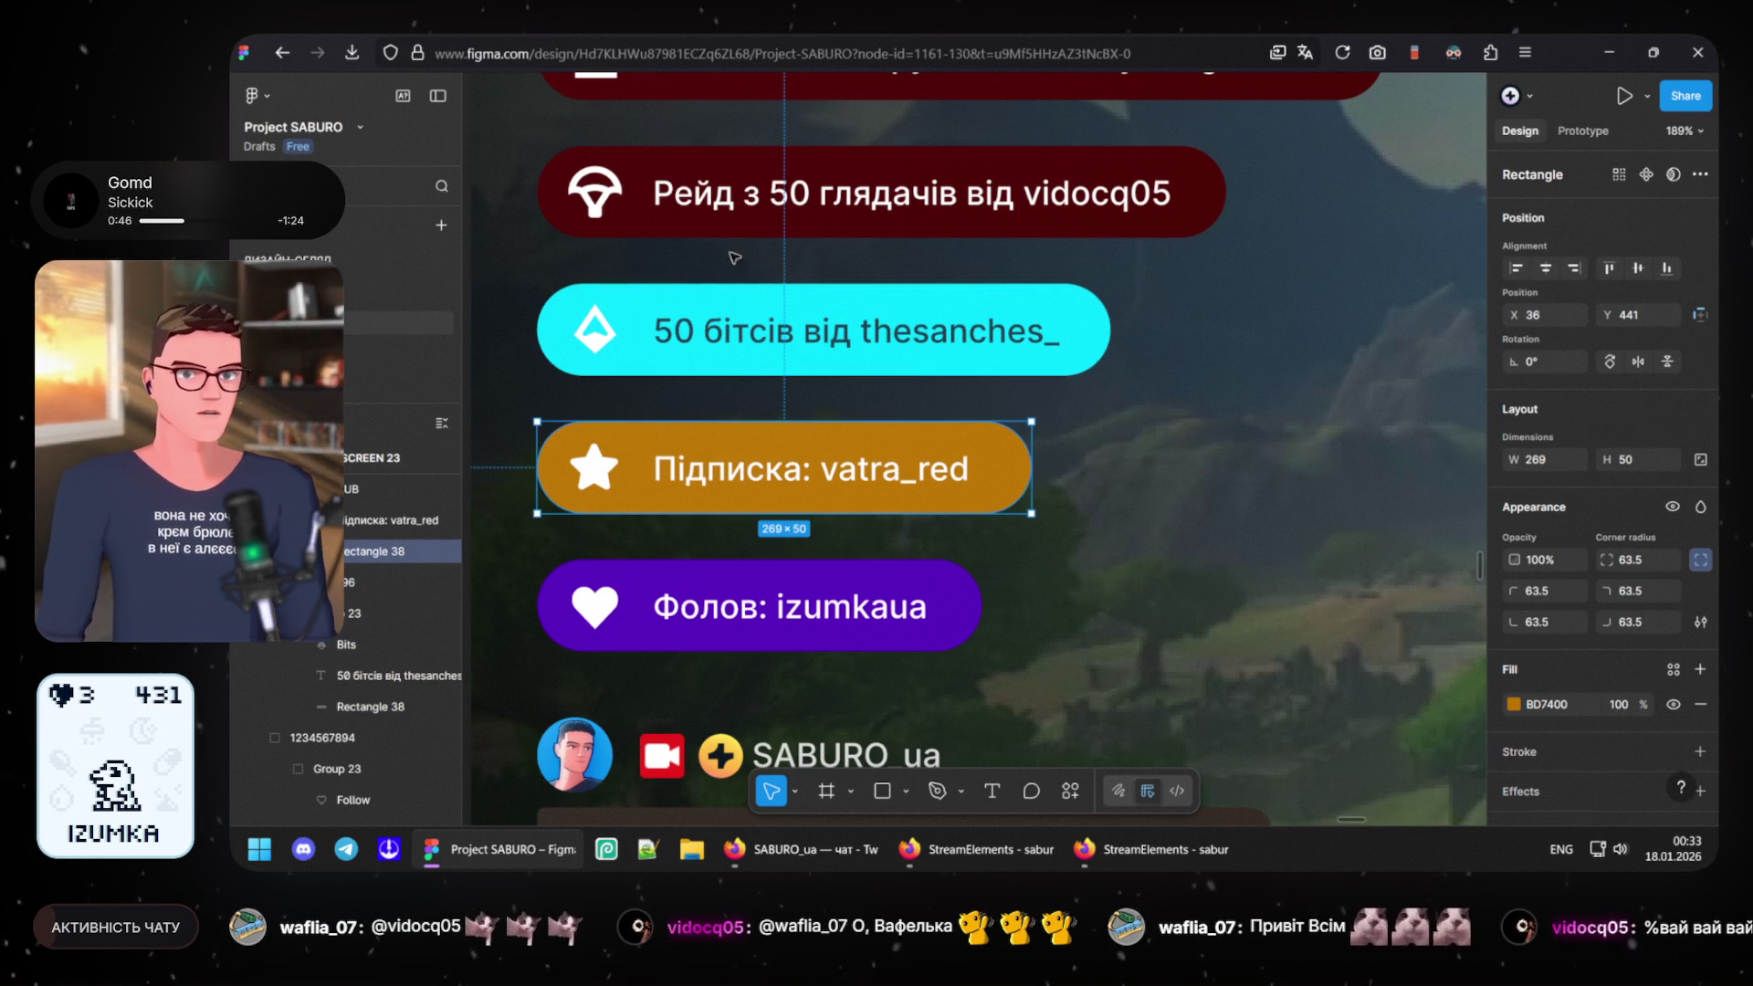
drag(704, 246, 834, 316)
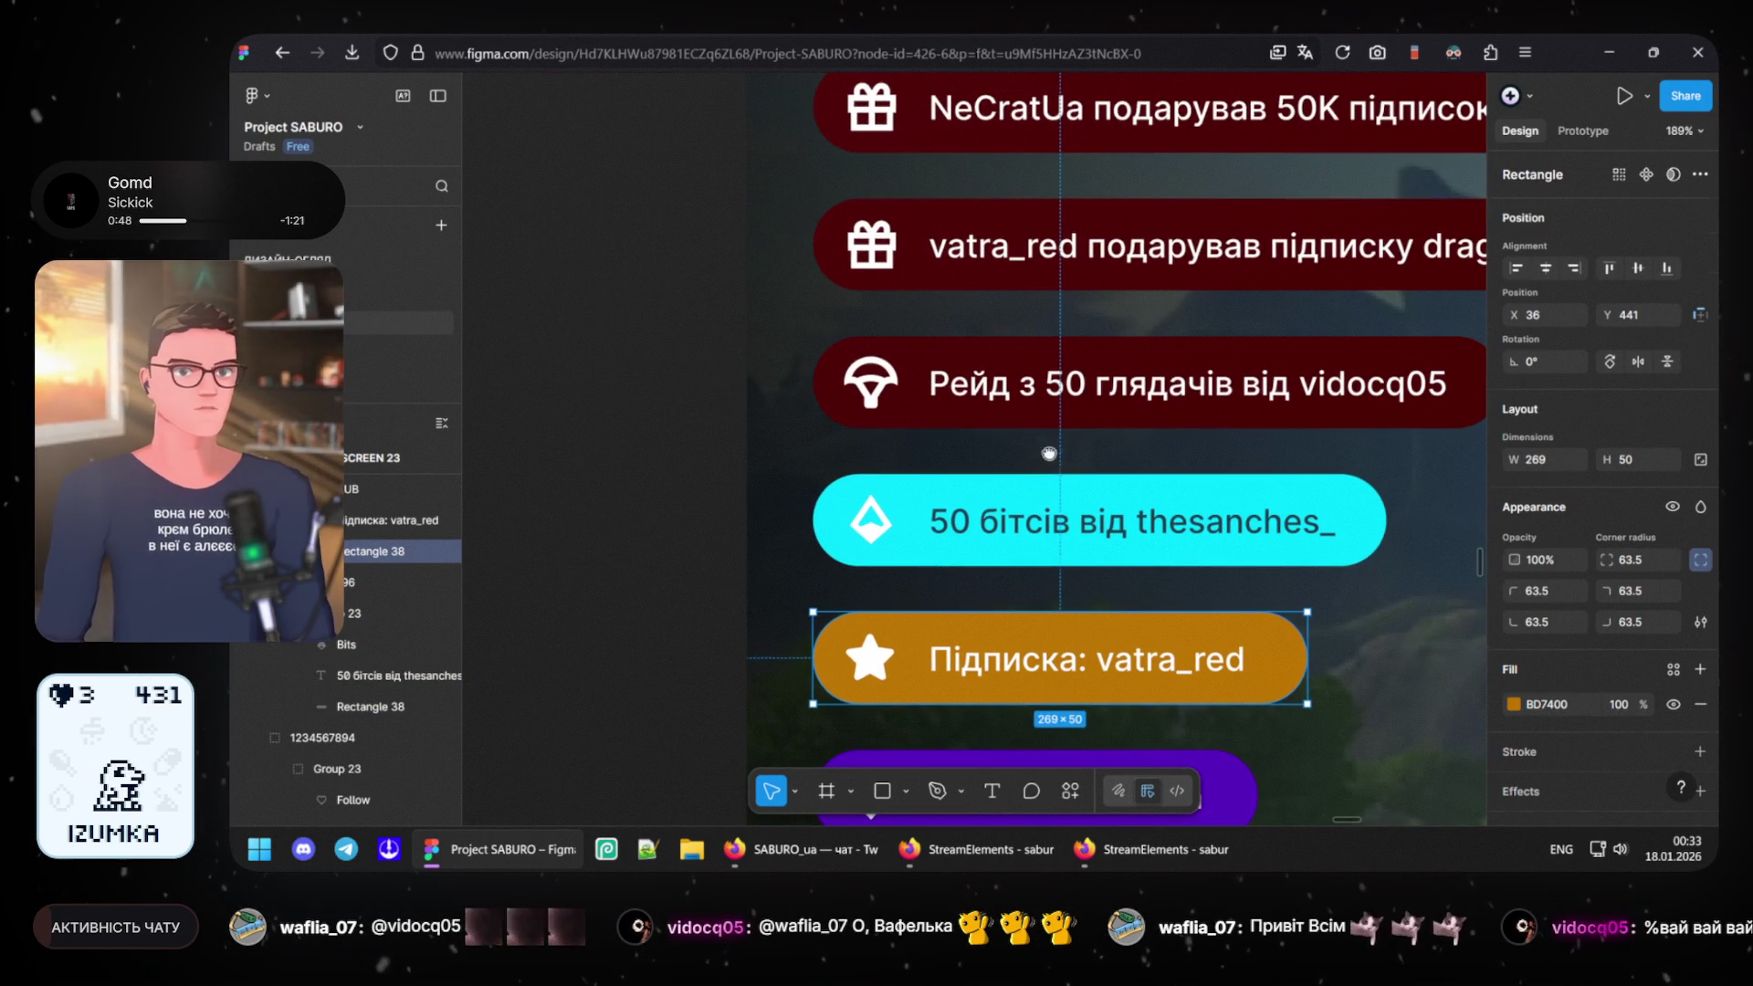
key(Escape)
click(1158, 398)
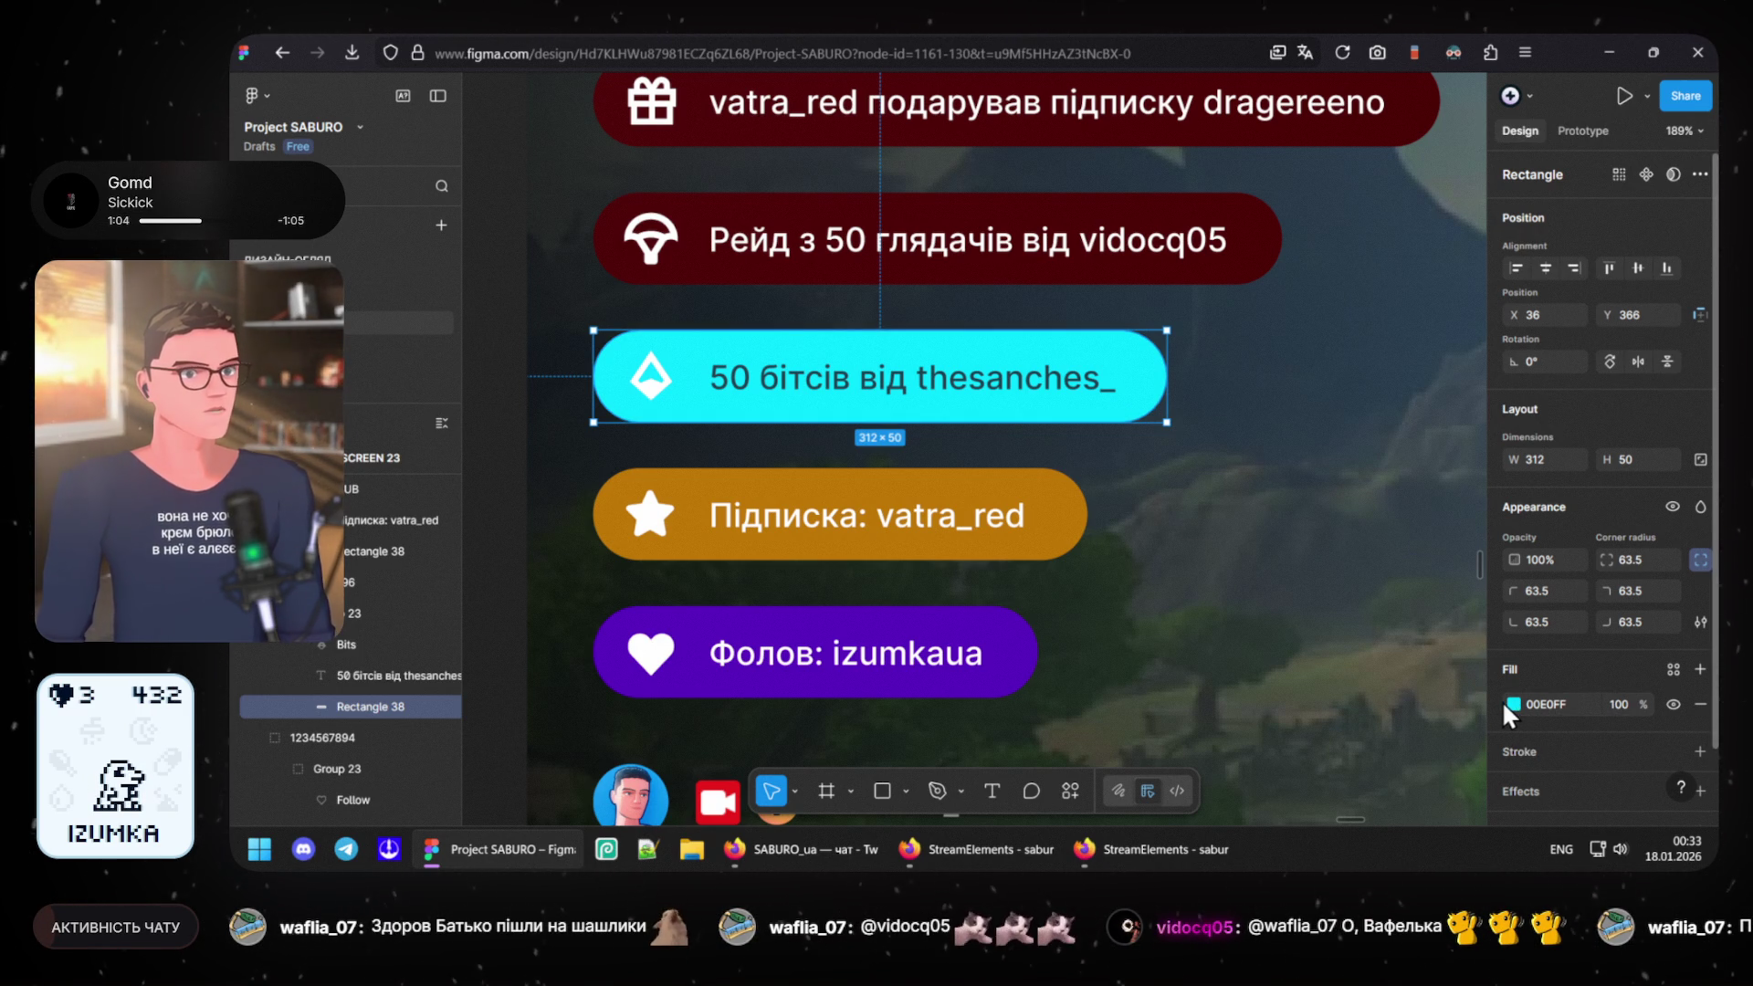
- Darken the bits pill background to a deep teal (006573)
click(1514, 704)
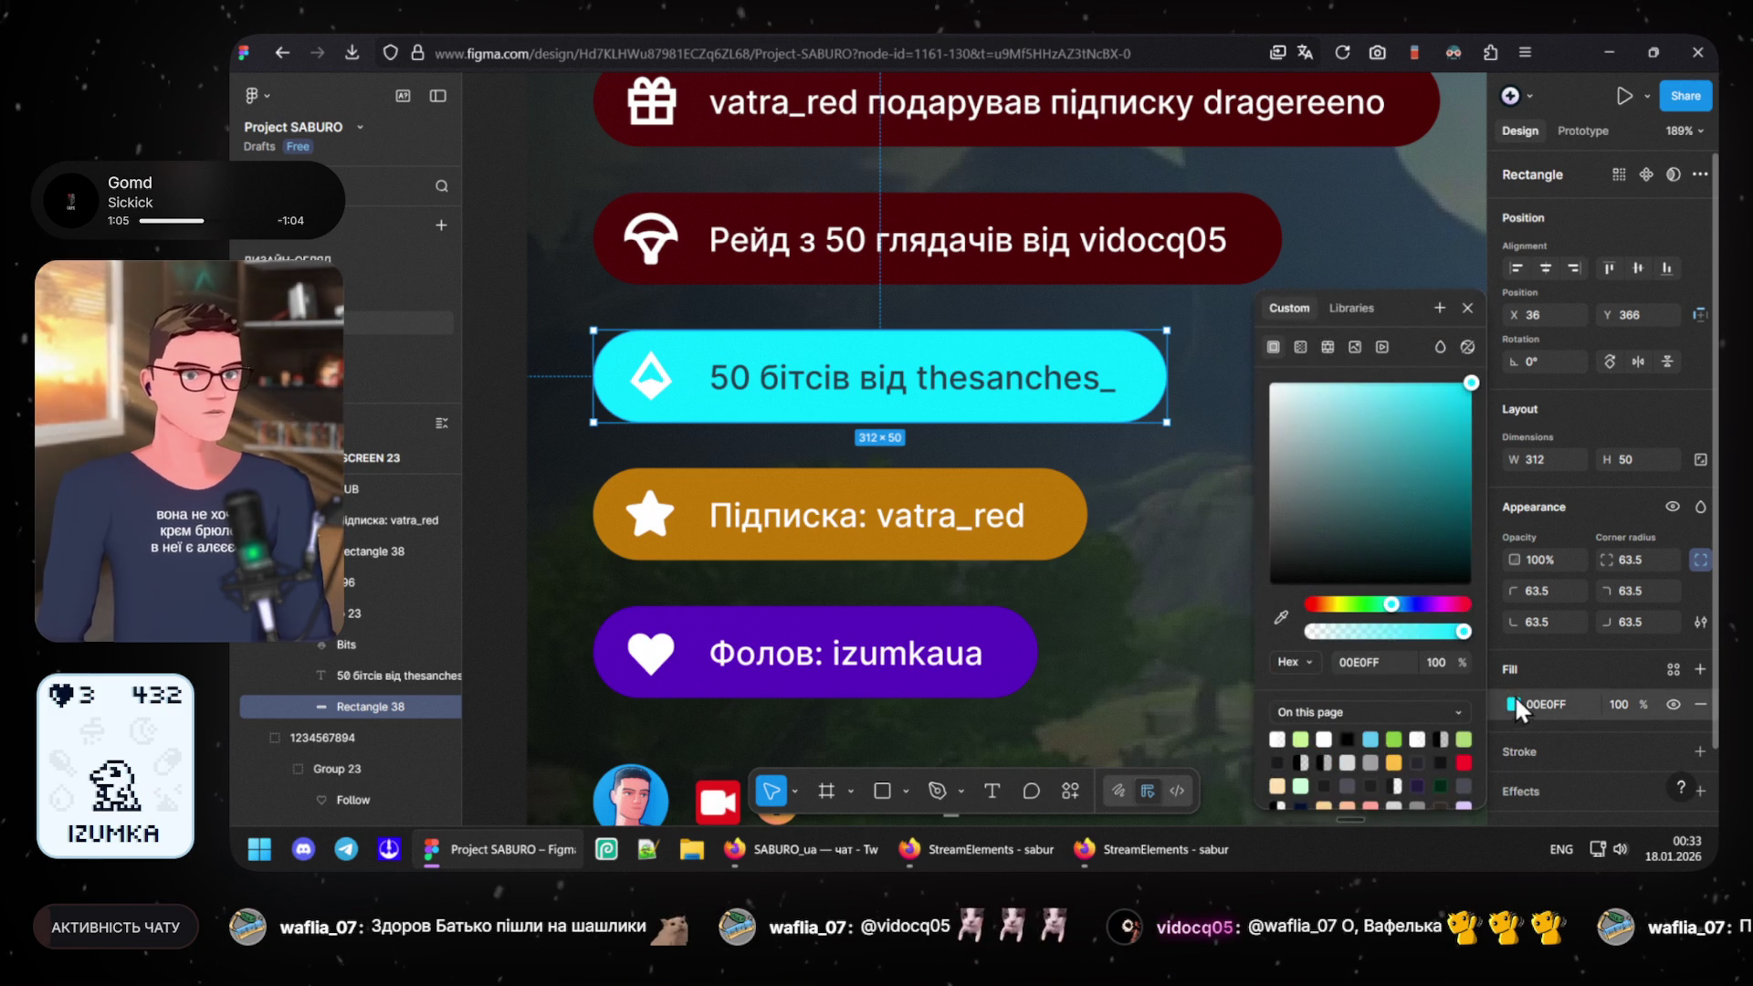
click(1441, 535)
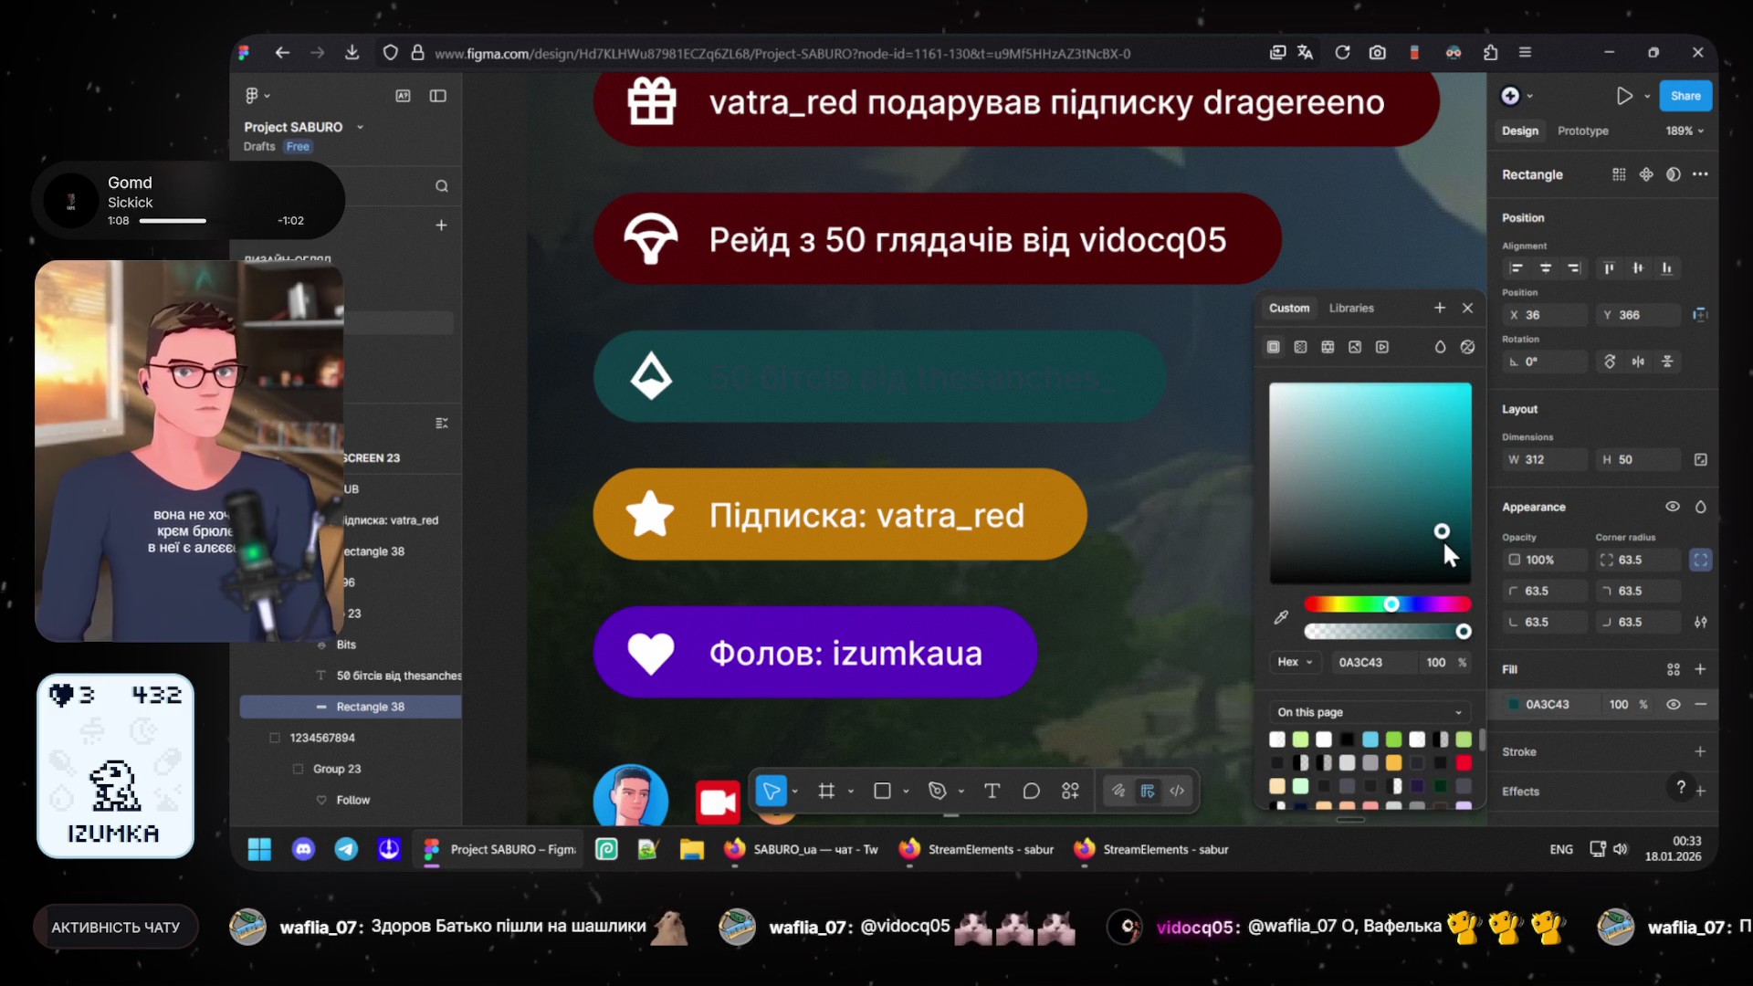
mouse_move(1442, 538)
mouse_down()
mouse_move(1466, 538)
mouse_move(1491, 495)
mouse_up()
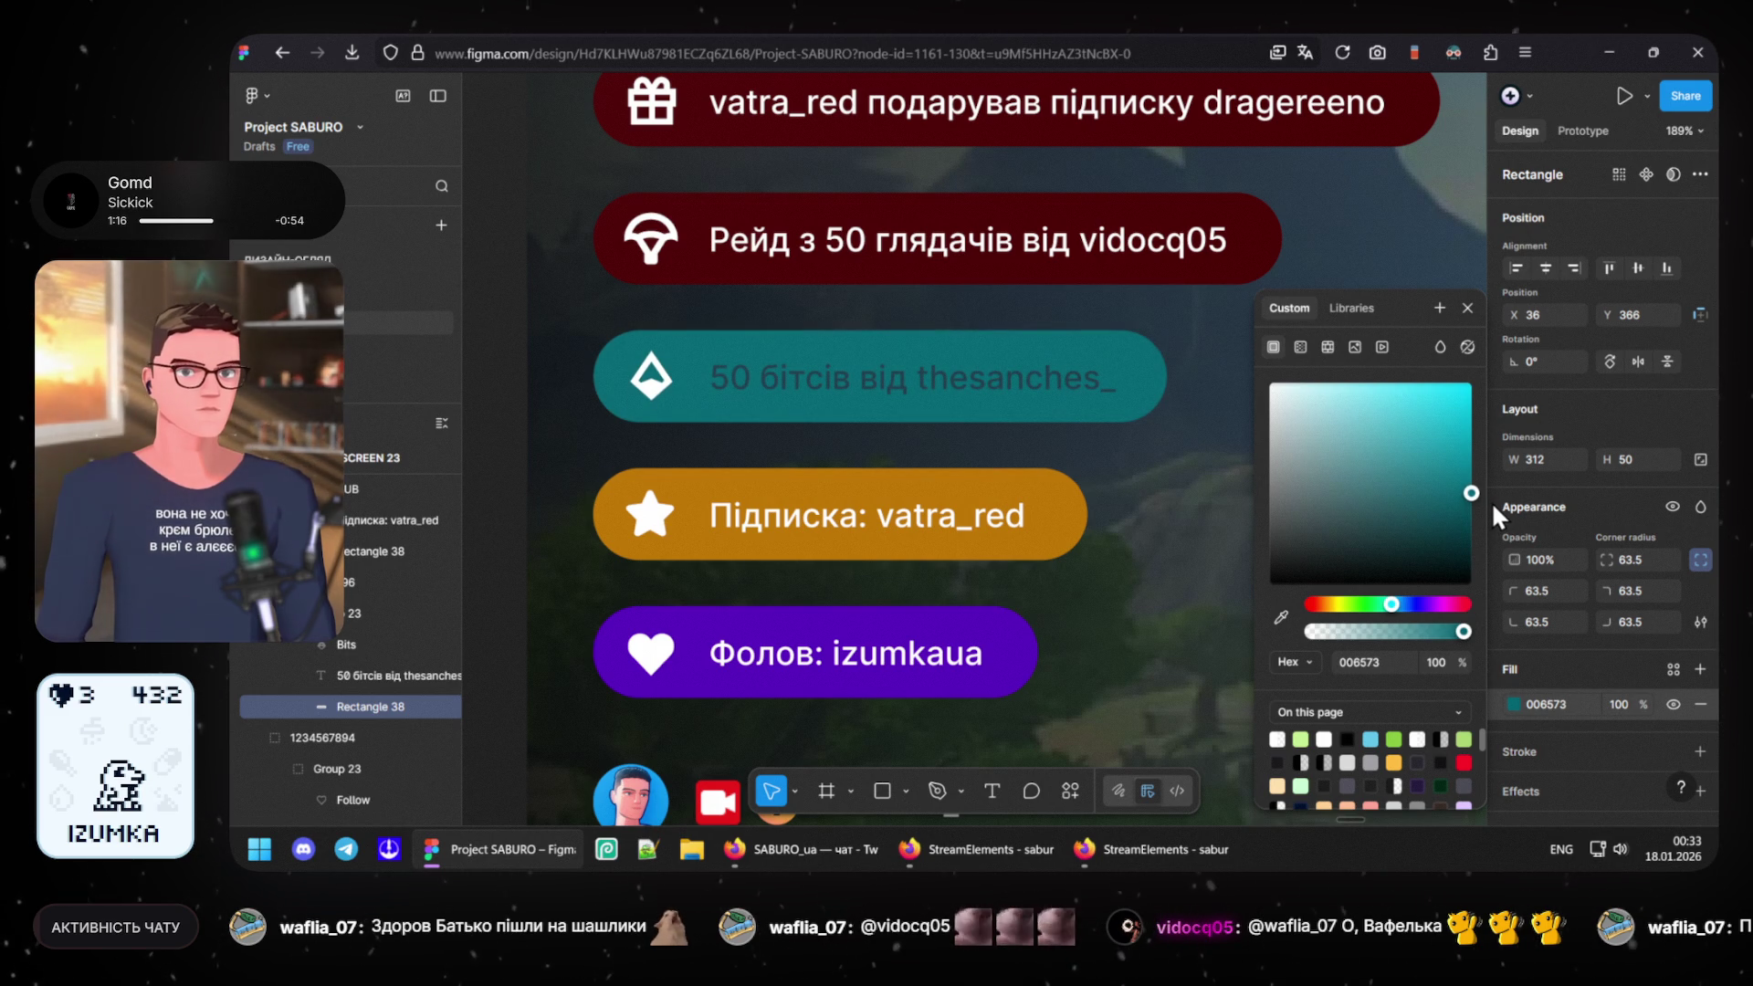
- Set the bits label text fill to white FFFFFF
click(1013, 385)
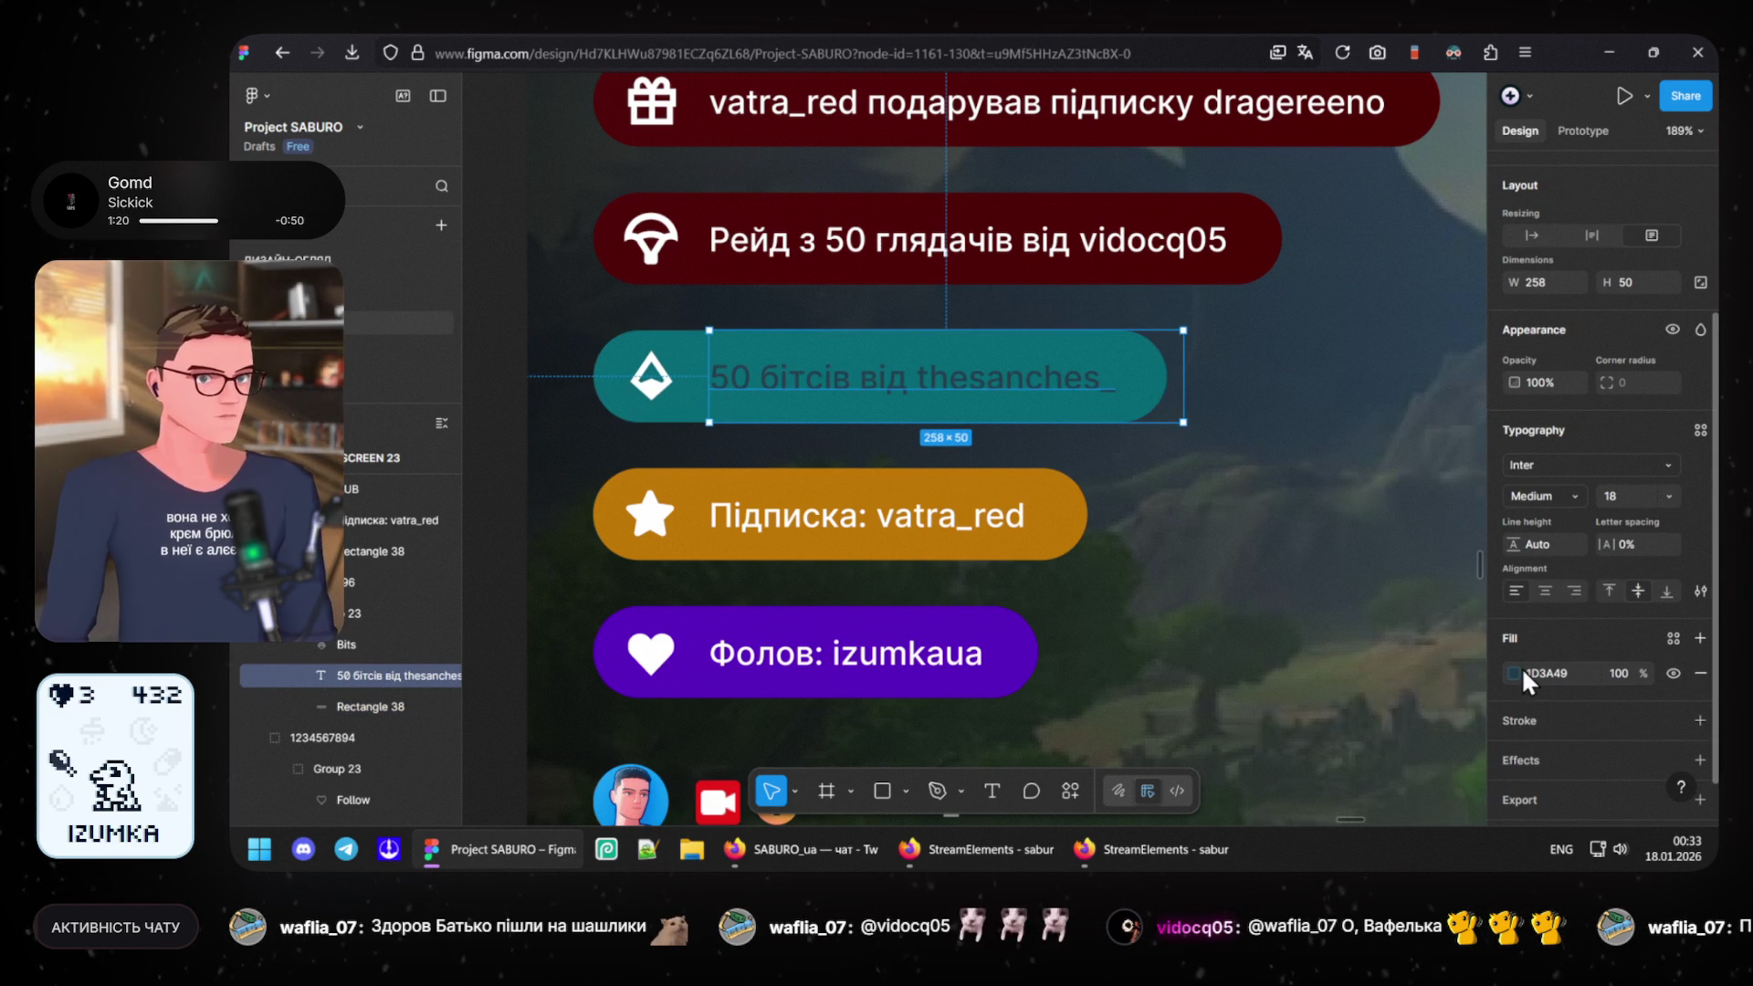
click(1513, 672)
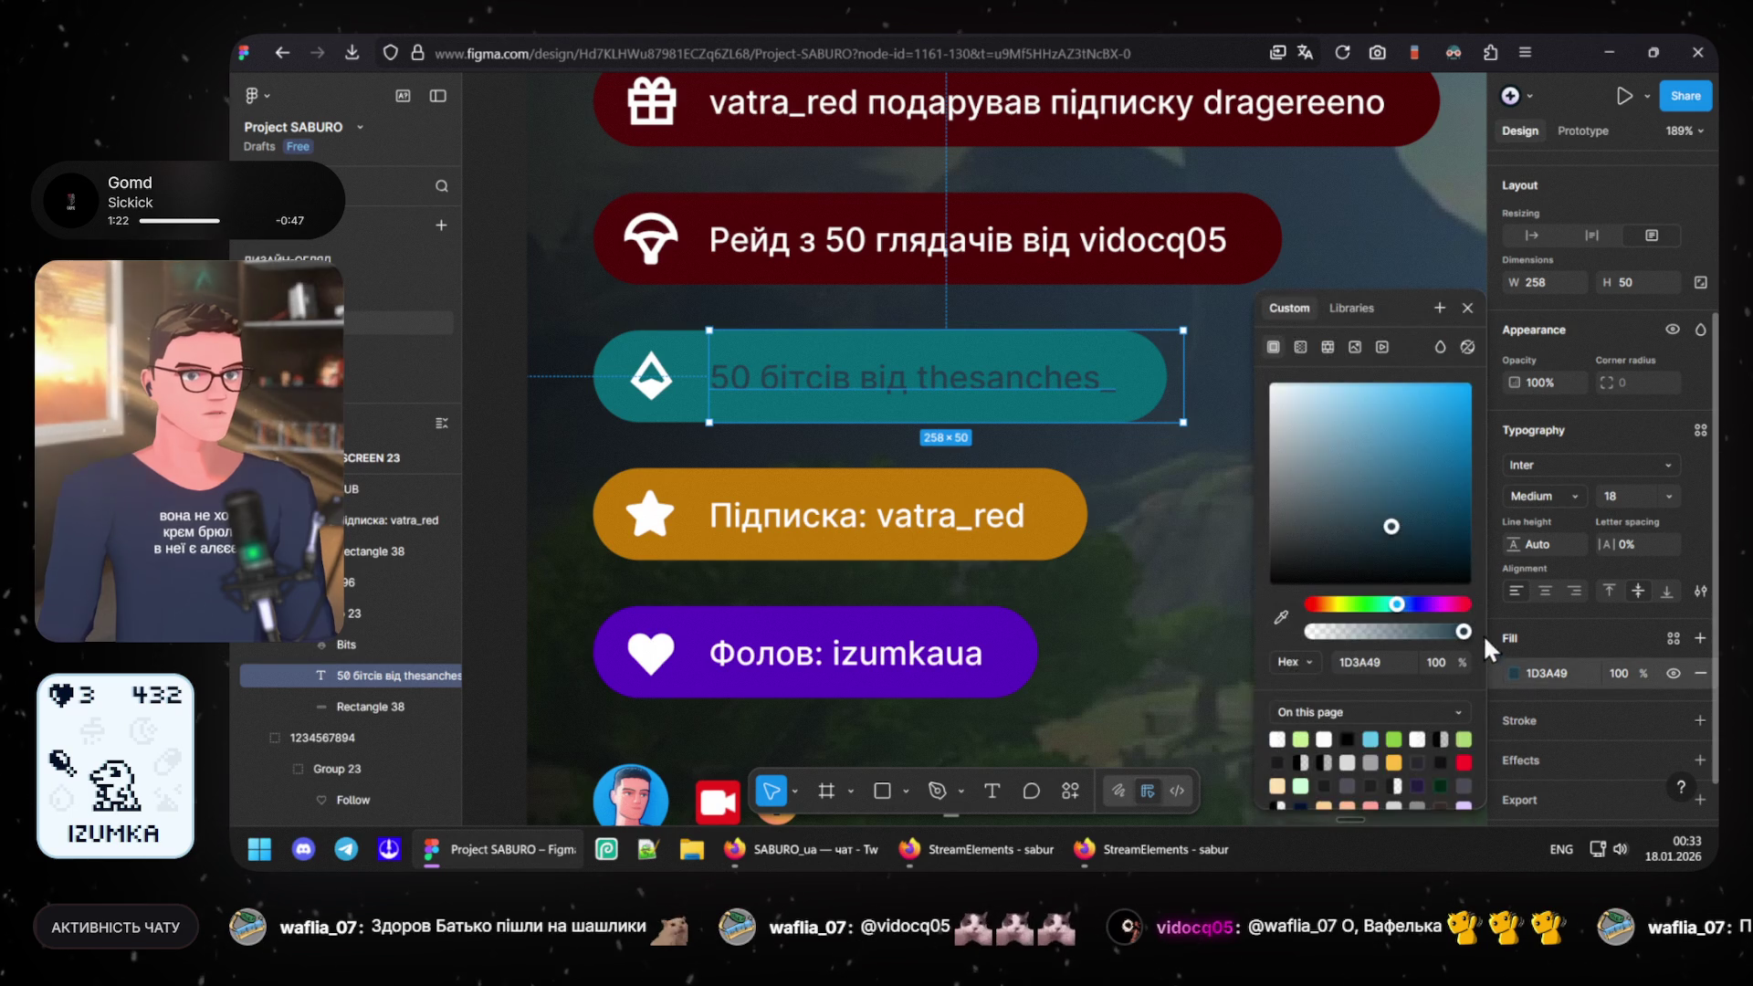
click(1271, 381)
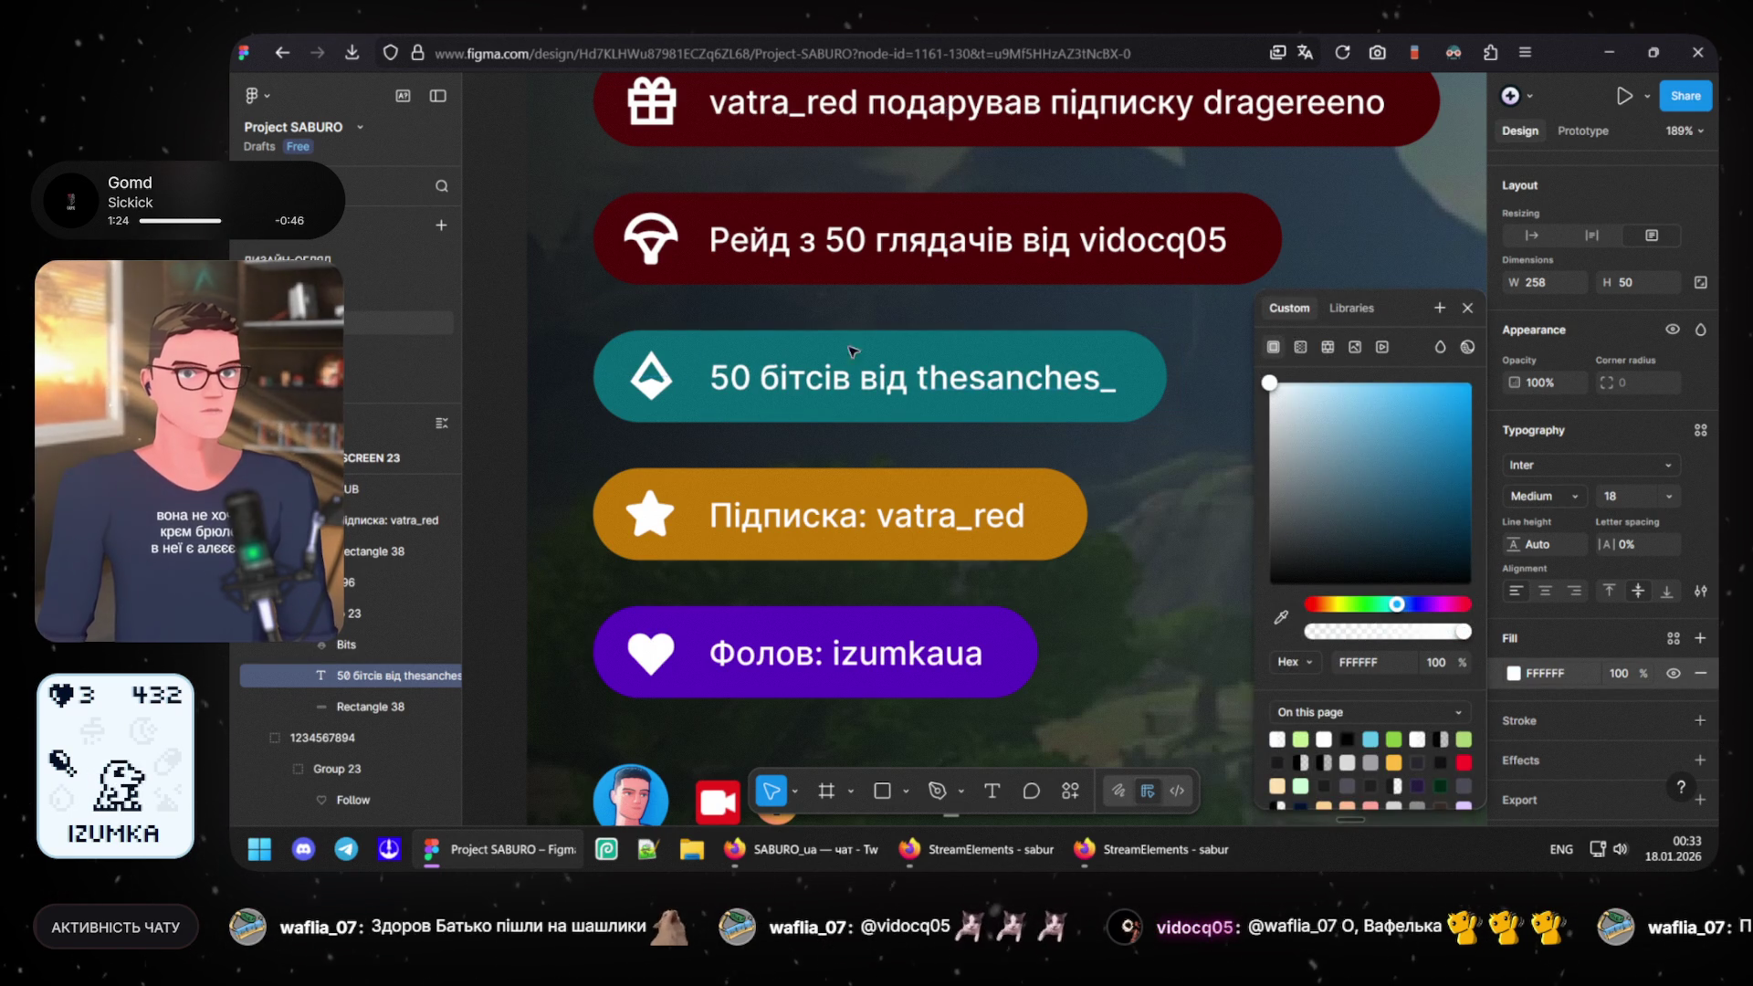
click(494, 267)
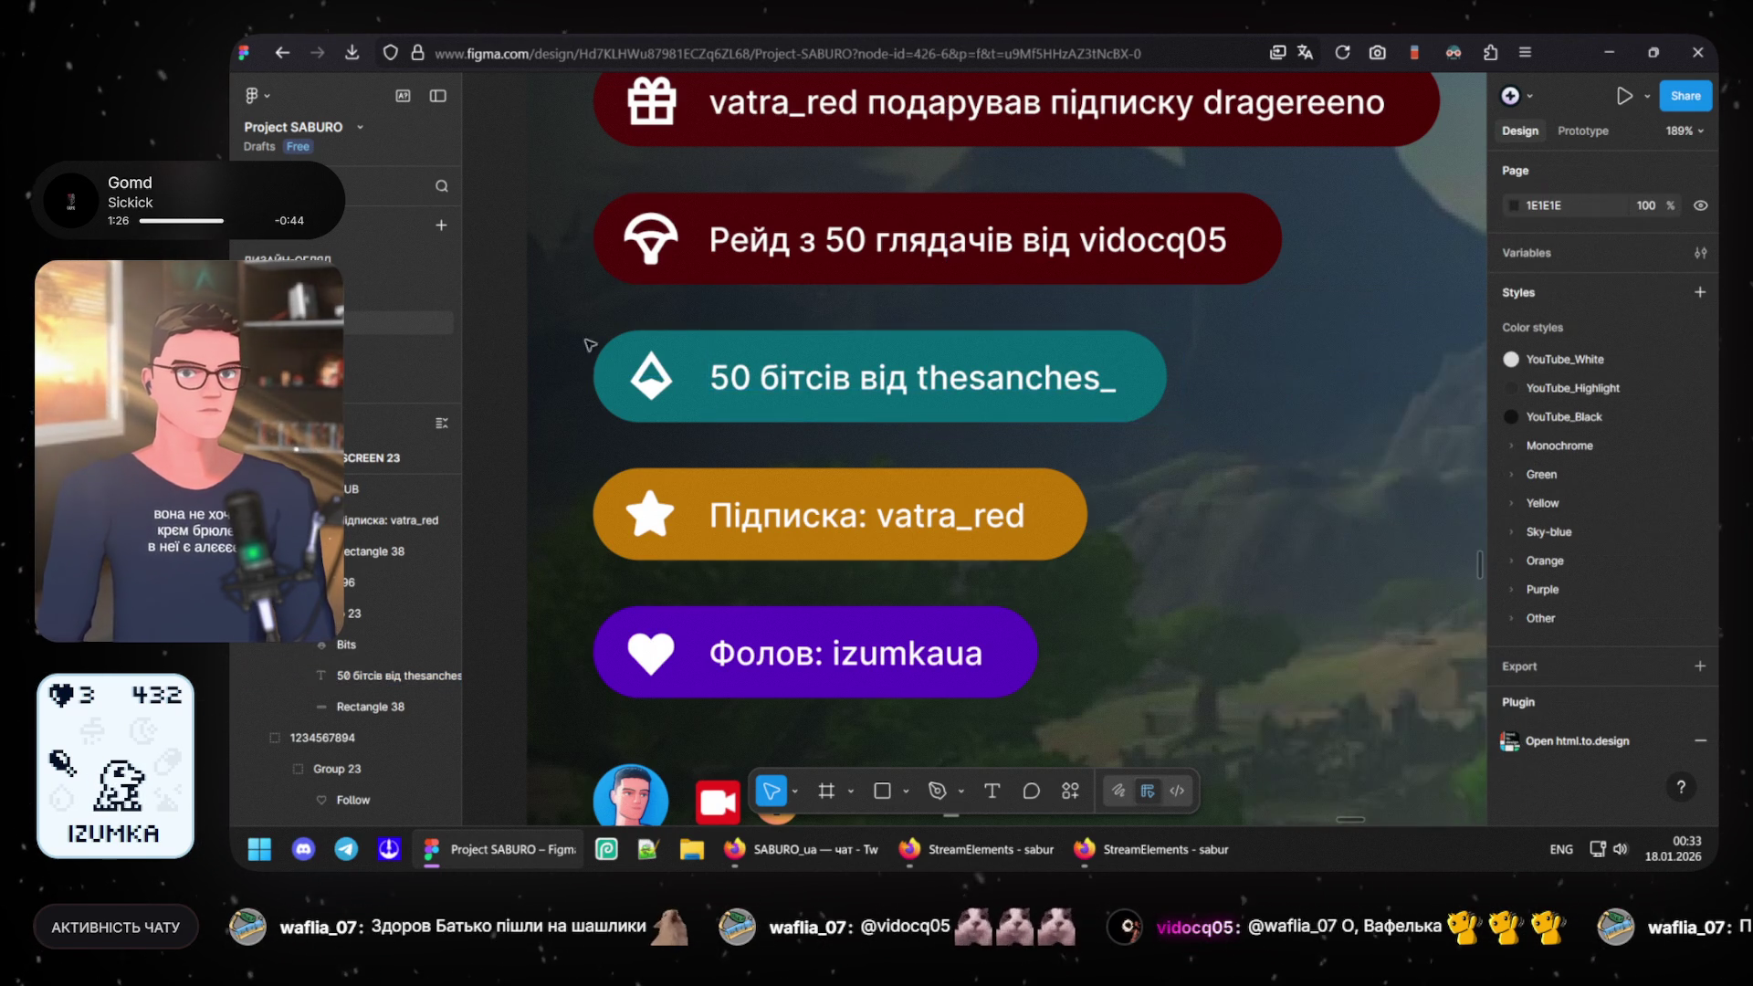
drag(704, 282, 734, 278)
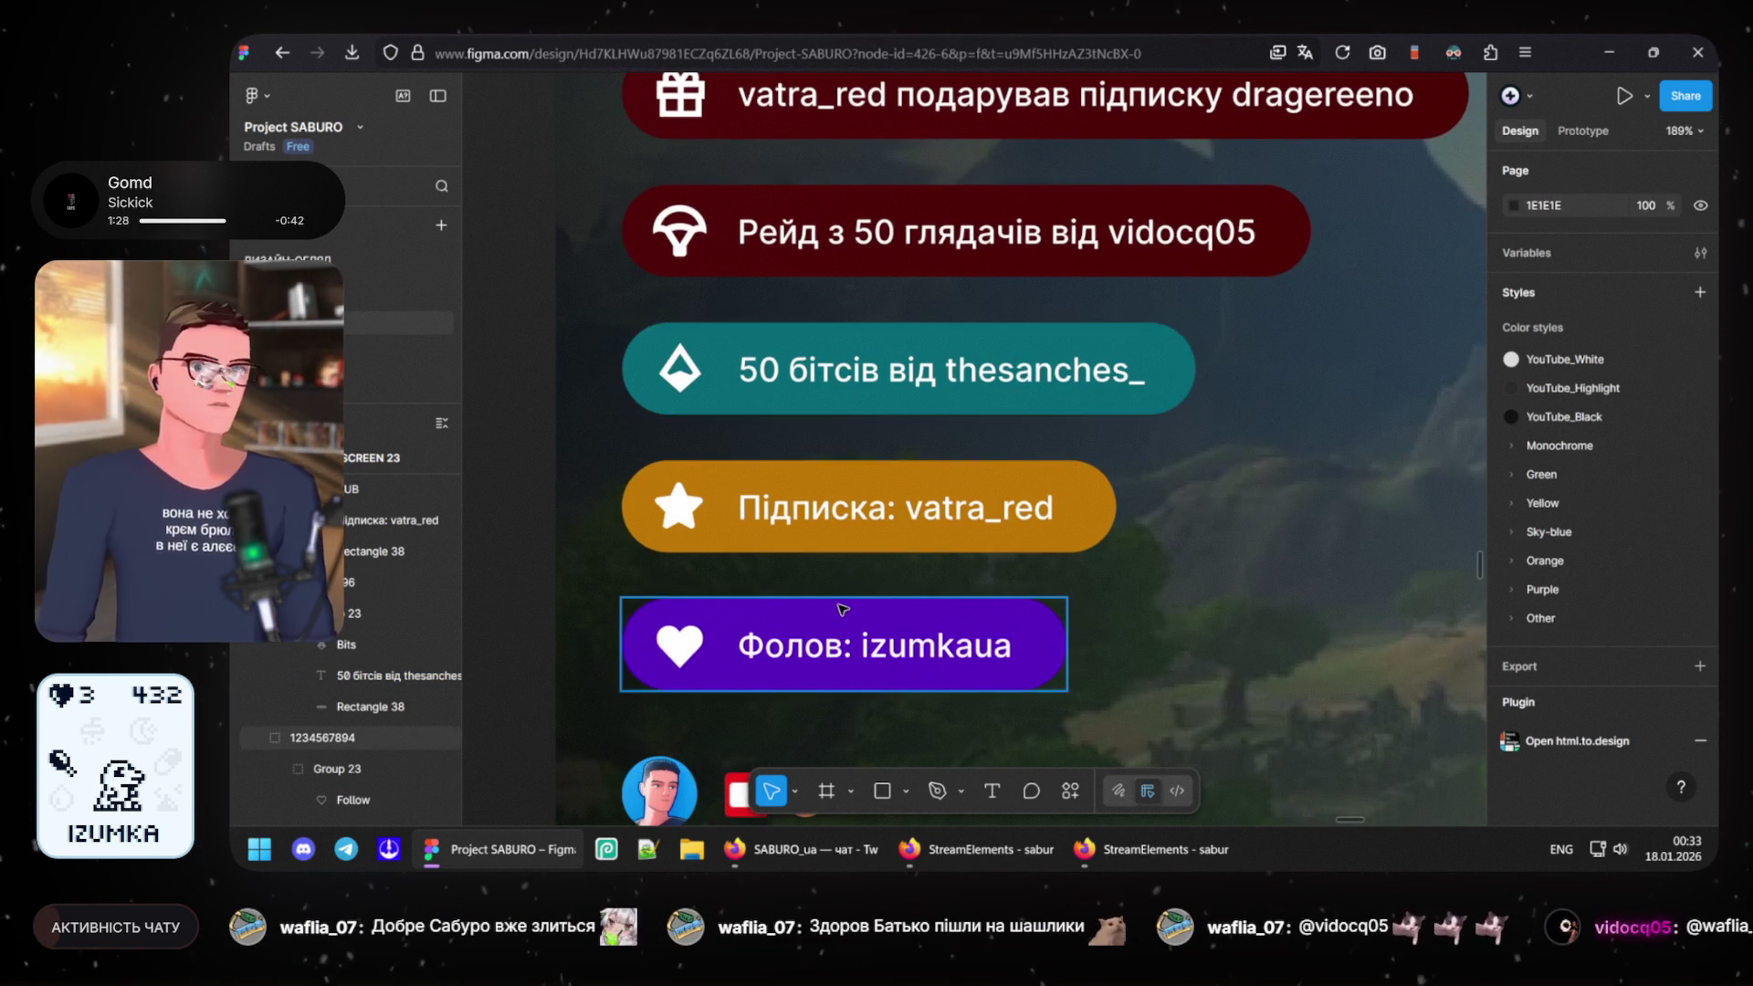
ctrl+scroll(842, 605, down, 3)
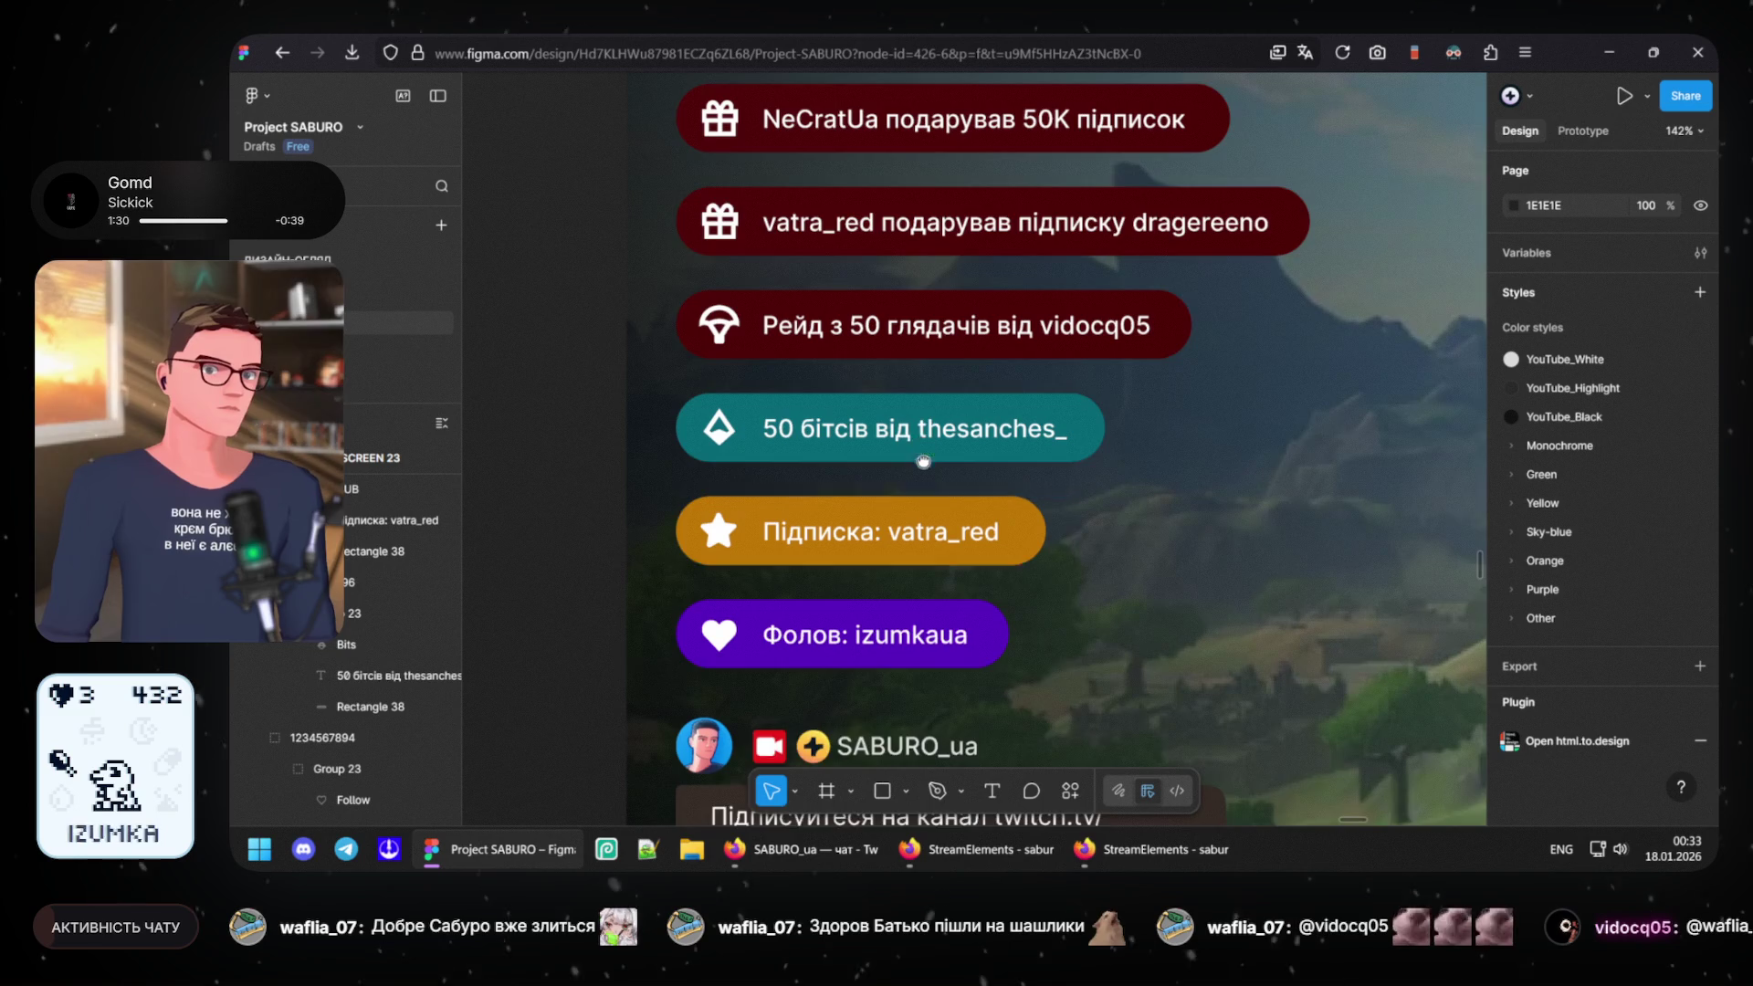
scroll(896, 493, up, 1)
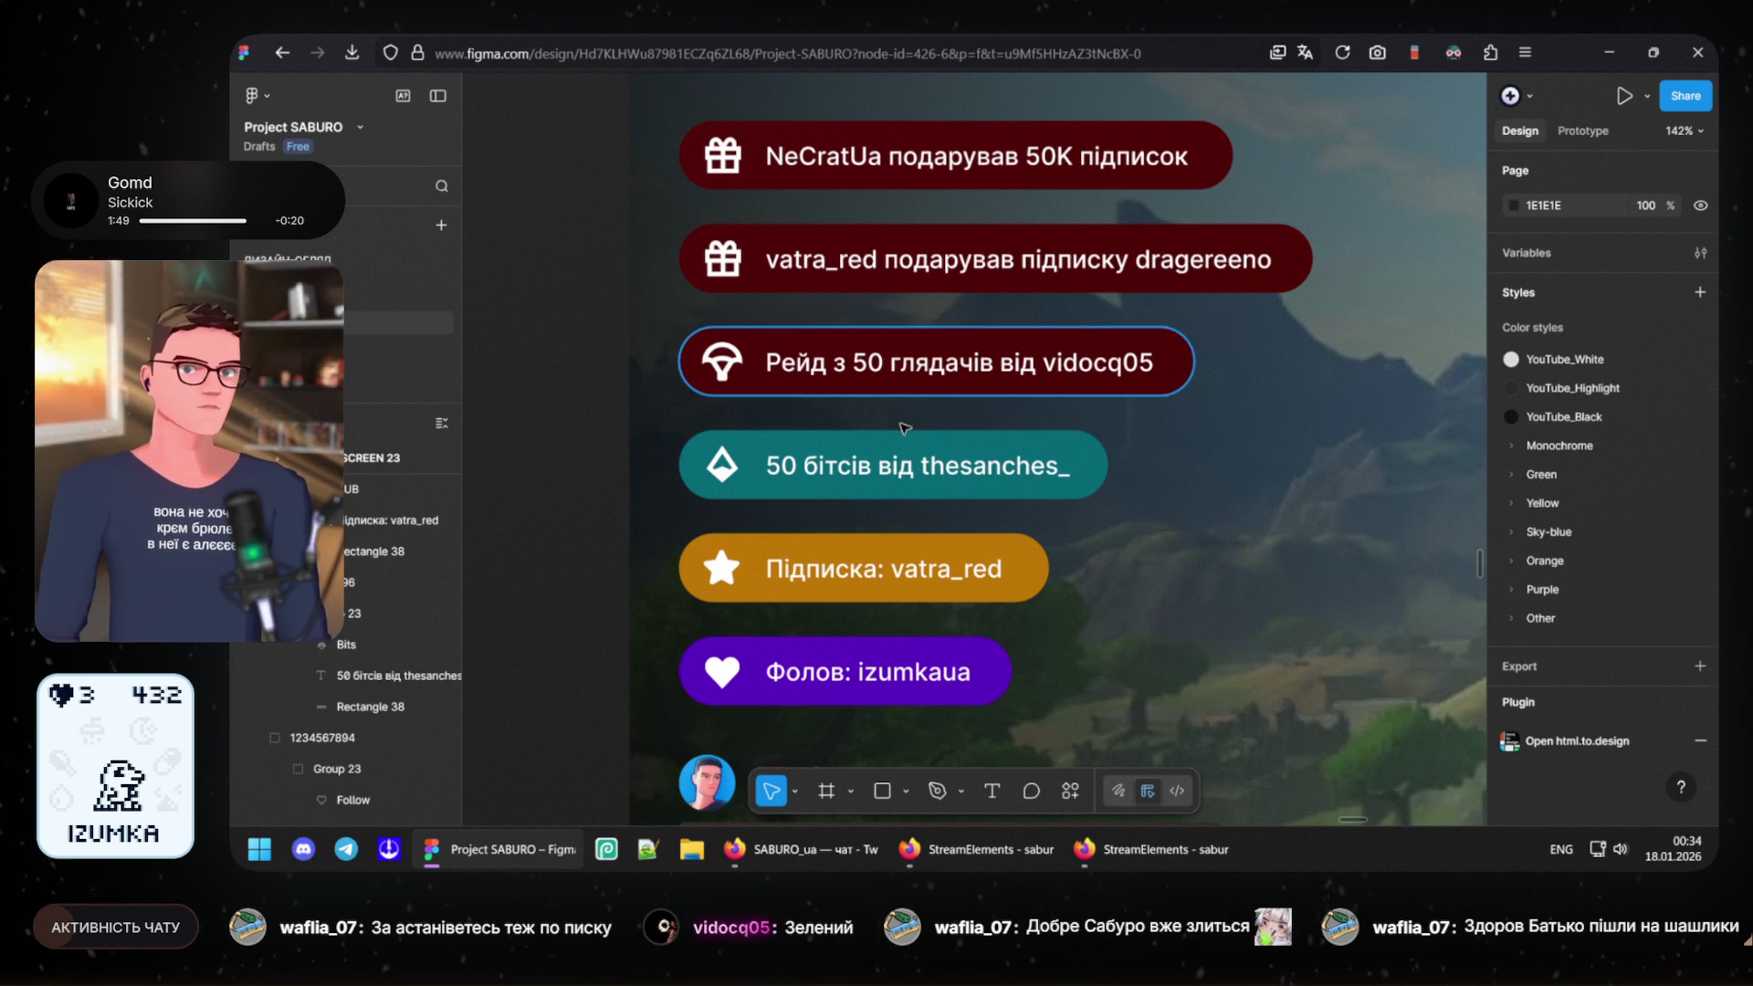
- Set the raid rectangle's fill to vivid bright green 00FF73
click(830, 391)
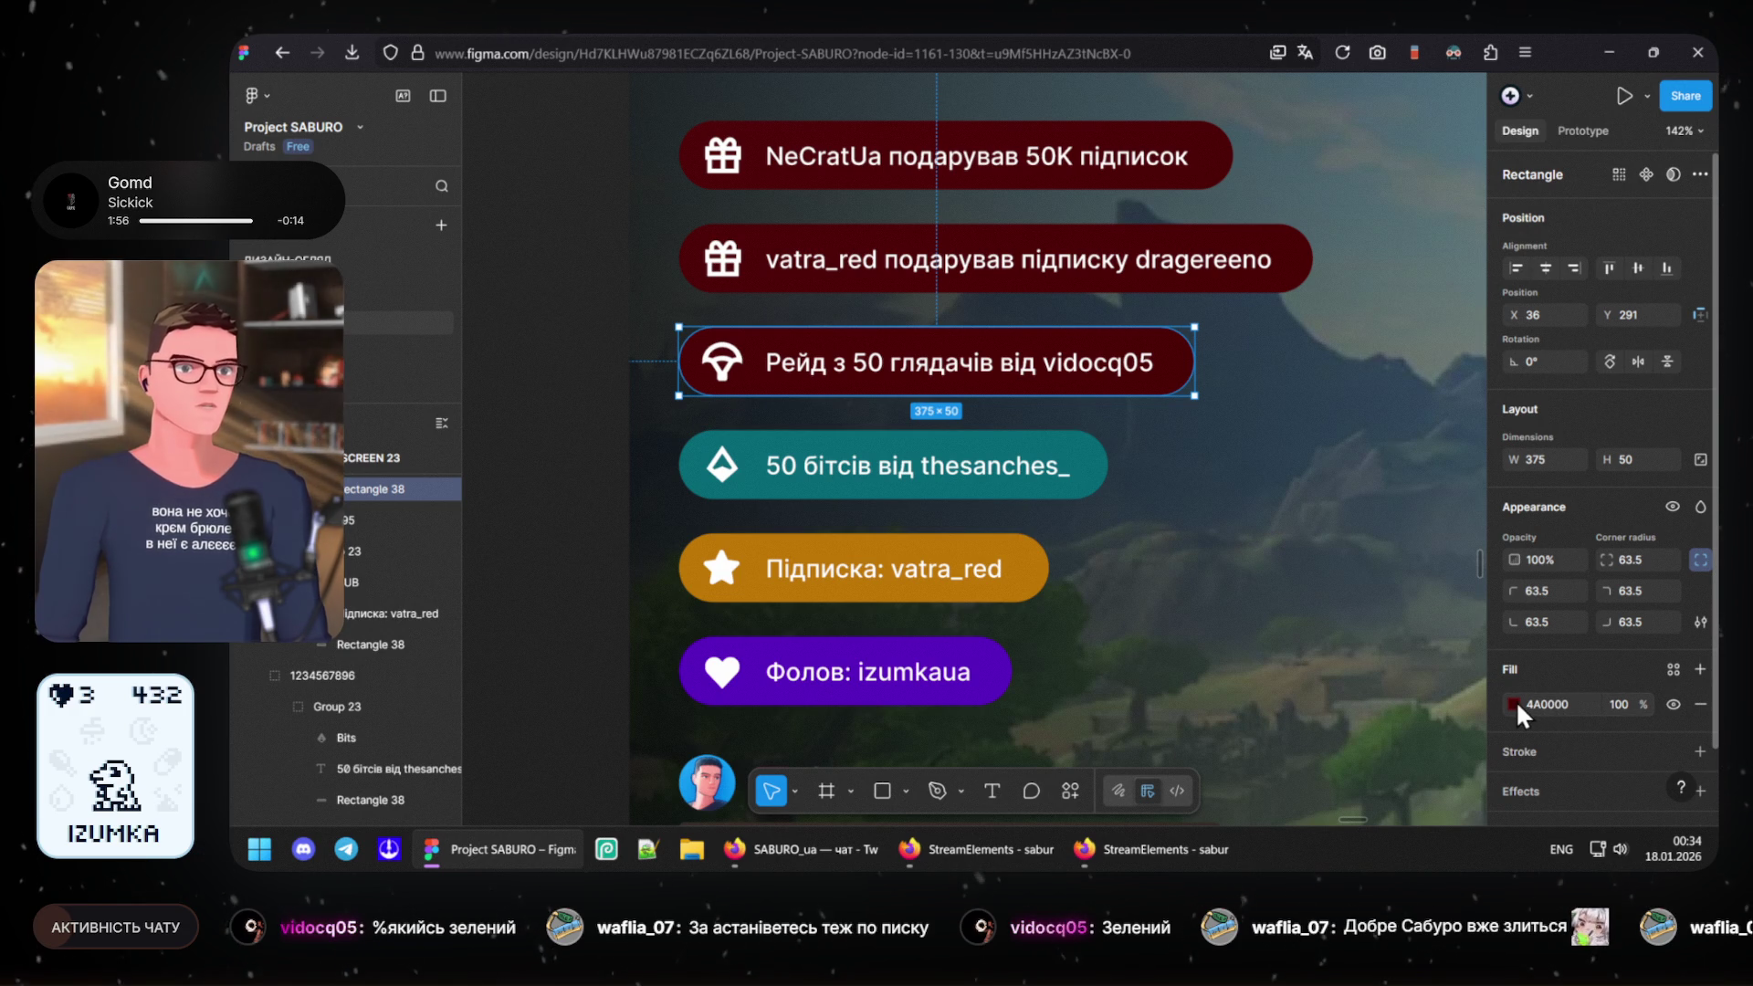
click(1516, 701)
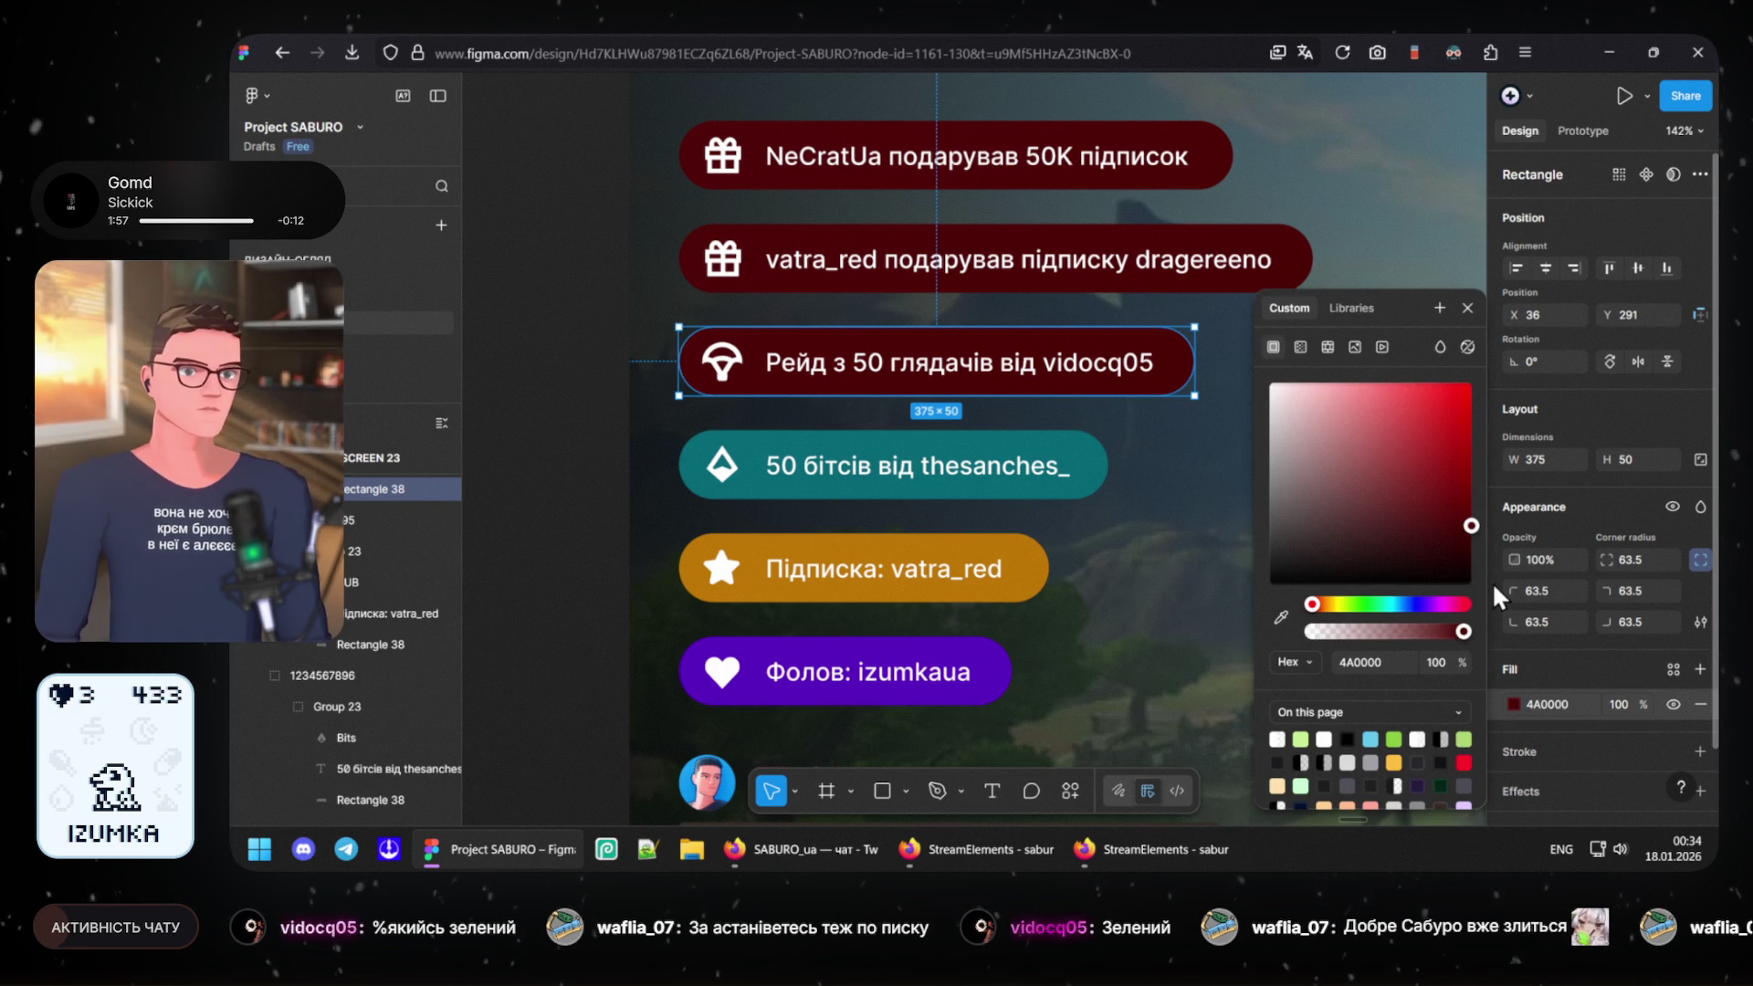
click(1351, 605)
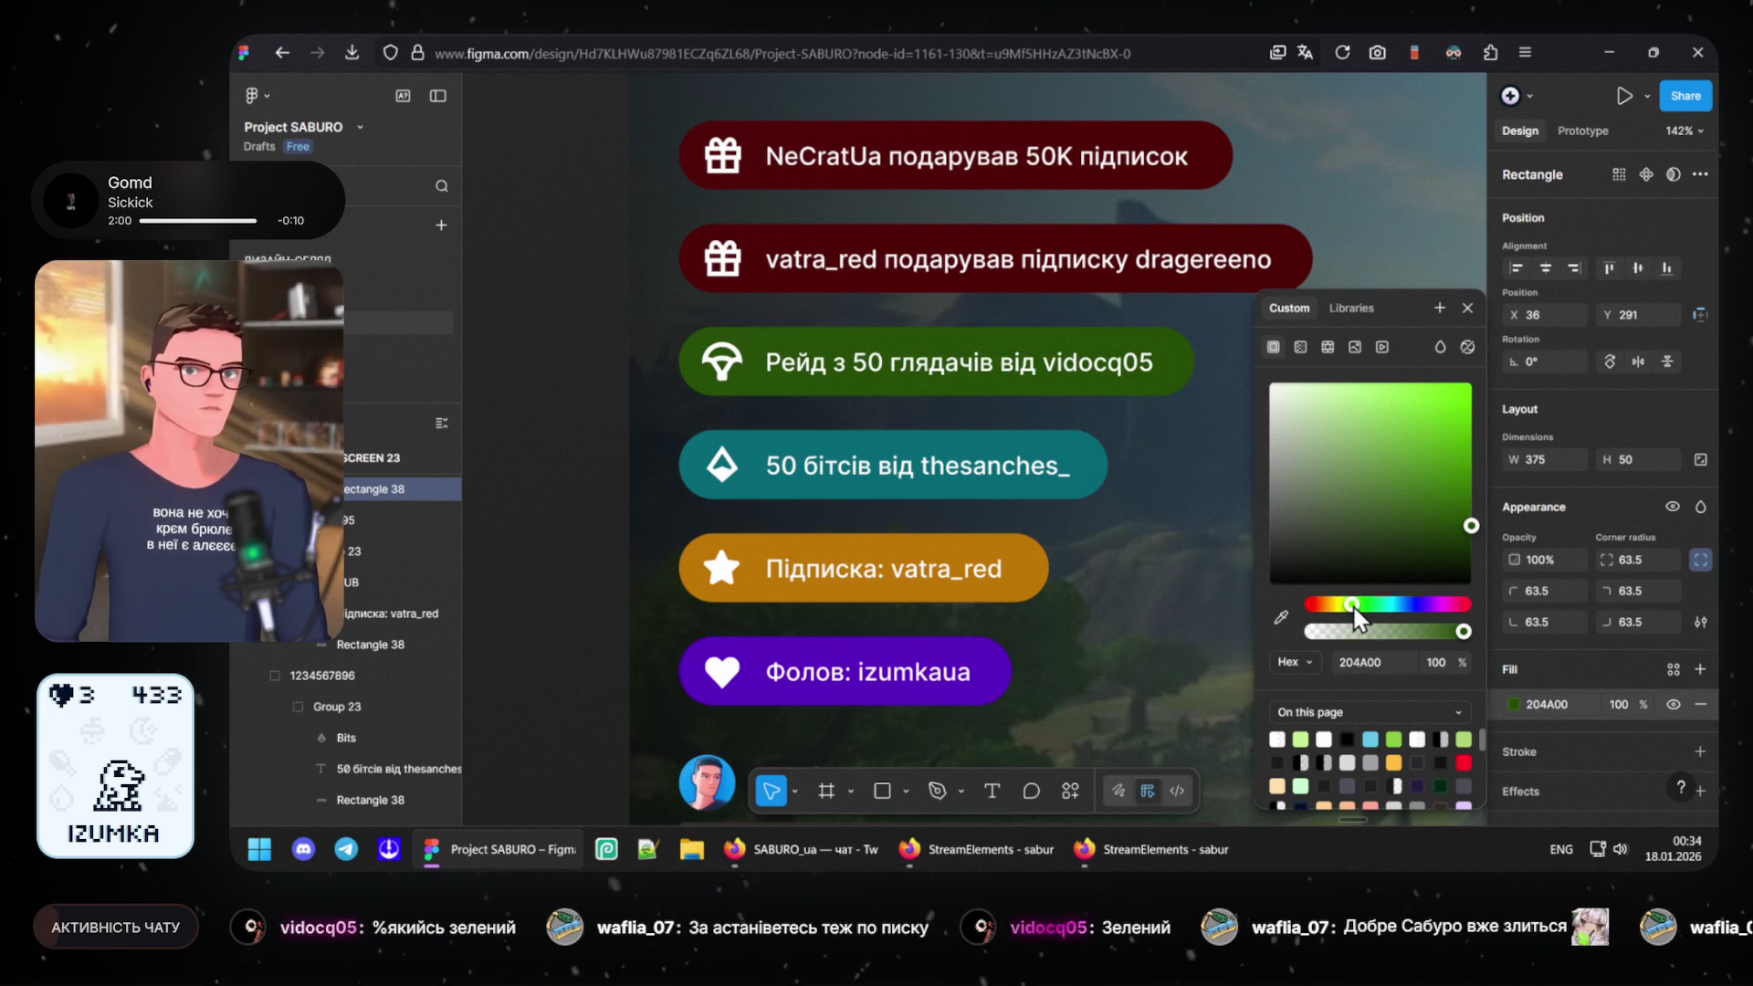
drag(1390, 606, 1376, 607)
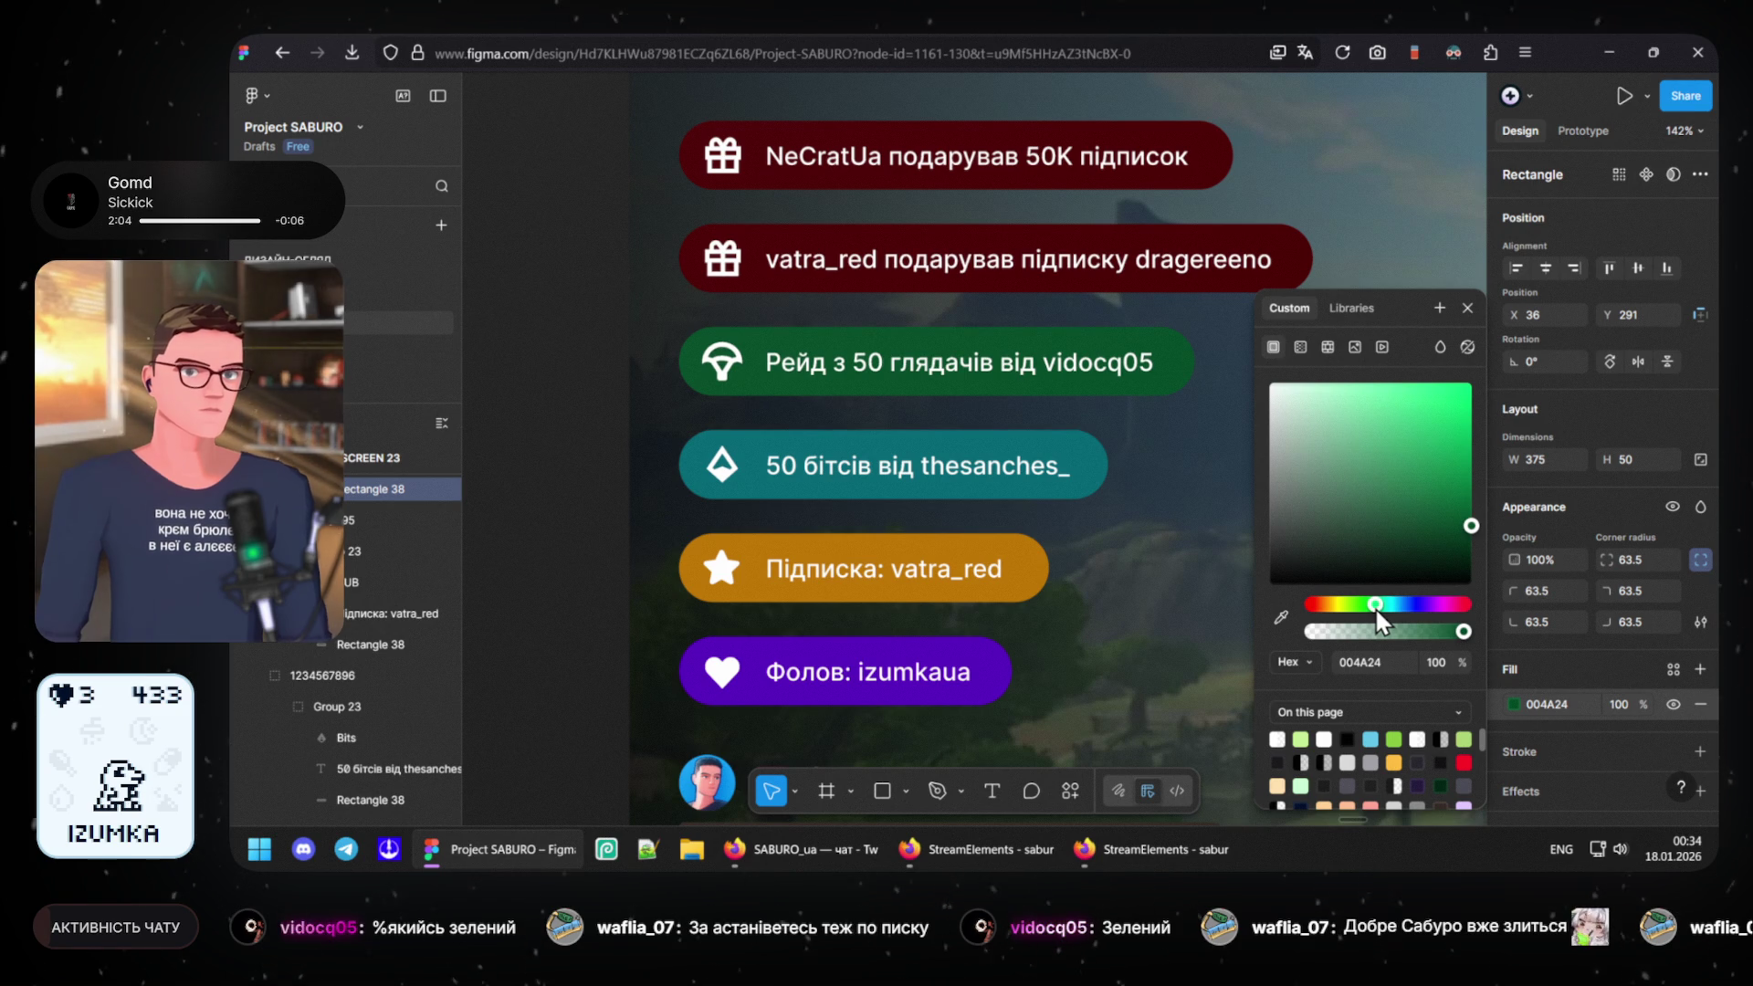
drag(1469, 521, 1489, 507)
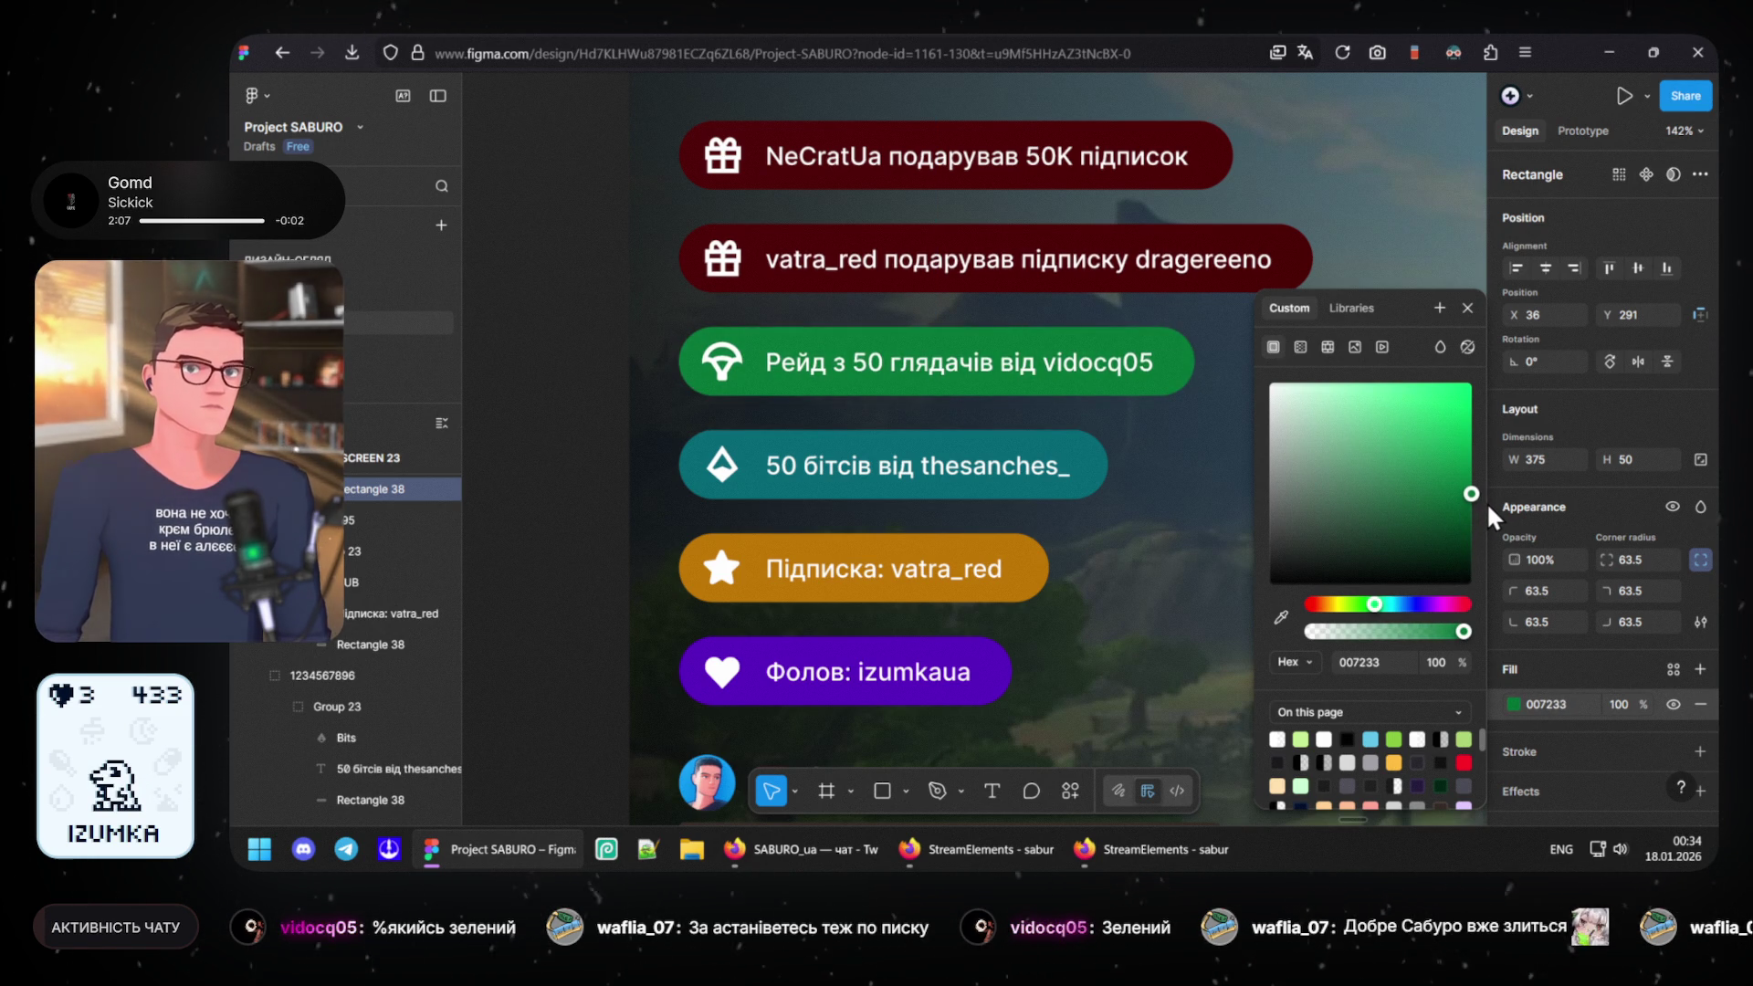
drag(1486, 503, 1489, 501)
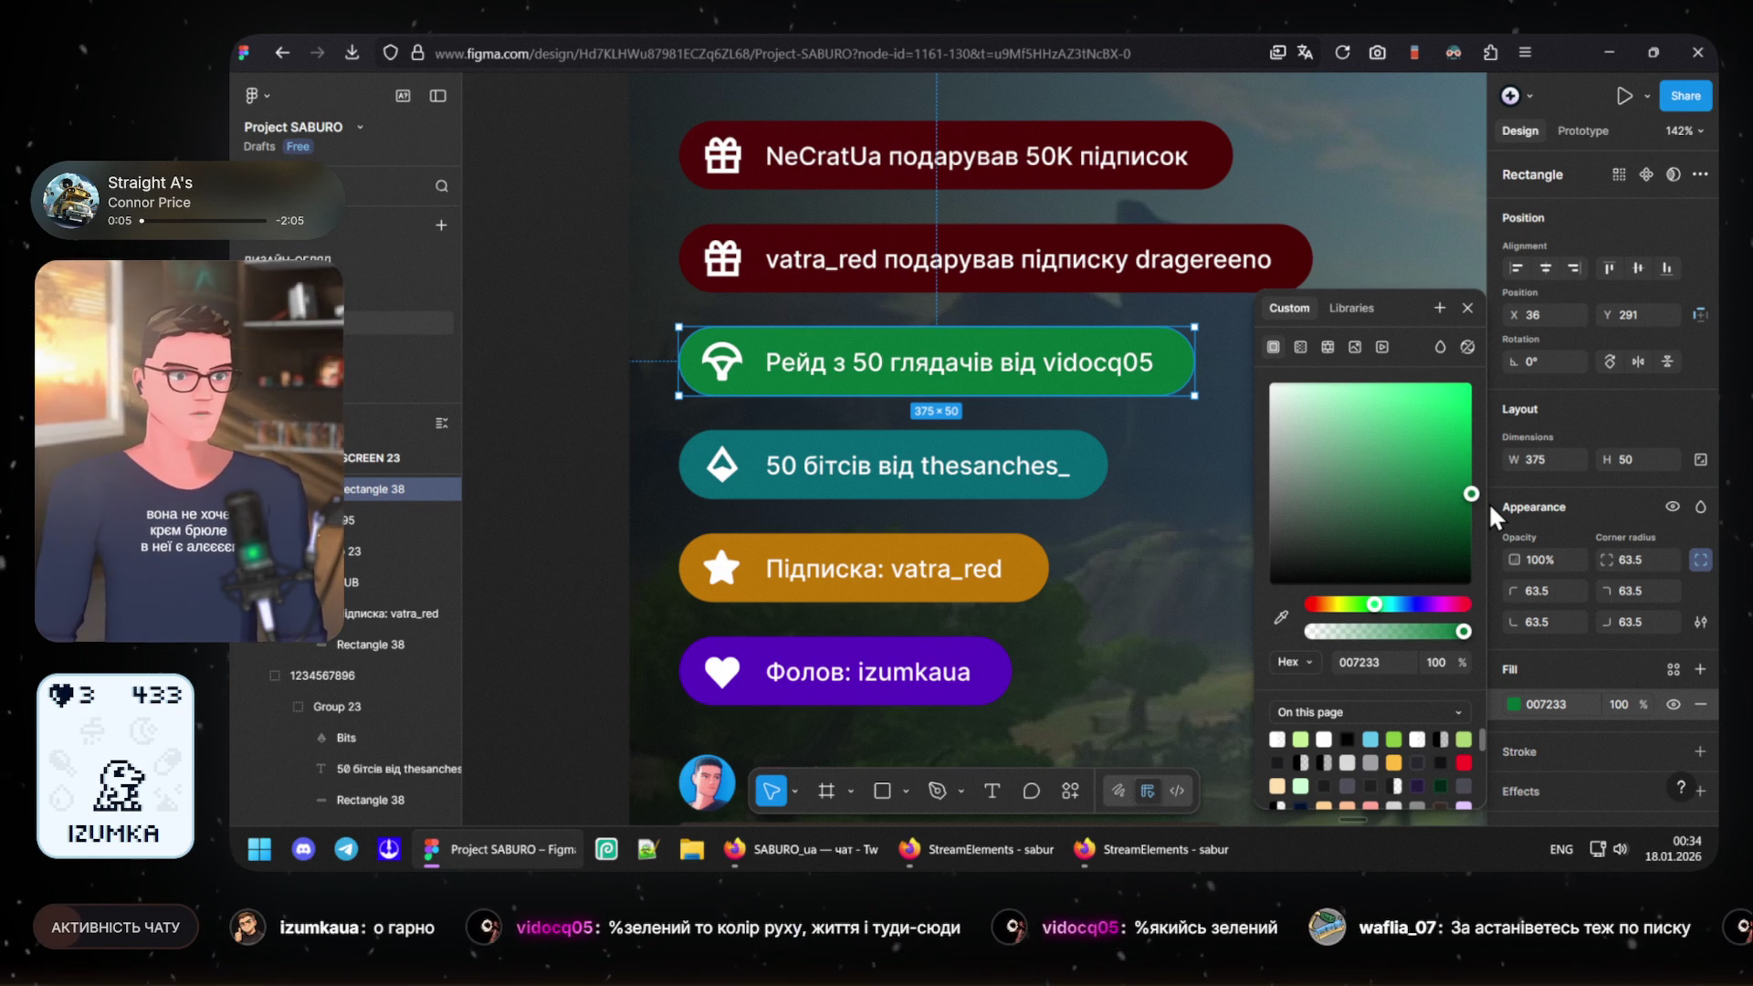
drag(1470, 493, 1471, 382)
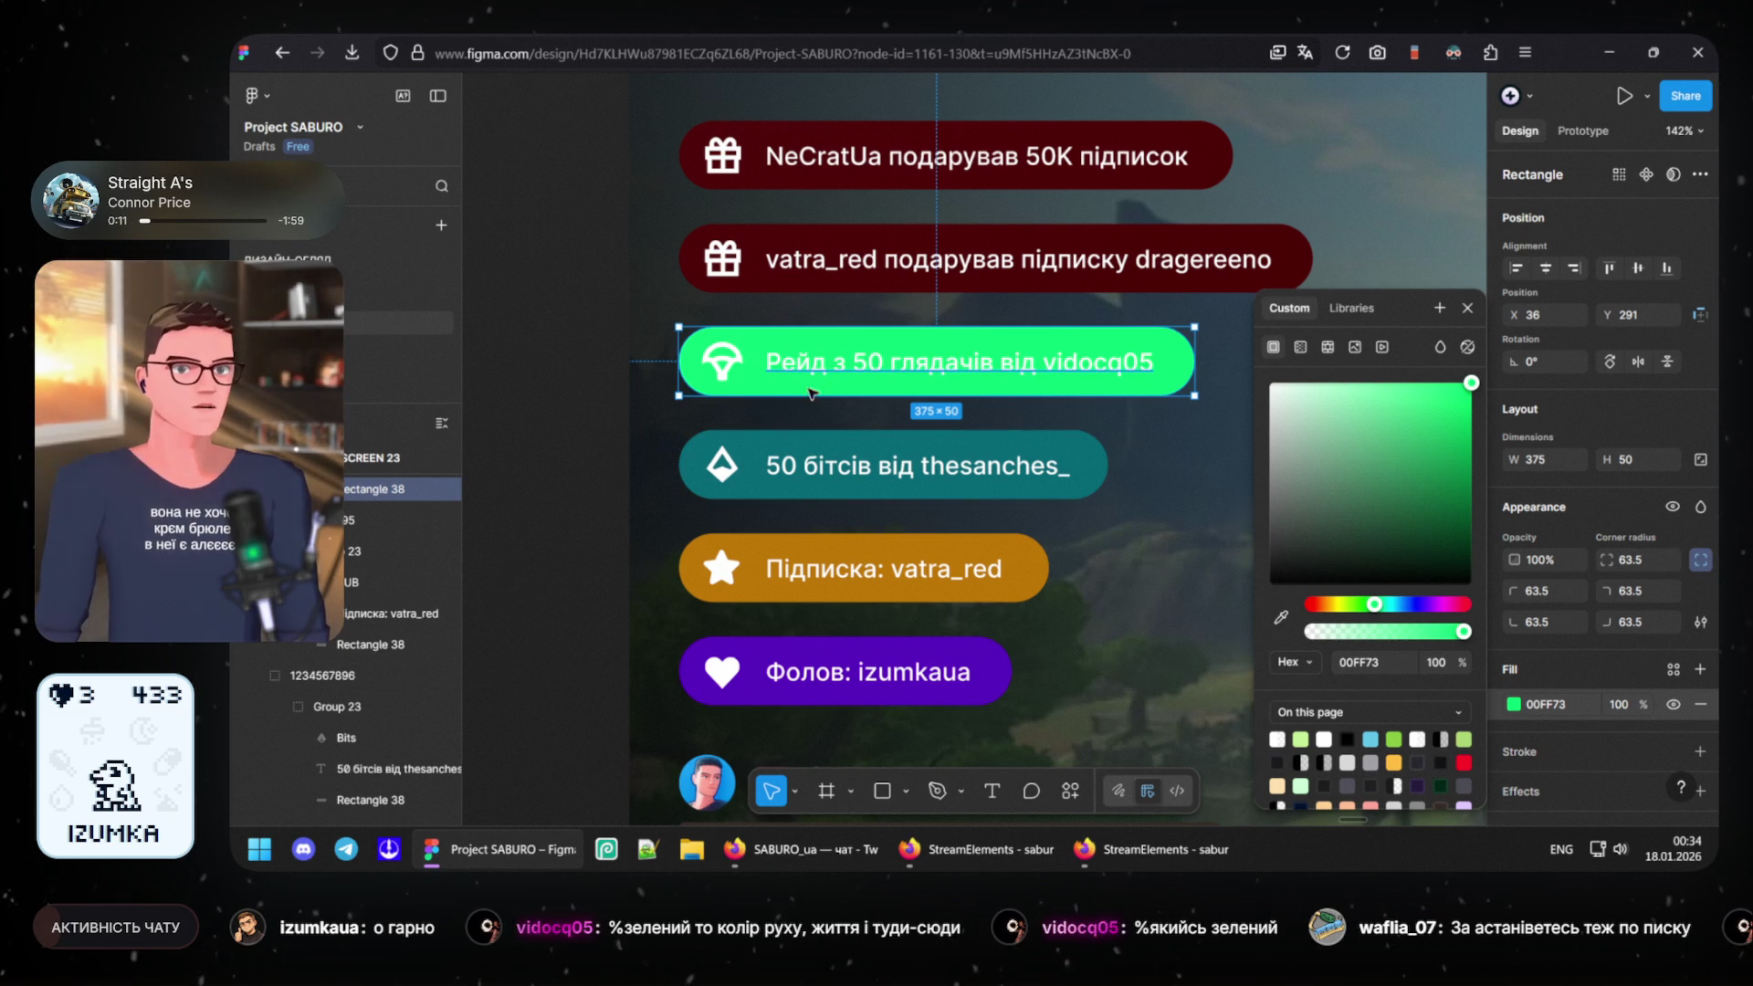
- Give the raid text and icon a very dark green fill 02270A
click(746, 381)
shift+click(722, 382)
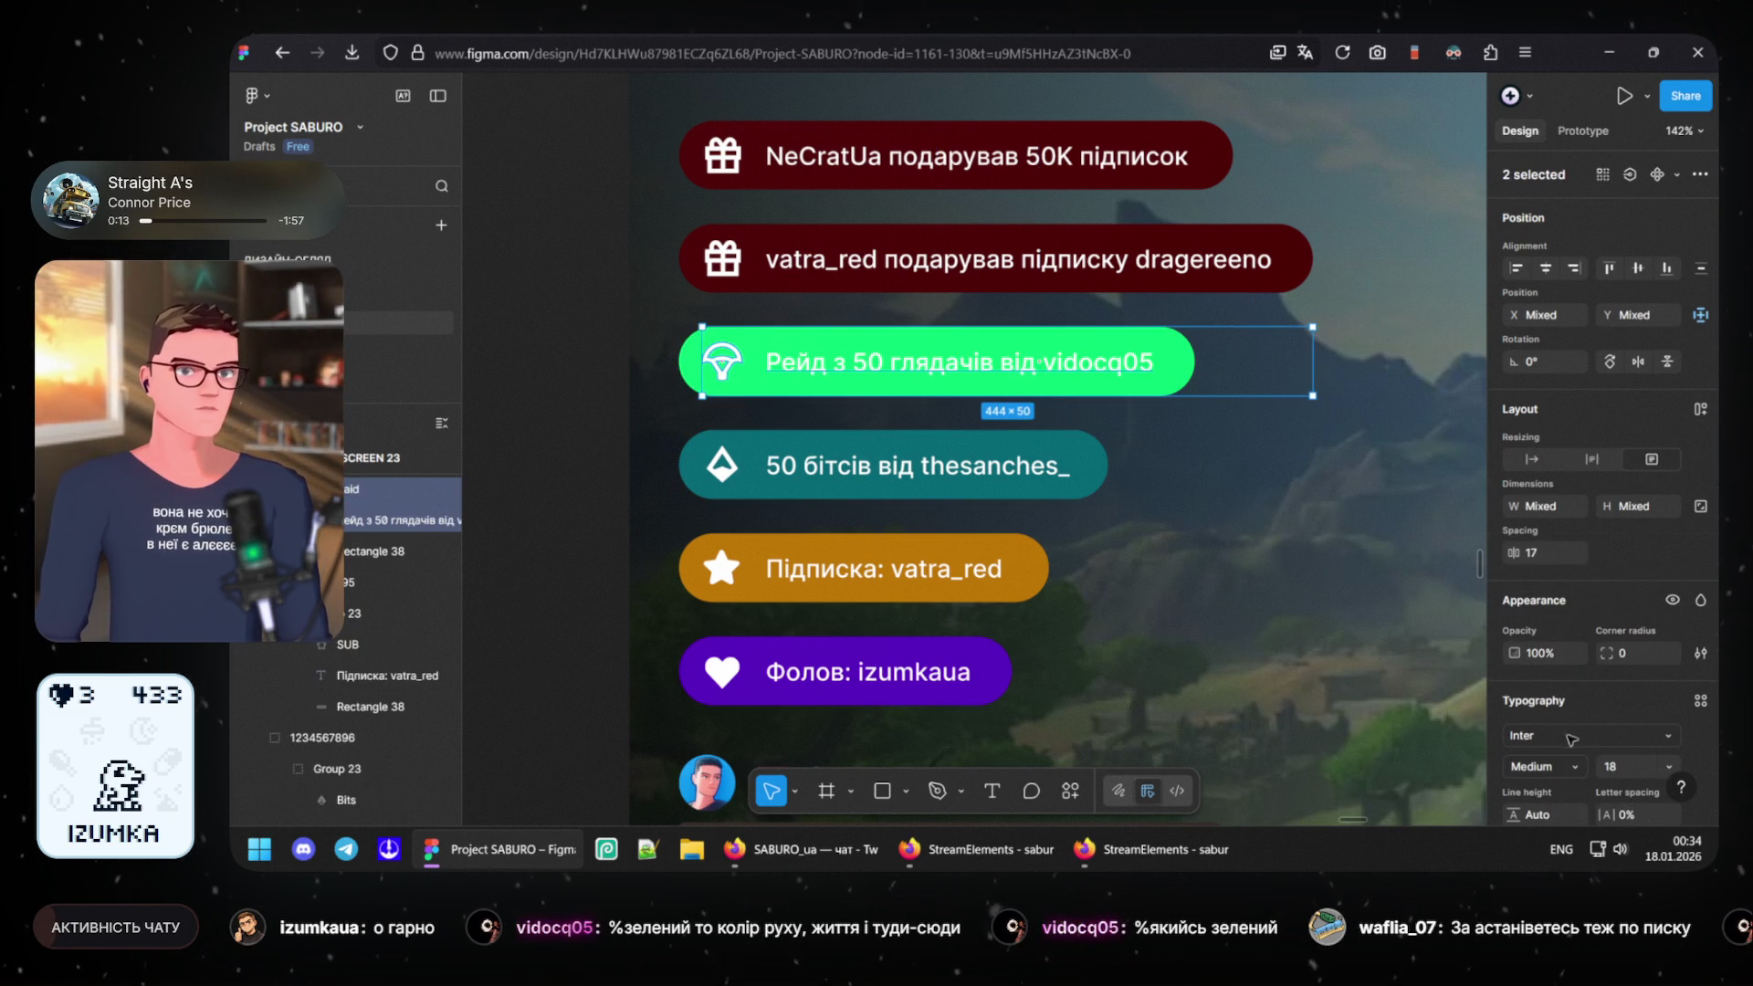
scroll(1577, 765, down, 3)
scroll(1577, 764, down, 2)
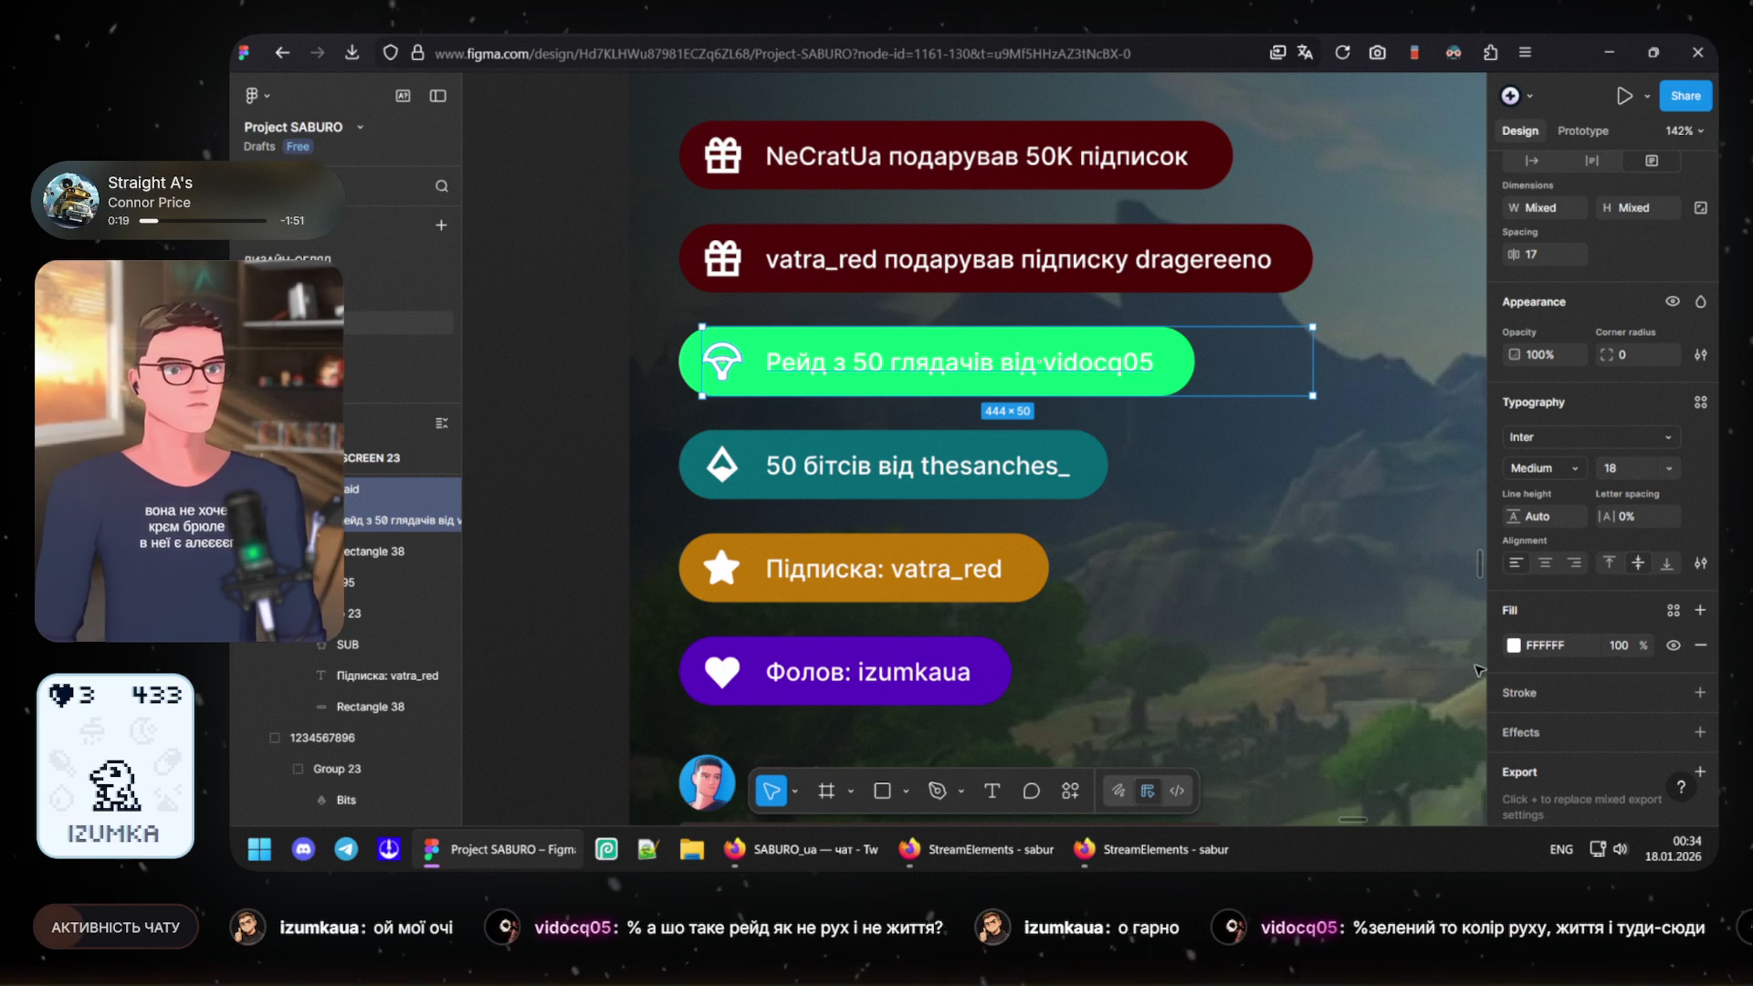
click(1518, 644)
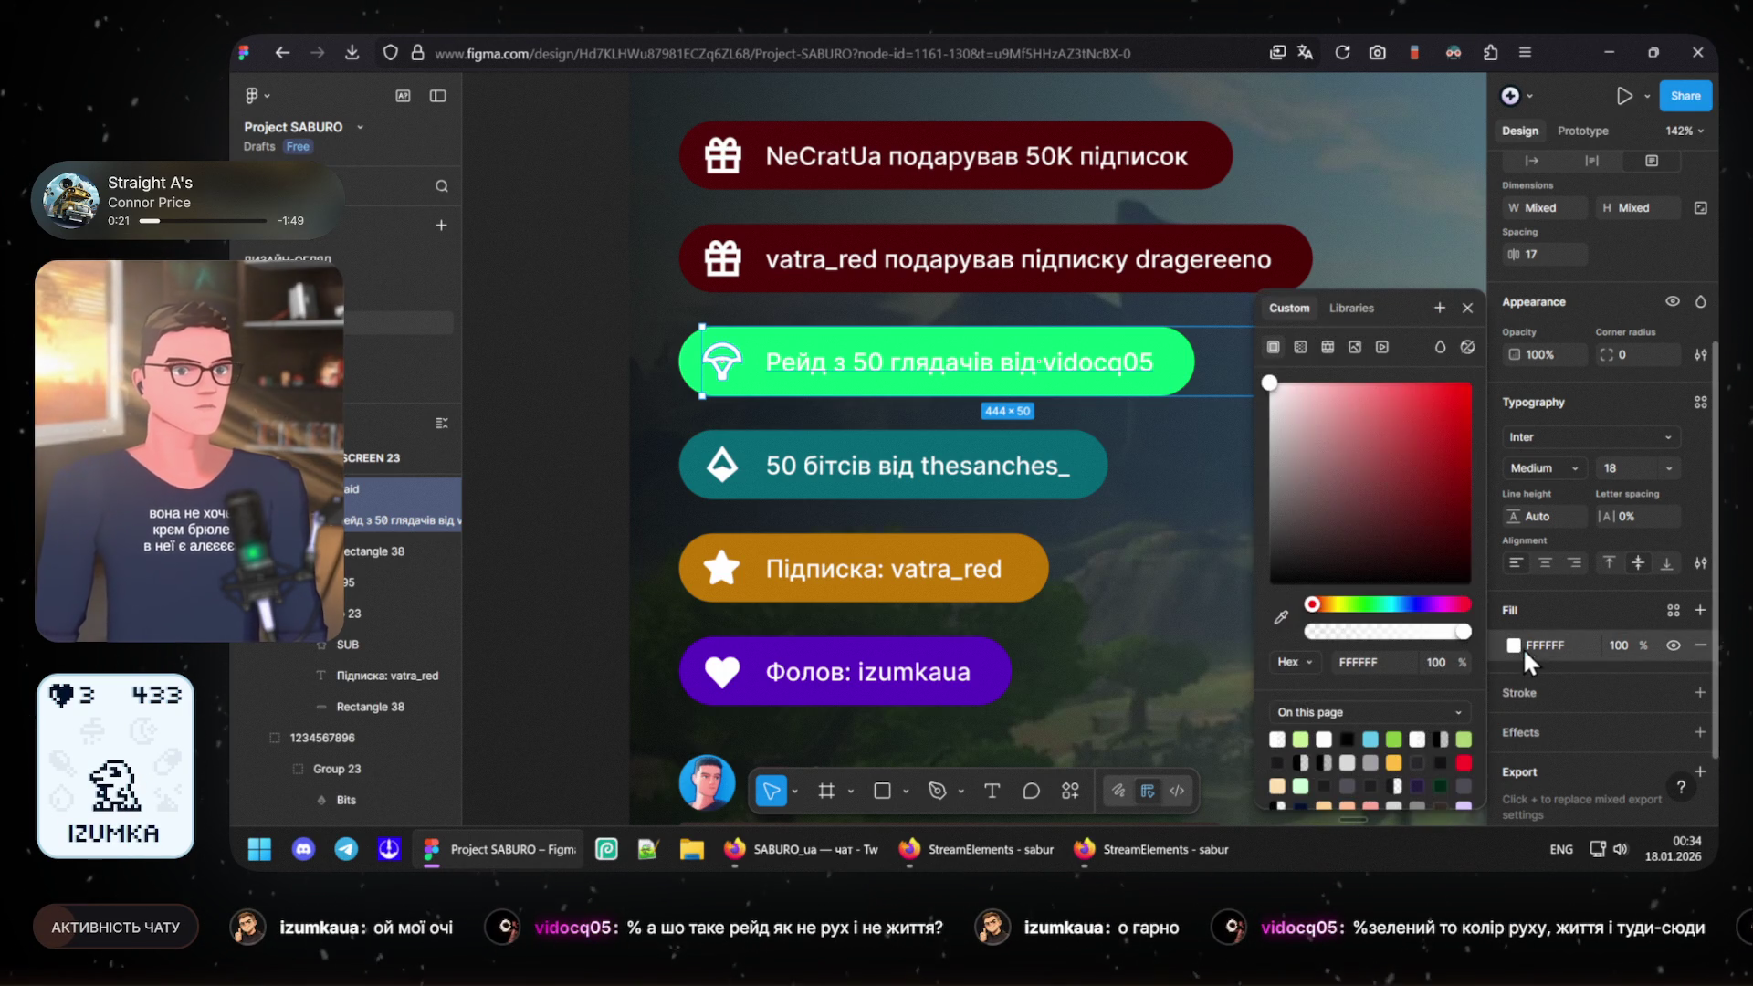
click(1368, 604)
click(1464, 560)
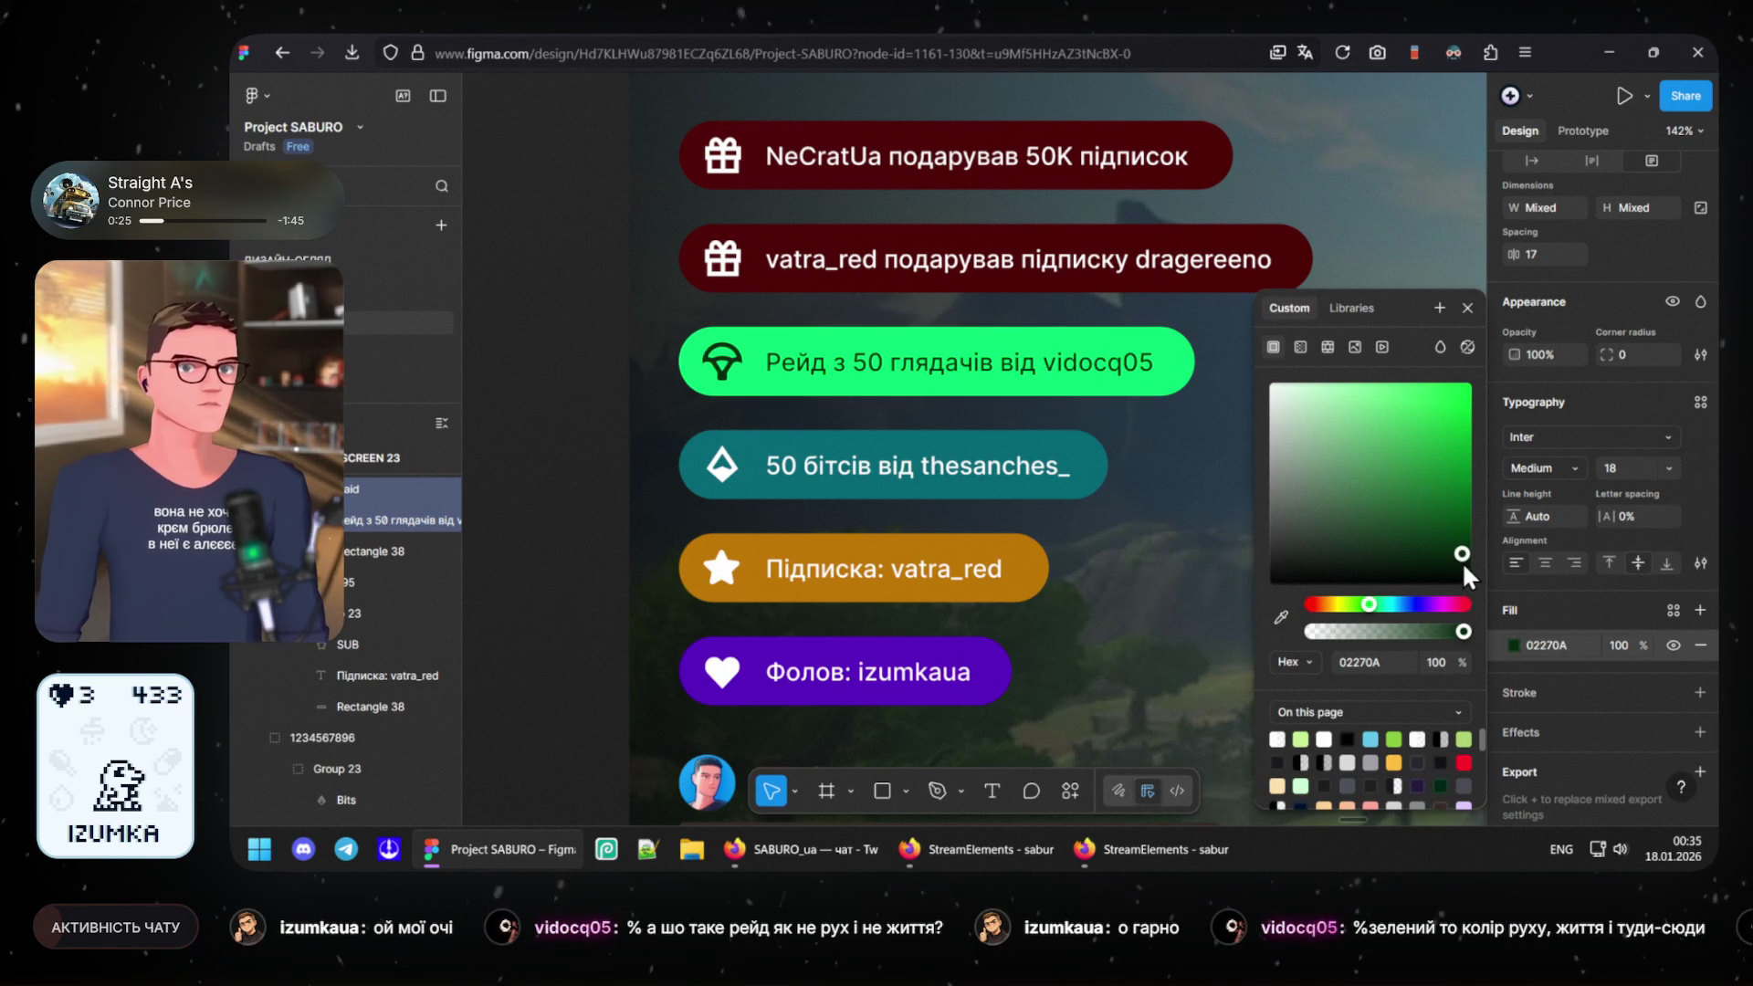
click(589, 450)
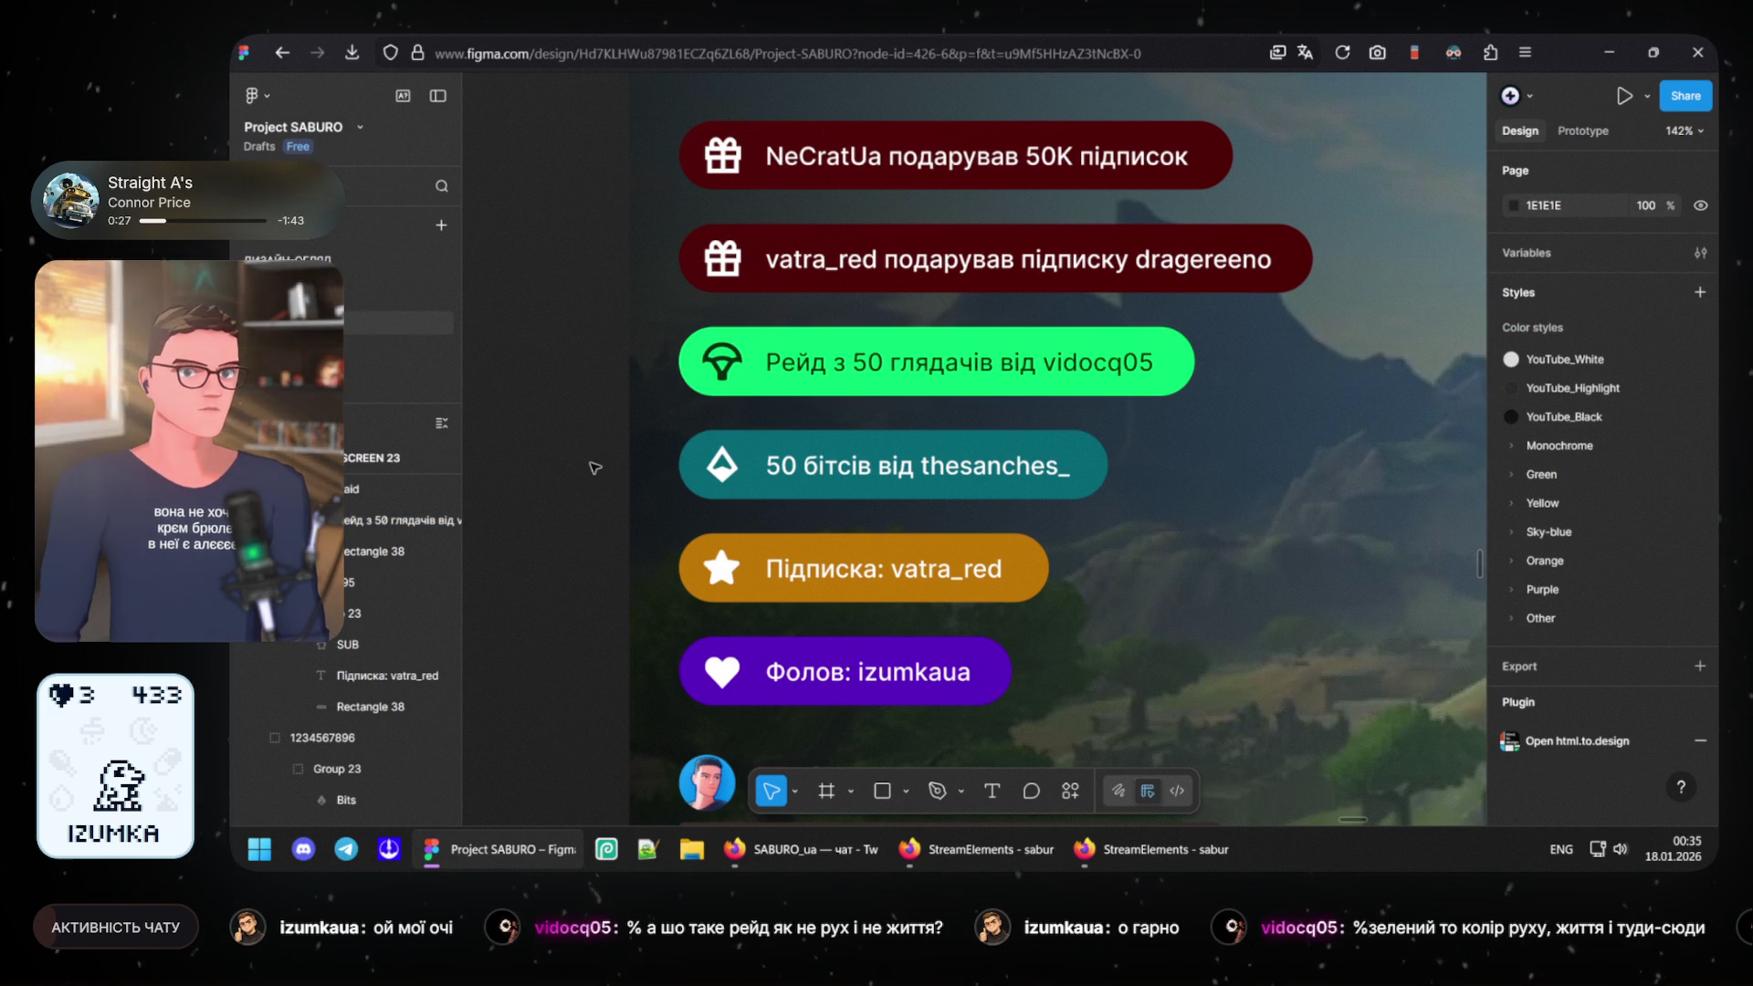
ctrl+scroll(595, 473, down, 5)
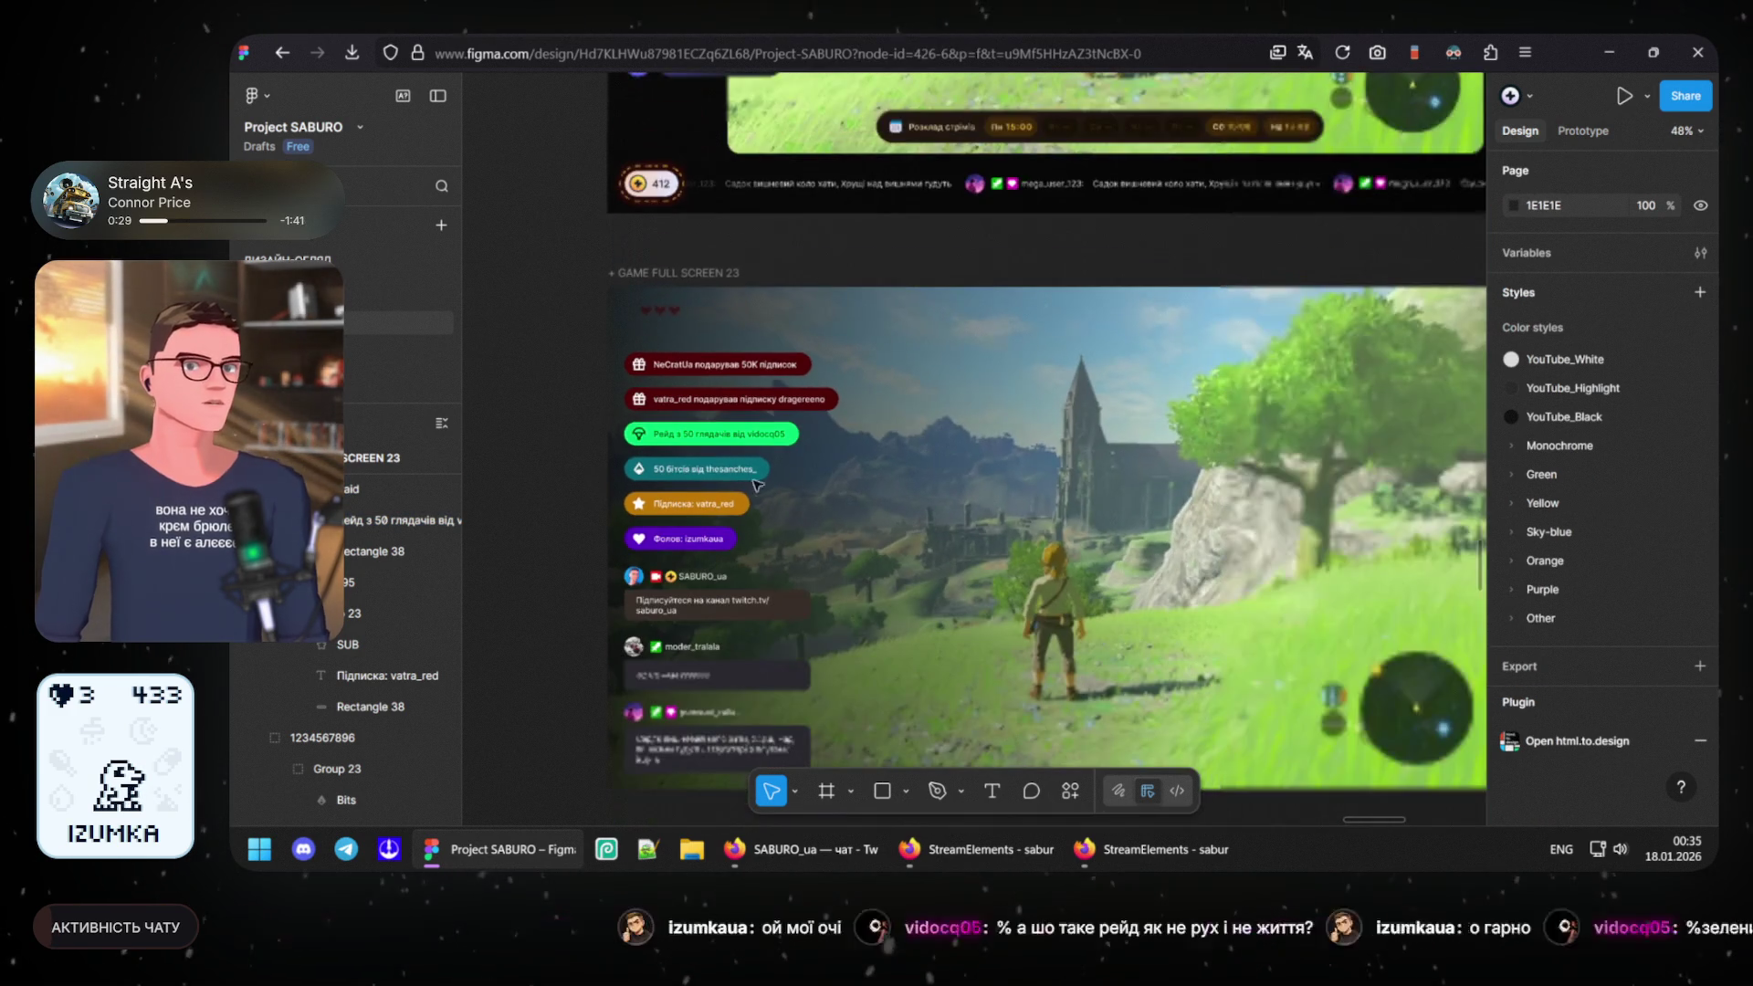
ctrl+scroll(764, 532, up, 2)
ctrl+scroll(740, 513, up, 2)
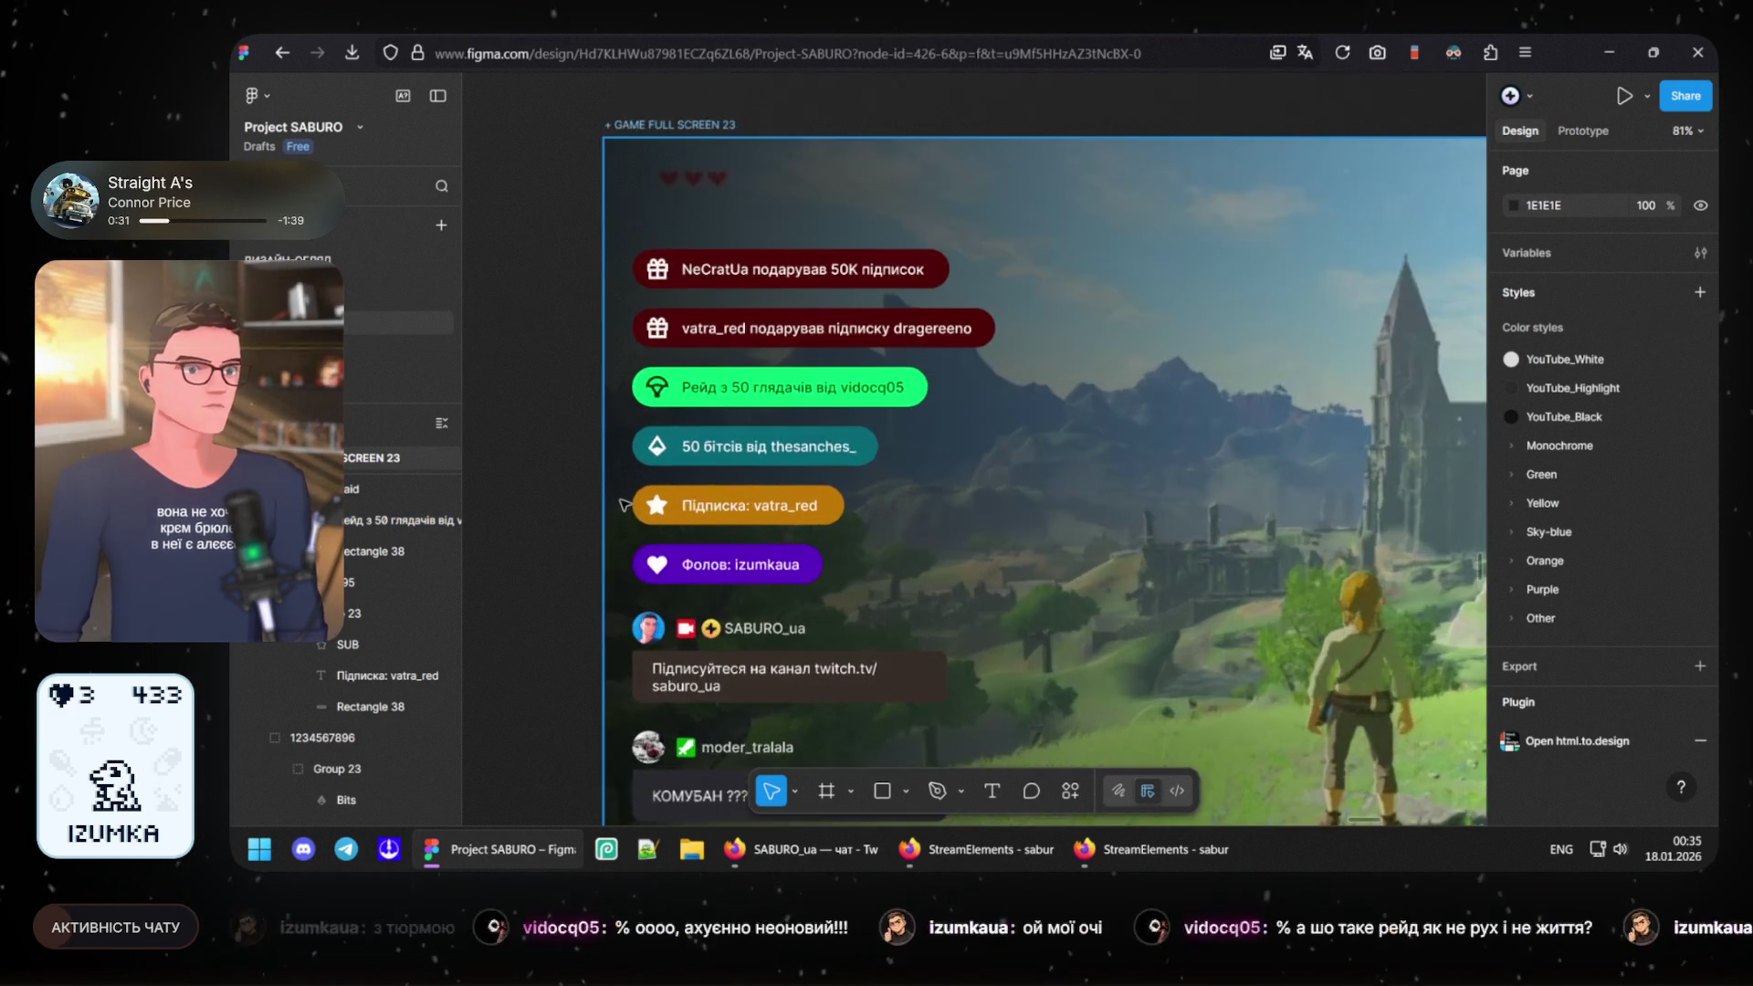
ctrl+scroll(707, 486, up, 2)
scroll(823, 562, left, 1)
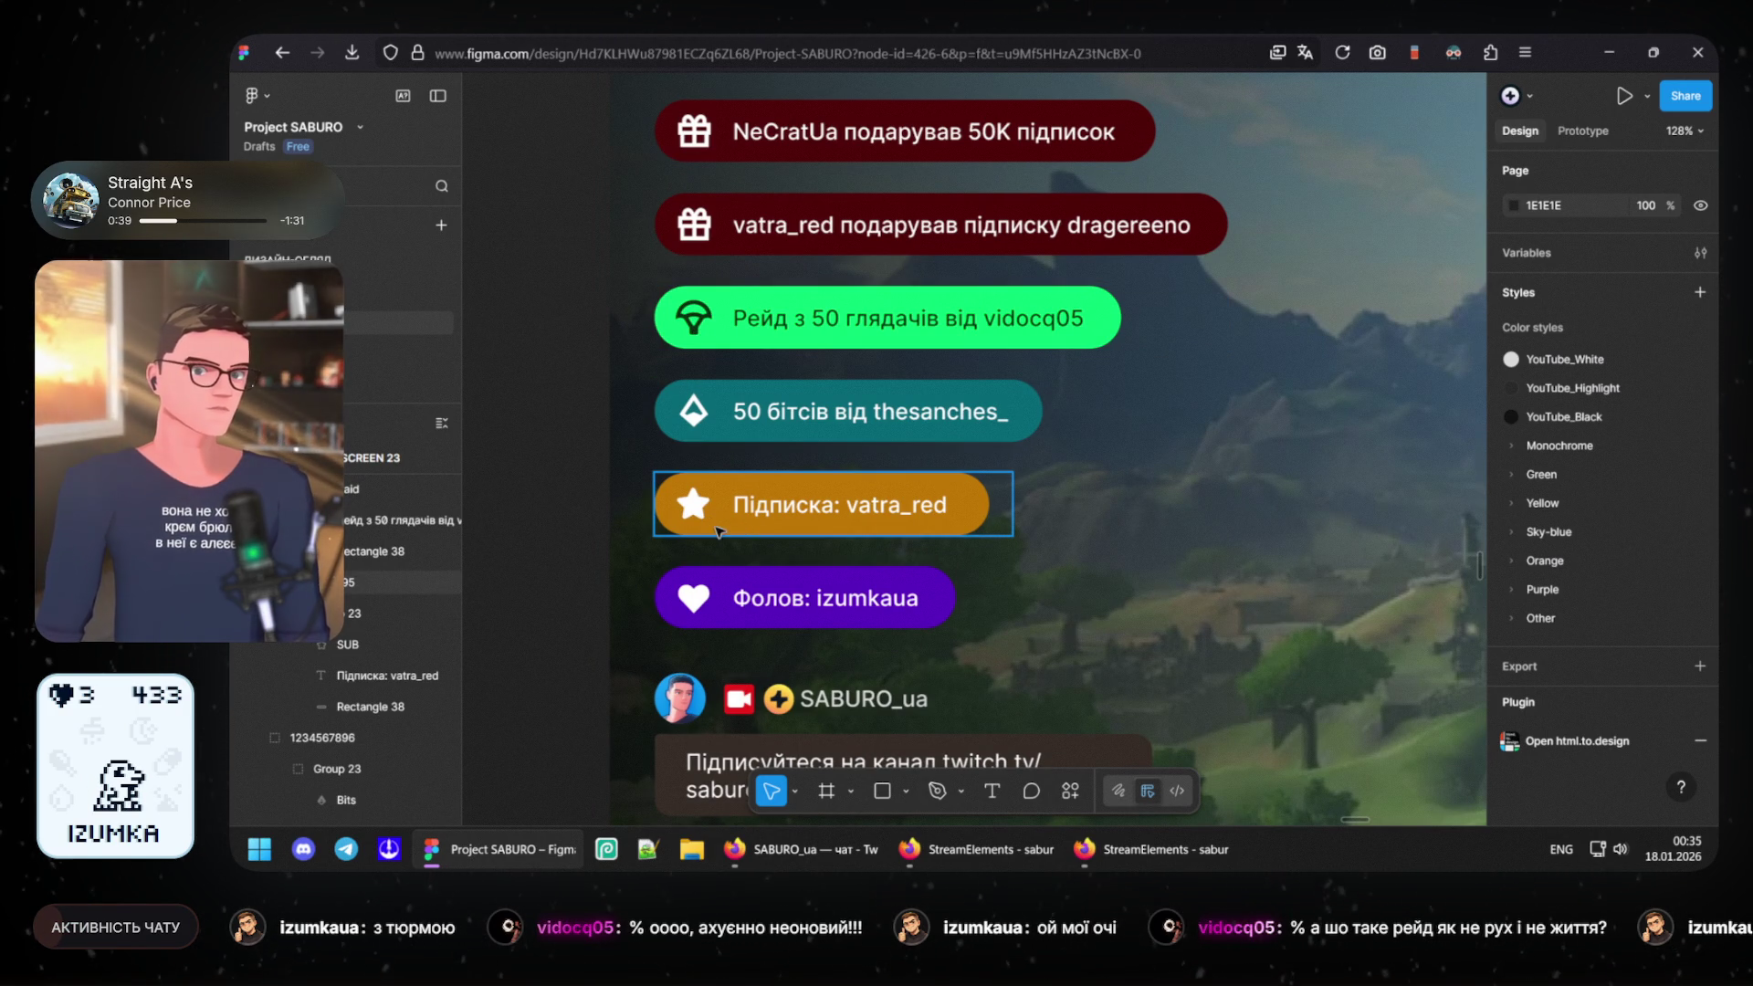
click(681, 507)
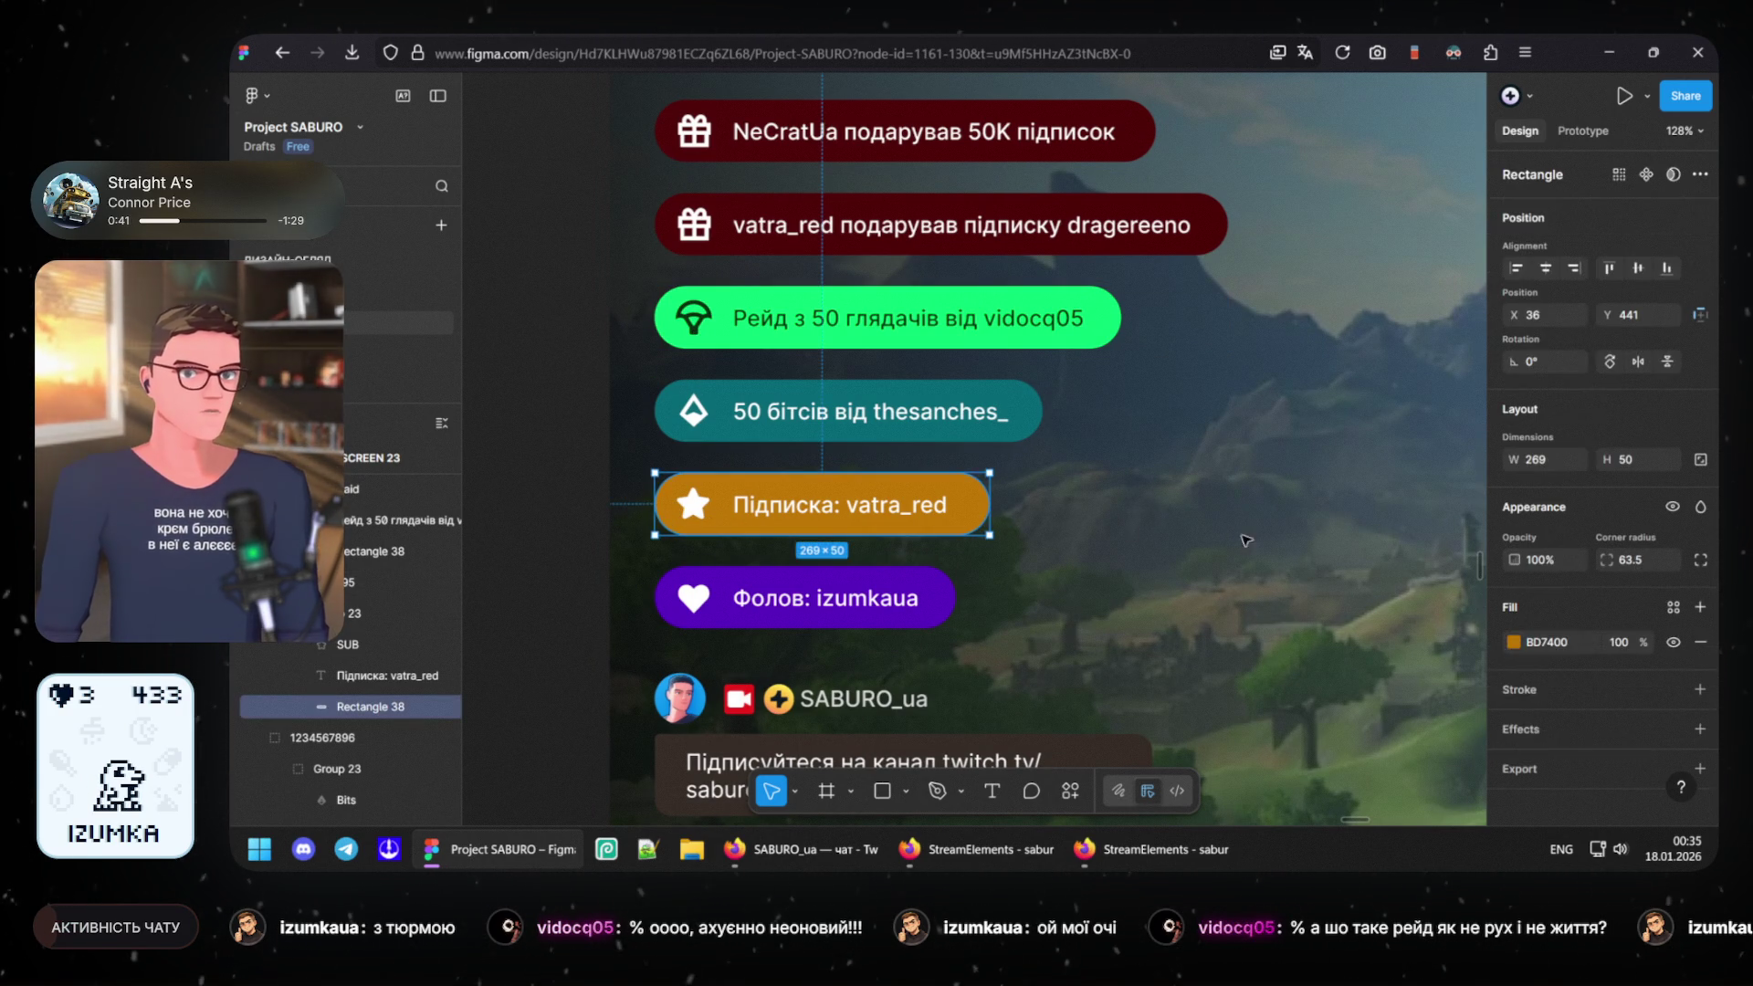
- Brighten the subscription rectangle's fill to vivid orange FFA91D
click(1515, 704)
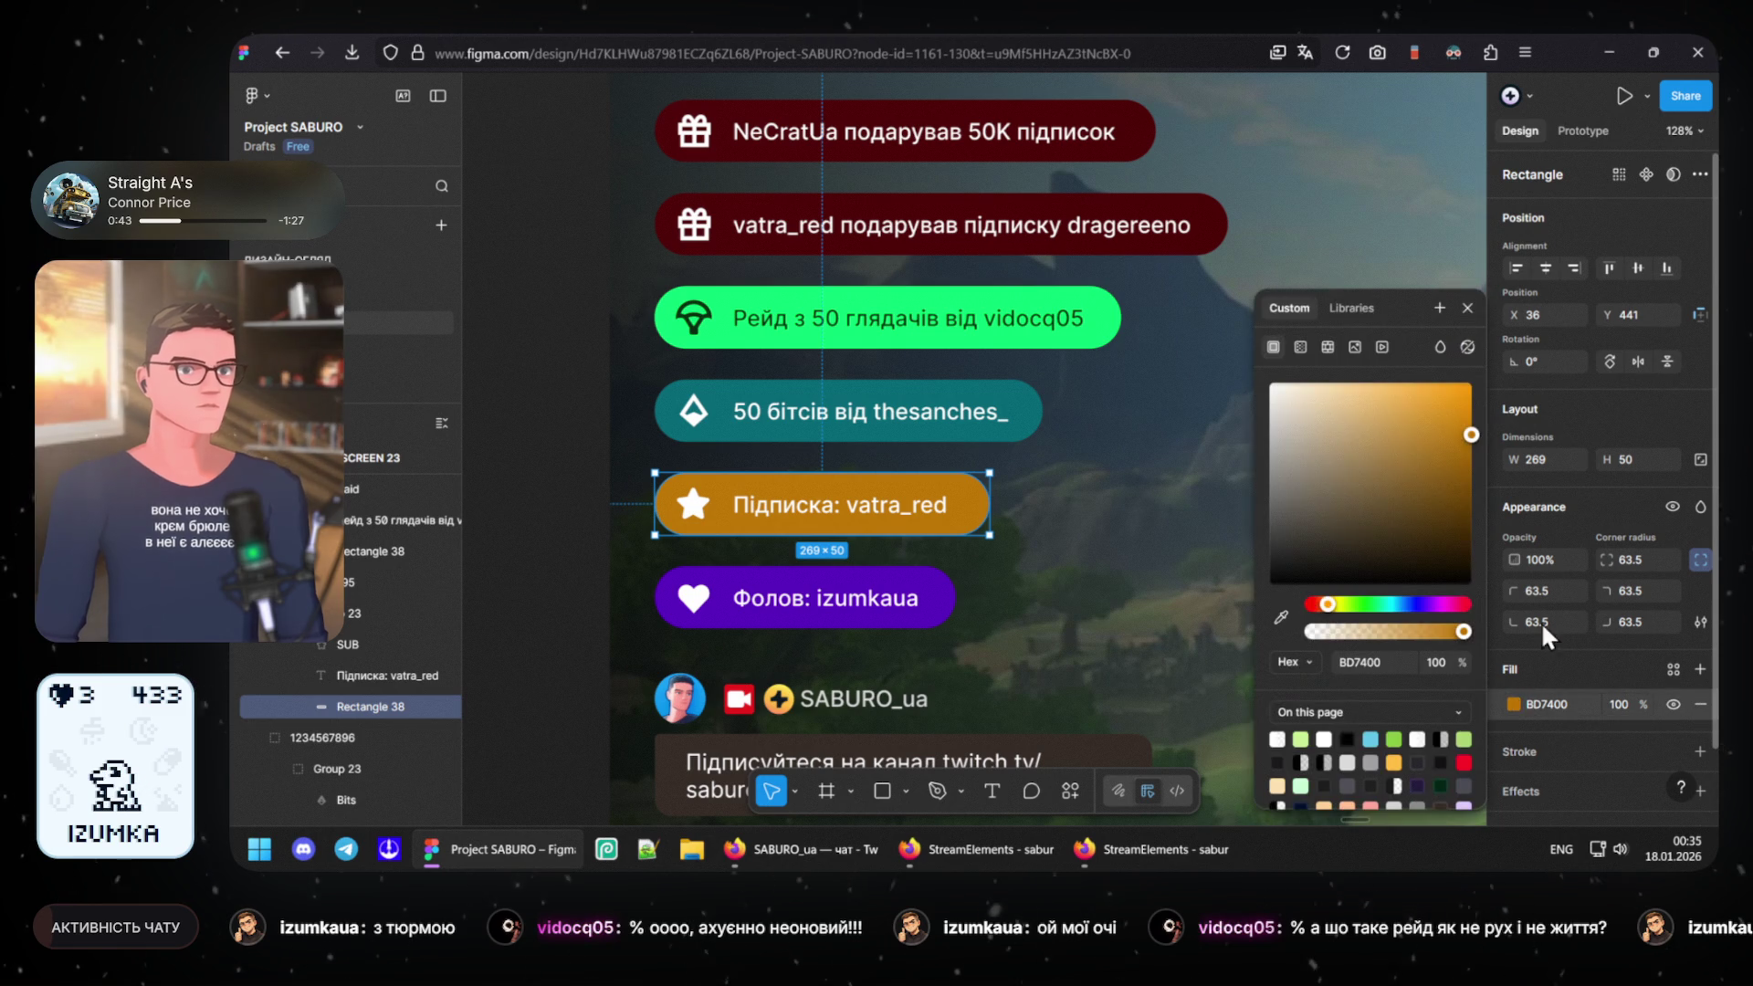
drag(1452, 390, 1450, 361)
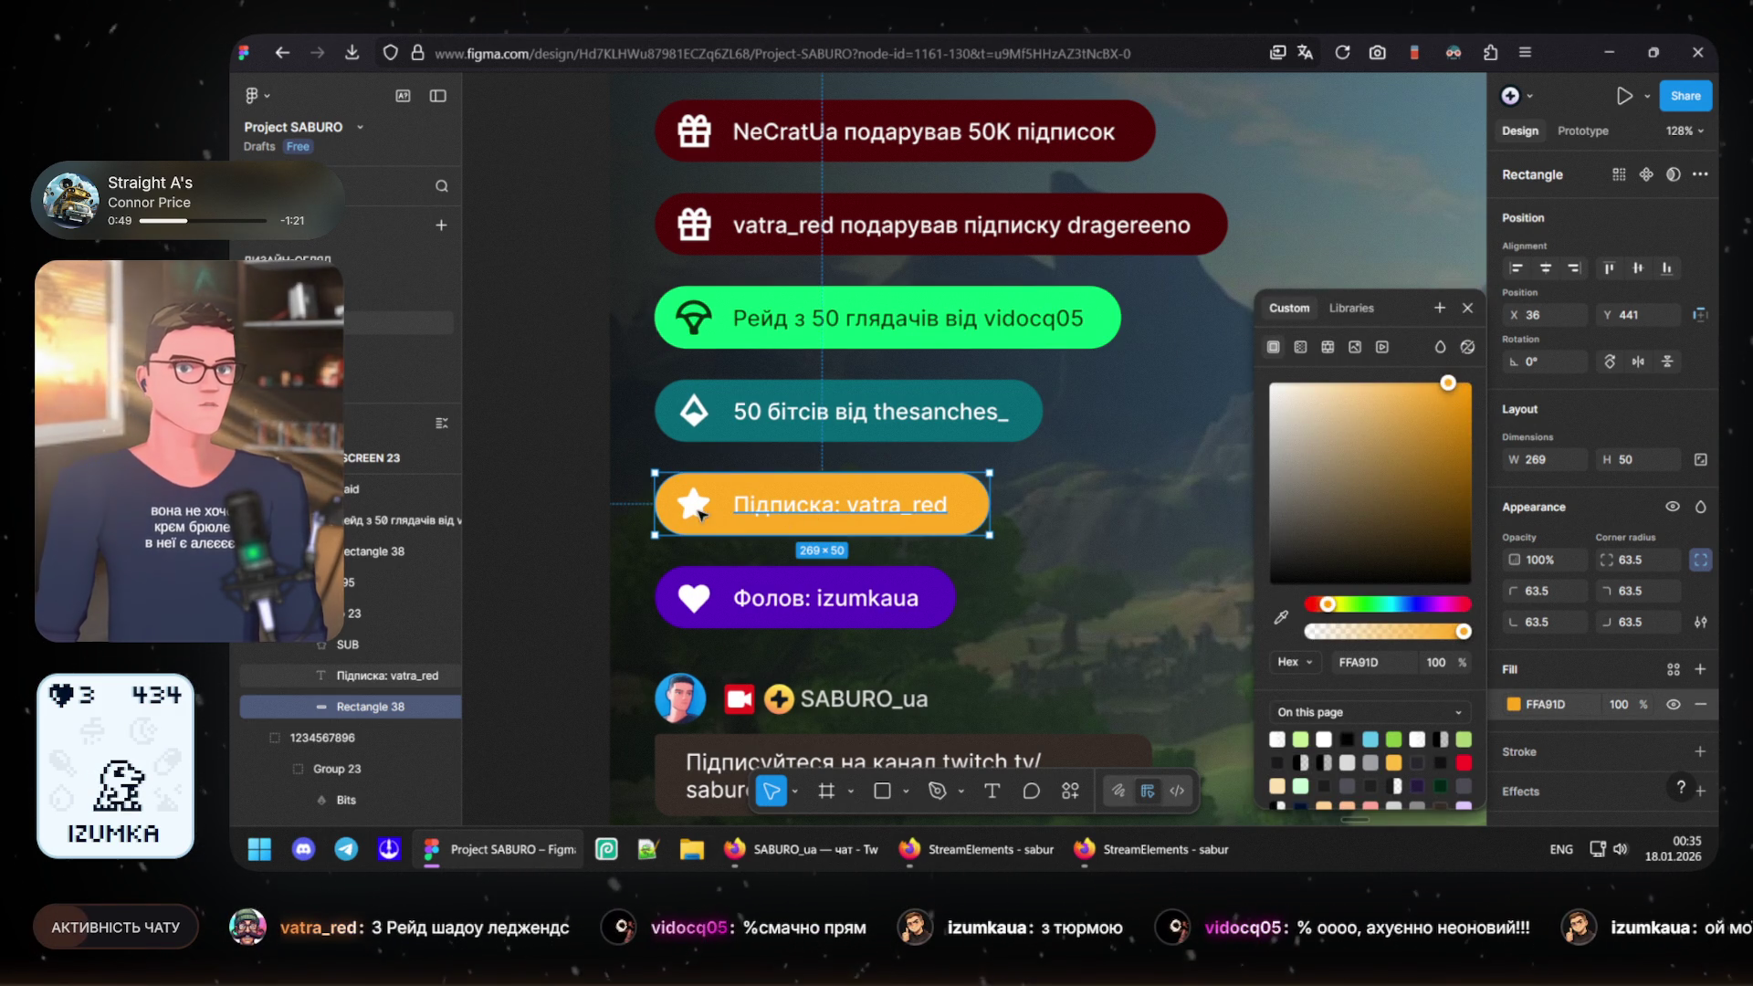
- Set the subscription text and star icon fill to near-black 250000
click(814, 509)
shift+click(693, 504)
scroll(1559, 792, down, 3)
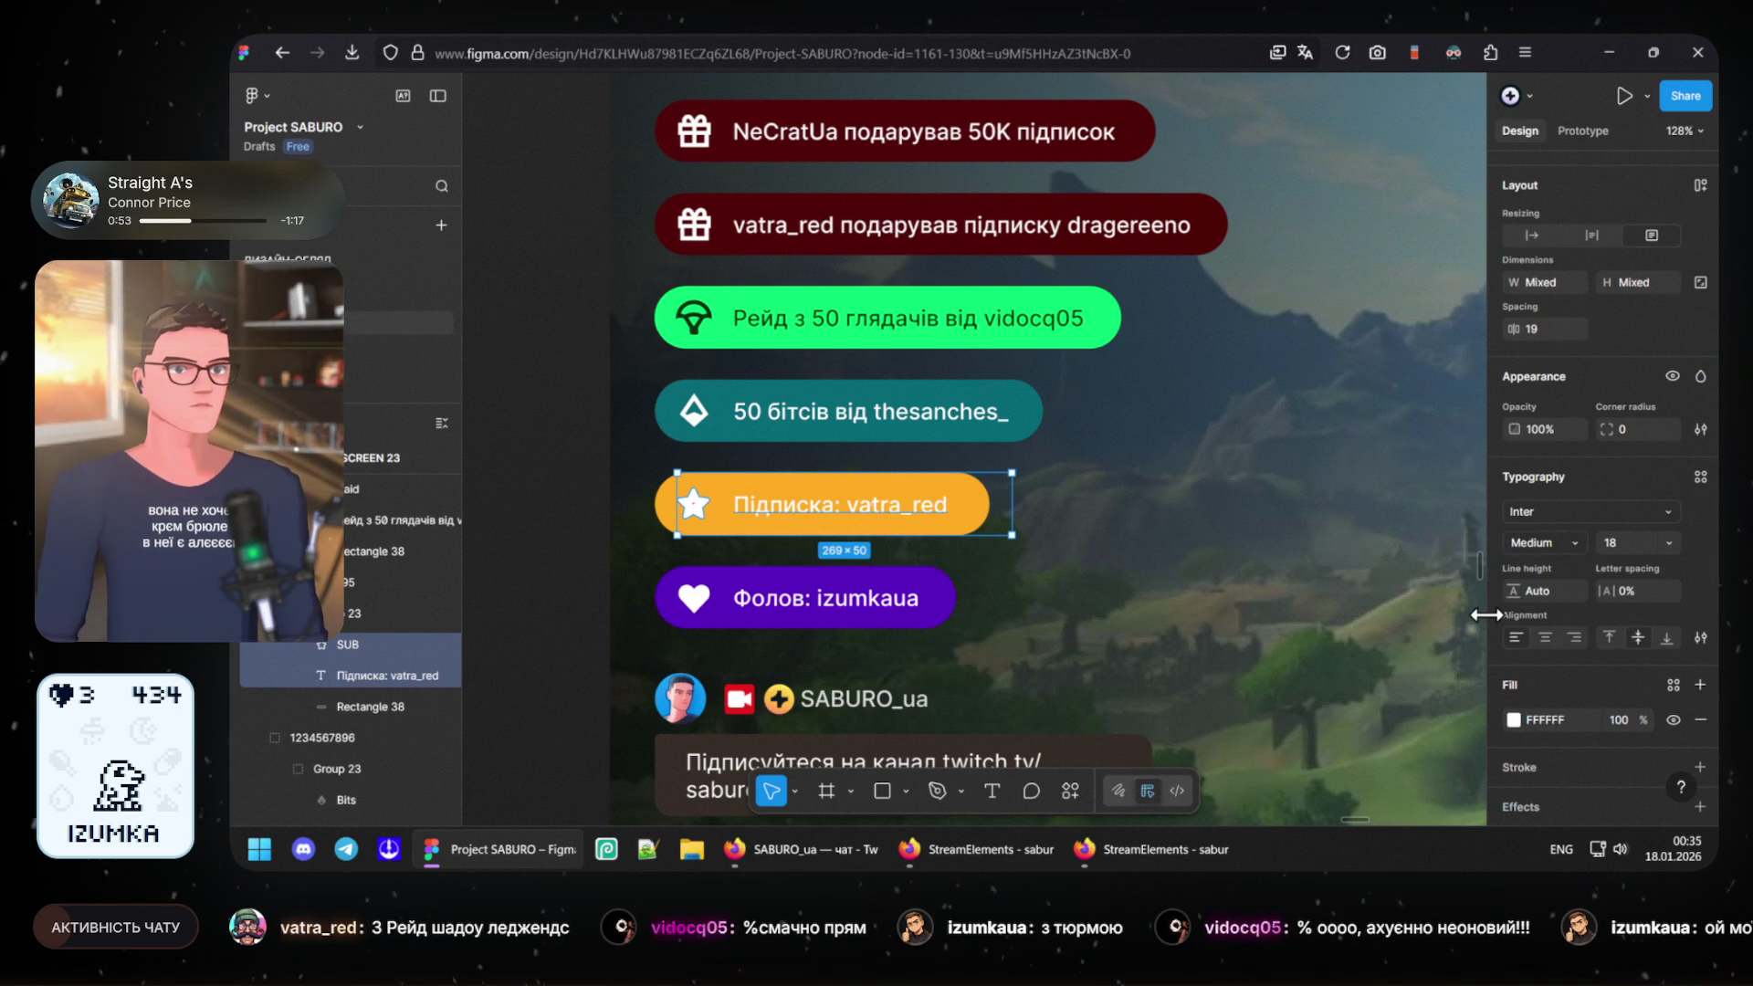
click(1514, 719)
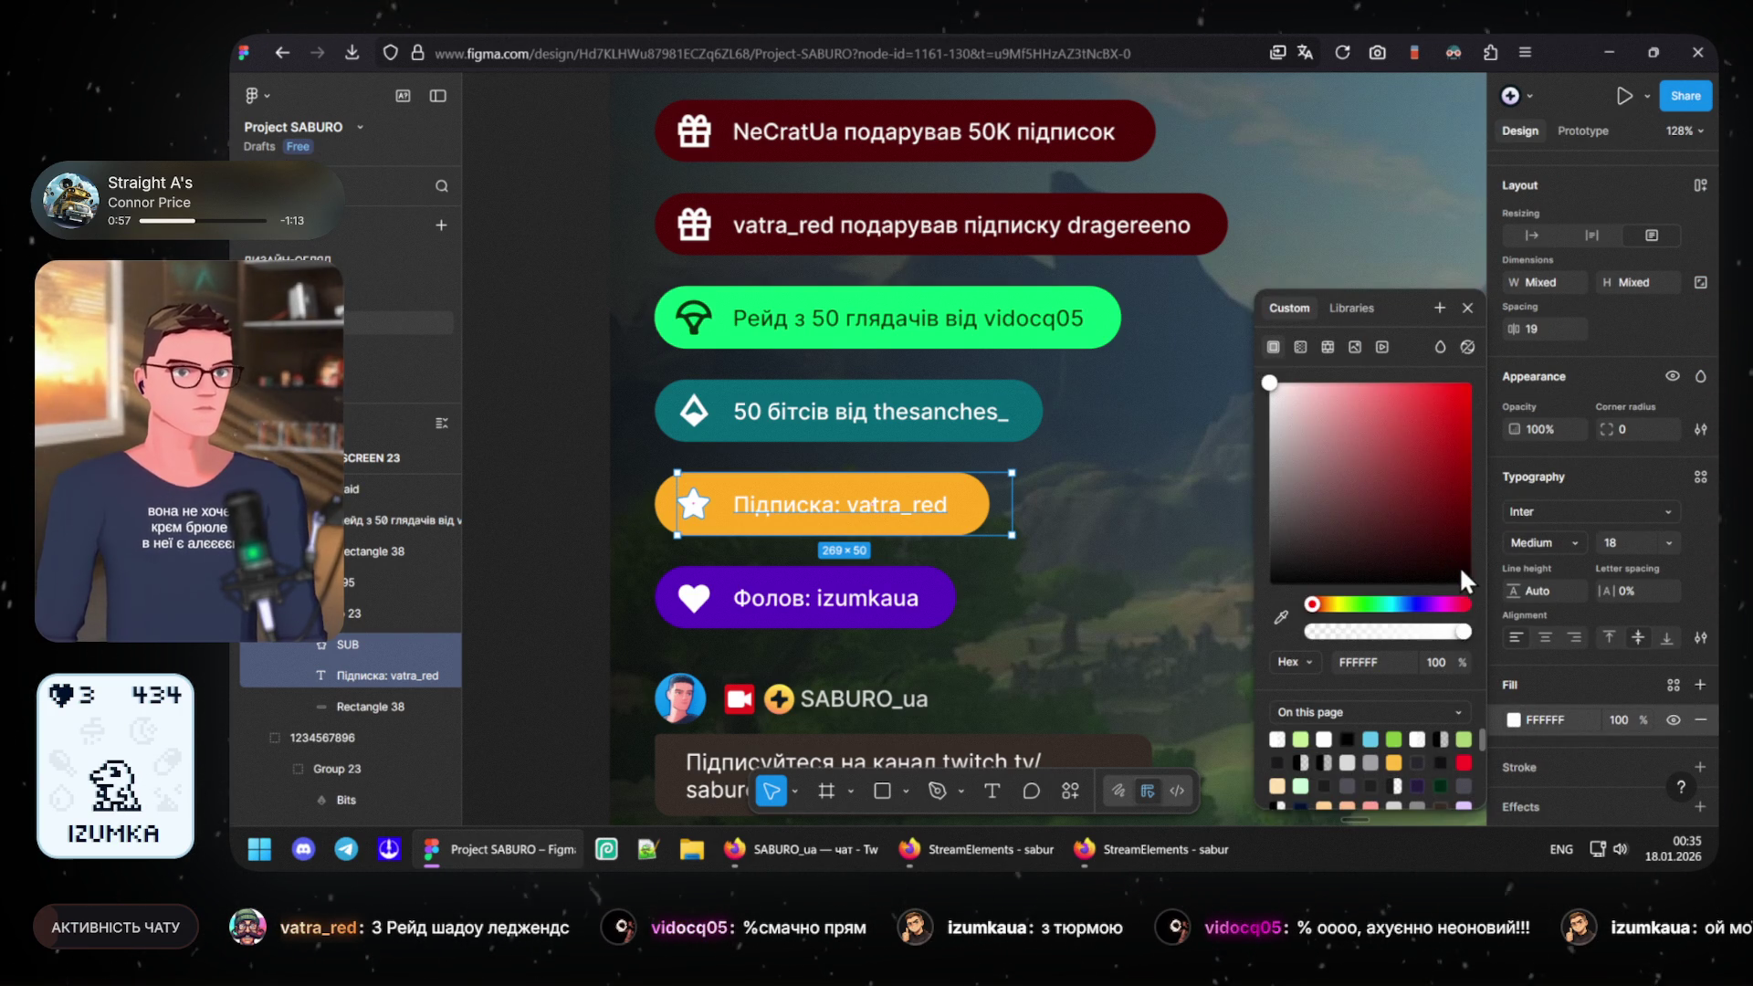
drag(1463, 563, 1472, 563)
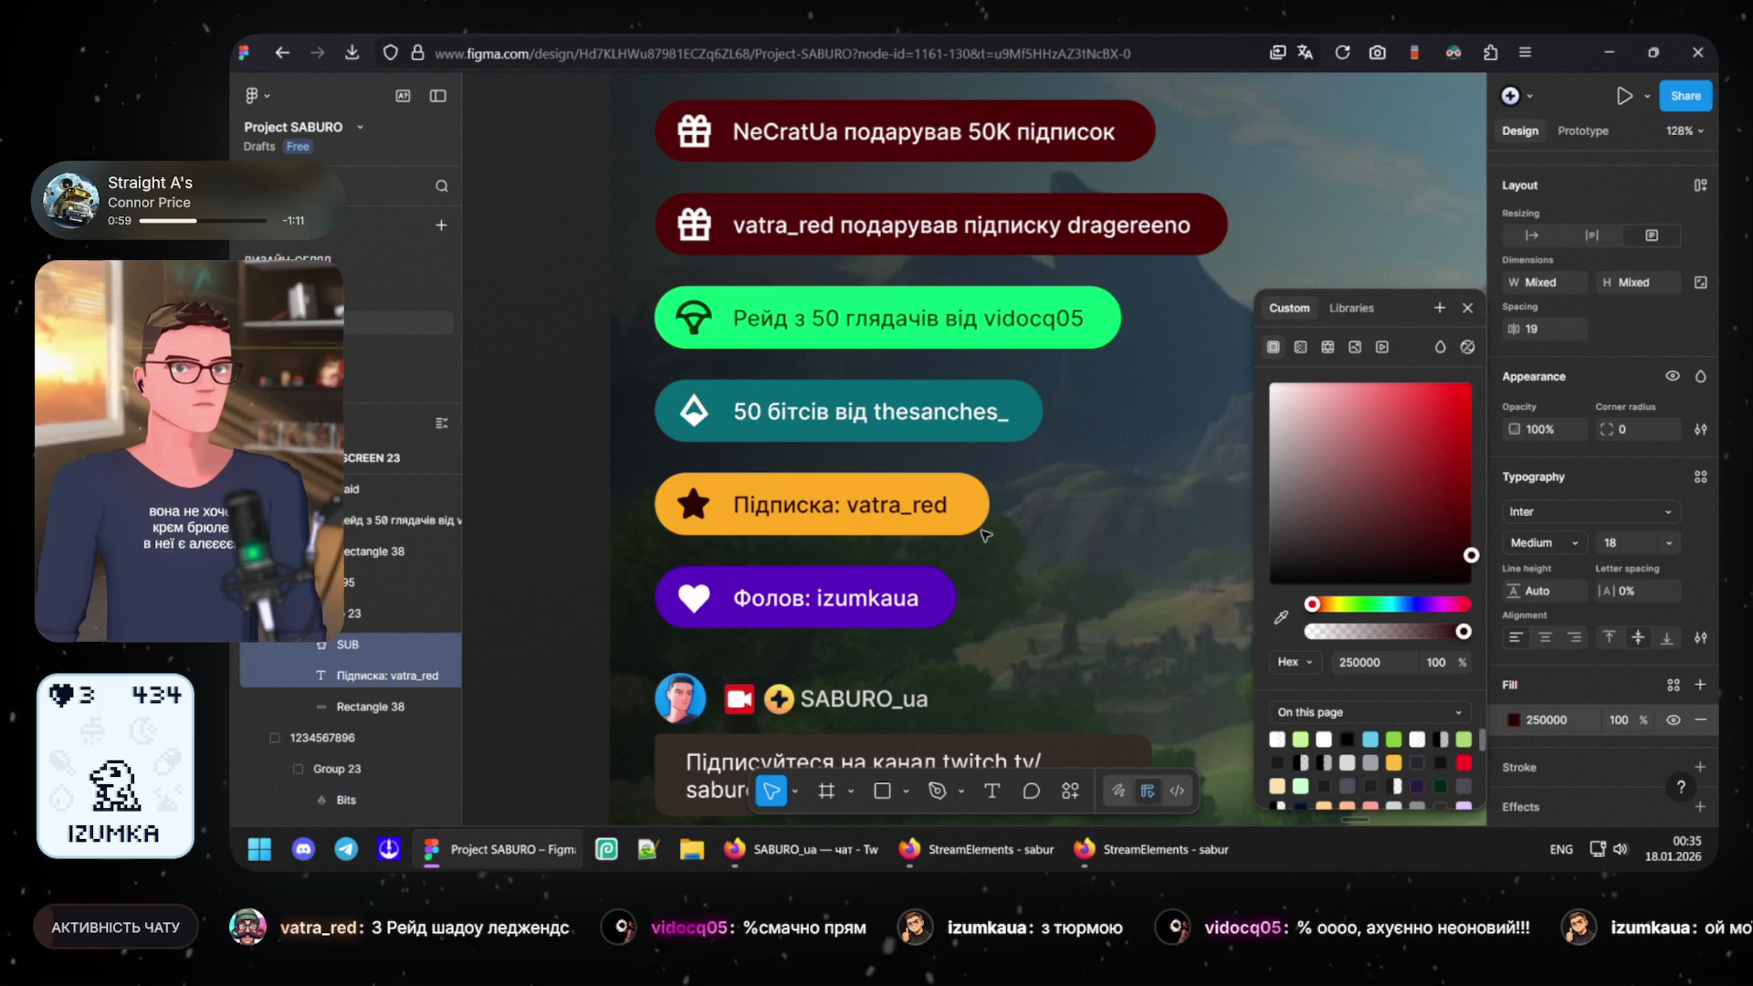
click(552, 462)
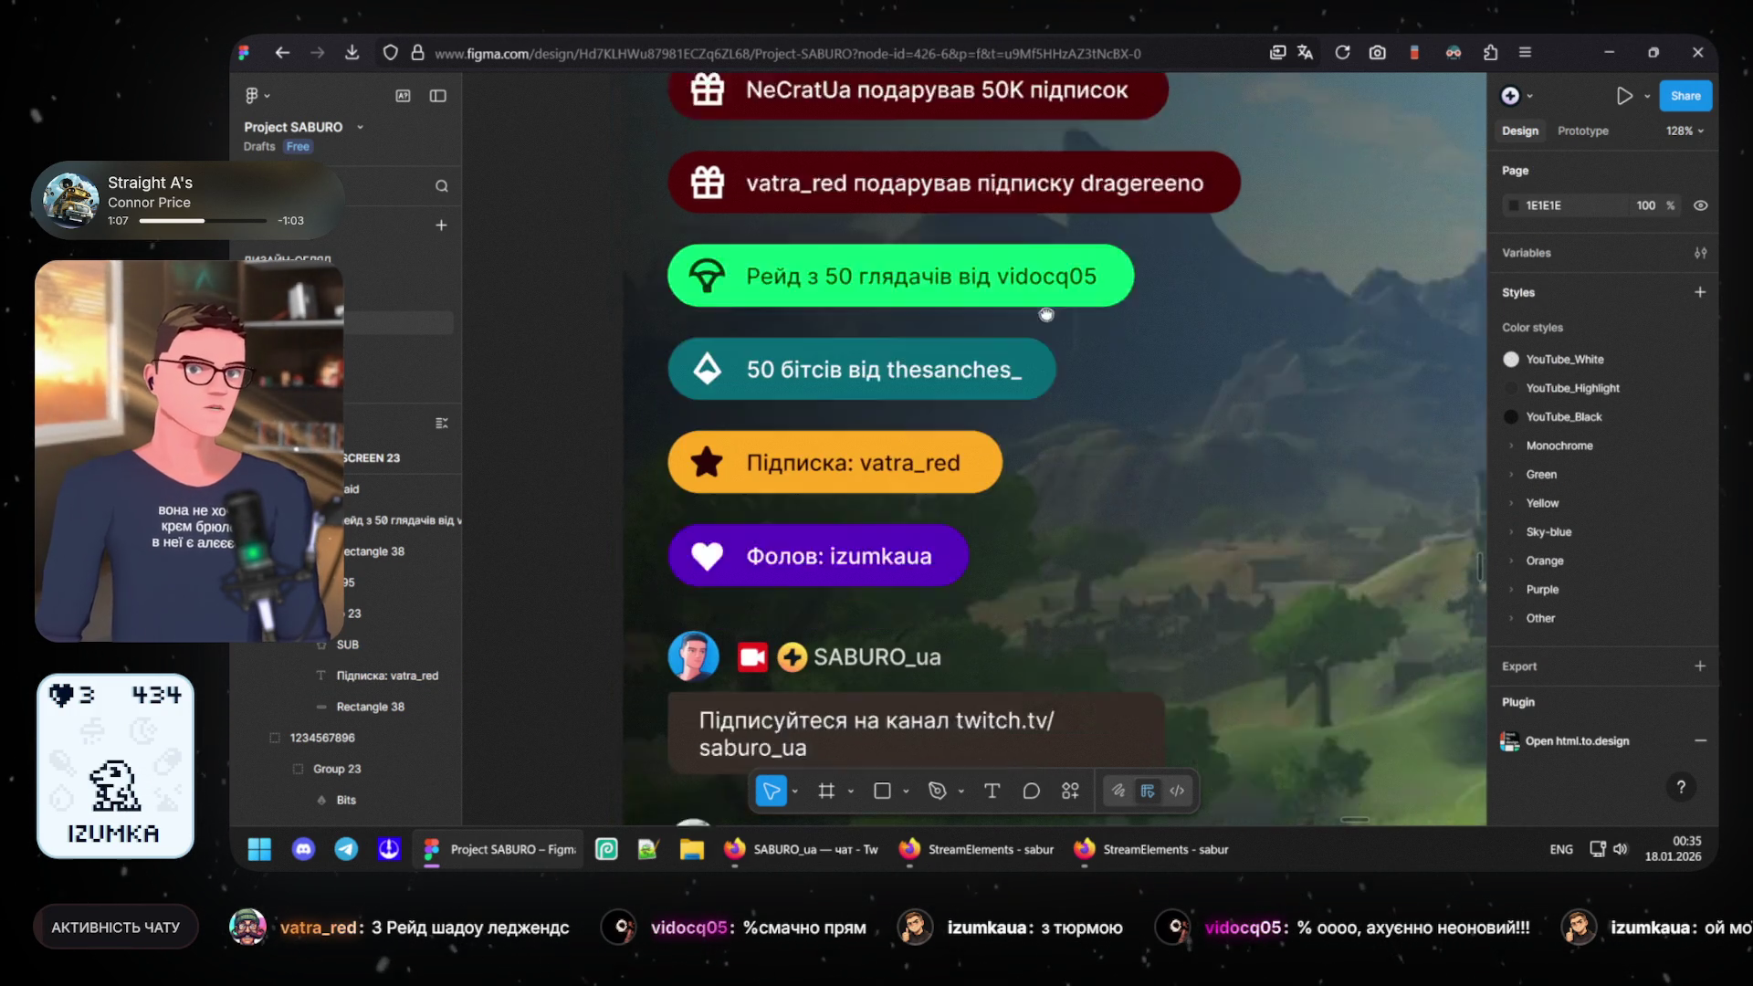
- Pan the canvas so the alert pills sit in view above the chat messages
drag(1007, 492, 1049, 302)
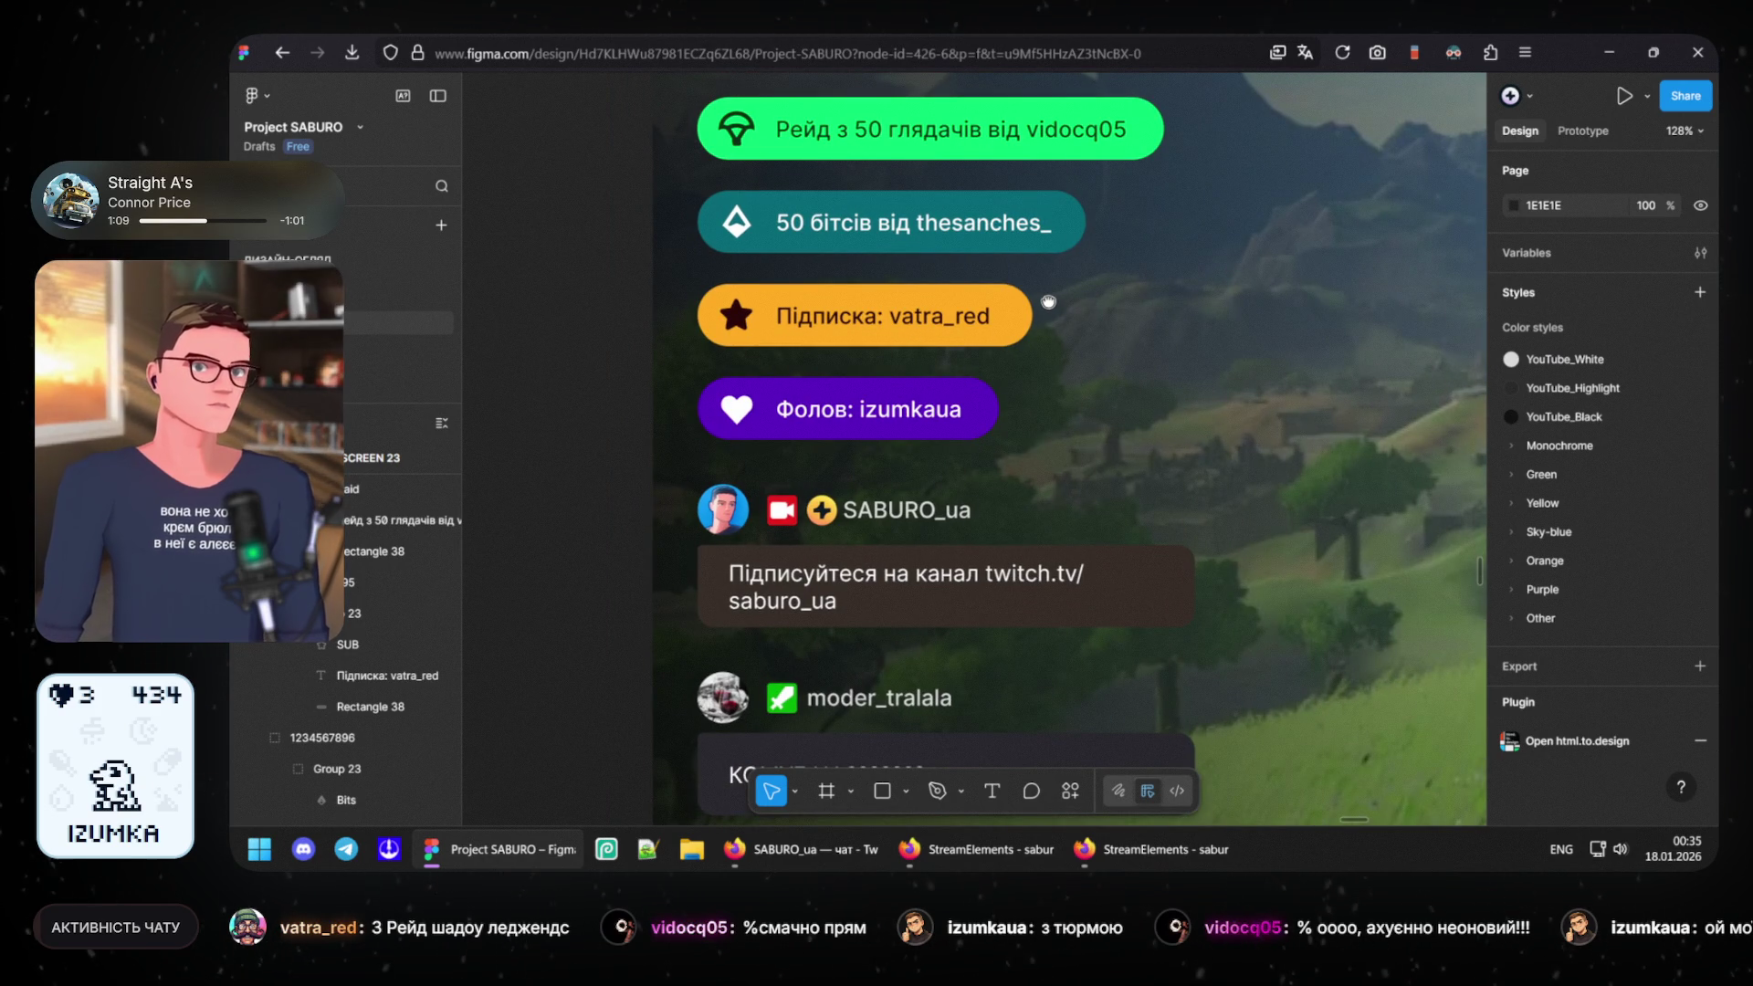
scroll(1049, 302, up, 2)
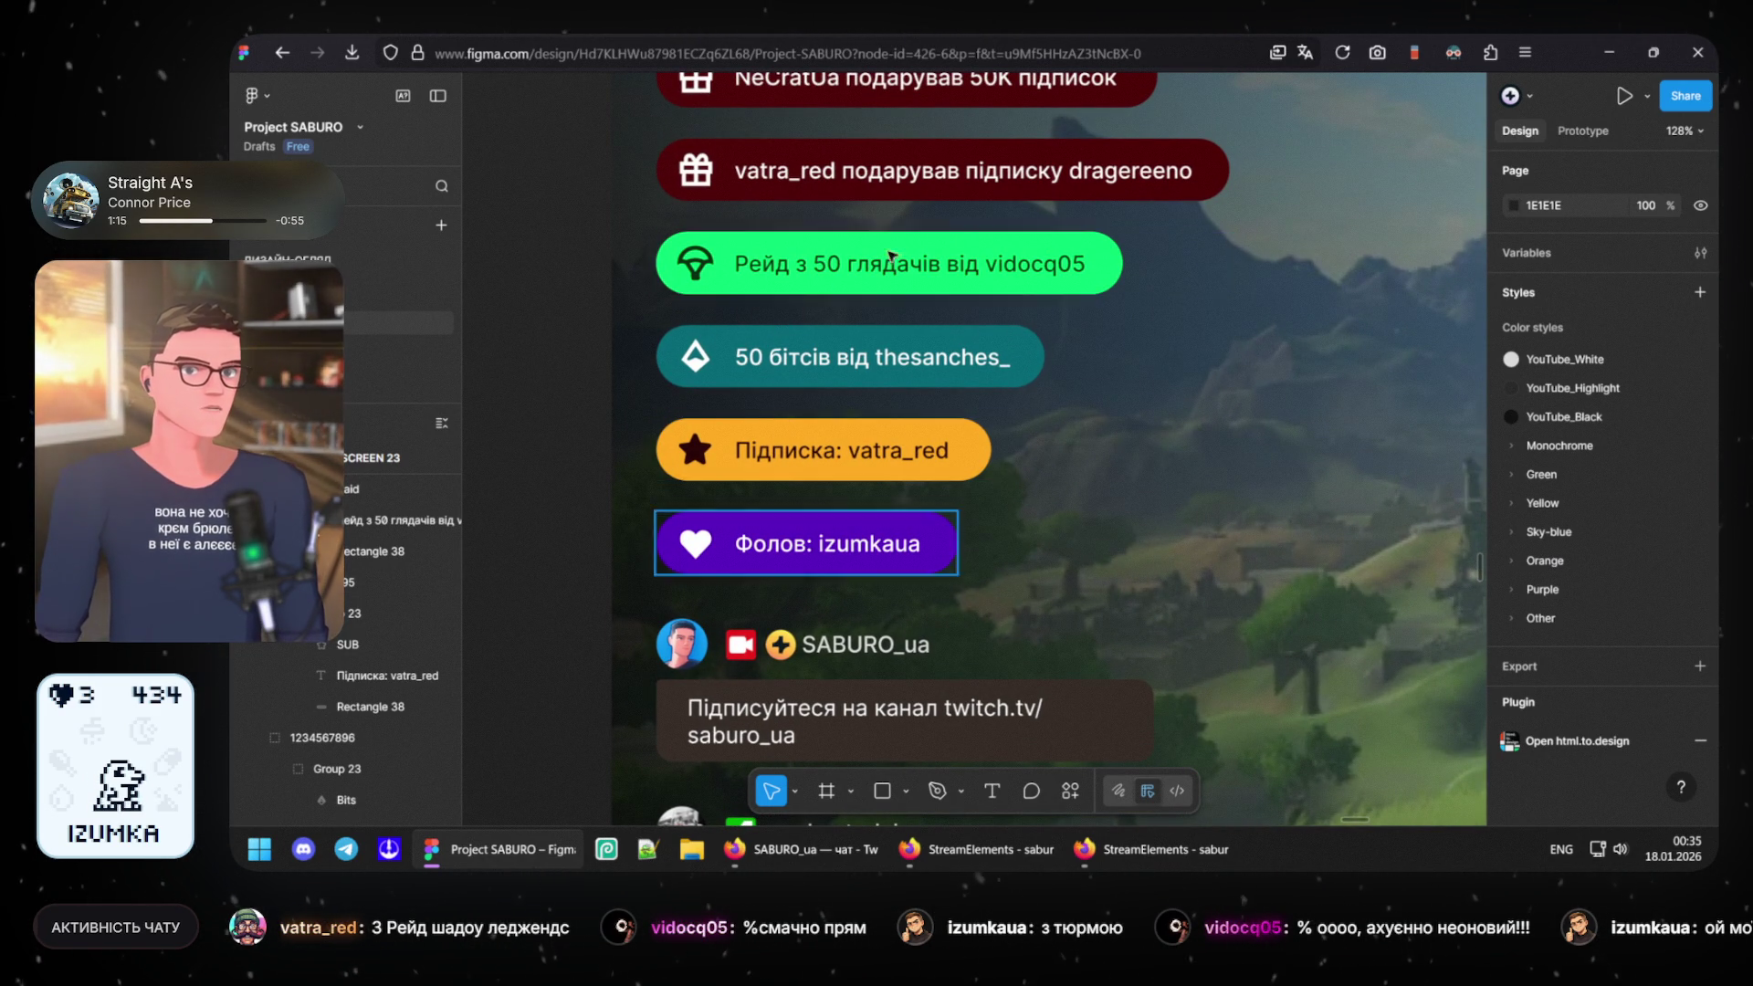
drag(875, 632, 875, 286)
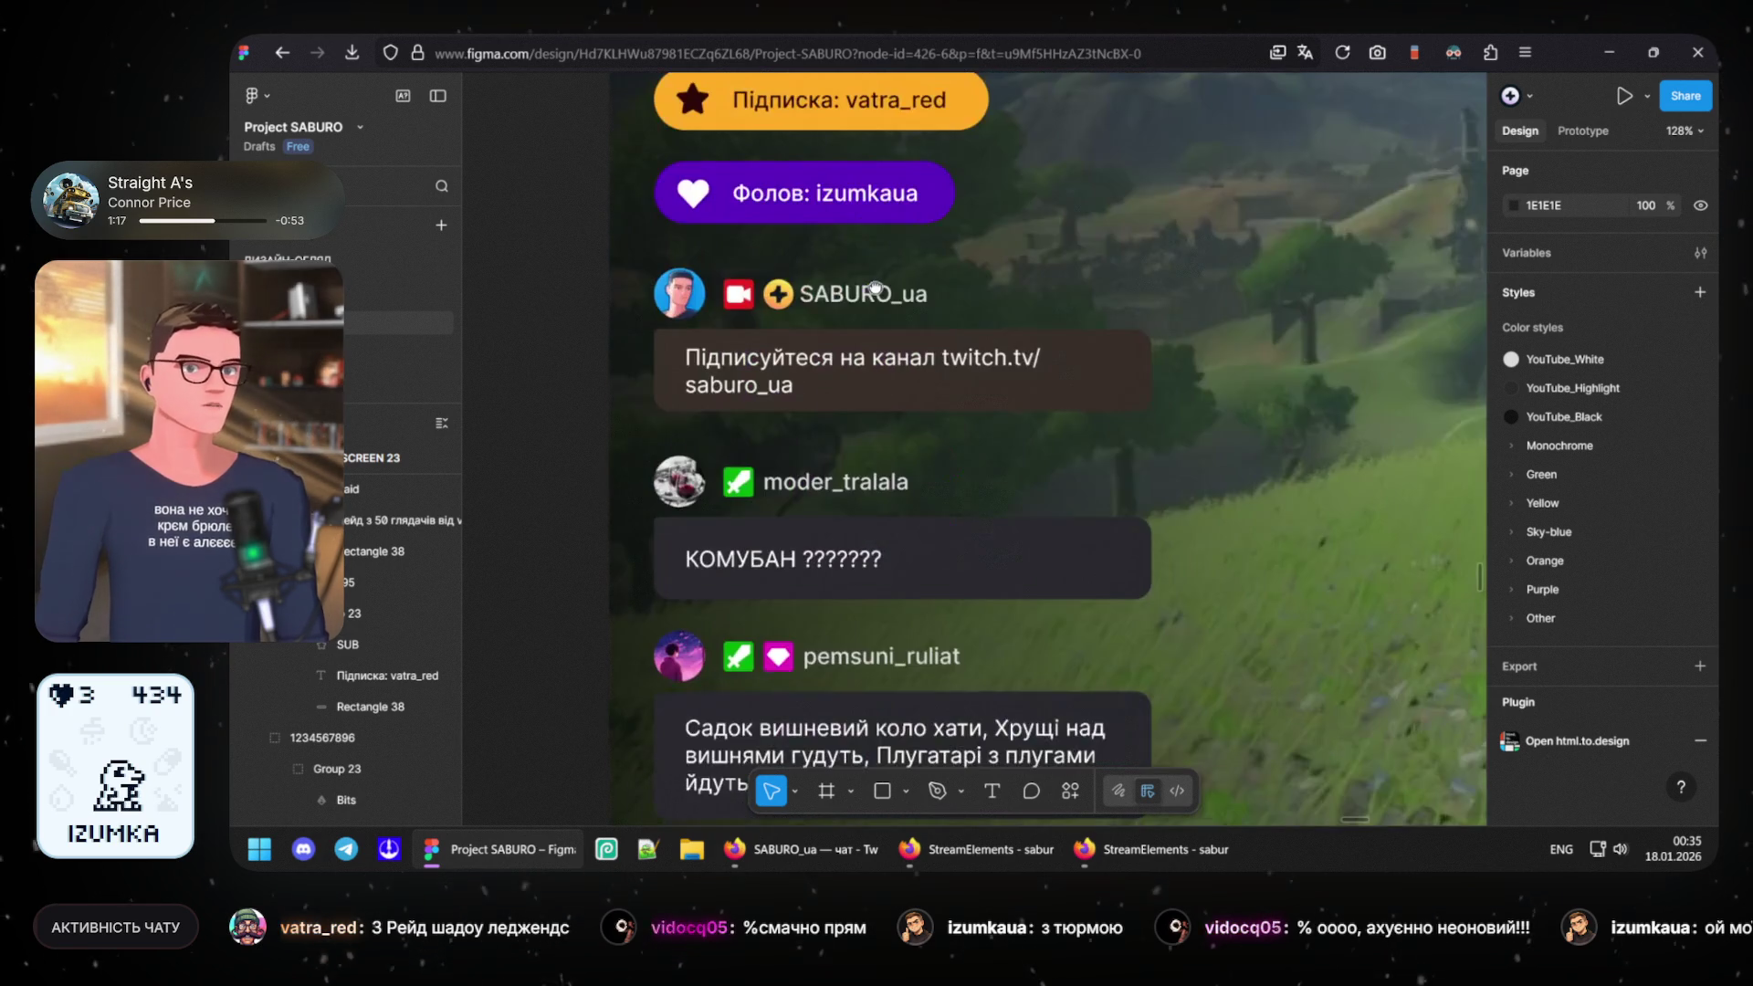
scroll(836, 335, up, 5)
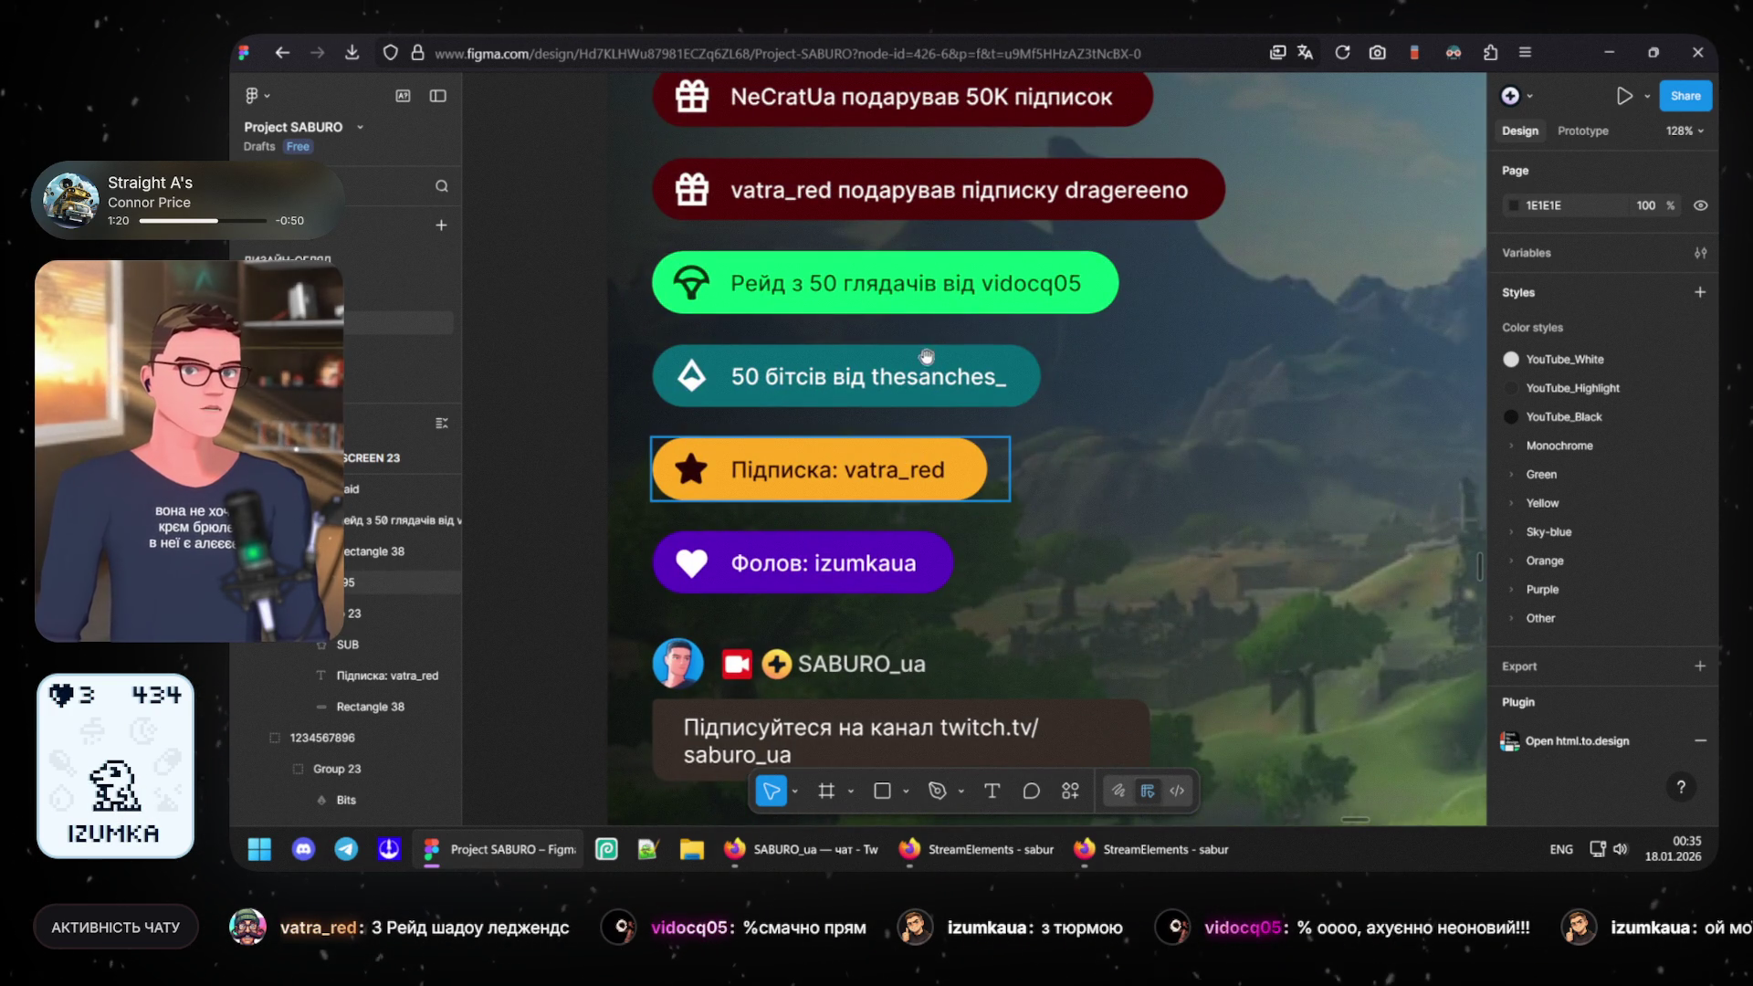
scroll(925, 343, up, 1)
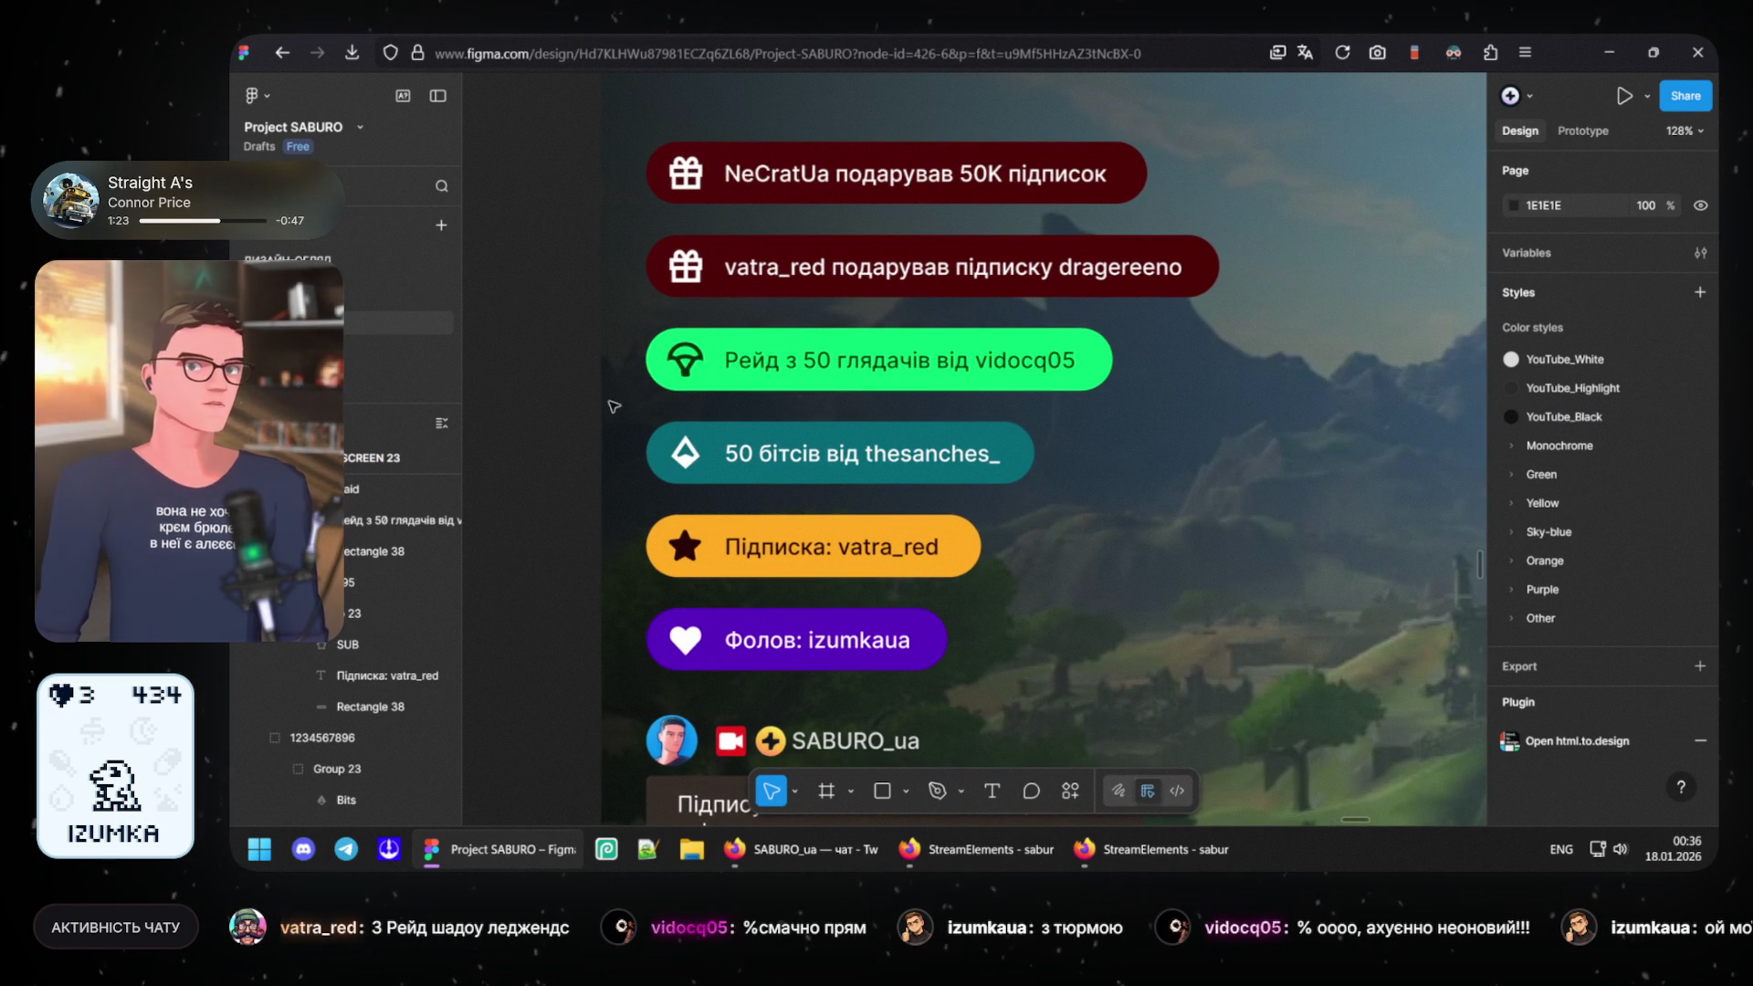
- Check the subscription pill's background fill via its selection
drag(658, 507, 1006, 582)
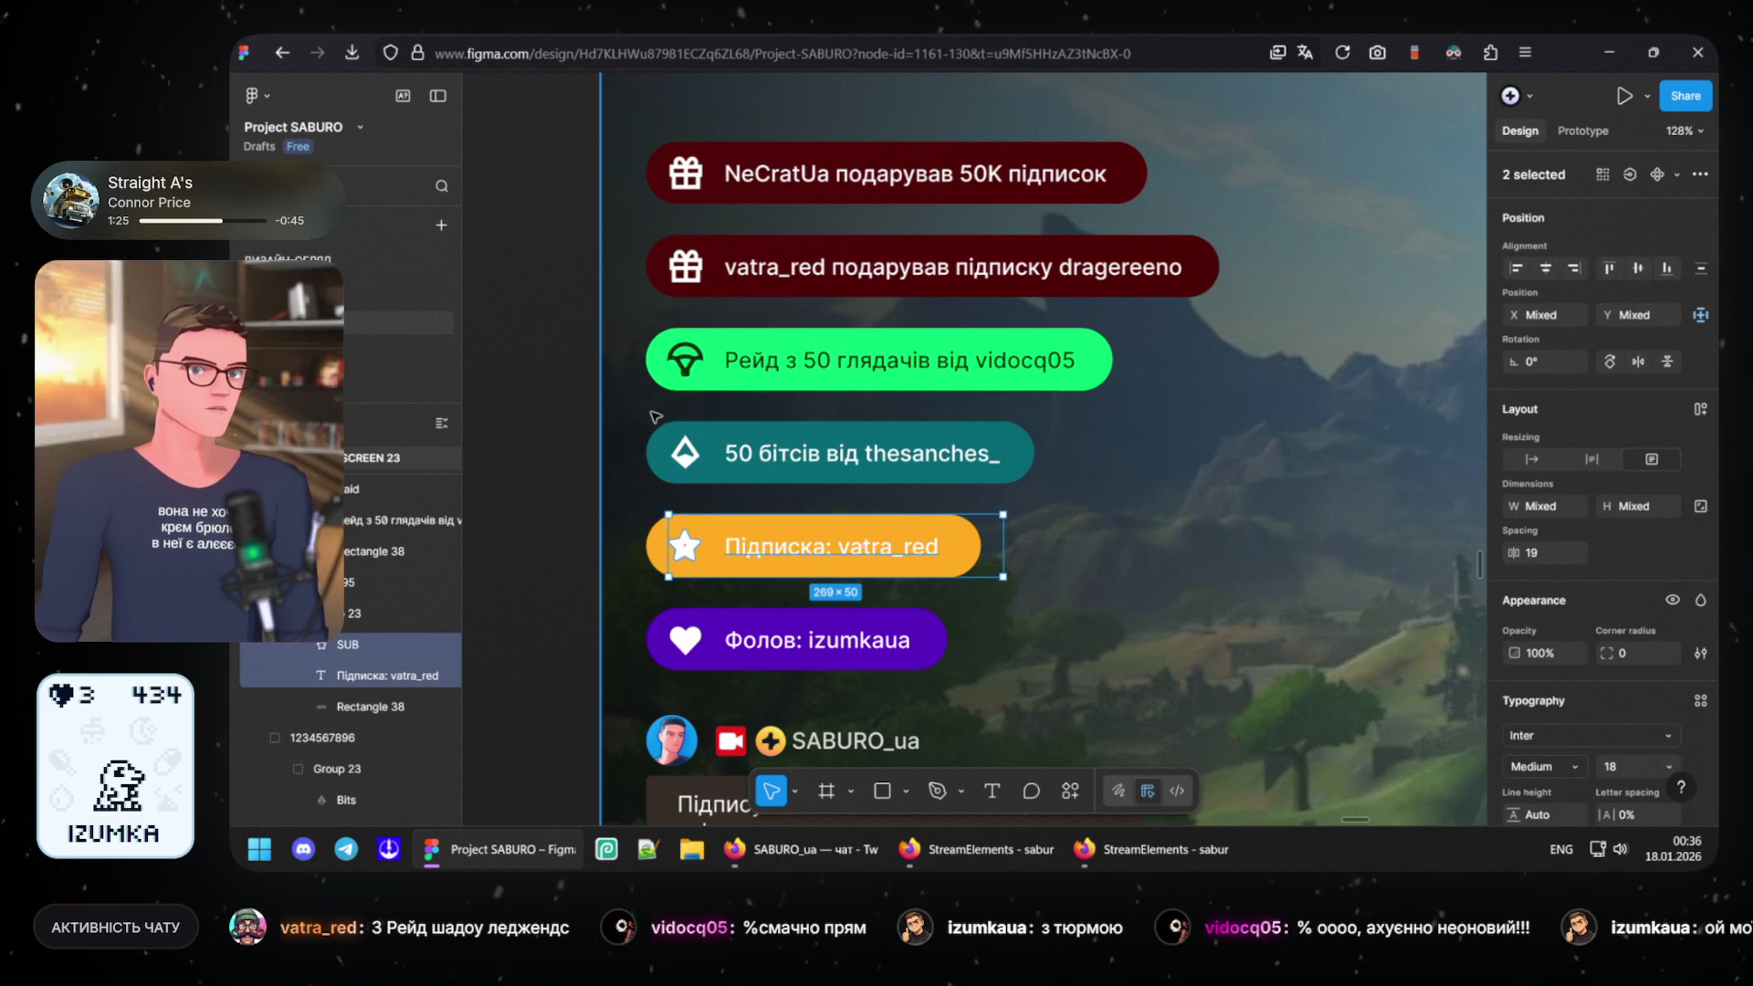
key(Tab)
key(Tab)
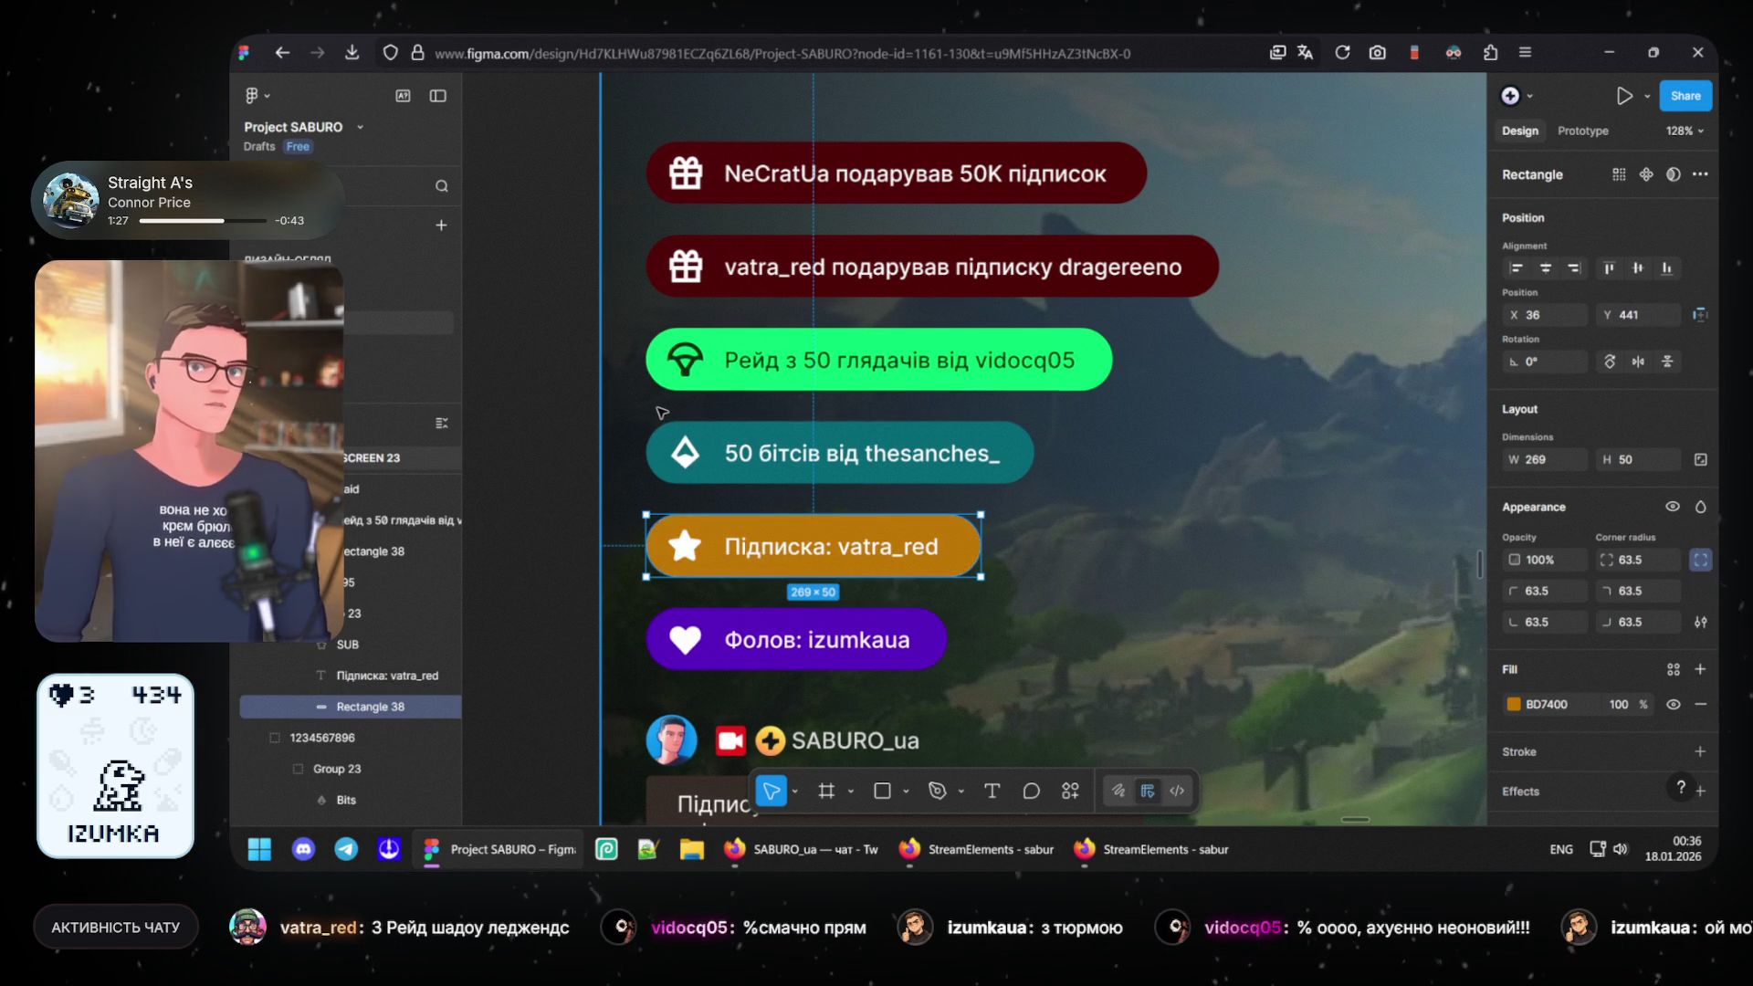
key(Escape)
- Change Rectangle 38's raid pill fill from 00FF73 to dark green 004A21
click(663, 411)
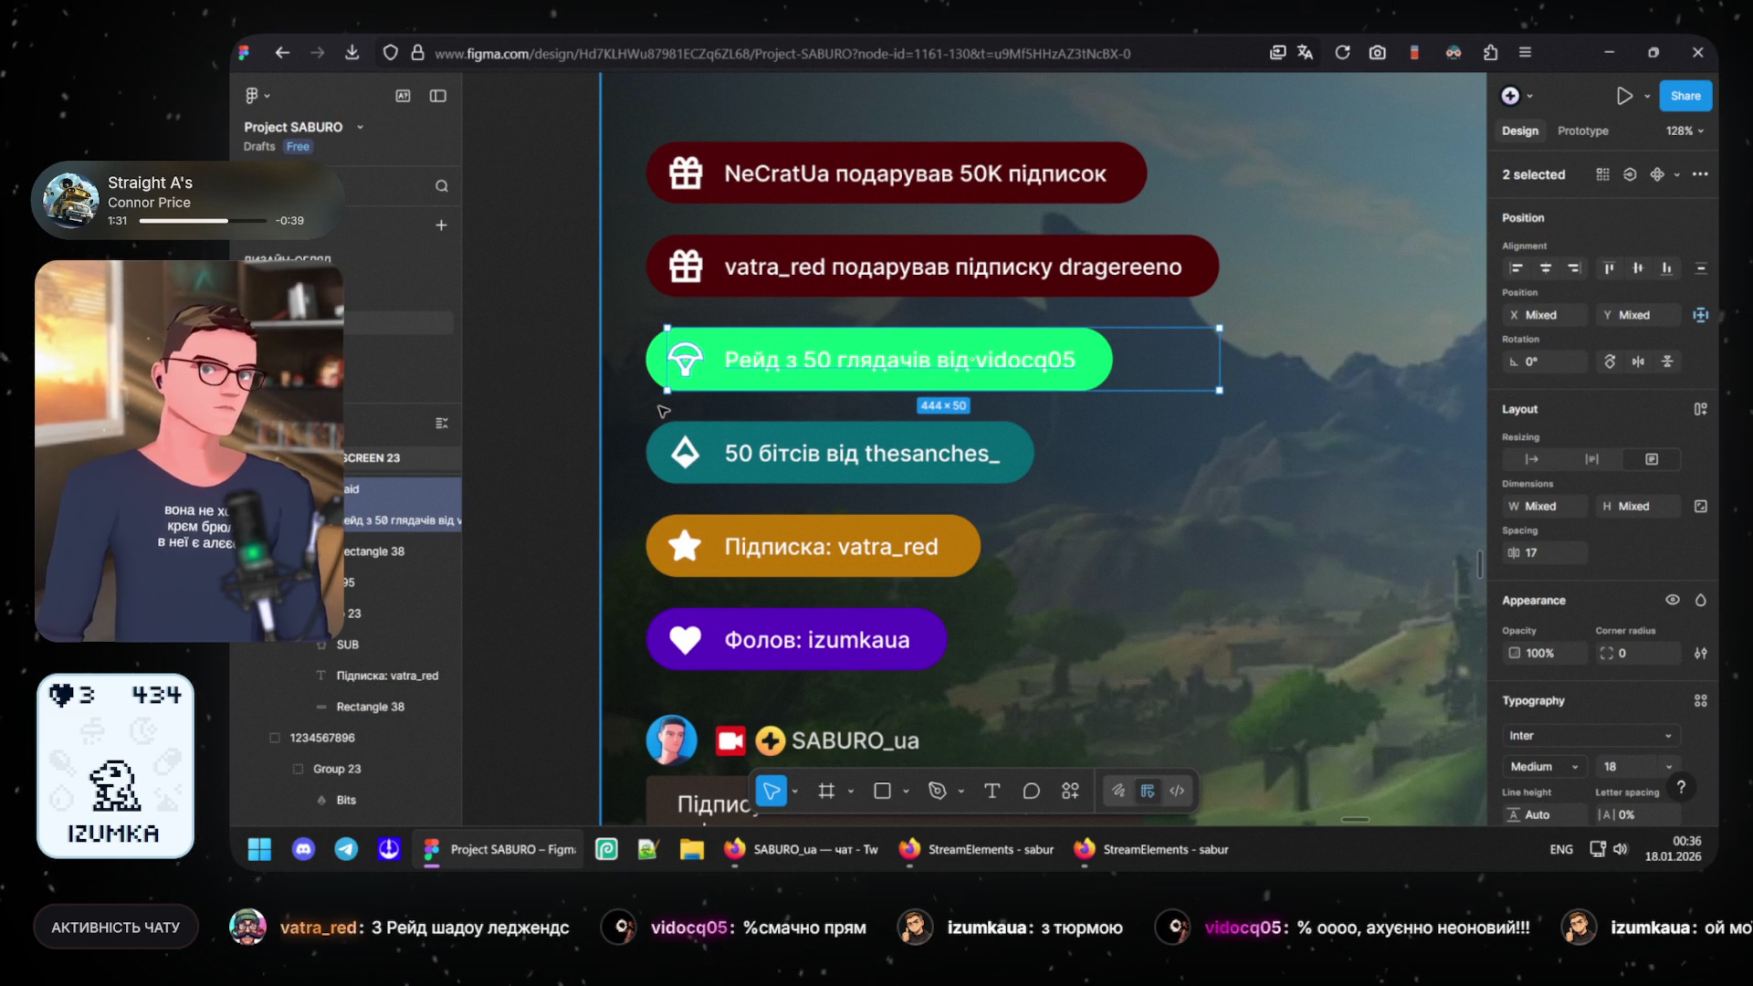
key(Tab)
key(Tab)
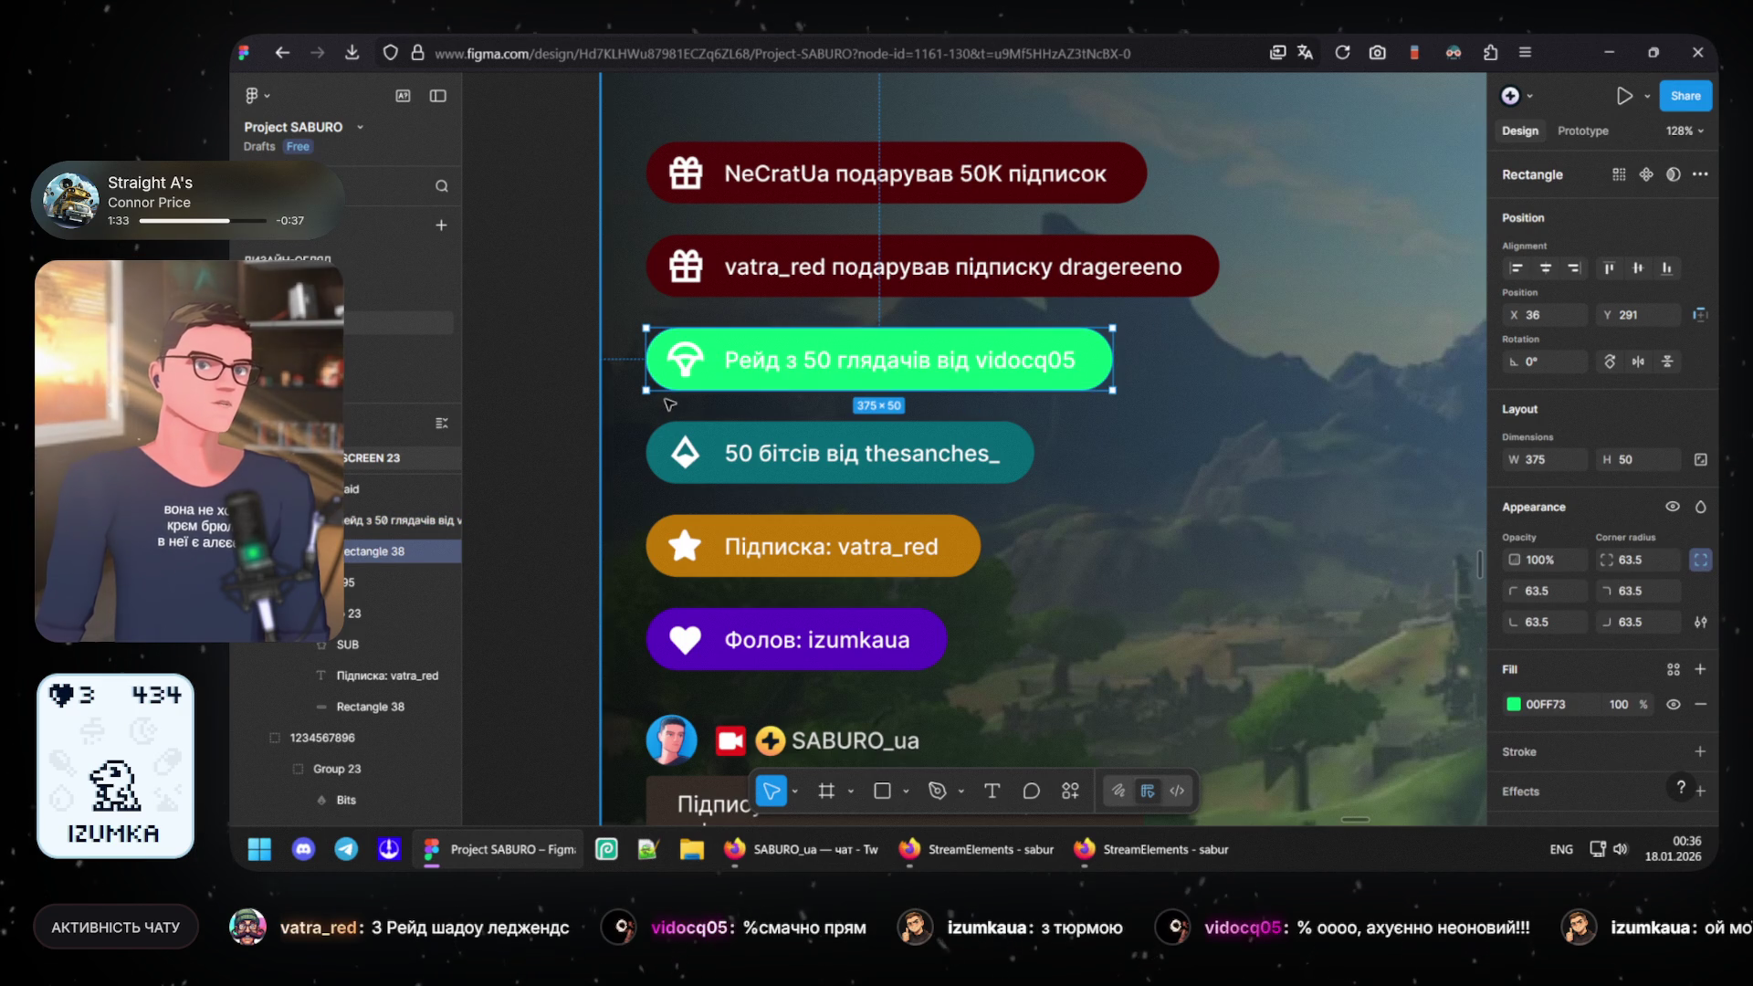
key(ctrl+z)
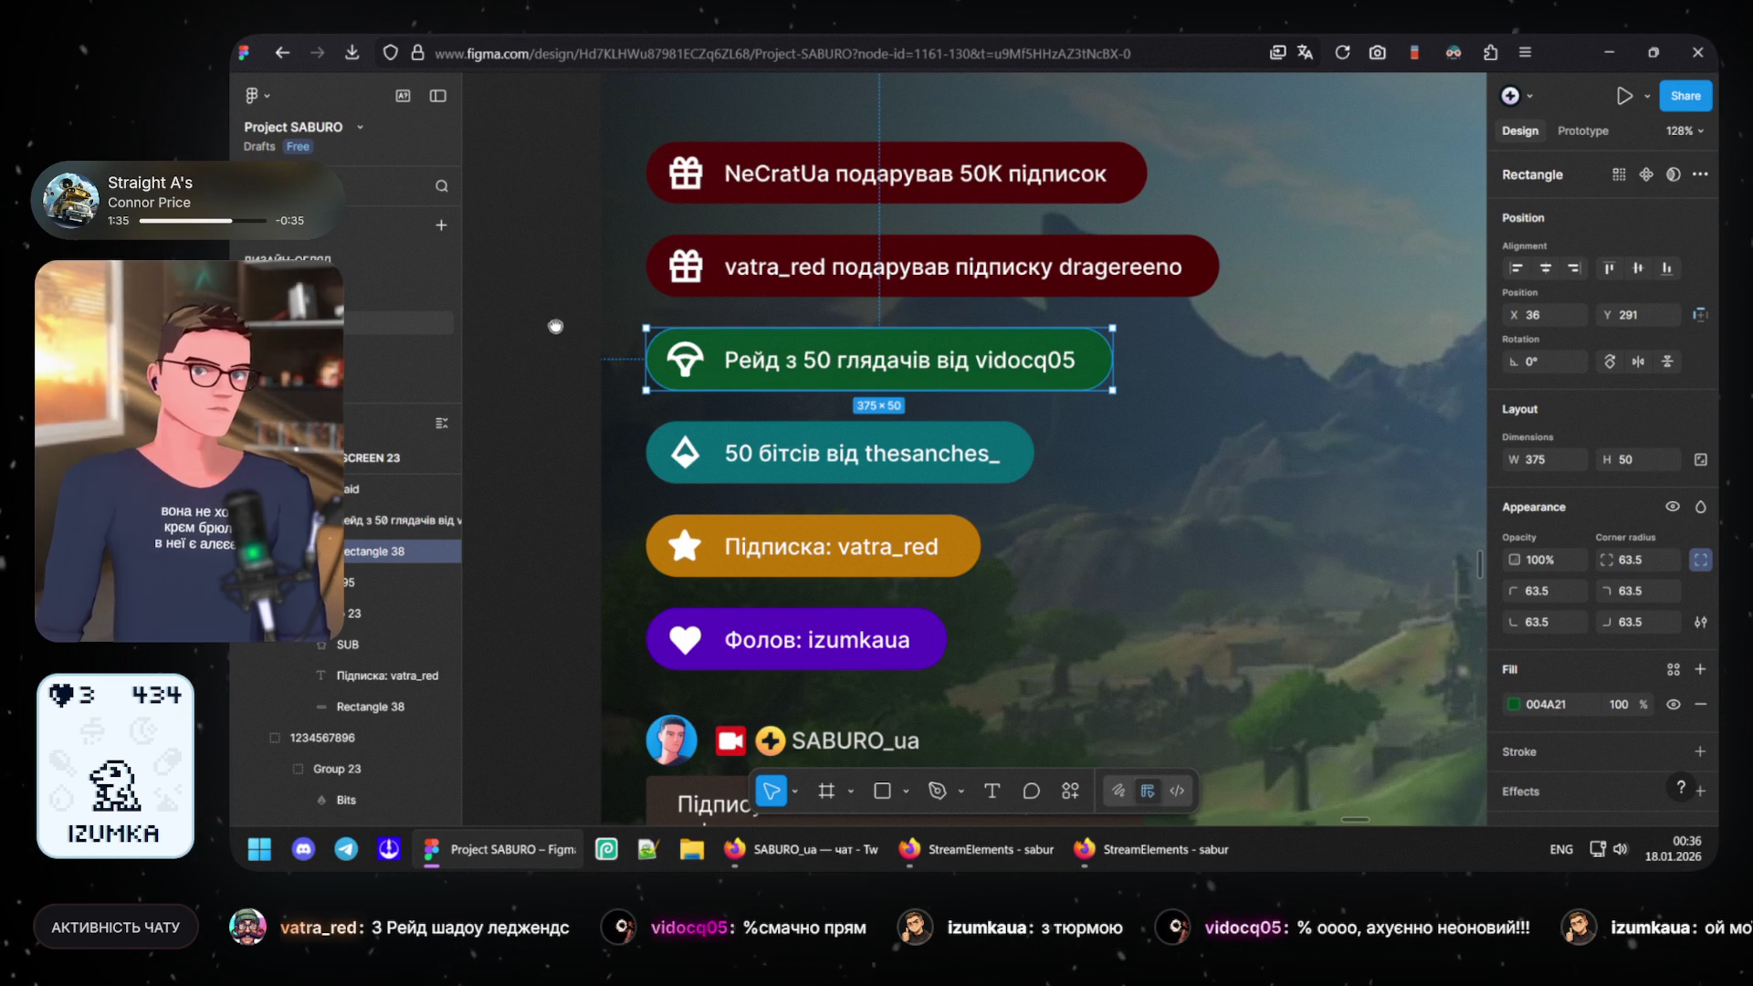
click(584, 411)
scroll(635, 549, up, 3)
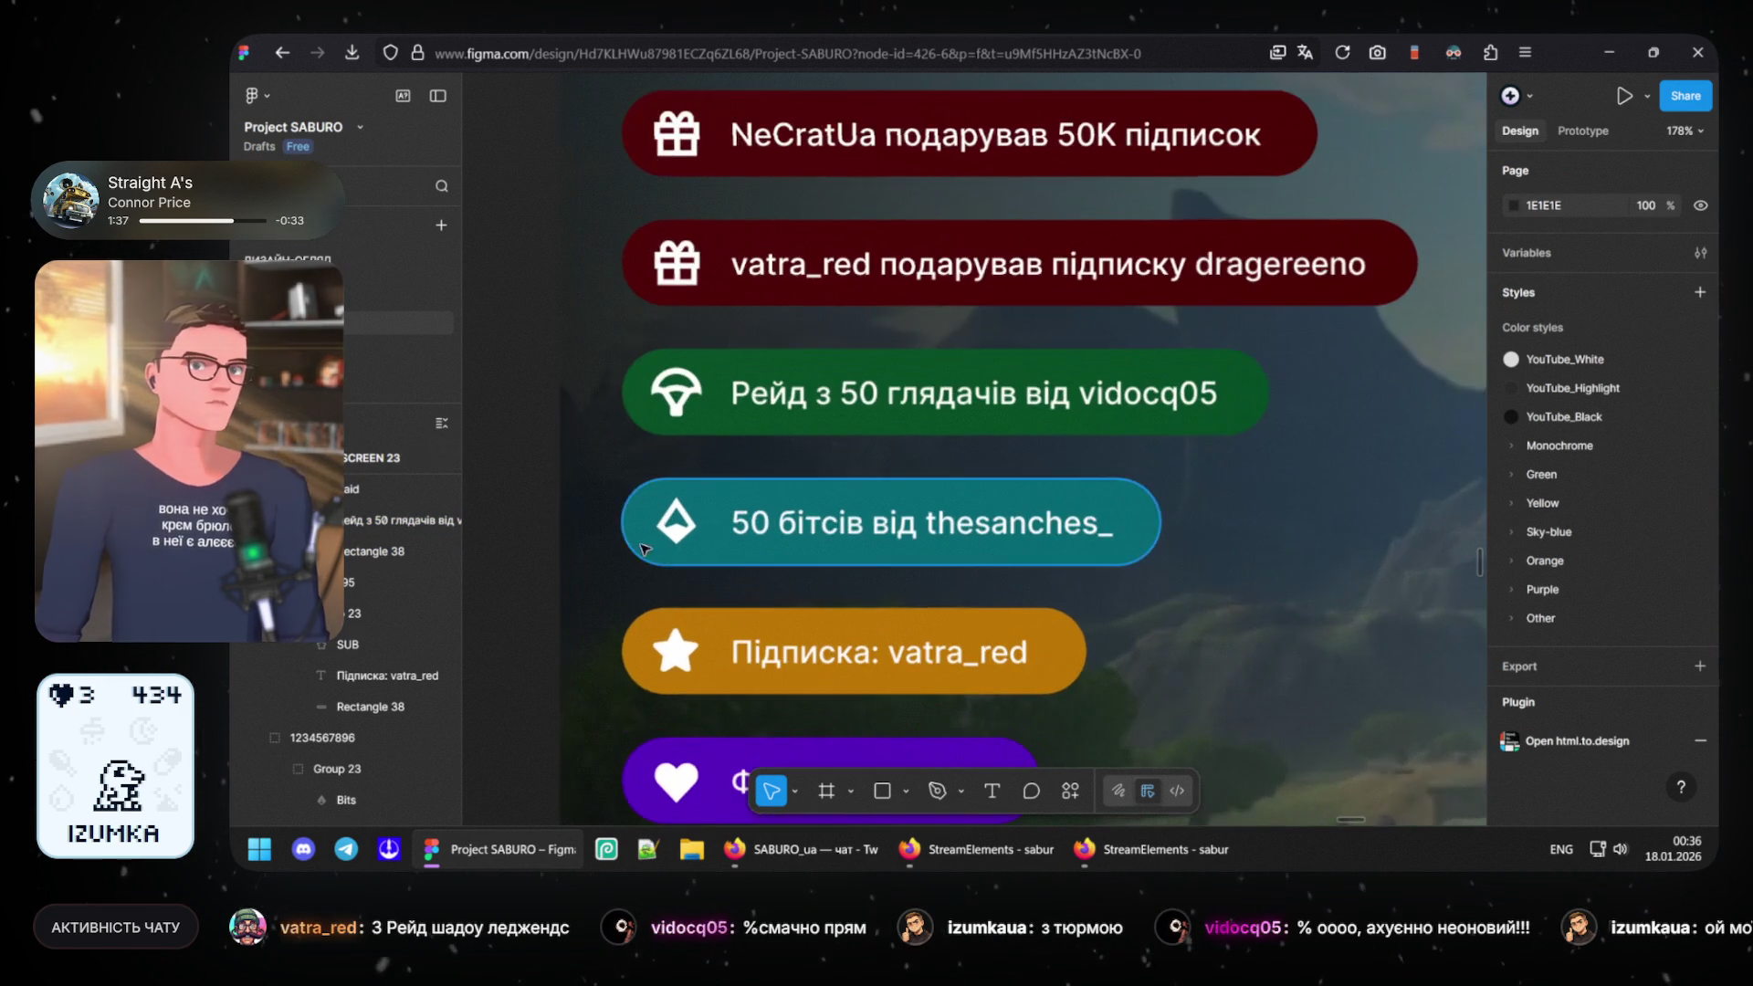
scroll(736, 456, down, 2)
scroll(735, 457, up, 1)
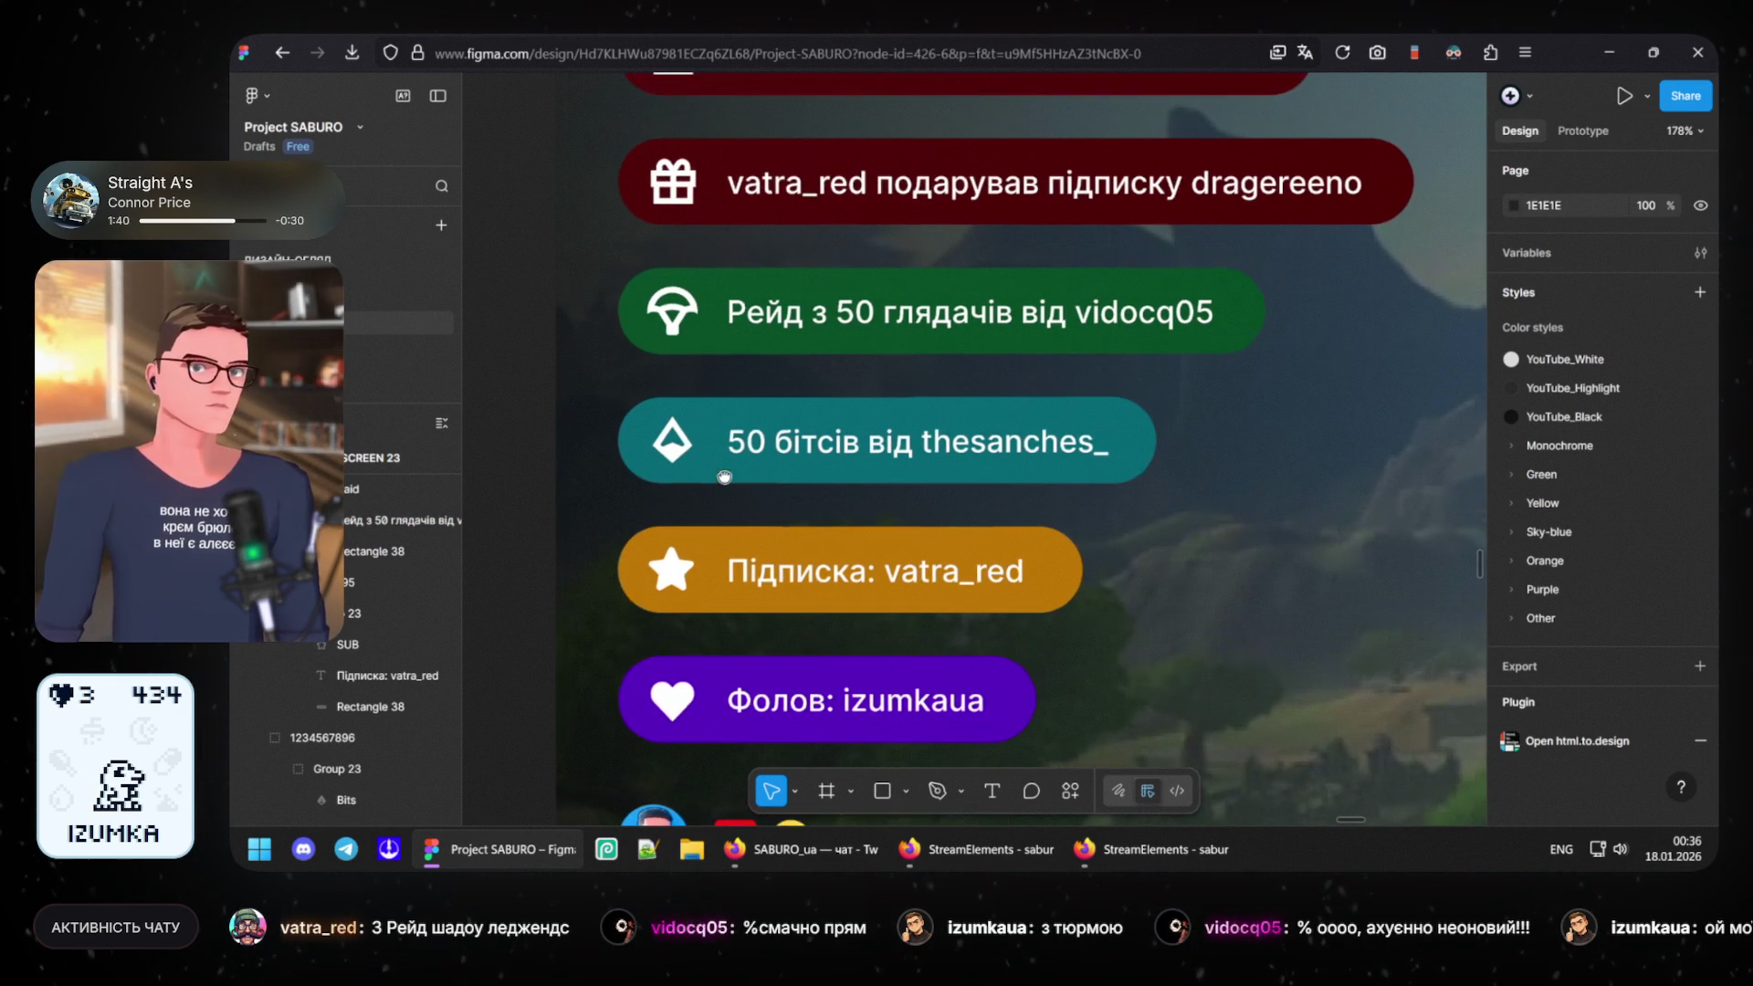
scroll(768, 438, up, 3)
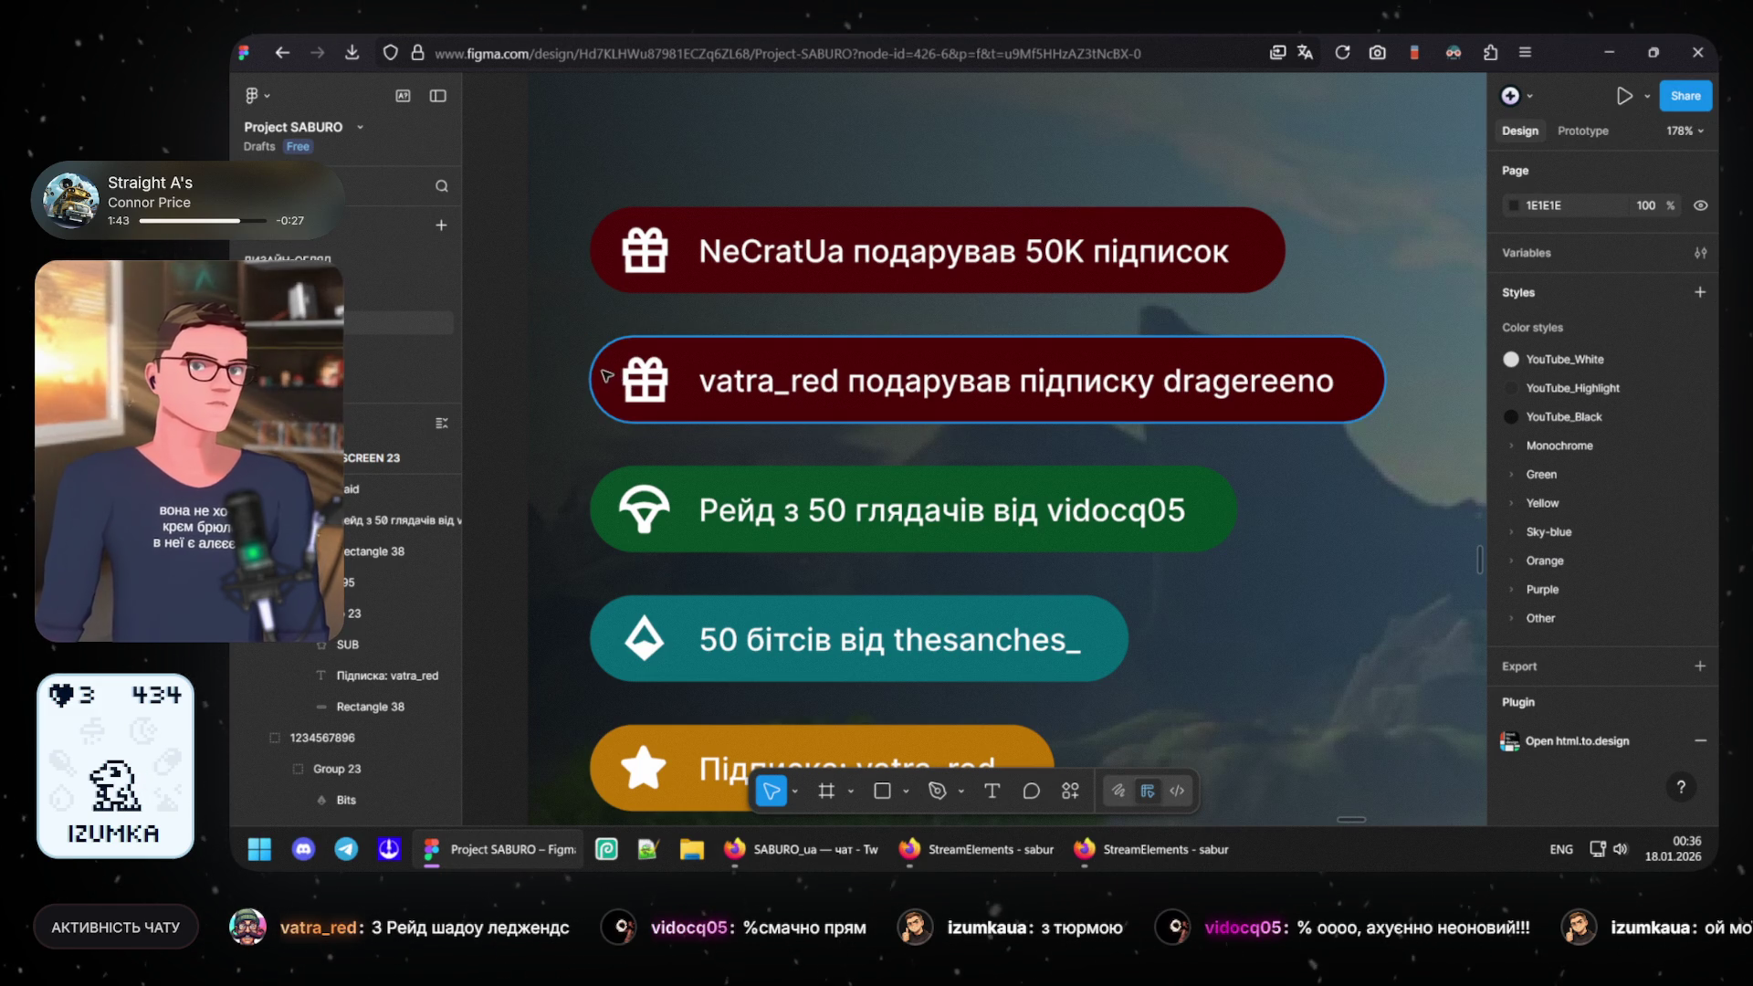
scroll(769, 458, down, 4)
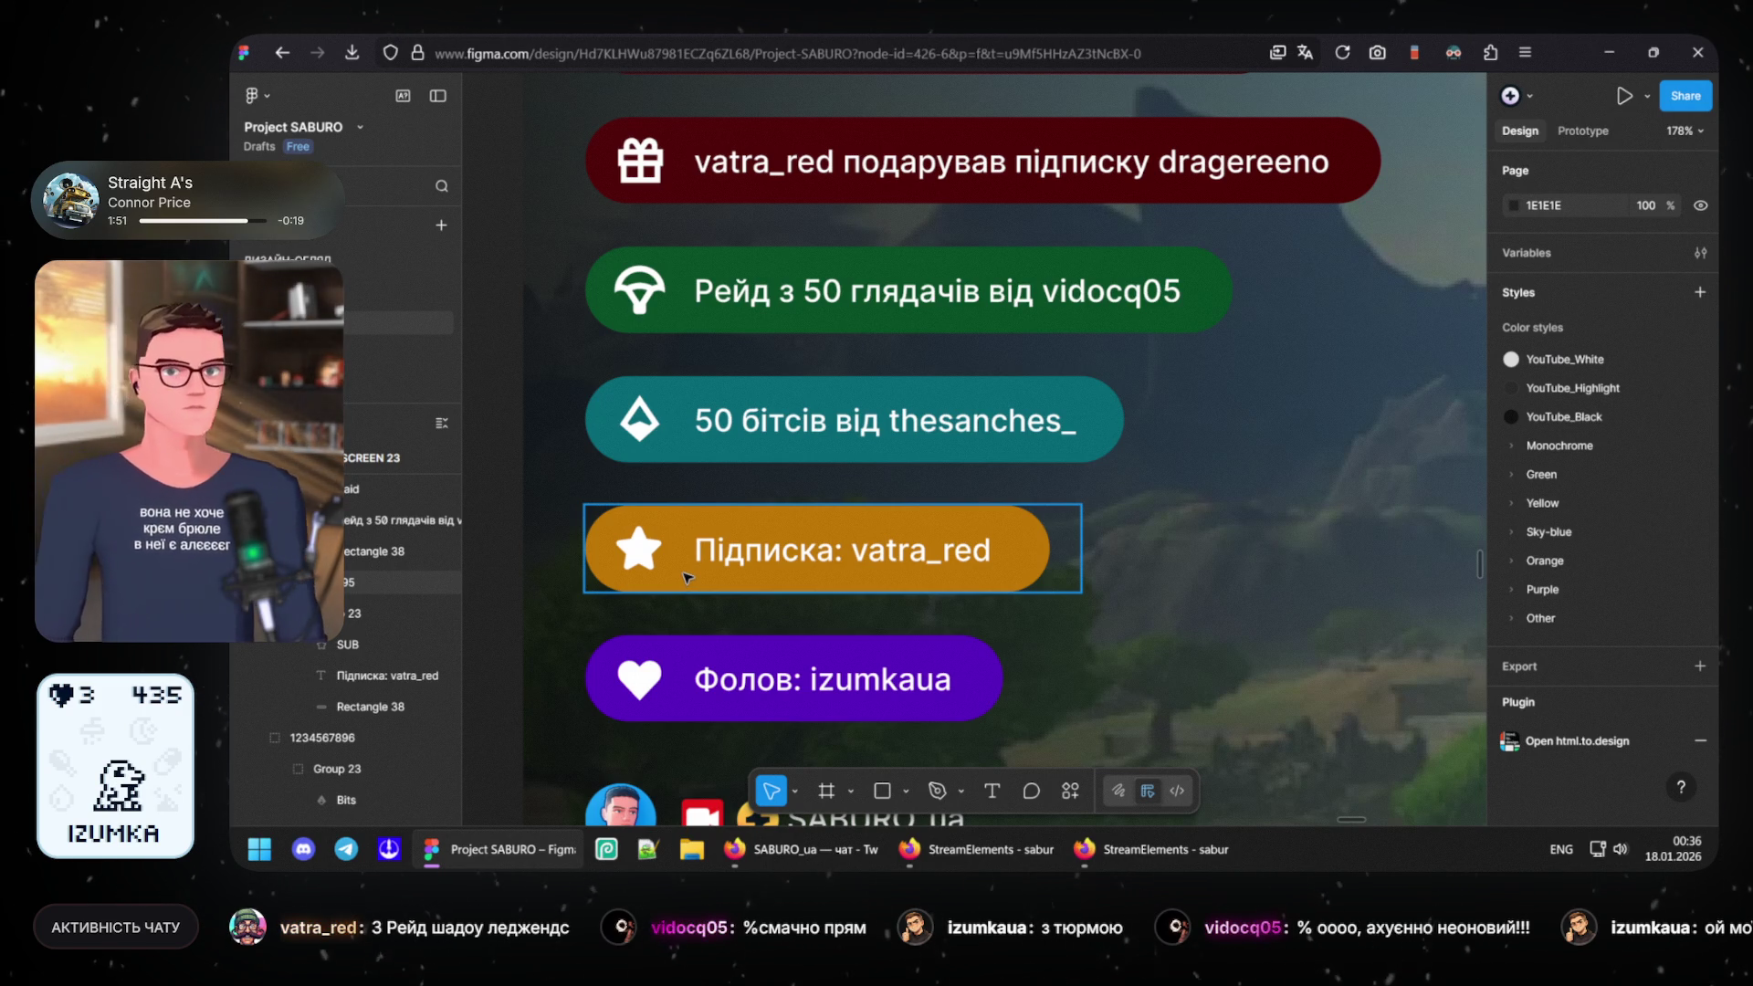
click(603, 553)
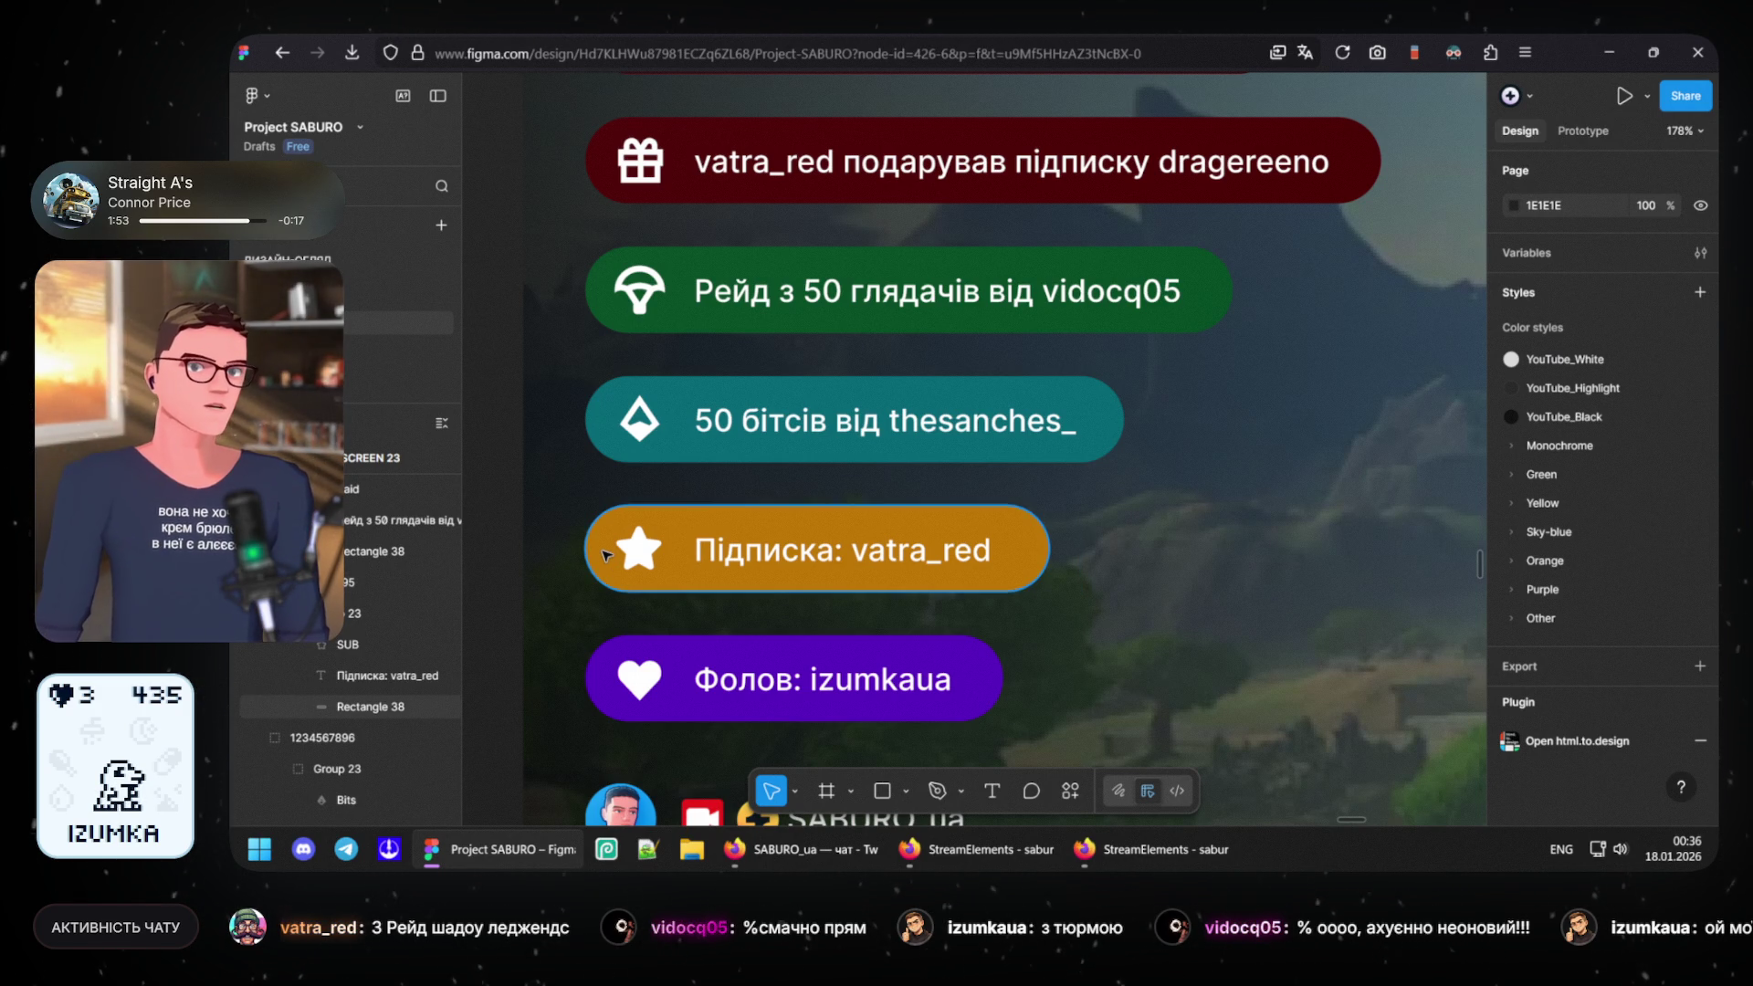
- Give the vatra_red and NeCratUa gift pills the subscription pill's orange fill BD7400
click(604, 554)
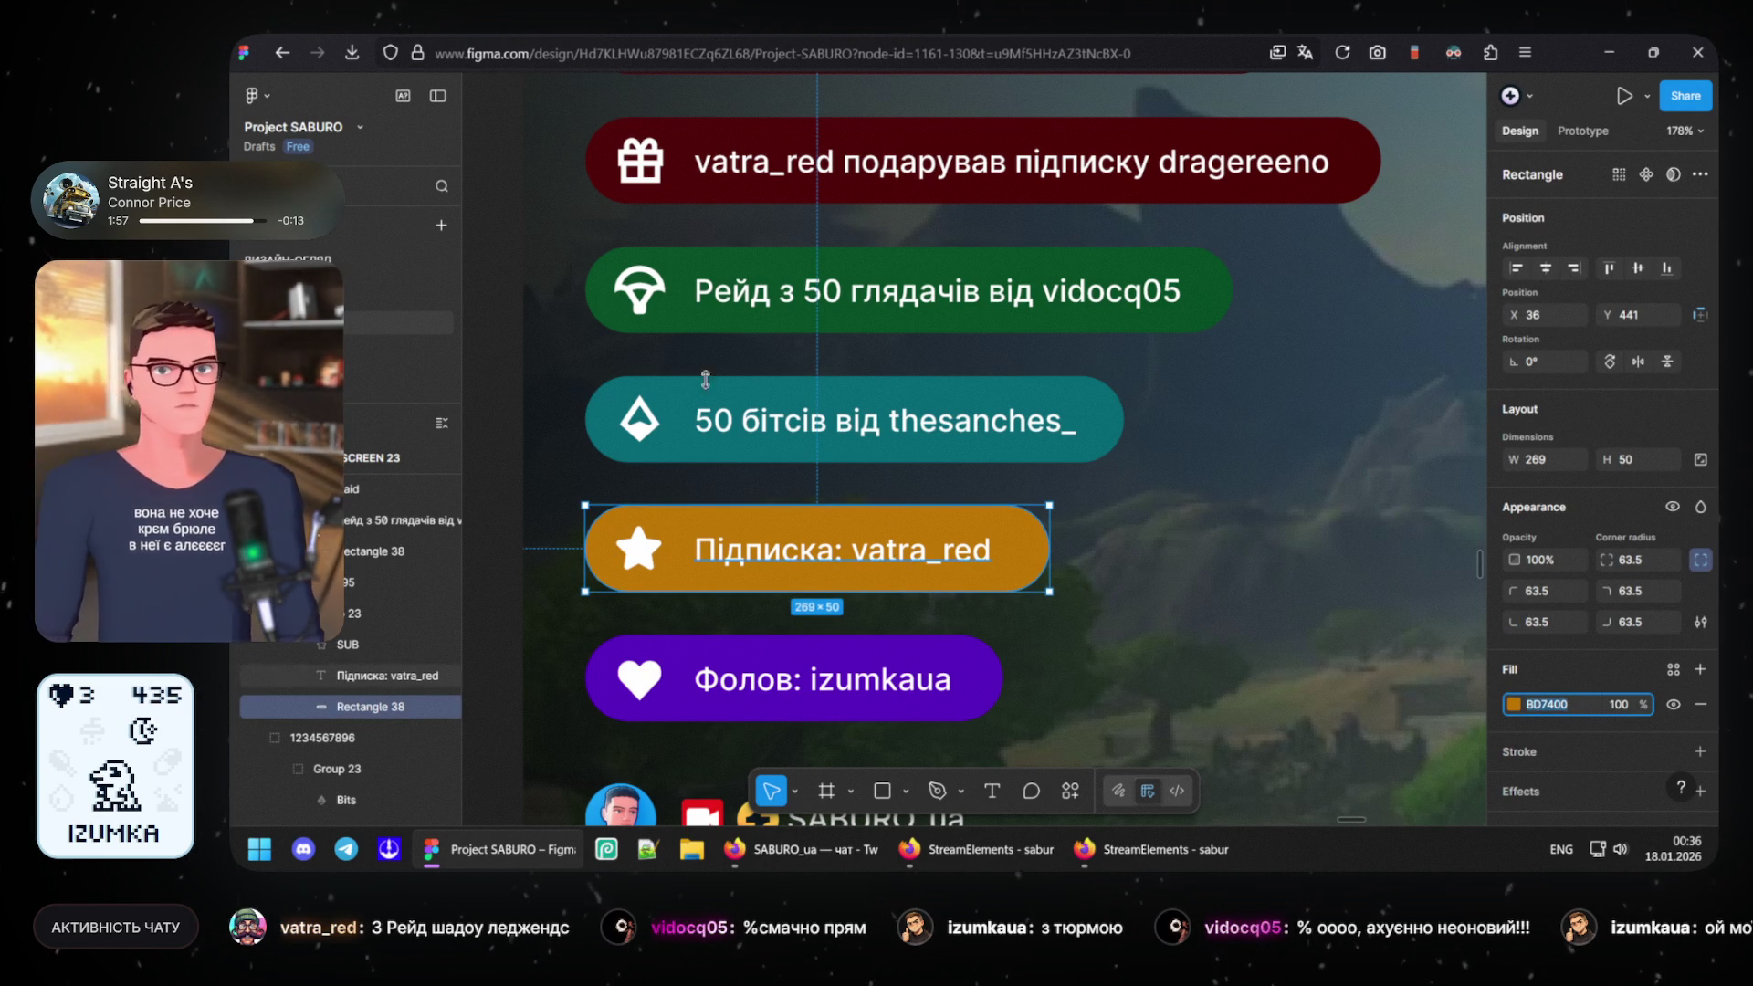
click(1080, 224)
scroll(1080, 223, up, 2)
scroll(1079, 224, up, 2)
click(589, 467)
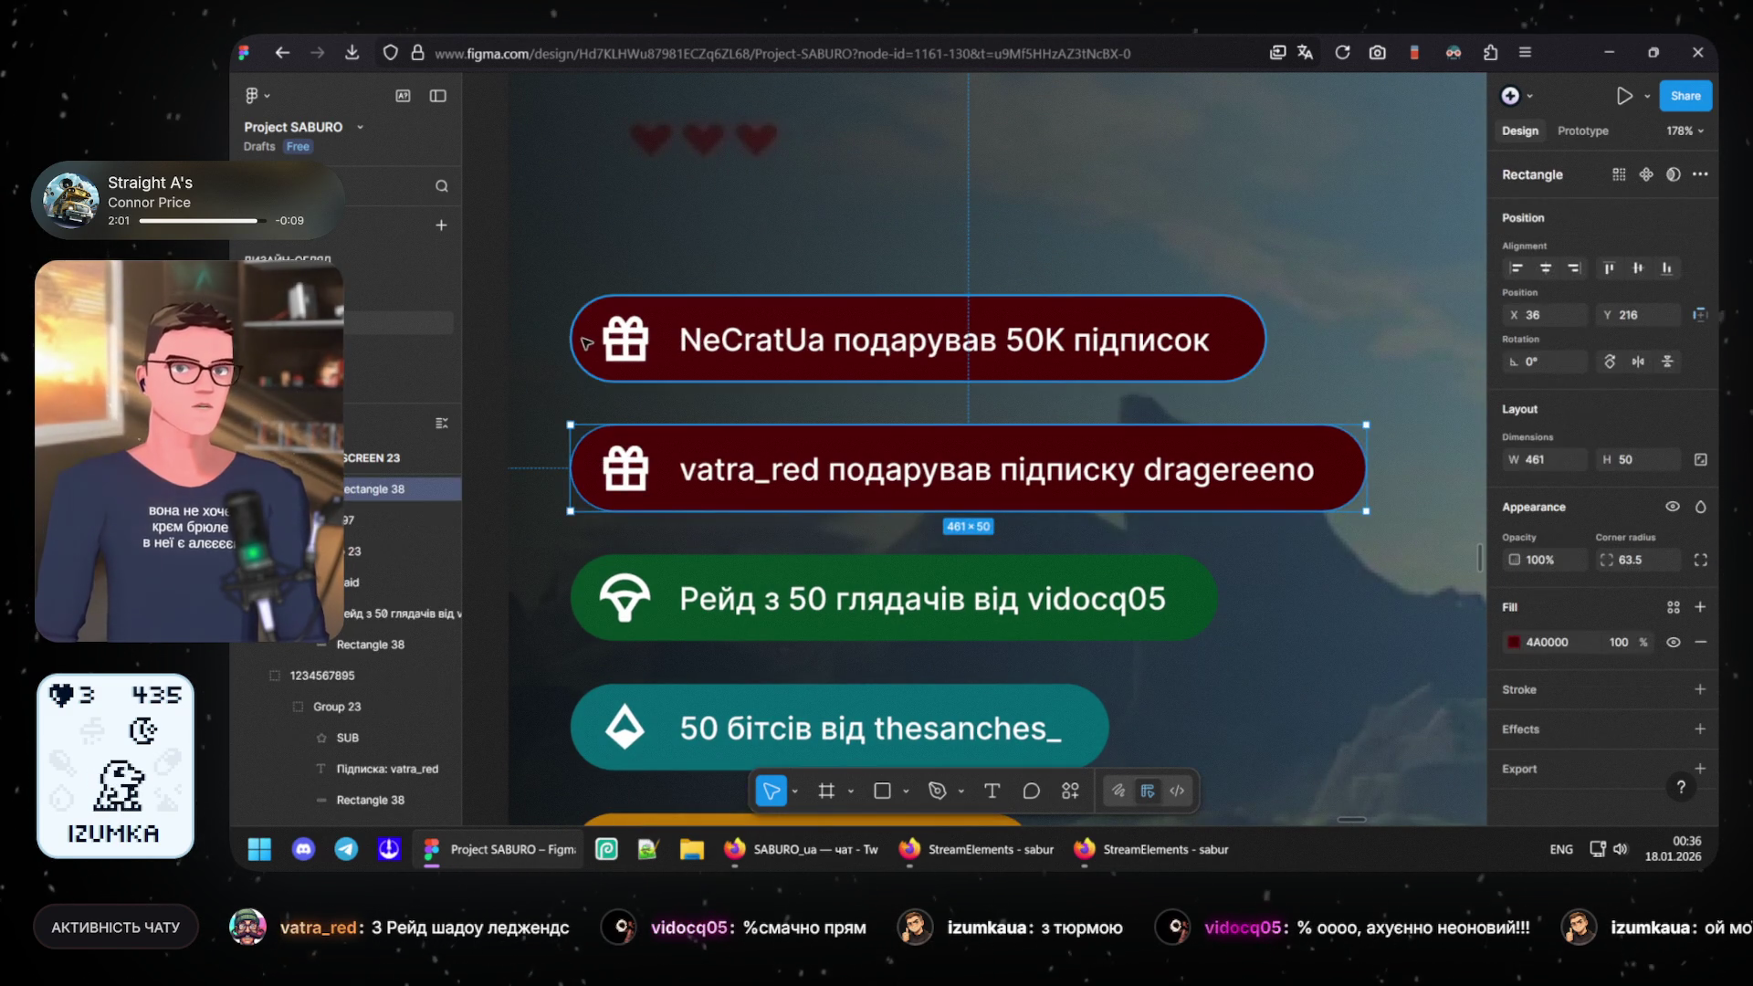
shift+click(603, 338)
click(1582, 709)
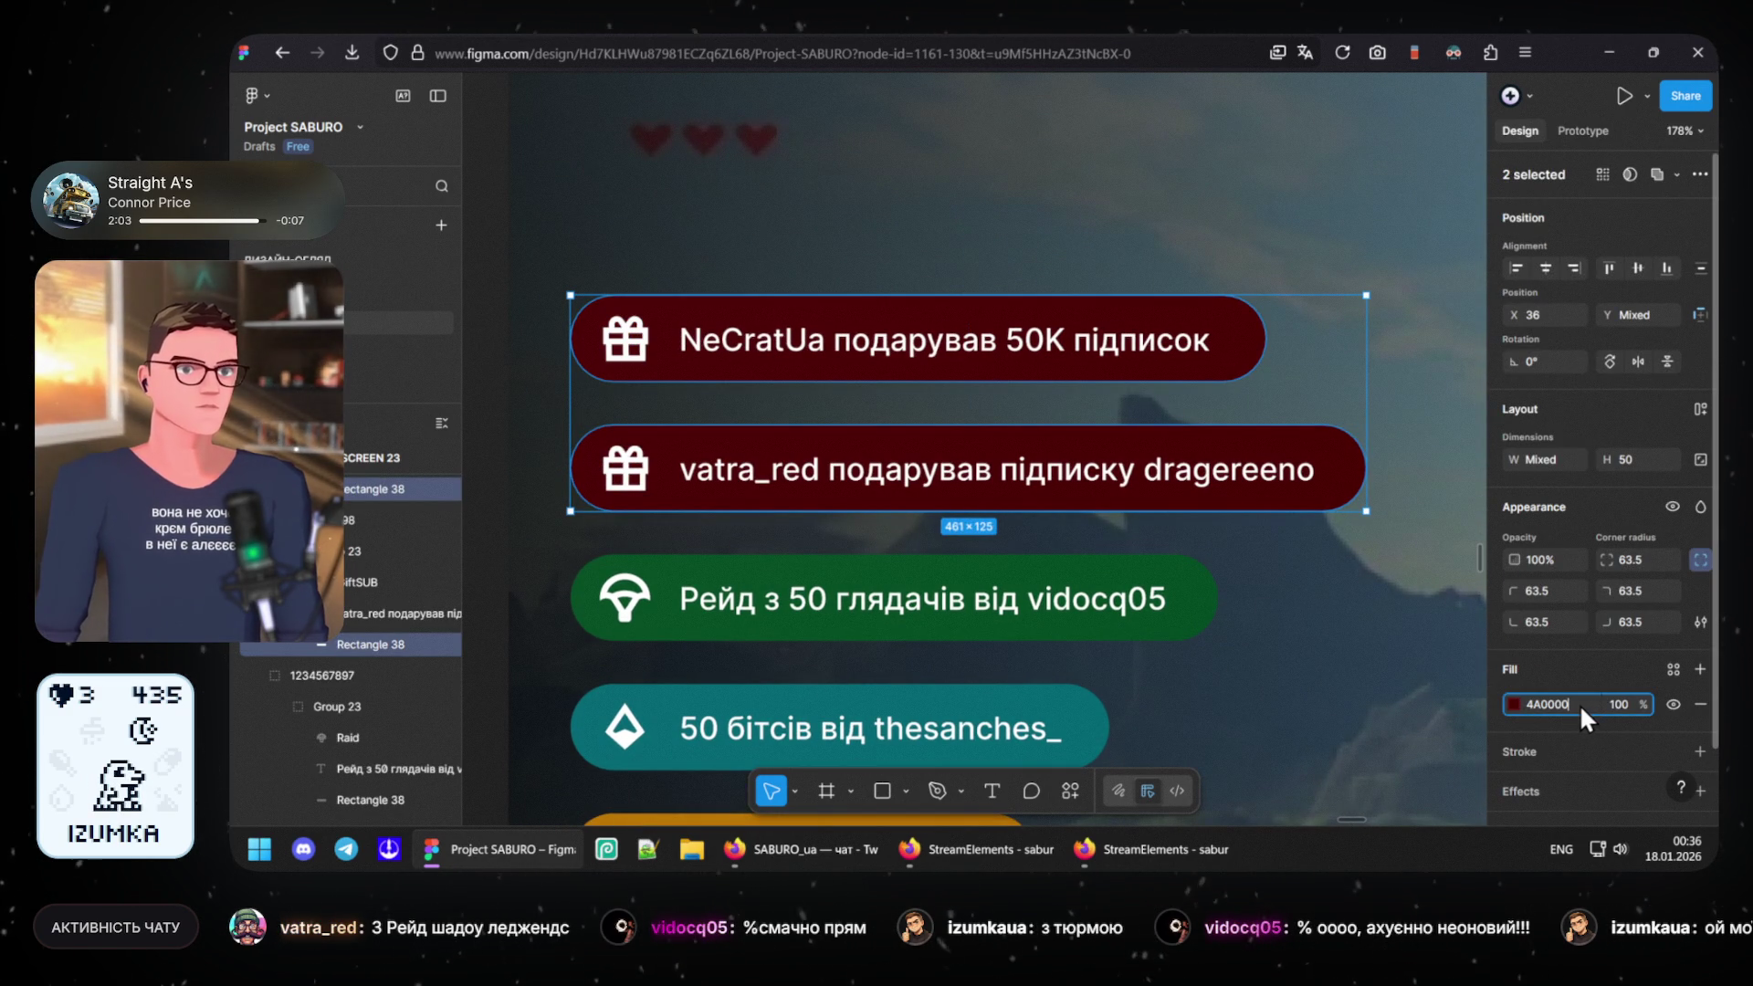
text(BD7400)
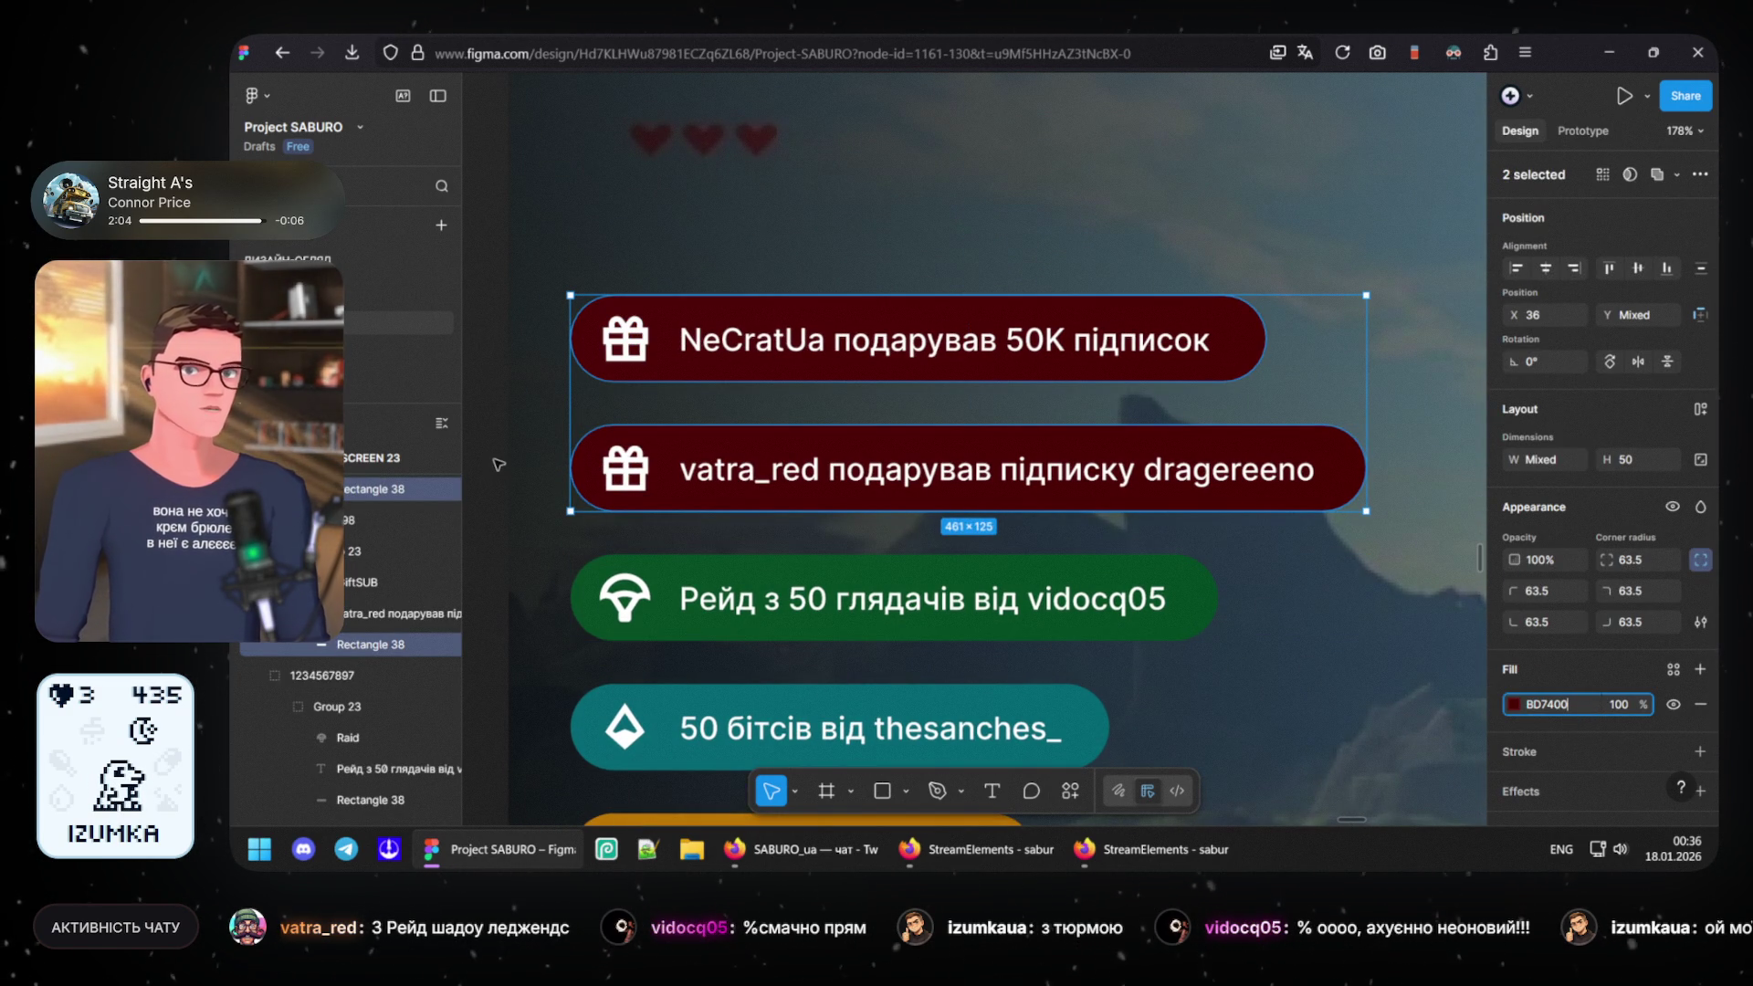
click(498, 463)
scroll(763, 550, down, 5)
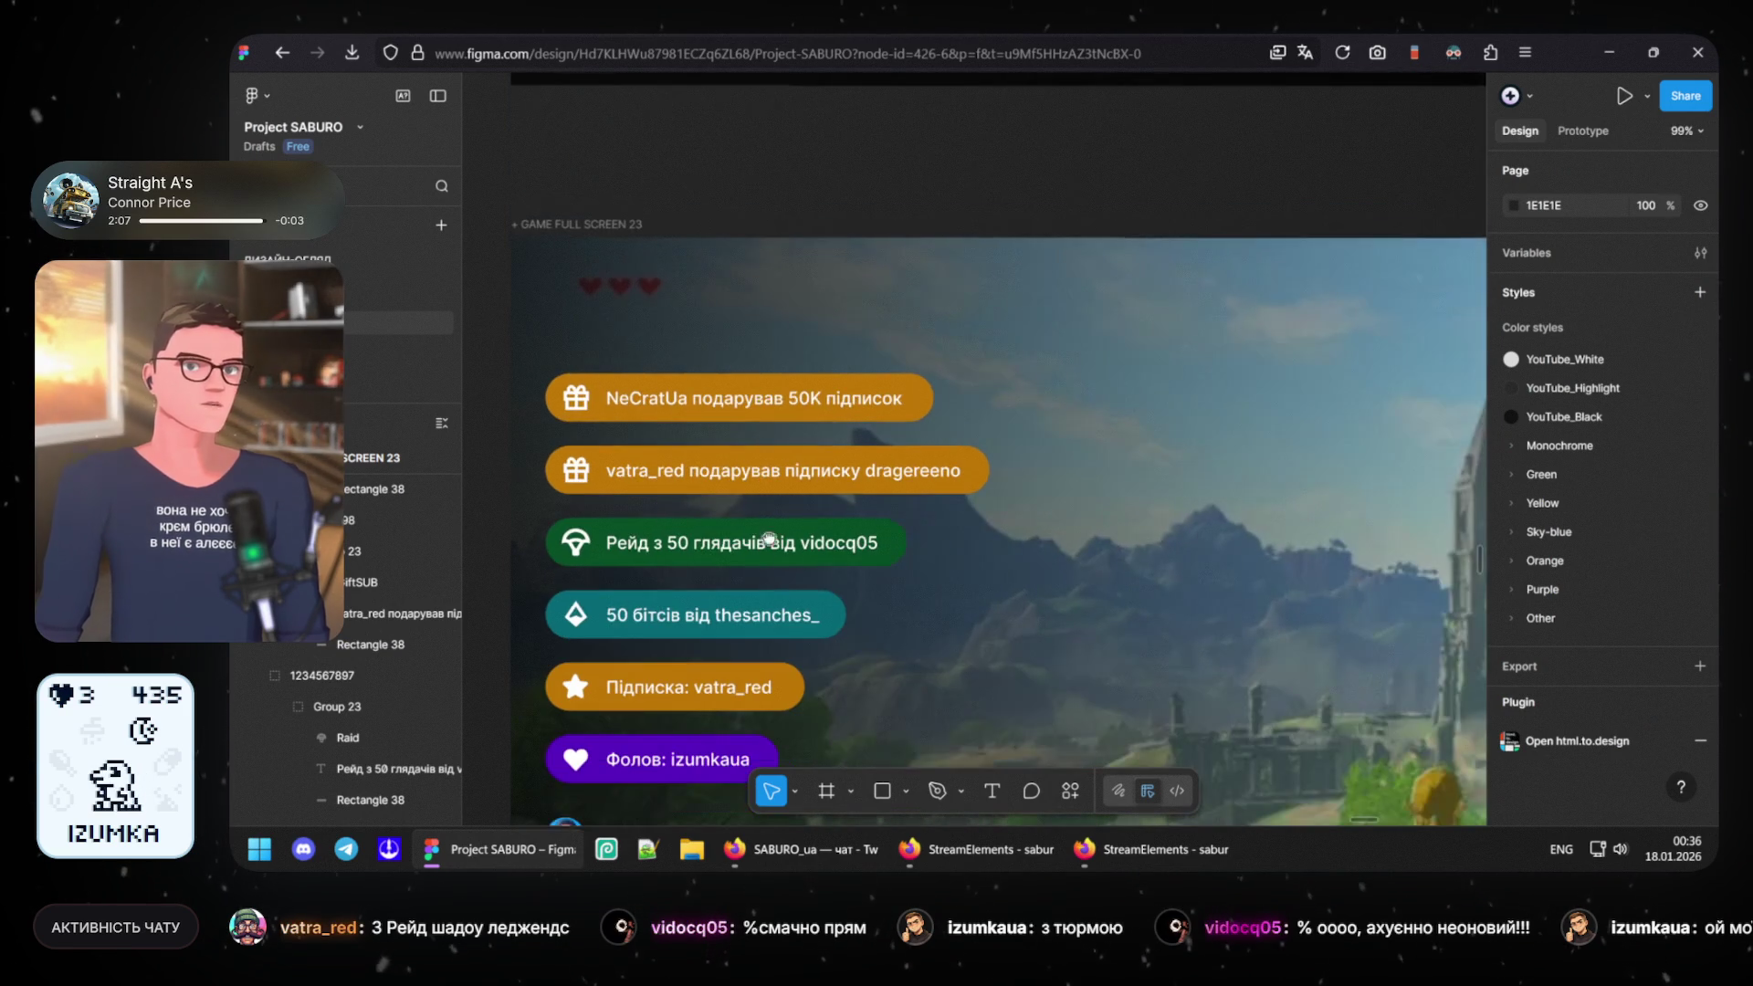
scroll(763, 551, down, 3)
ctrl+scroll(917, 456, up, 2)
ctrl+scroll(917, 455, up, 1)
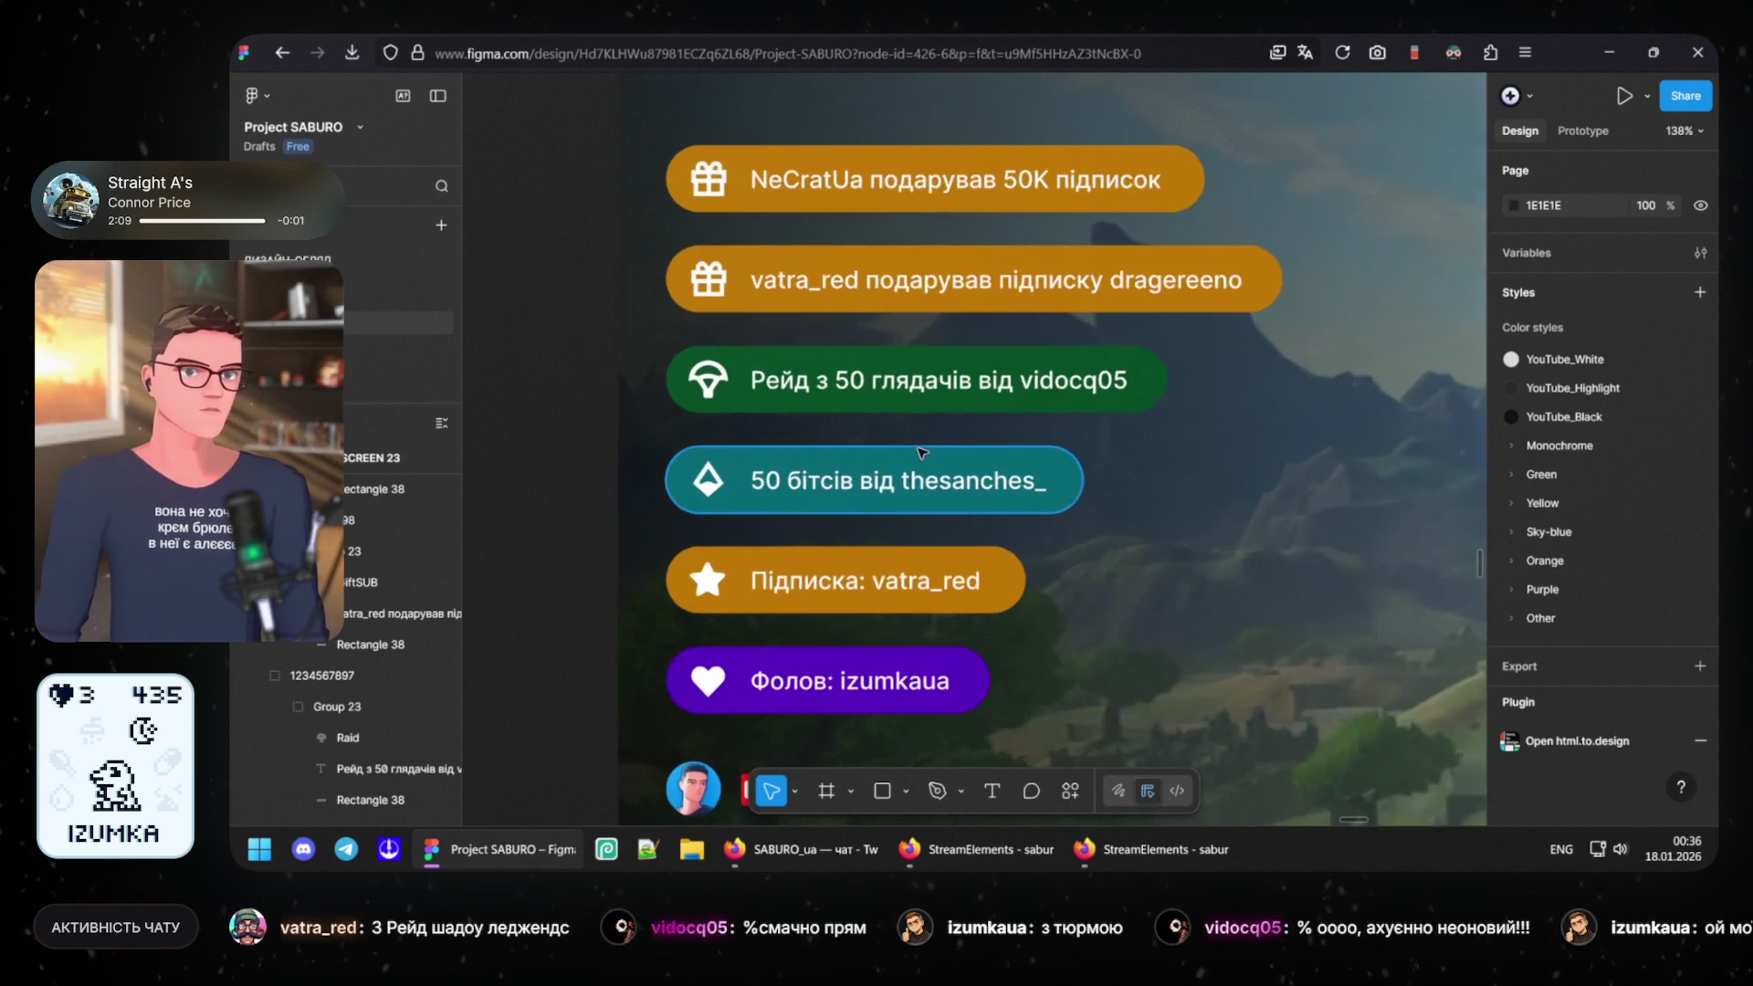
ctrl+scroll(1041, 433, up, 1)
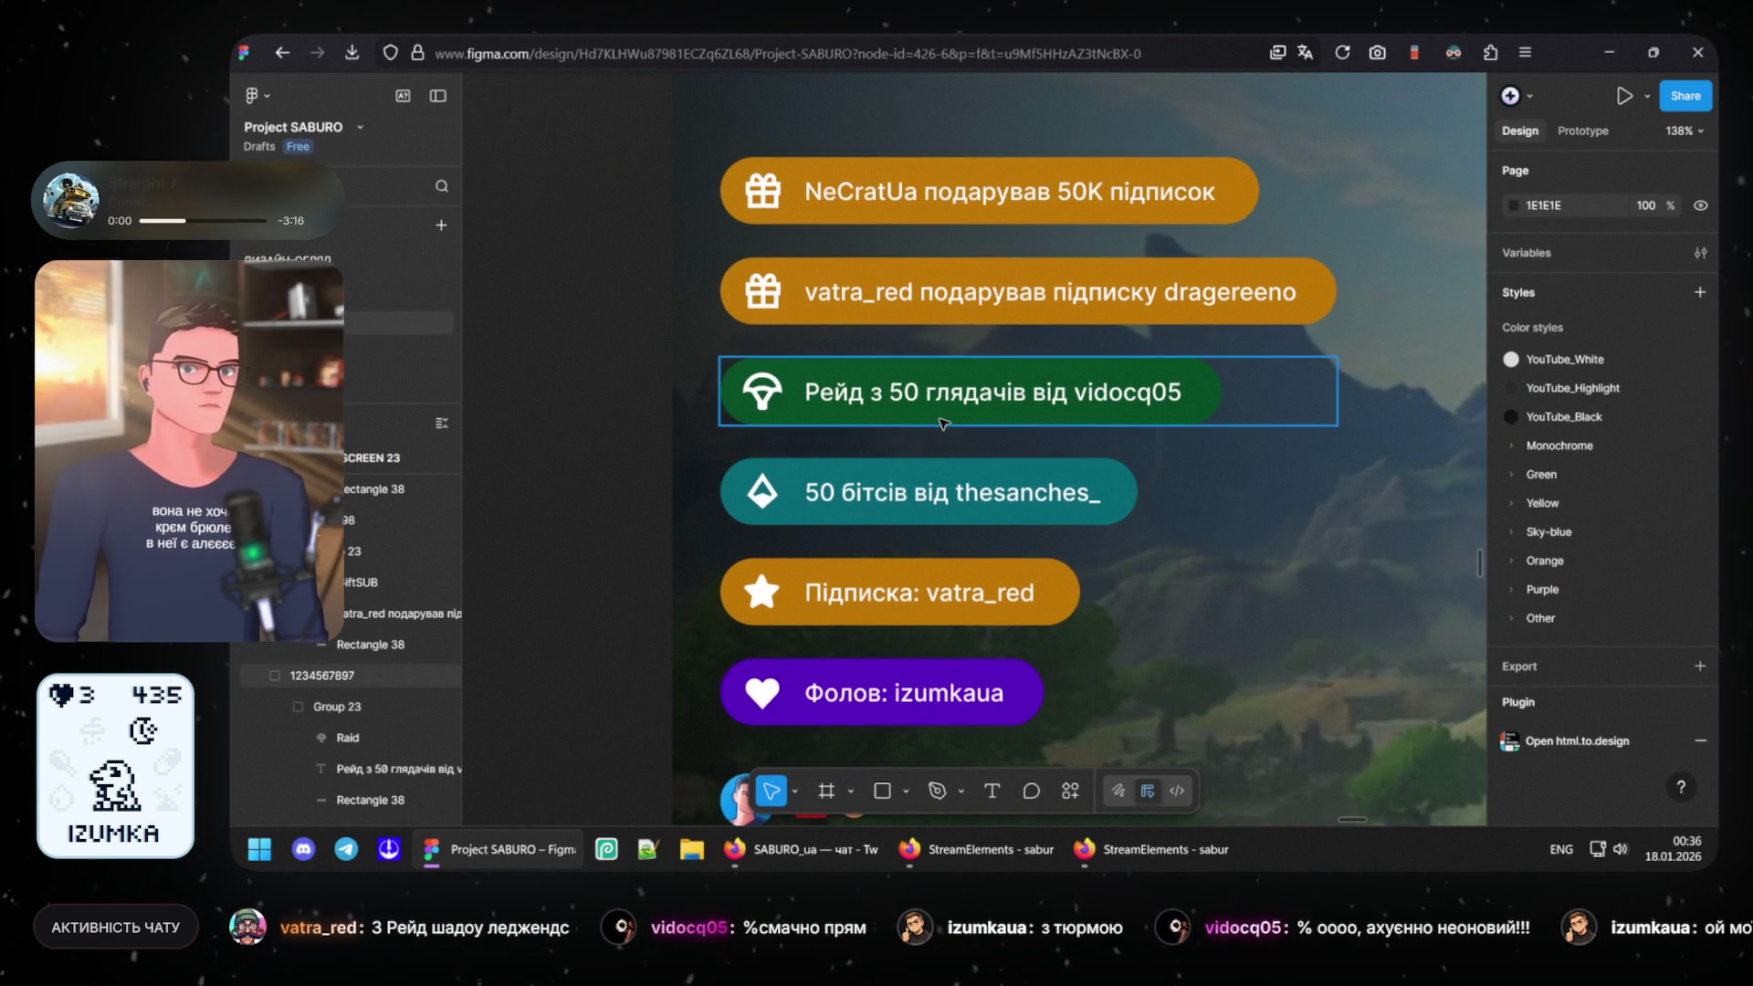
click(942, 426)
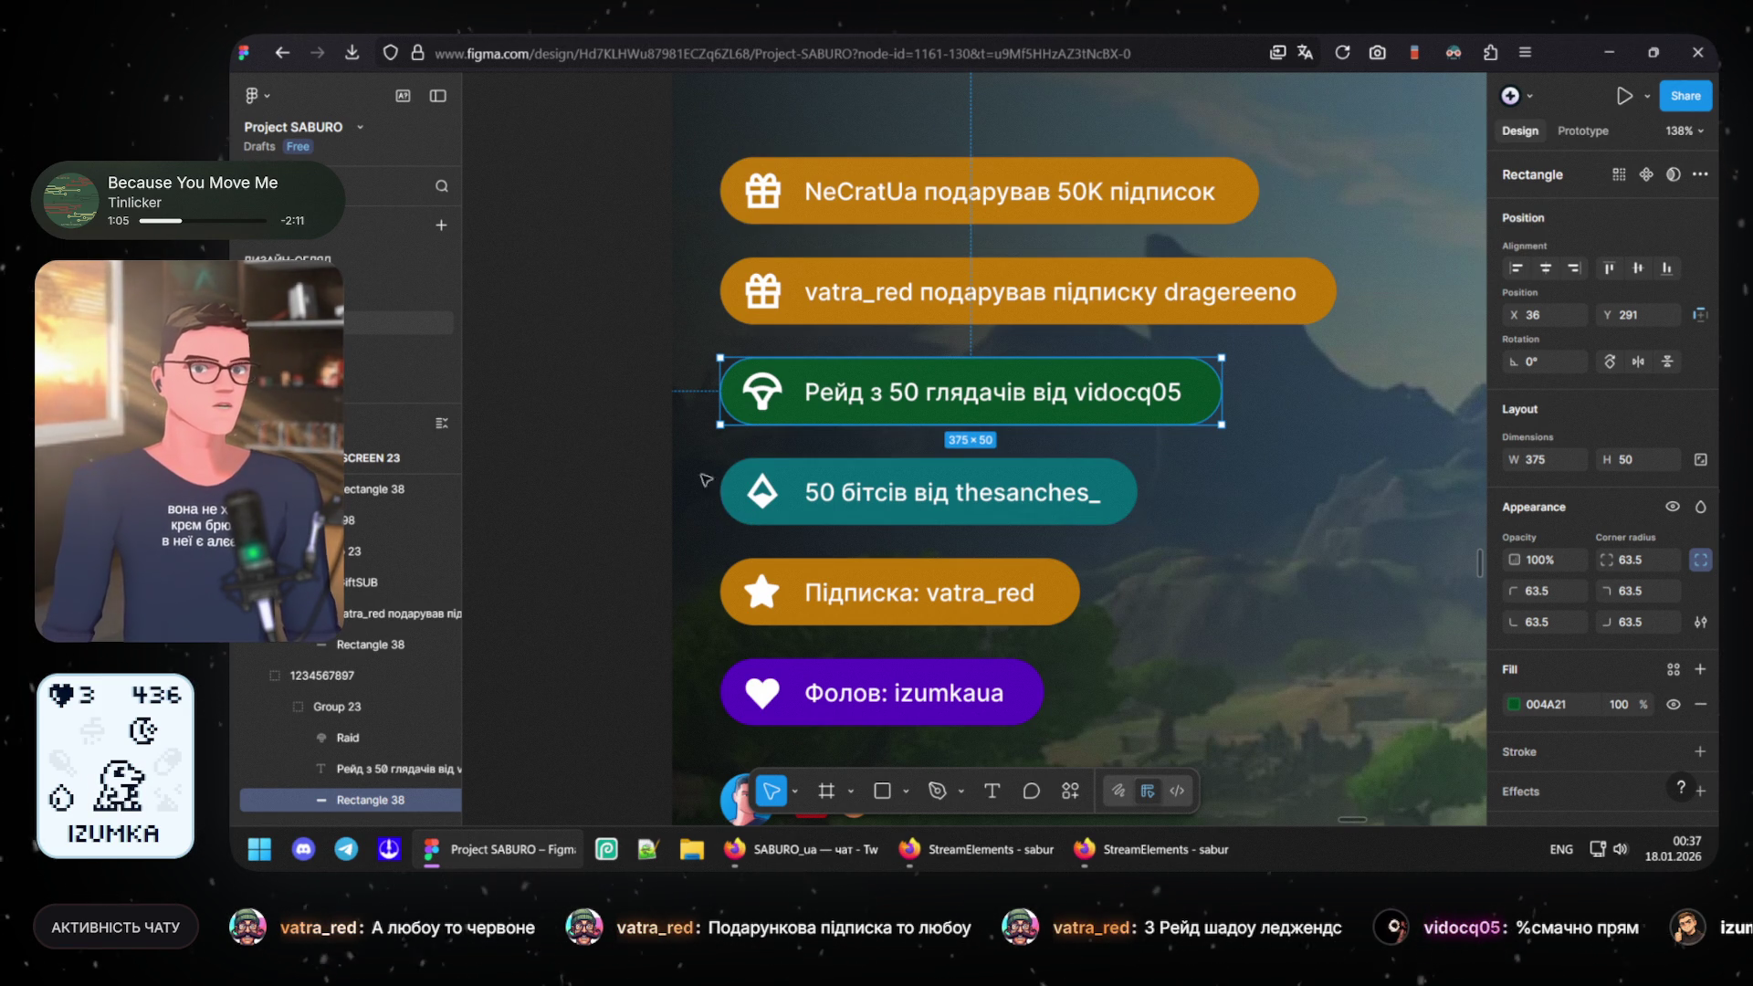
click(842, 533)
mouse_move(1027, 523)
mouse_down()
mouse_move(1001, 473)
mouse_move(941, 490)
mouse_up()
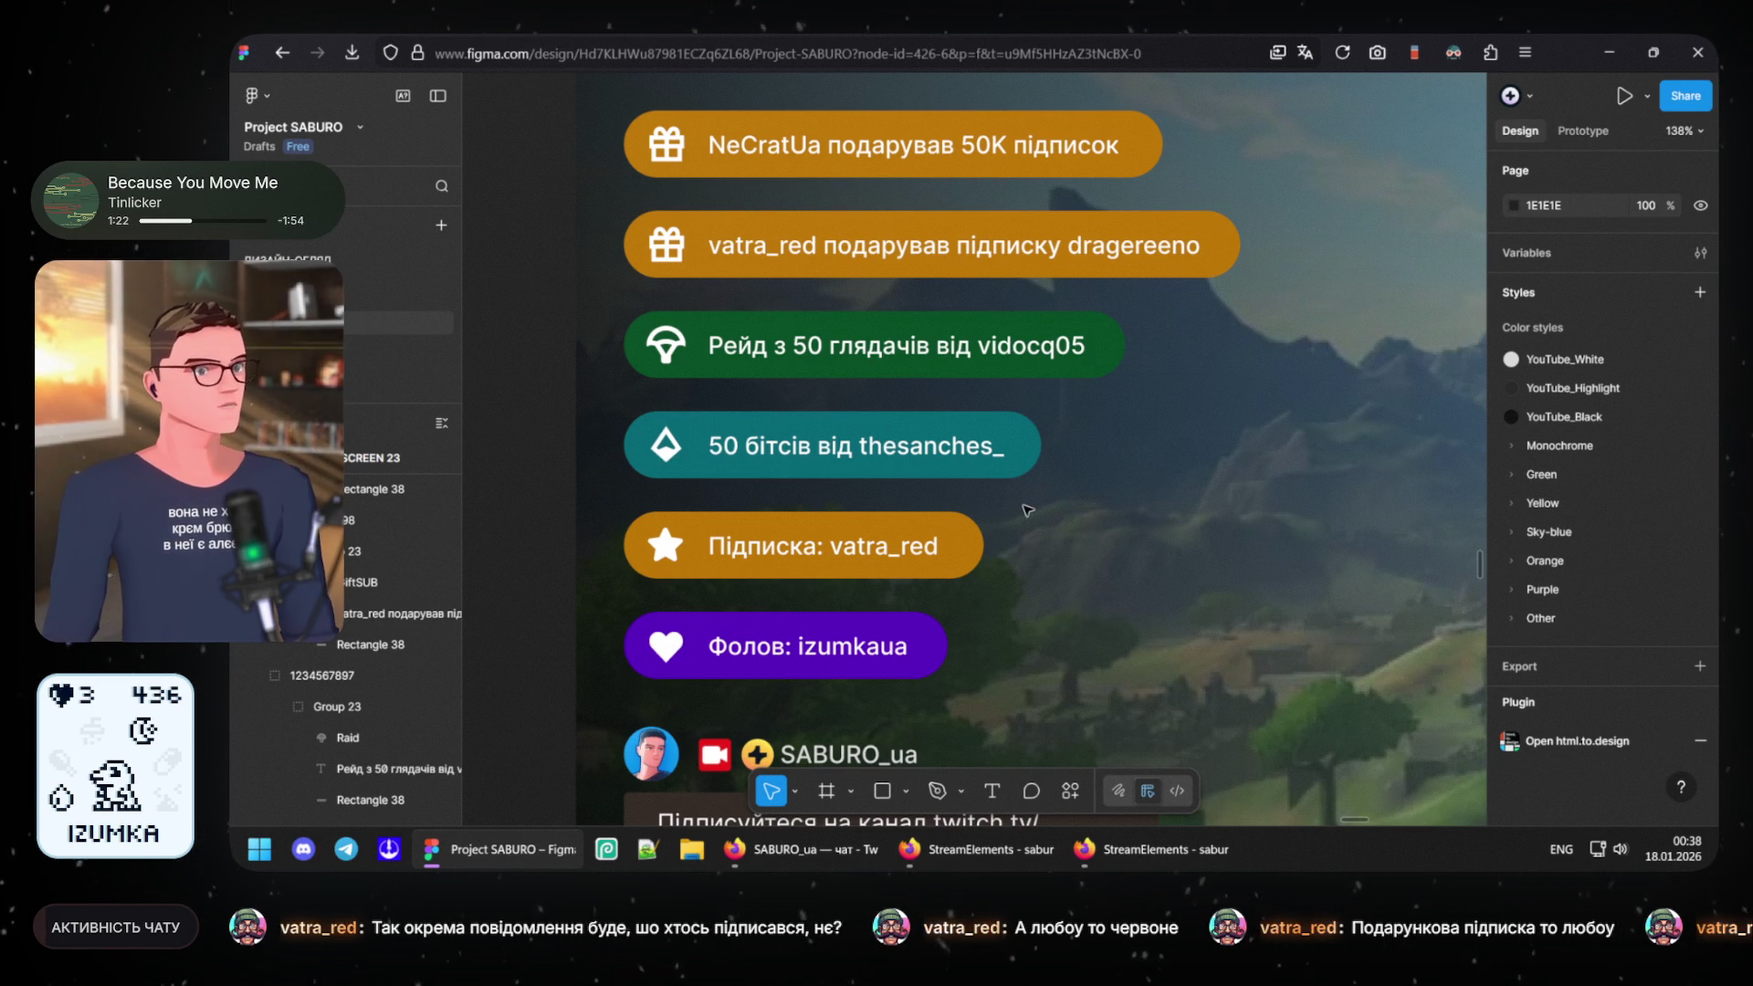
click(756, 563)
click(756, 563)
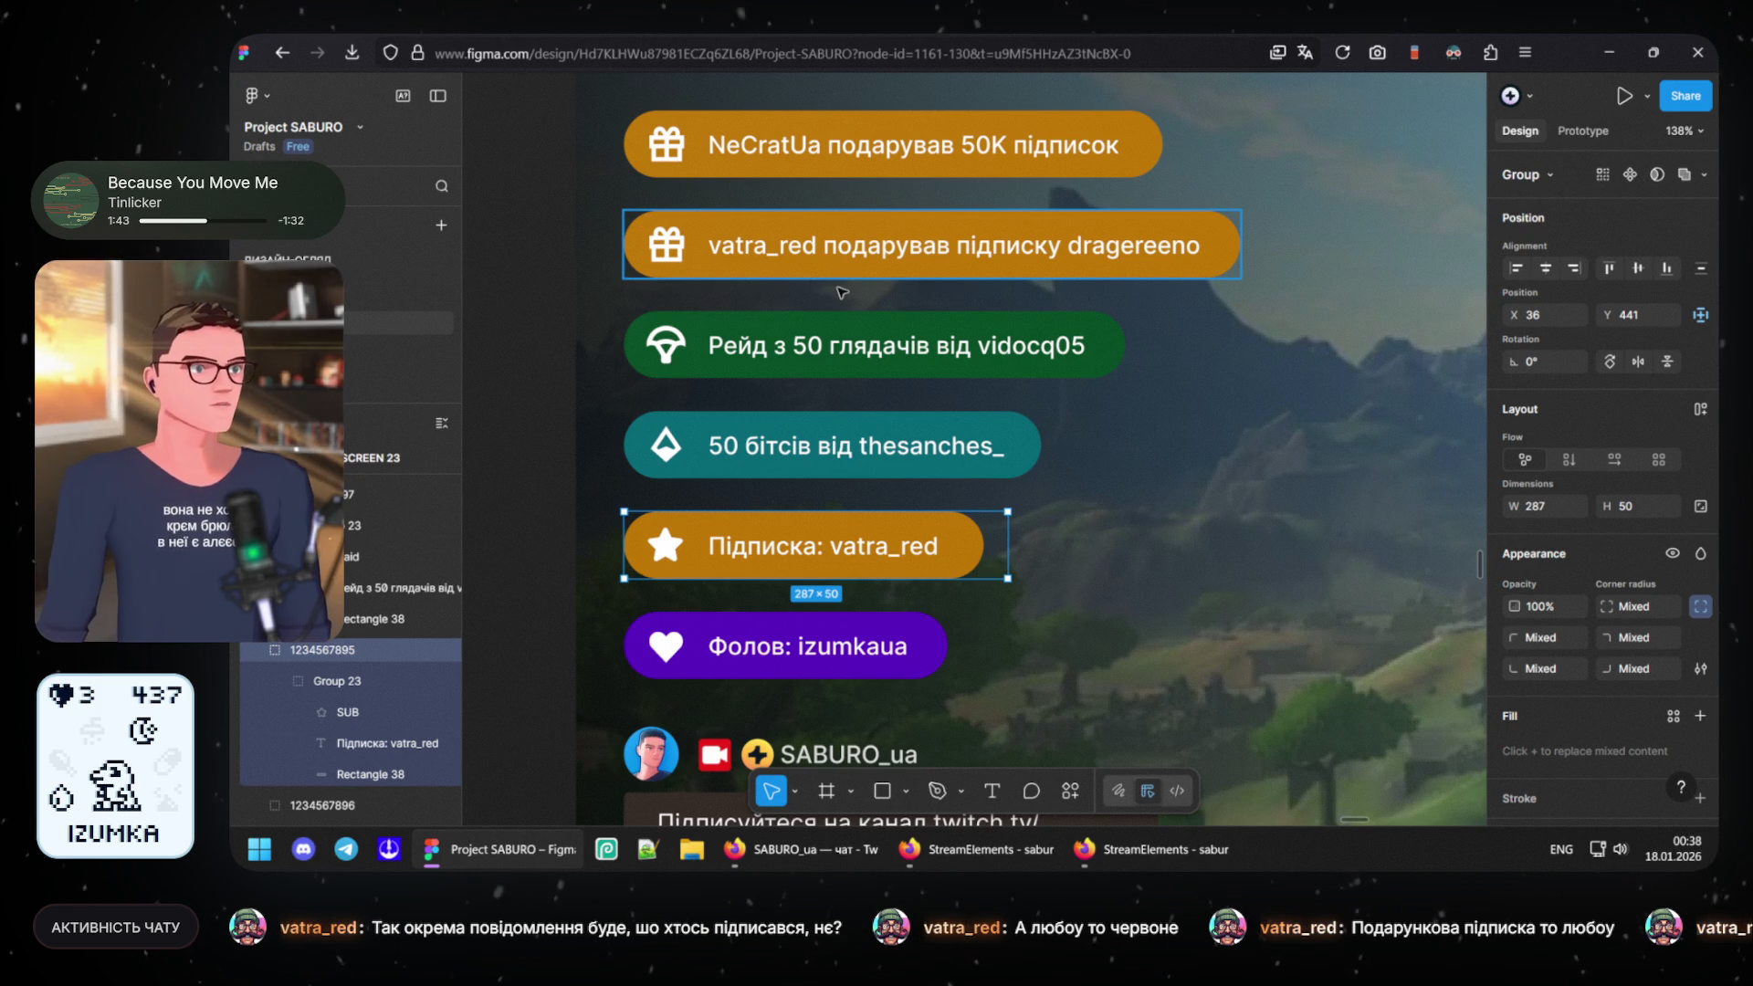
key(Escape)
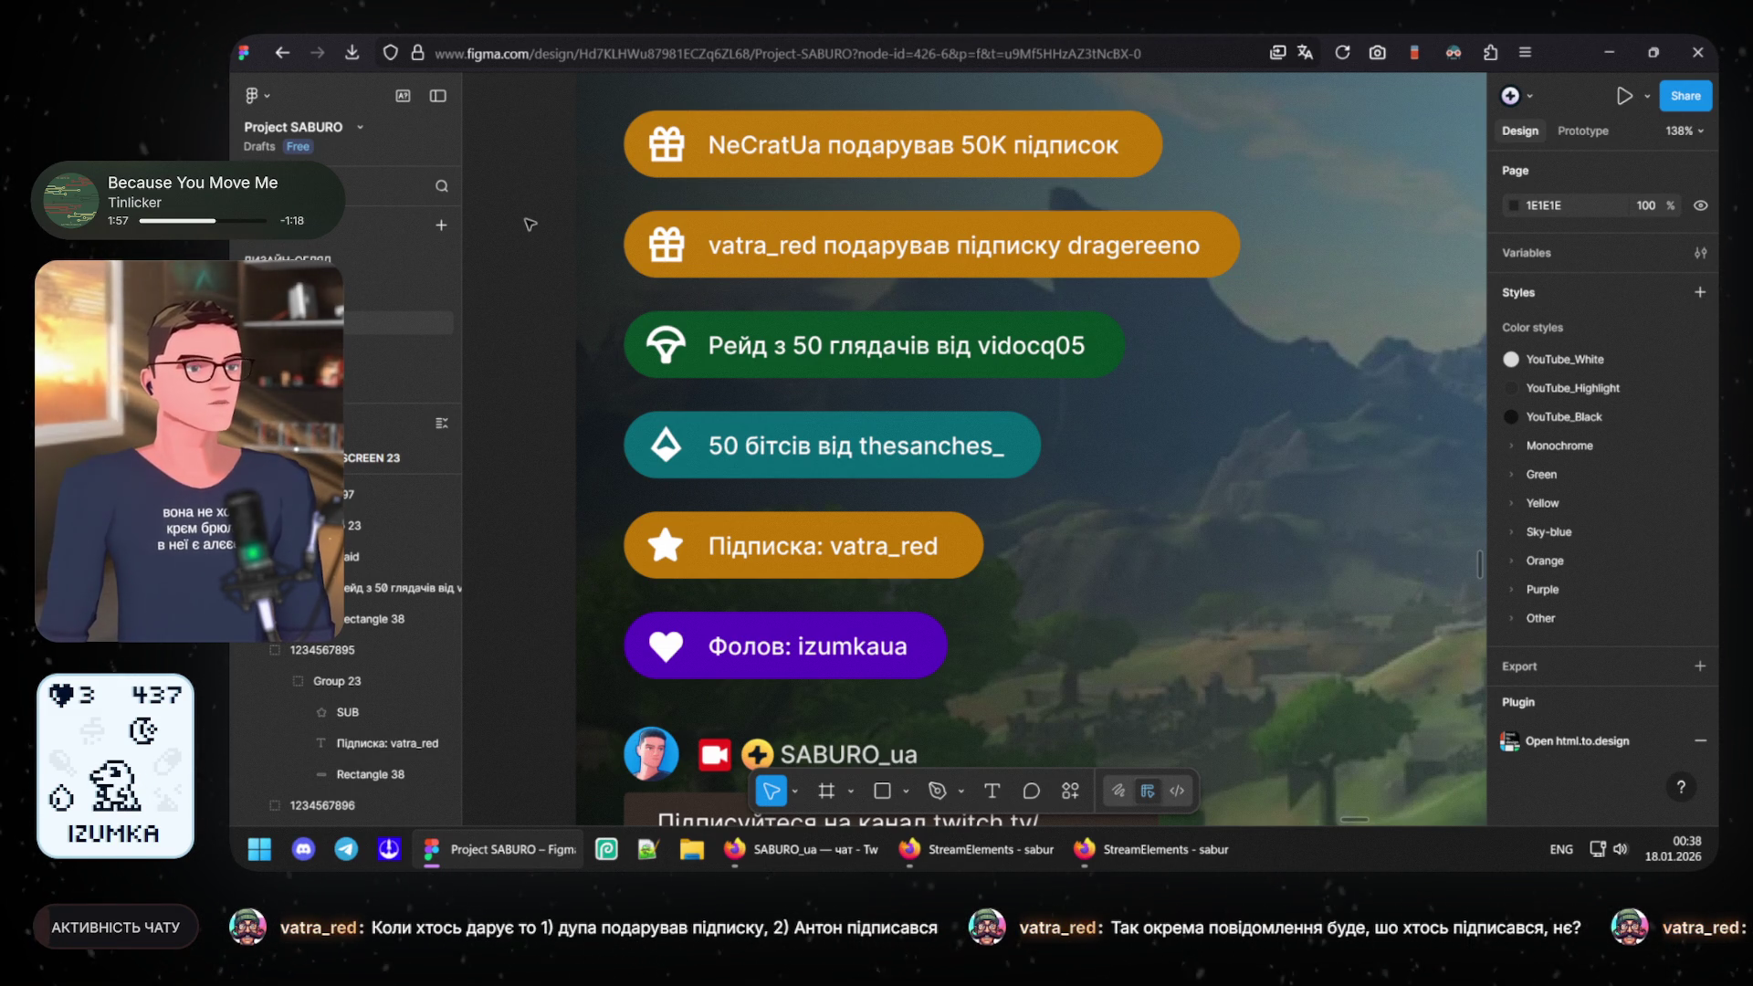
click(738, 535)
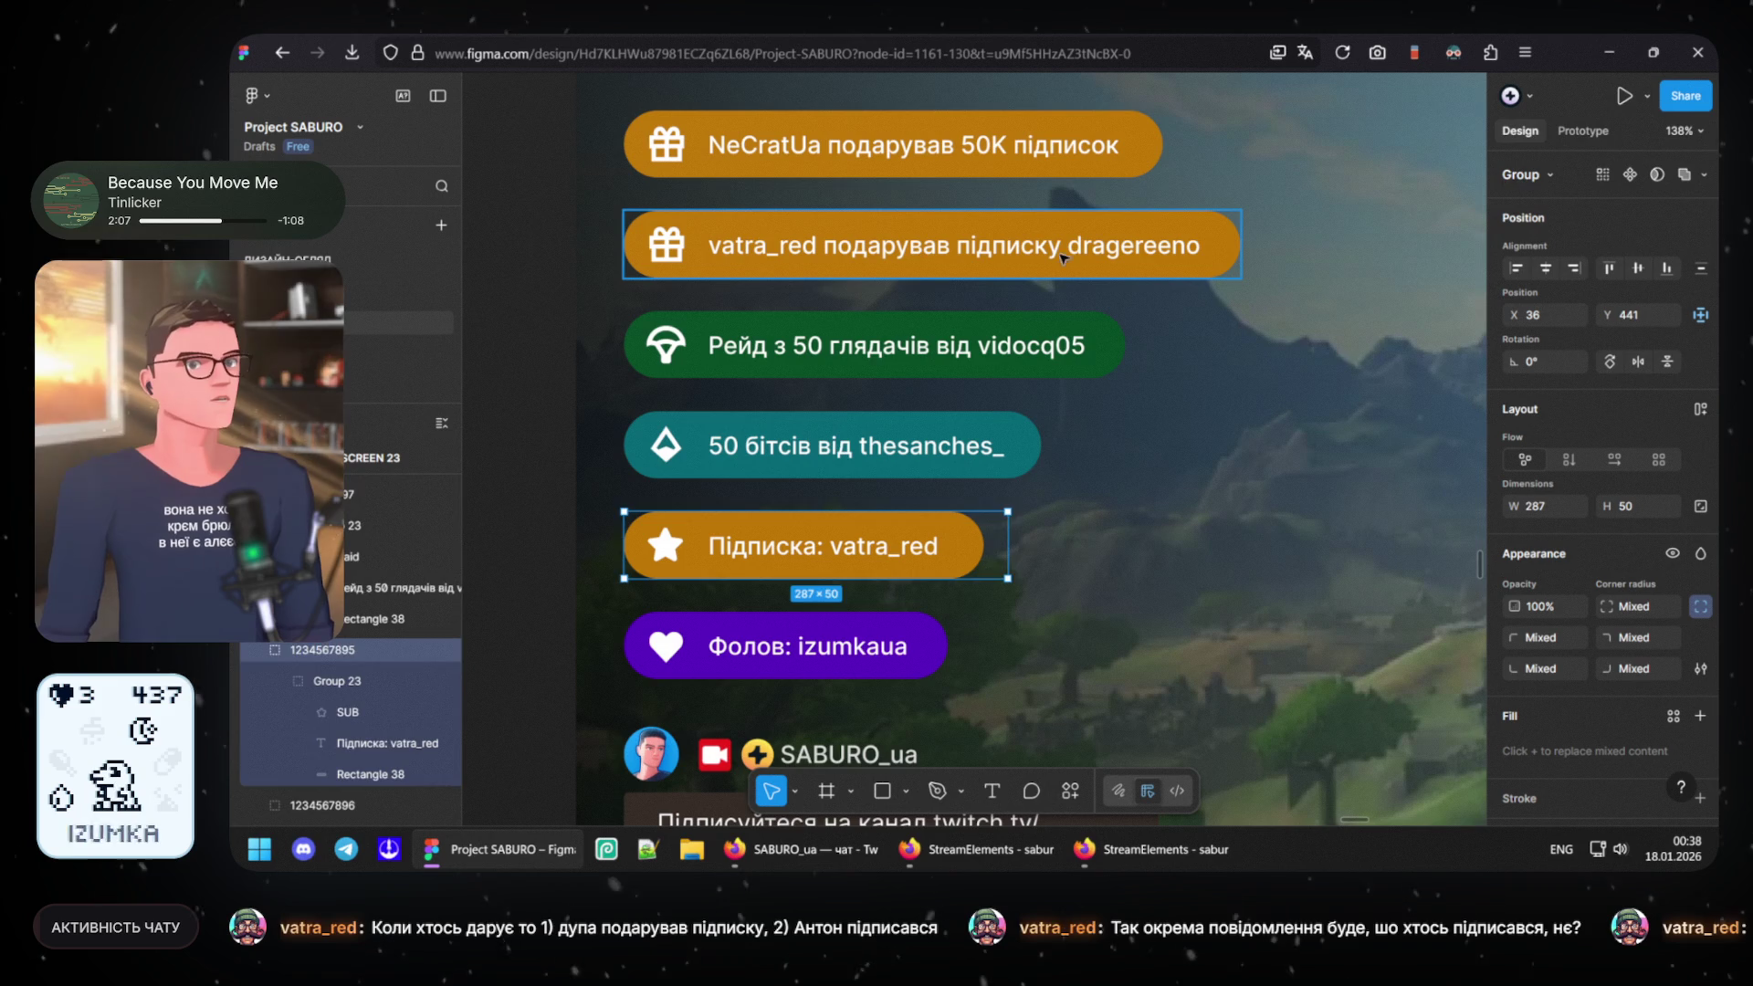
click(752, 243)
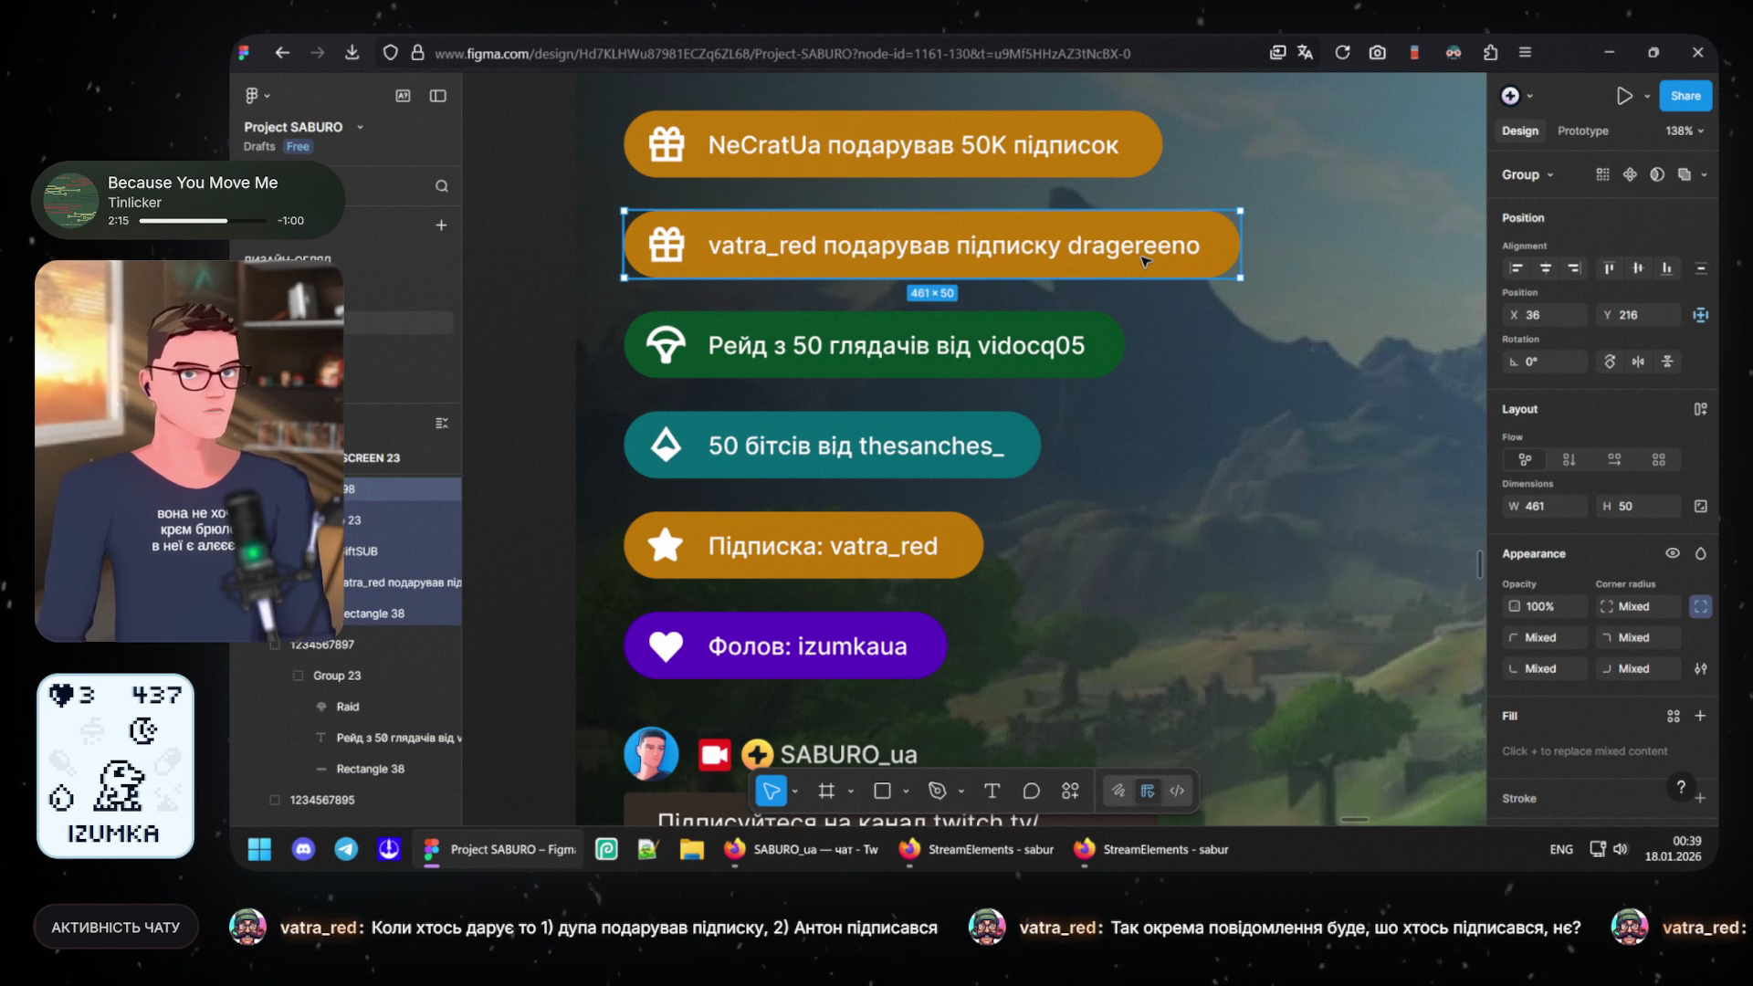
click(1037, 160)
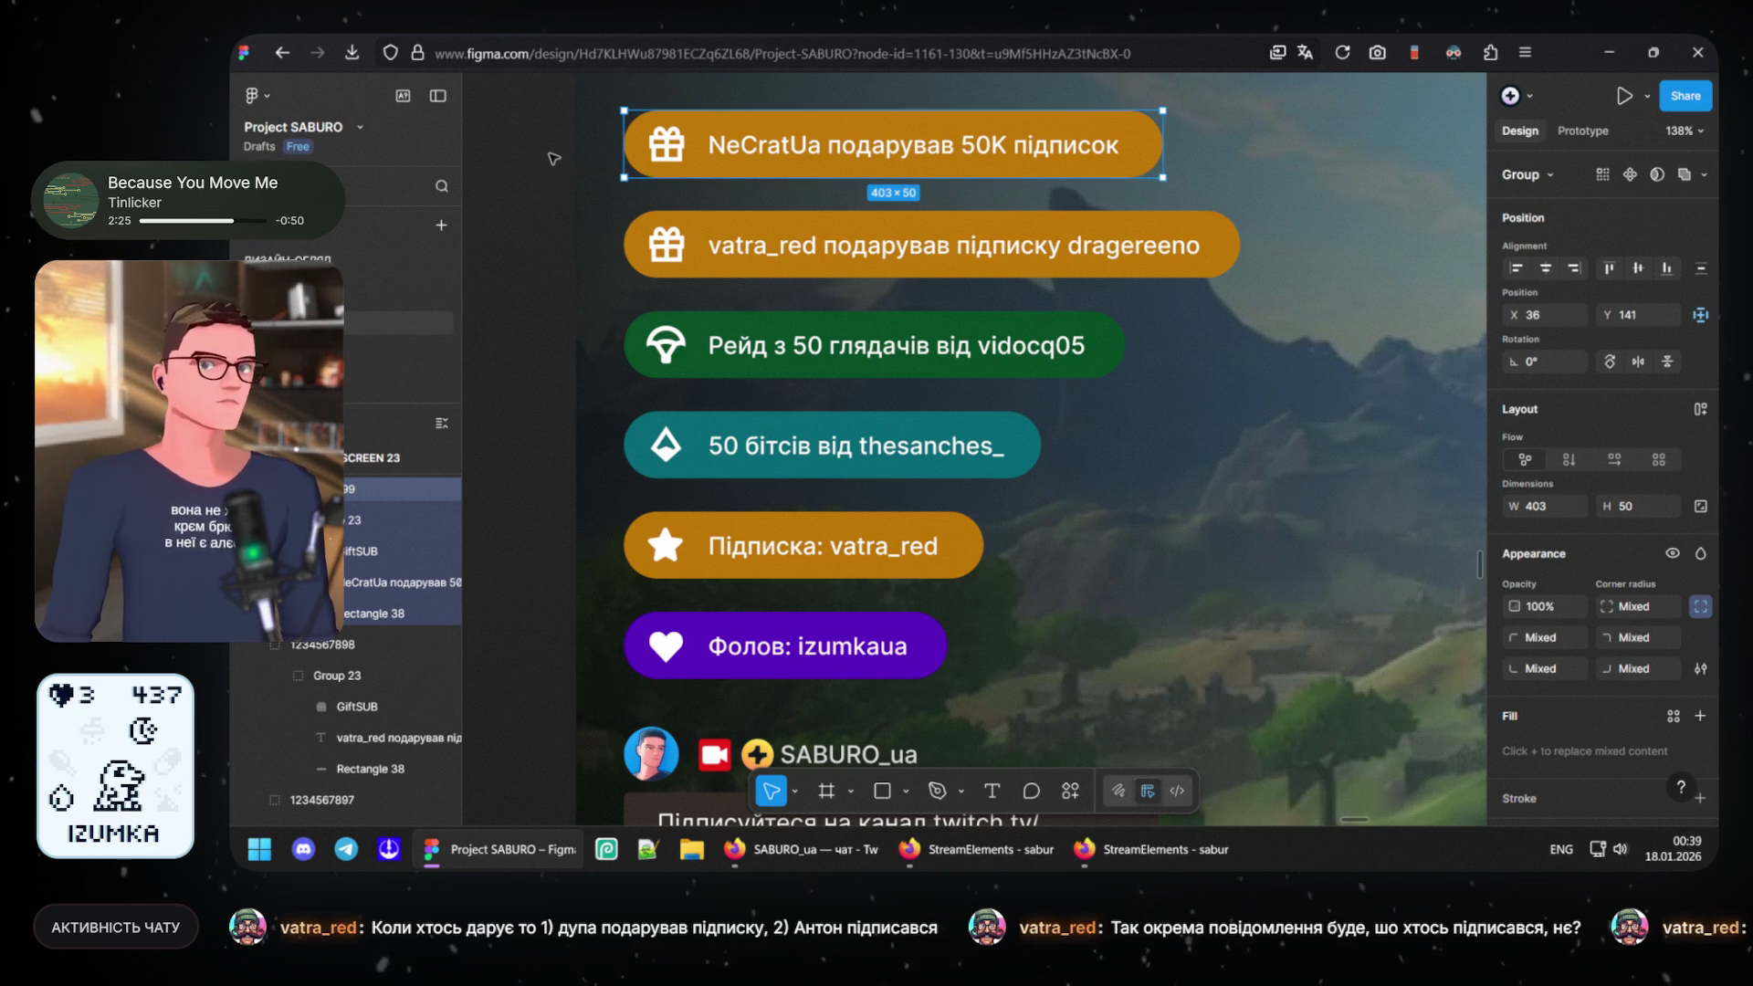
key(Escape)
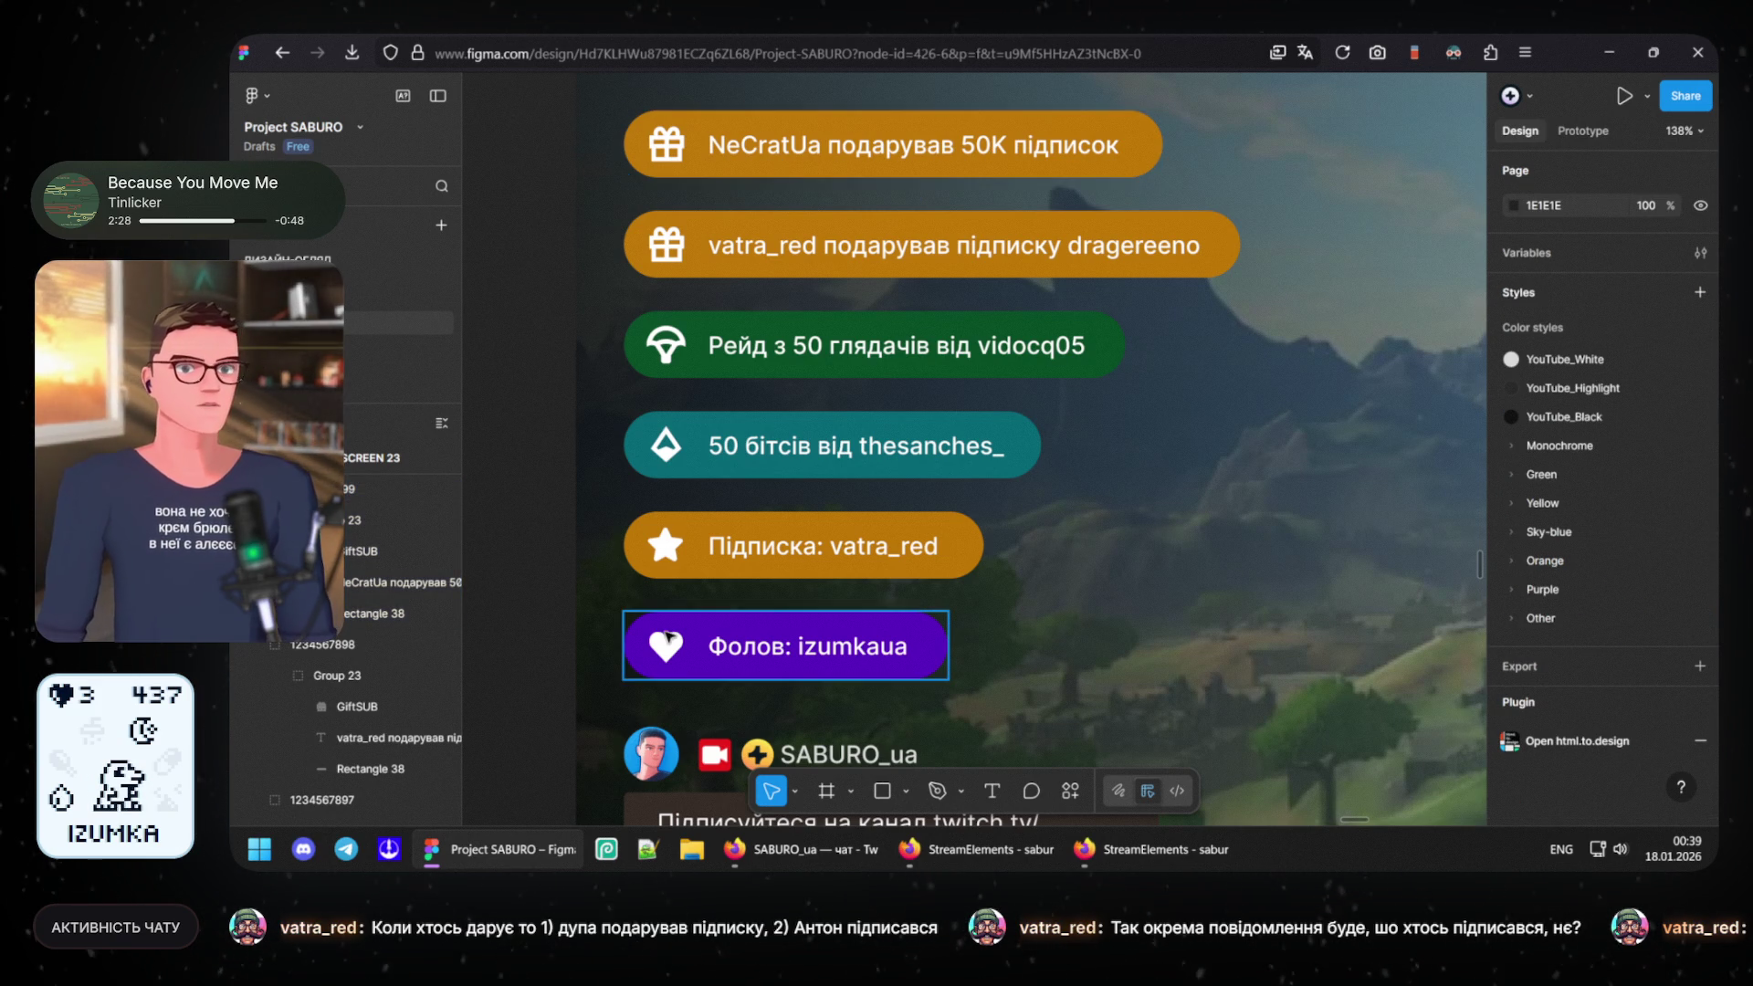
- Drag the follow pill's purple hue slightly so its fill reads 5B00BD instead of 5500BD
click(704, 674)
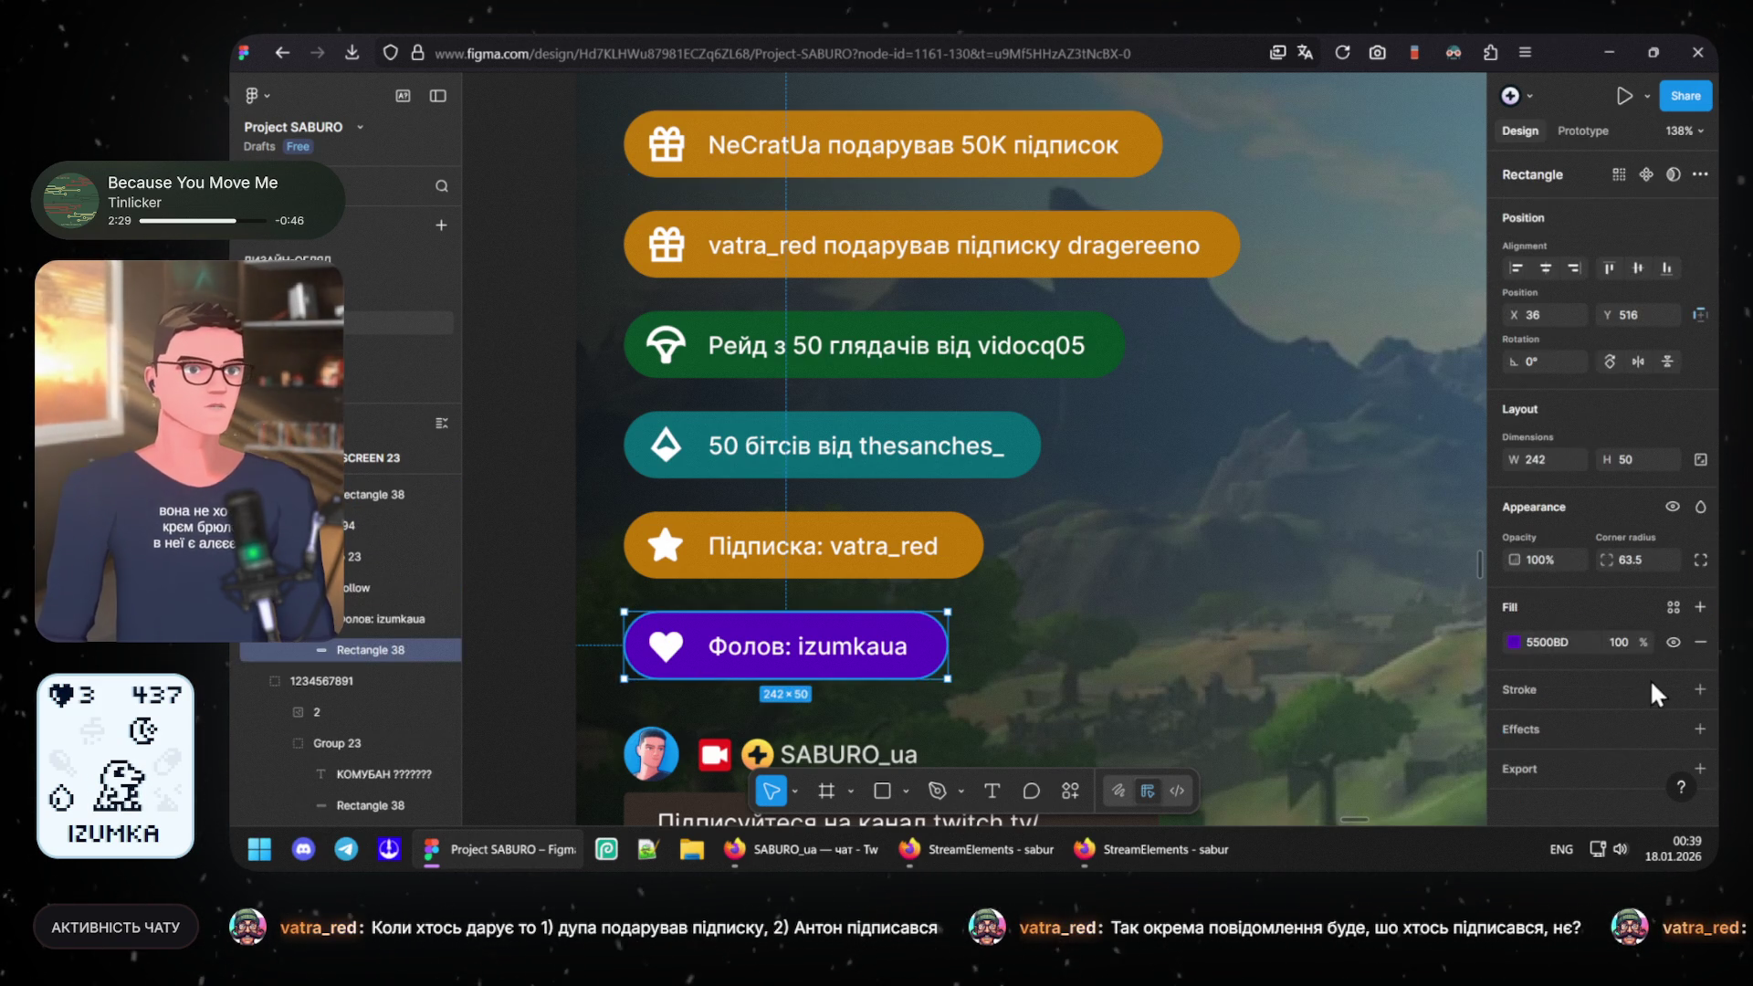
click(1516, 704)
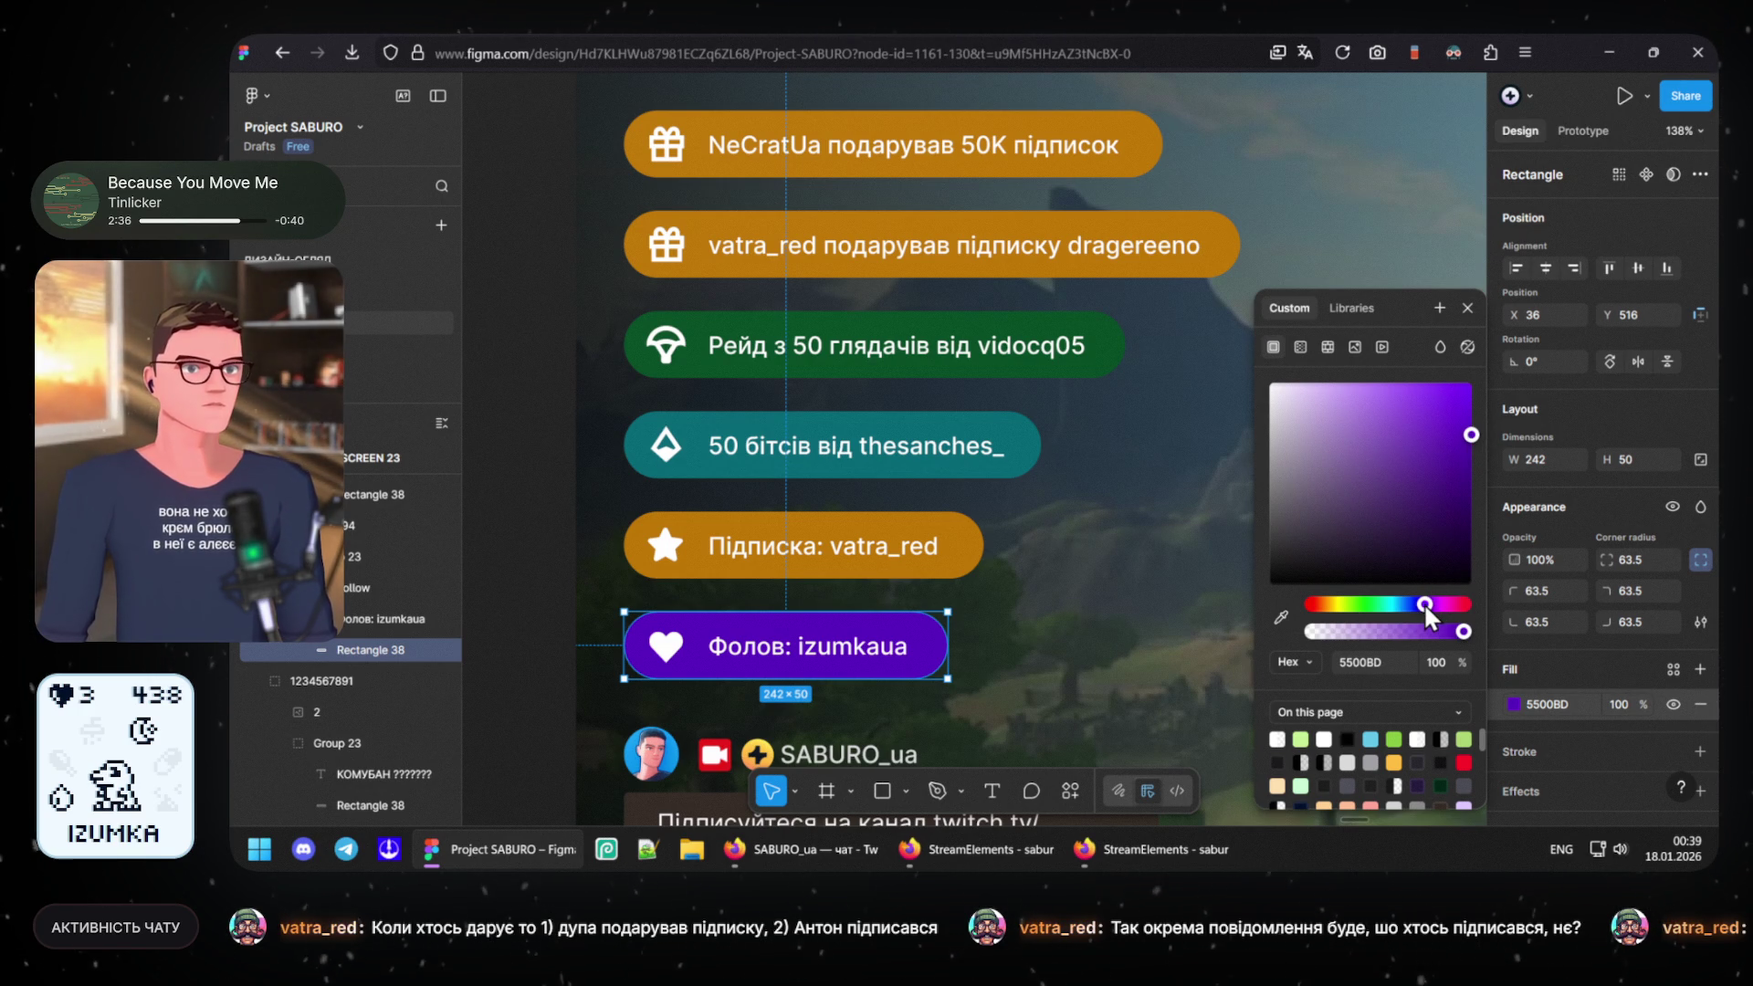
drag(1423, 602, 1425, 604)
key(ctrl+z)
drag(1426, 603, 1428, 604)
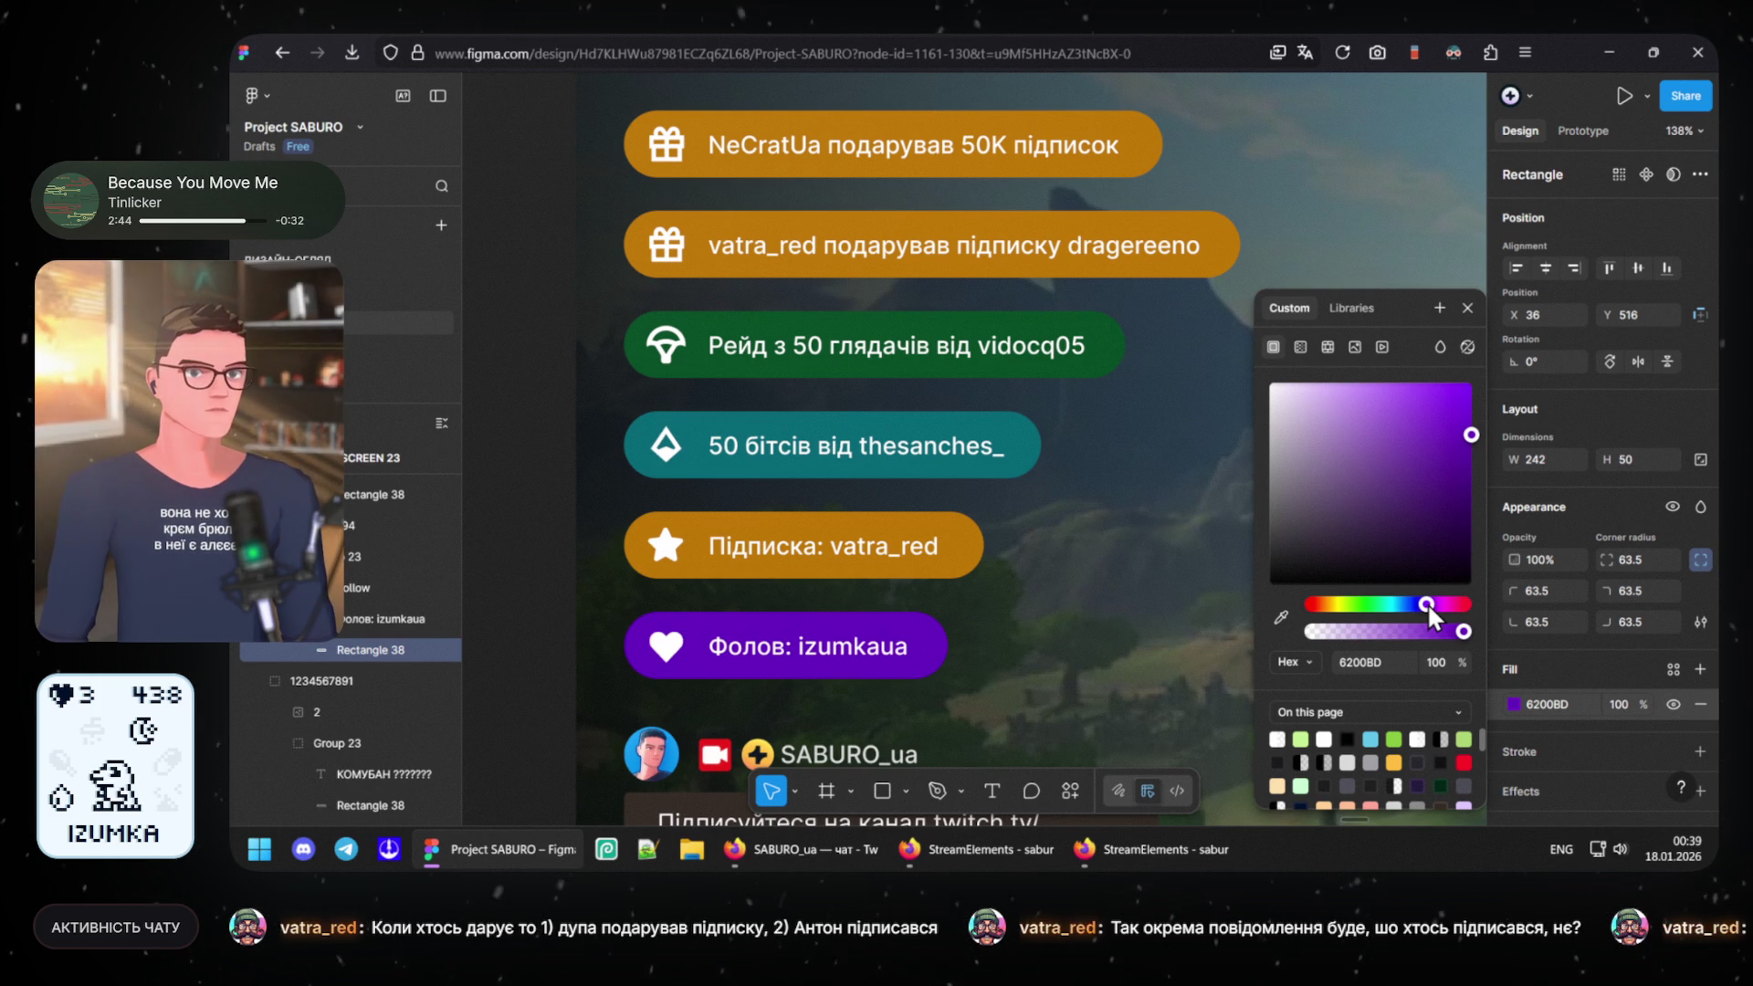
drag(1427, 603, 1426, 603)
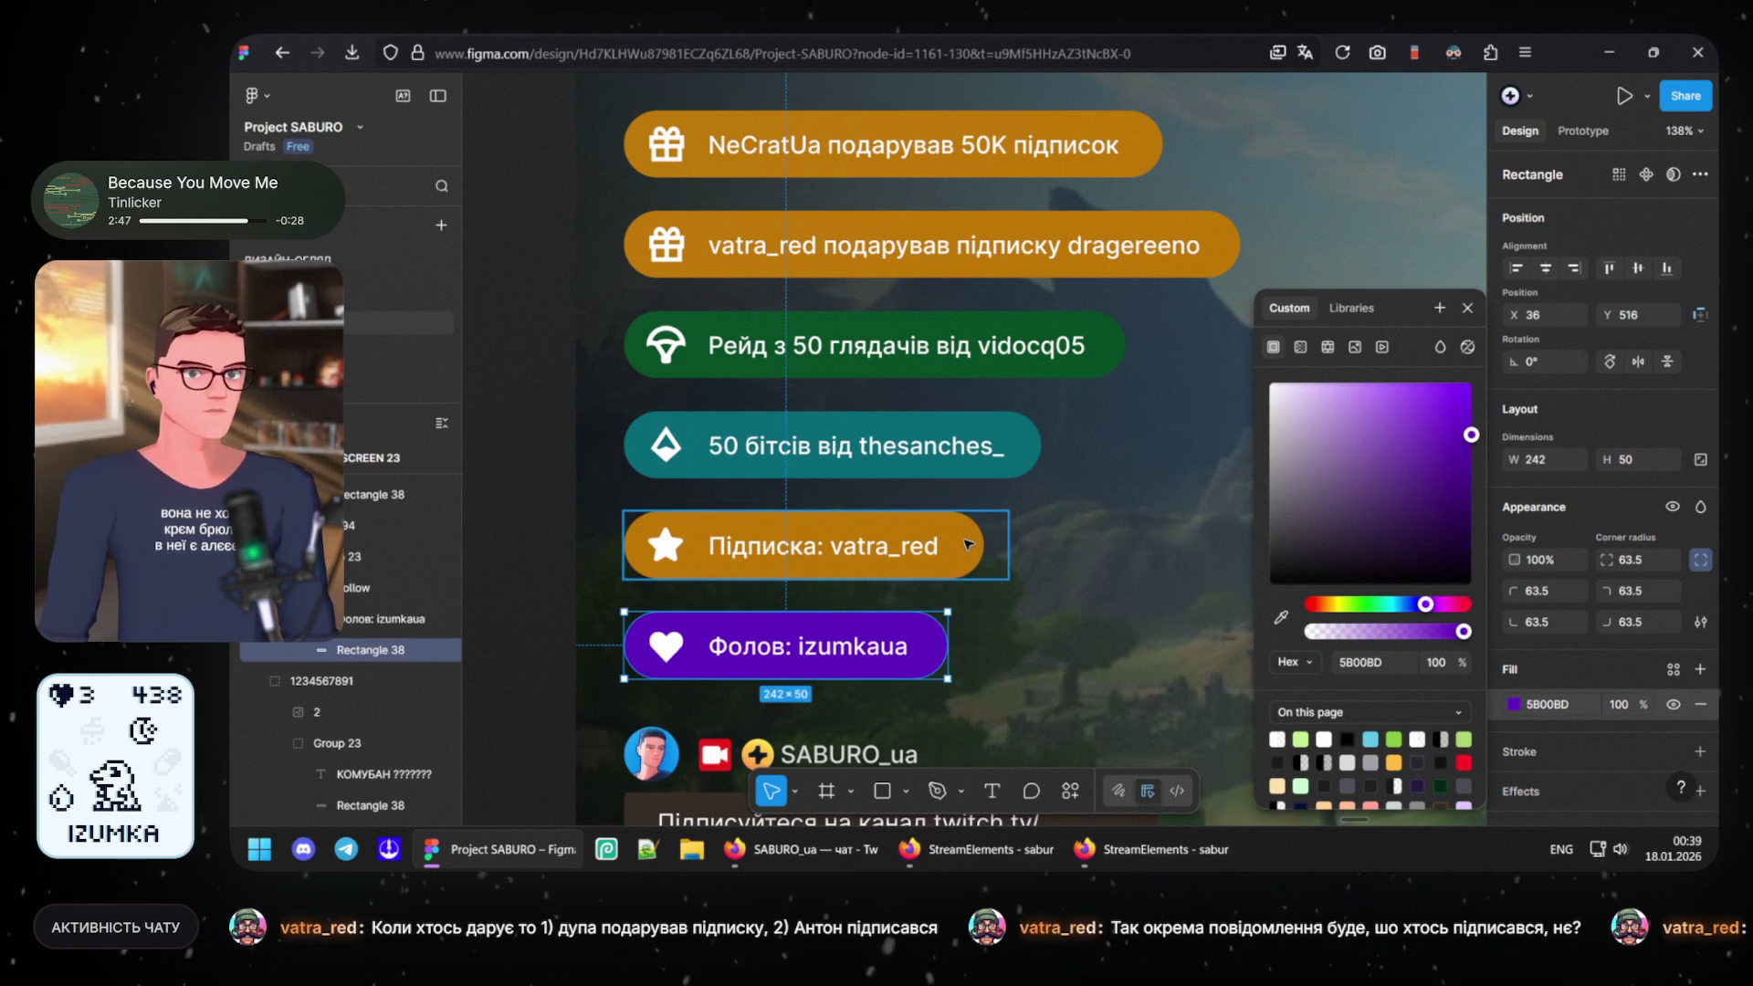
click(969, 547)
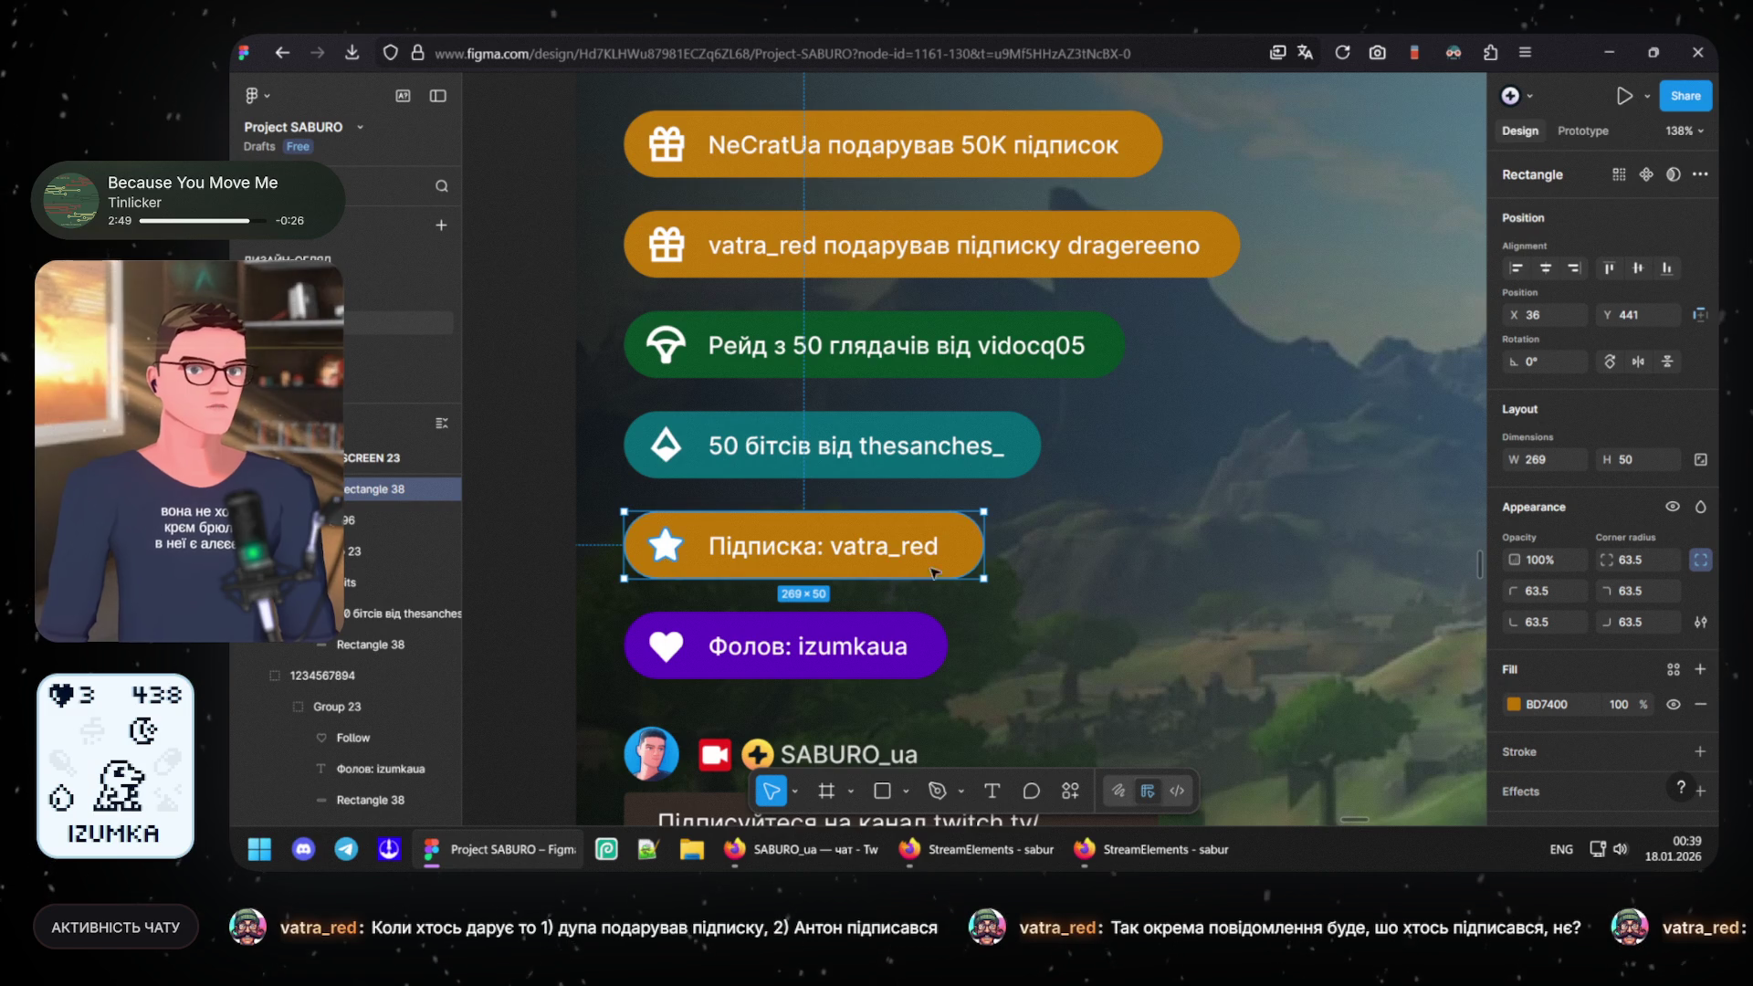
- Shift Rectangle 38's orange fill hue toward yellow until it reads BD7B00
click(1513, 703)
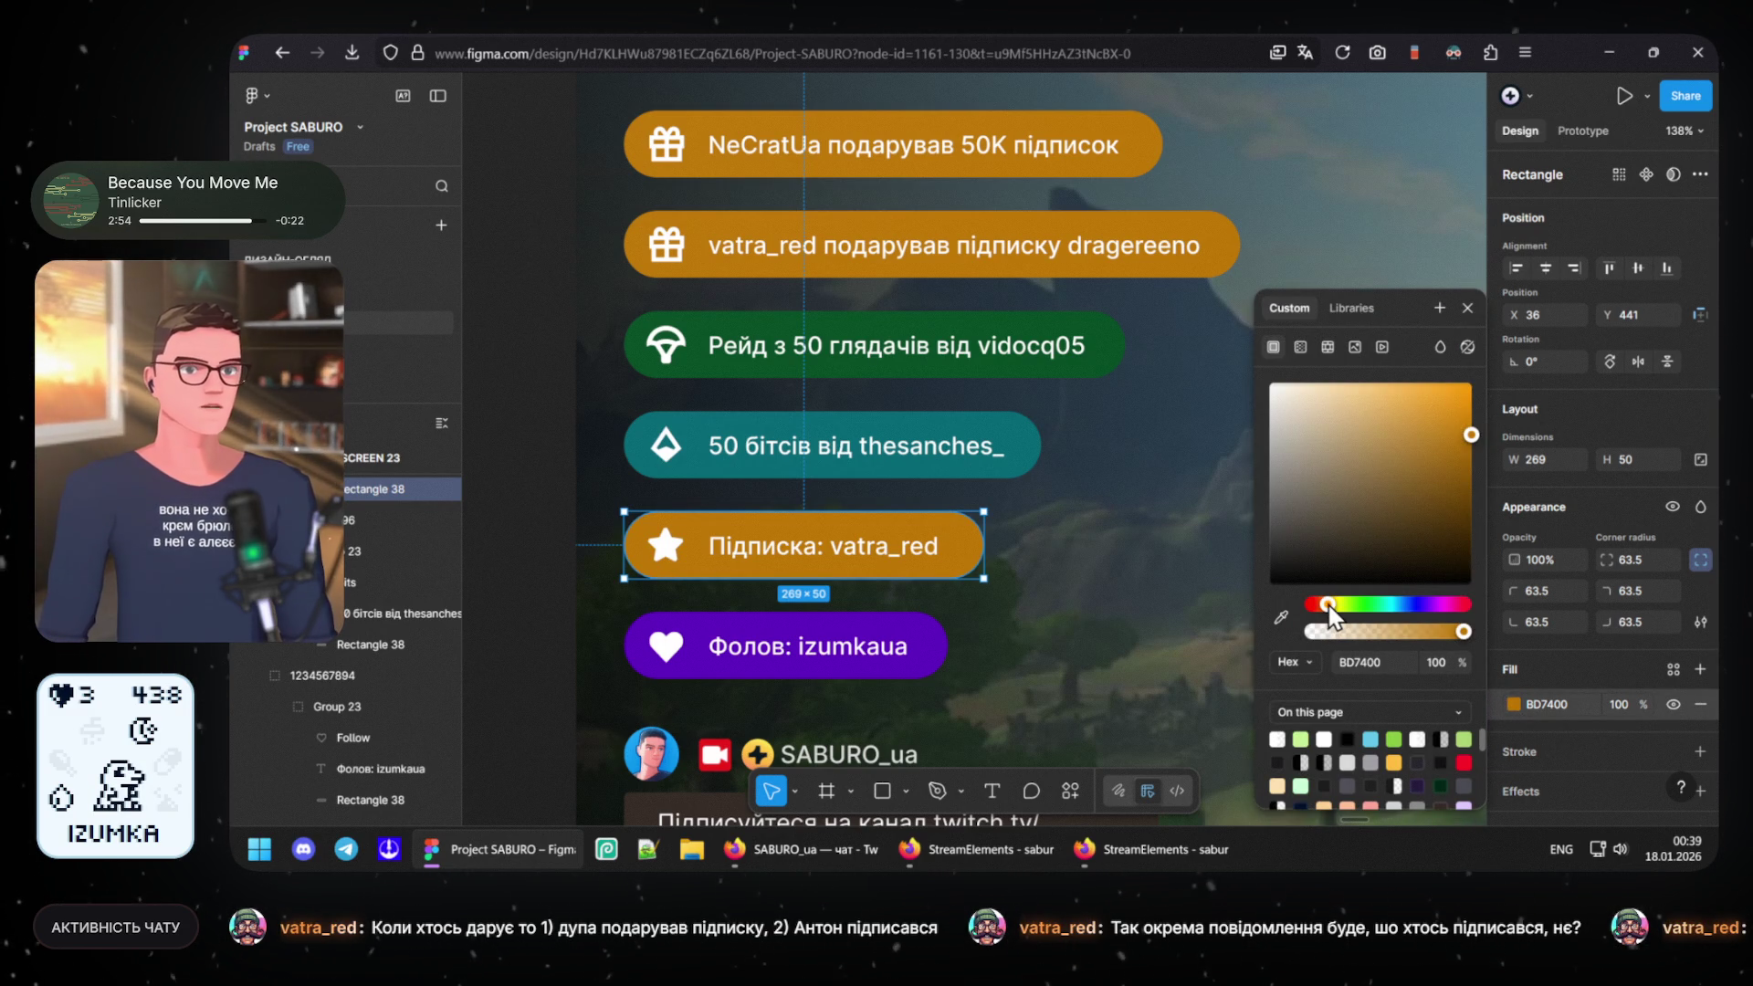
drag(1329, 610, 1331, 615)
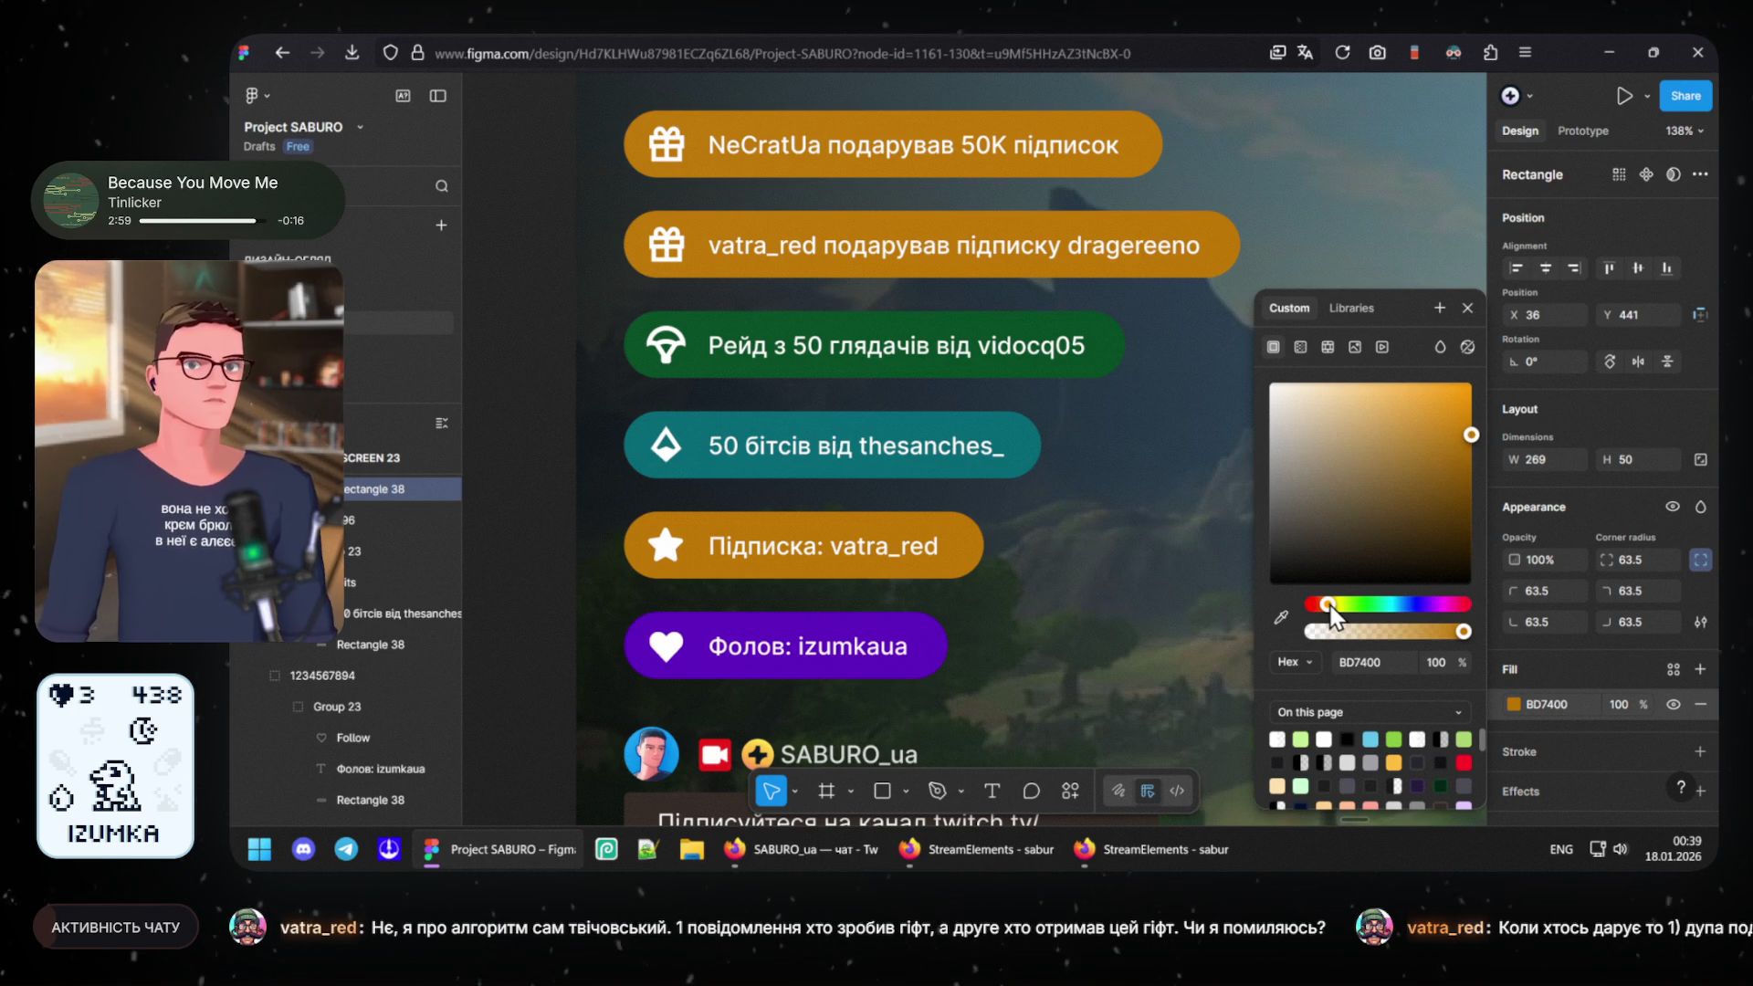
drag(1331, 607, 1329, 615)
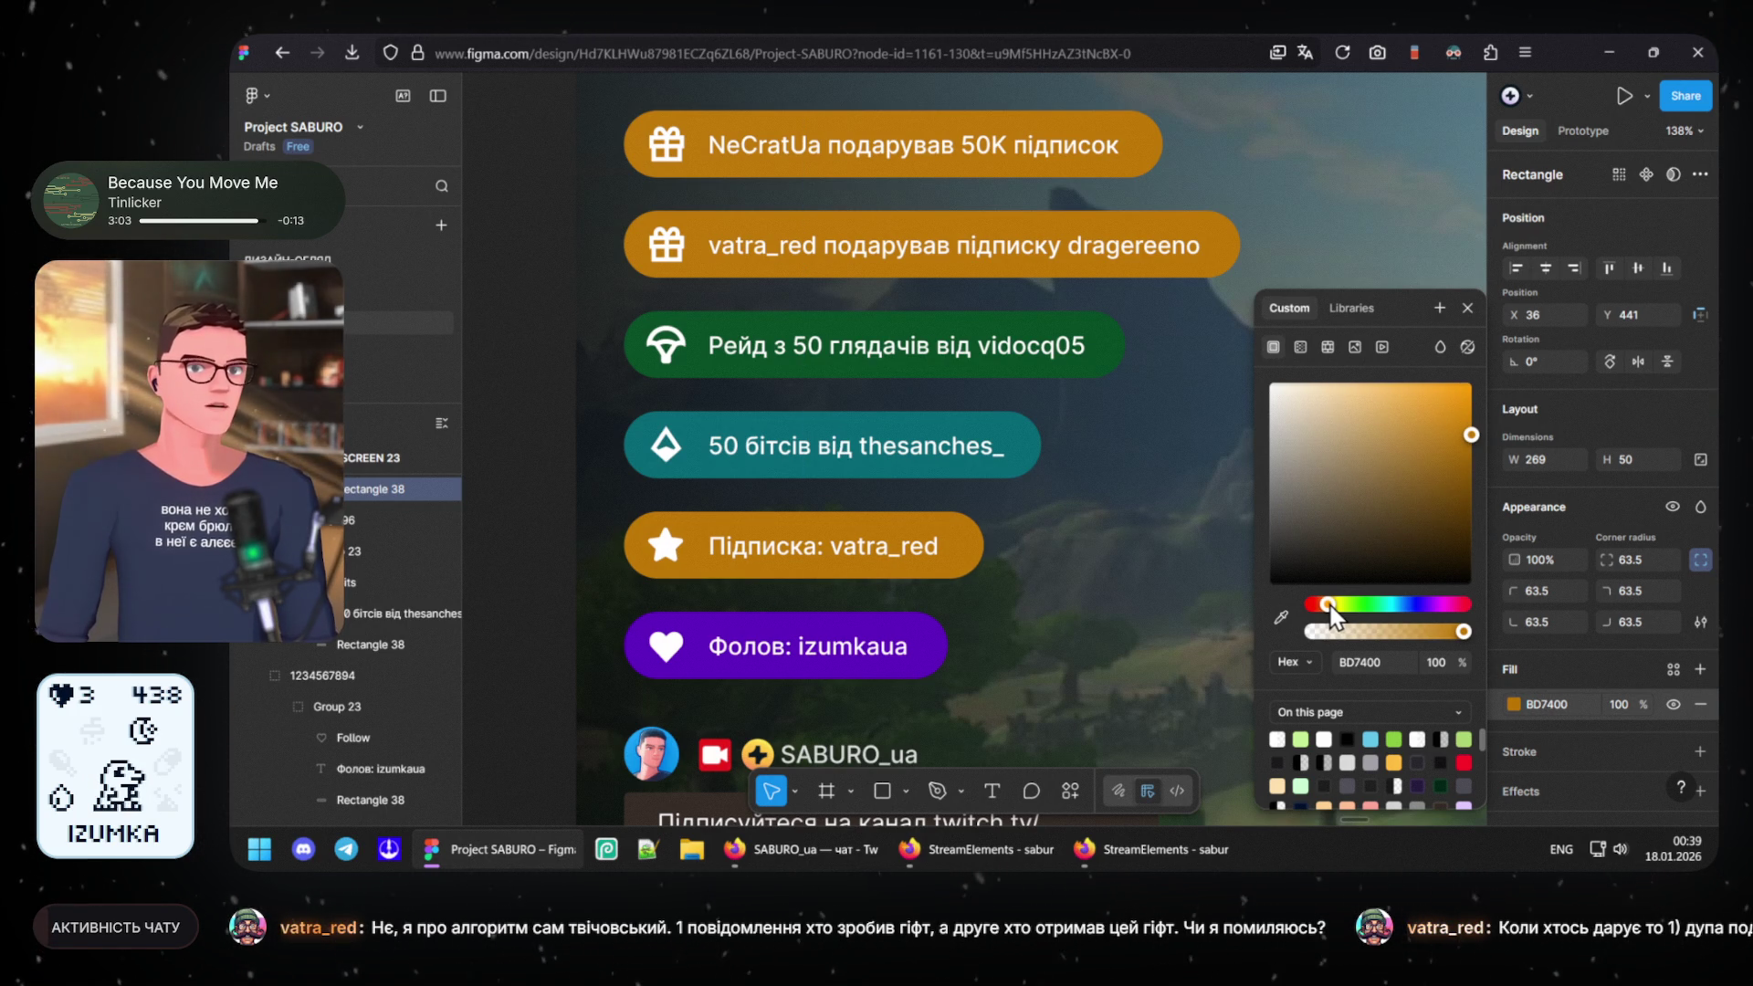
drag(1332, 613, 1333, 612)
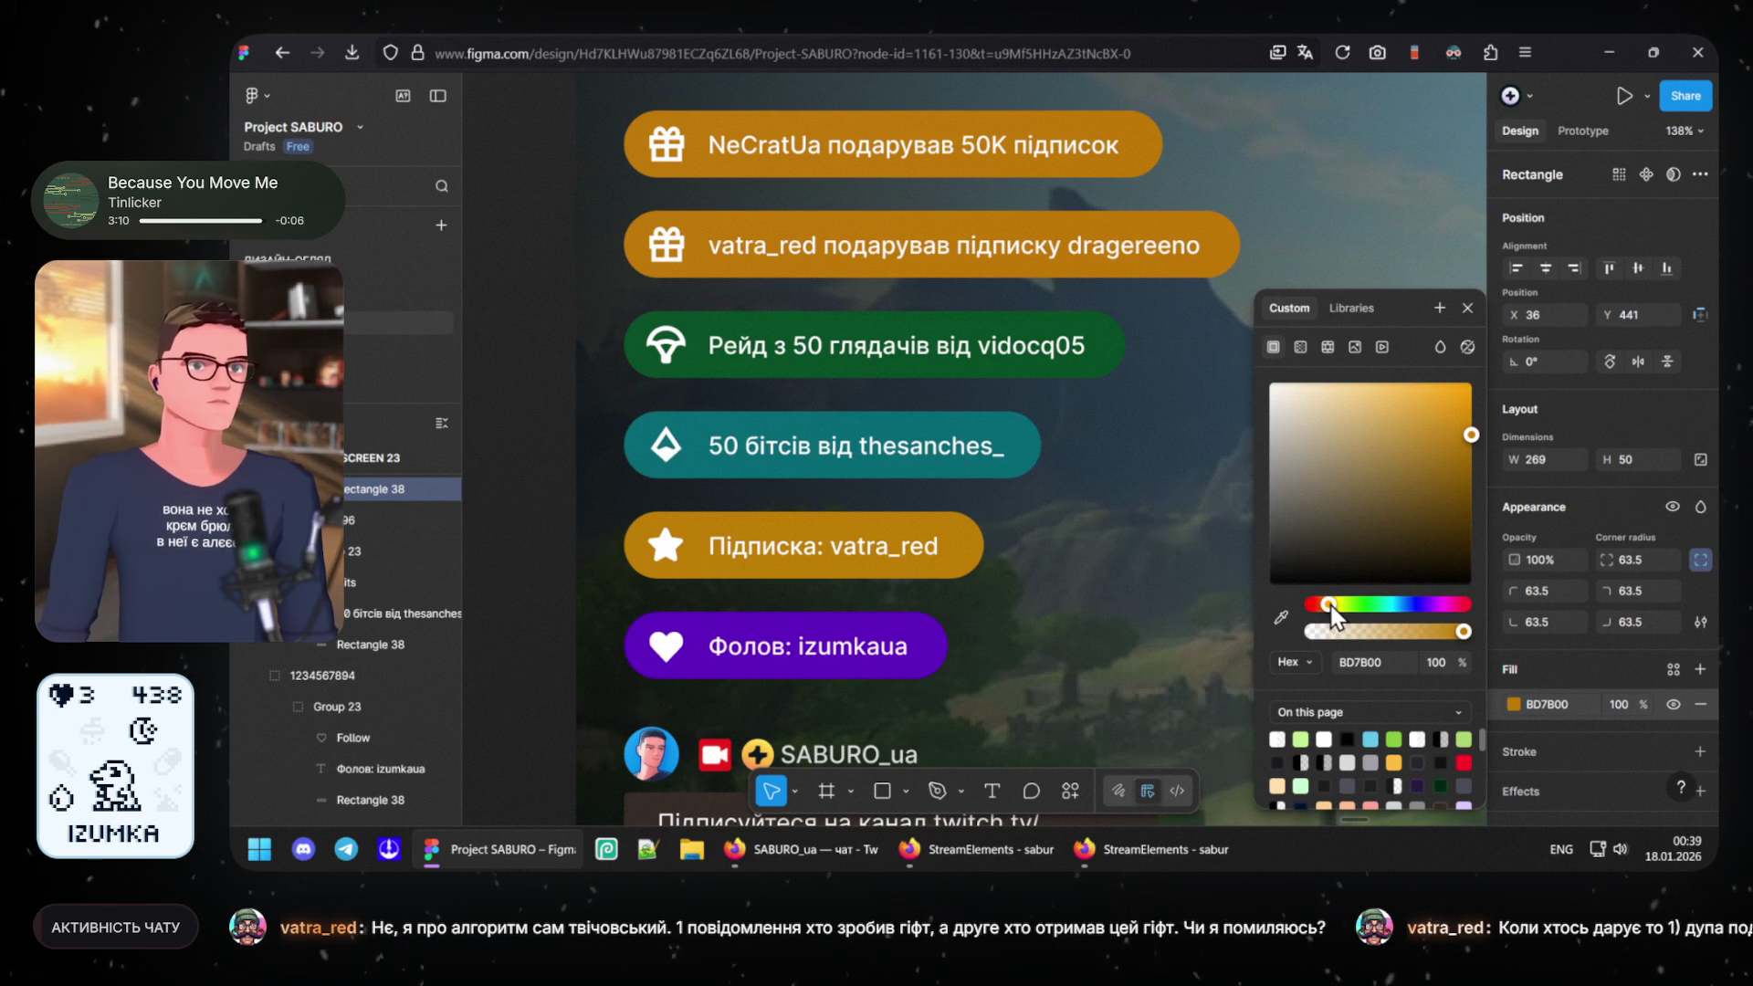
- Peek at the gradient and blend-mode options without changing them, leaving the fill solid
click(1467, 348)
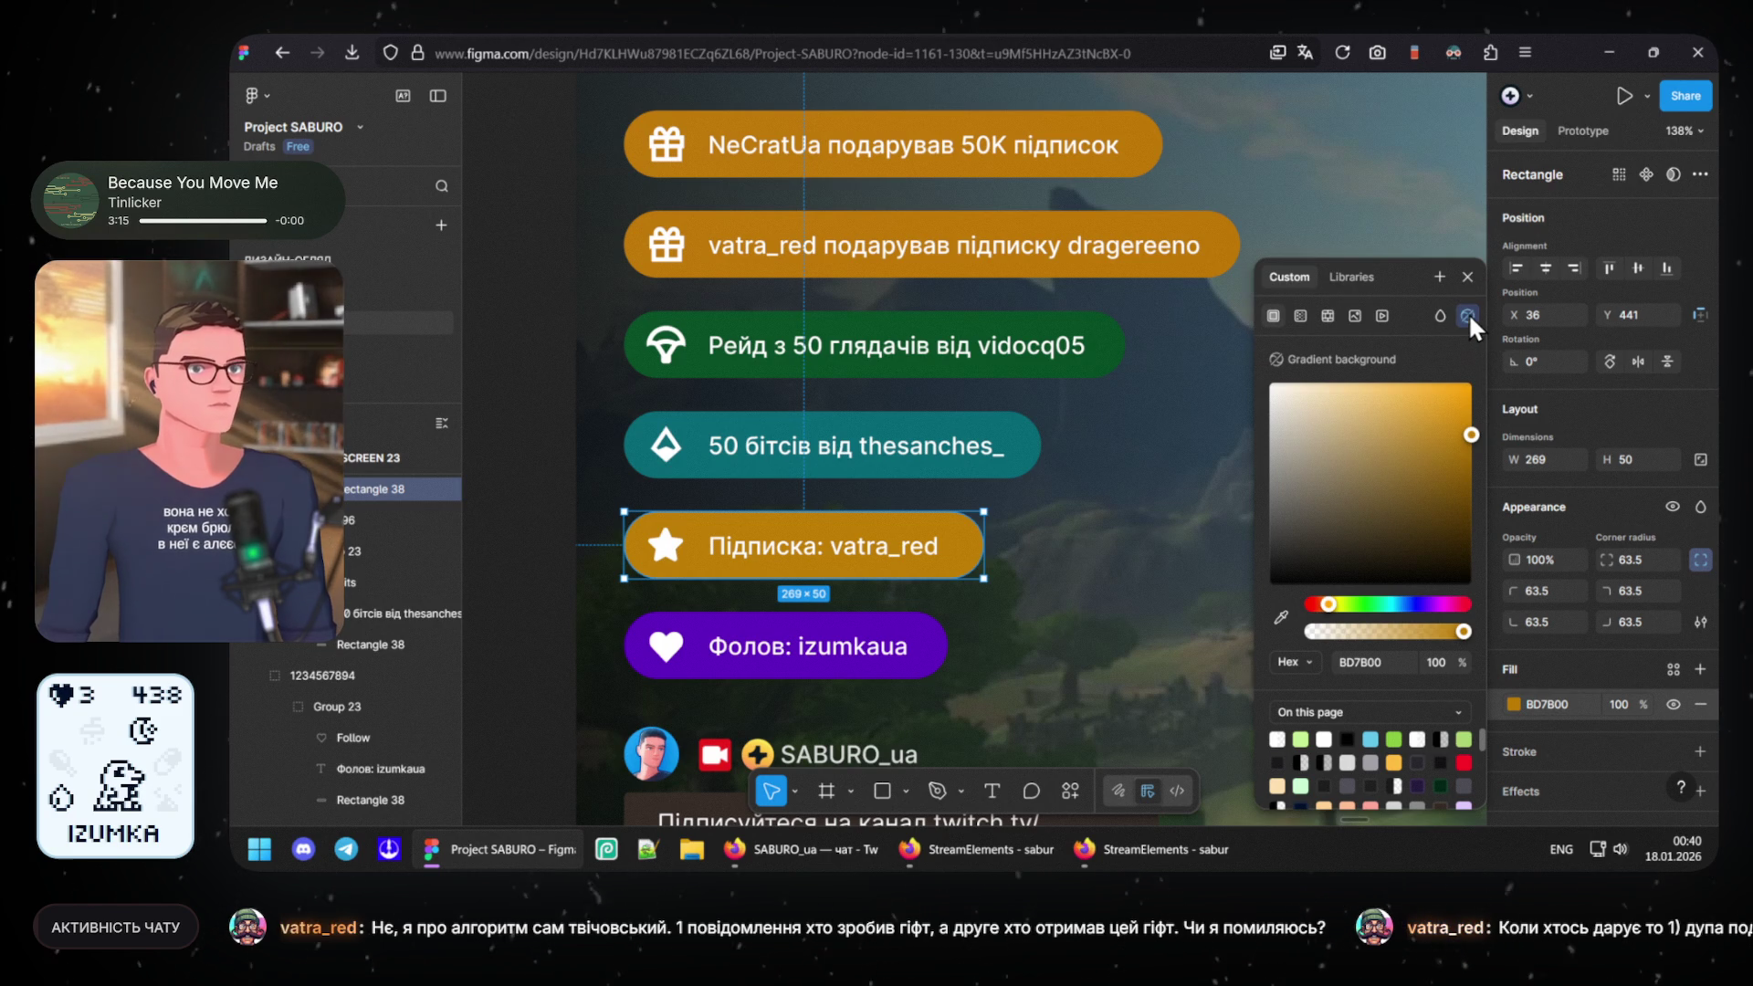
click(1469, 311)
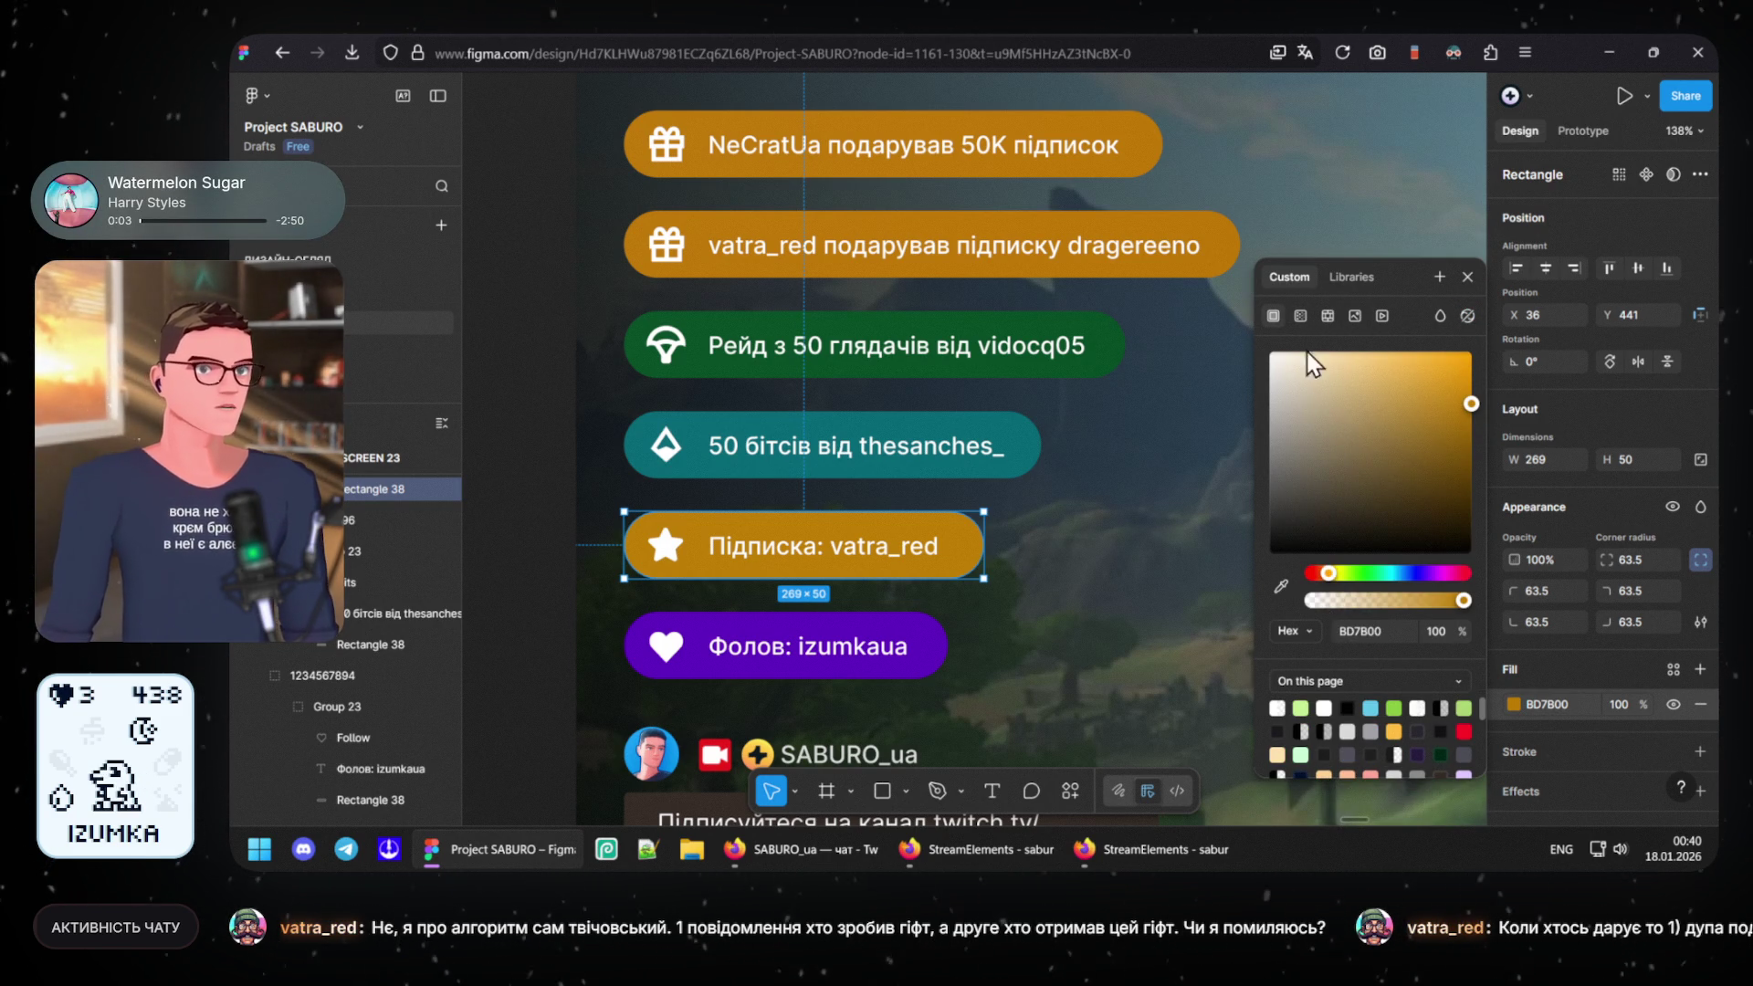
click(1440, 315)
click(1440, 311)
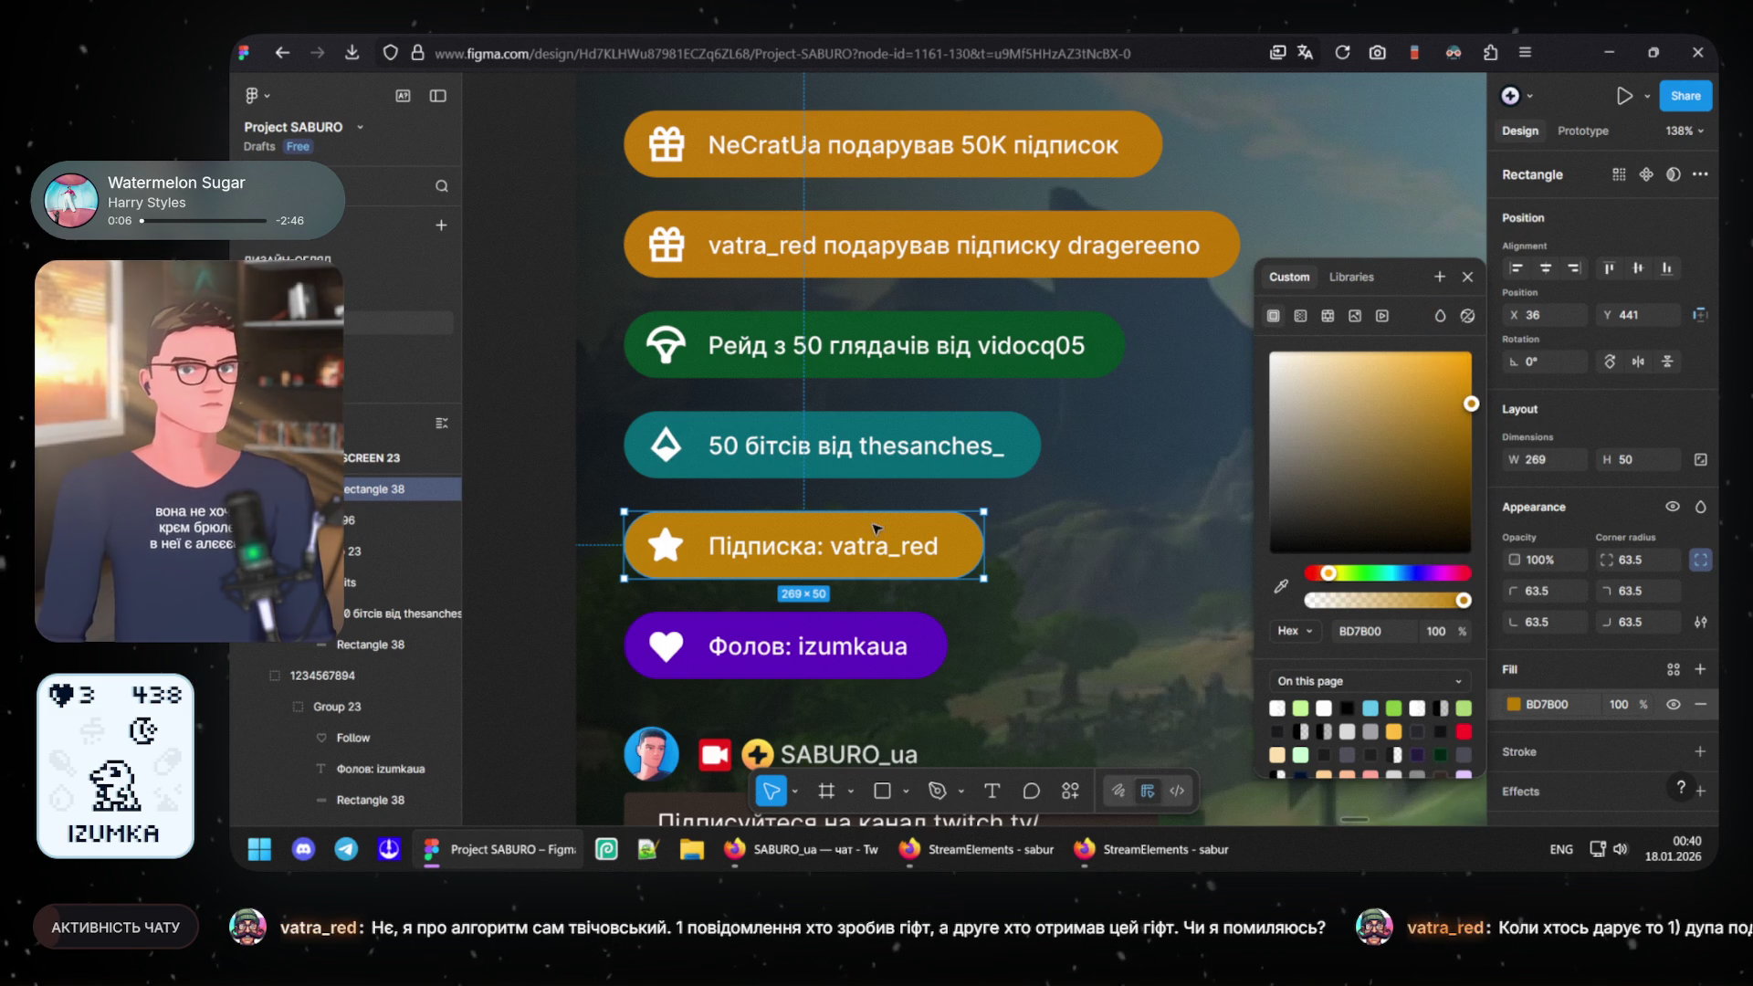
click(827, 549)
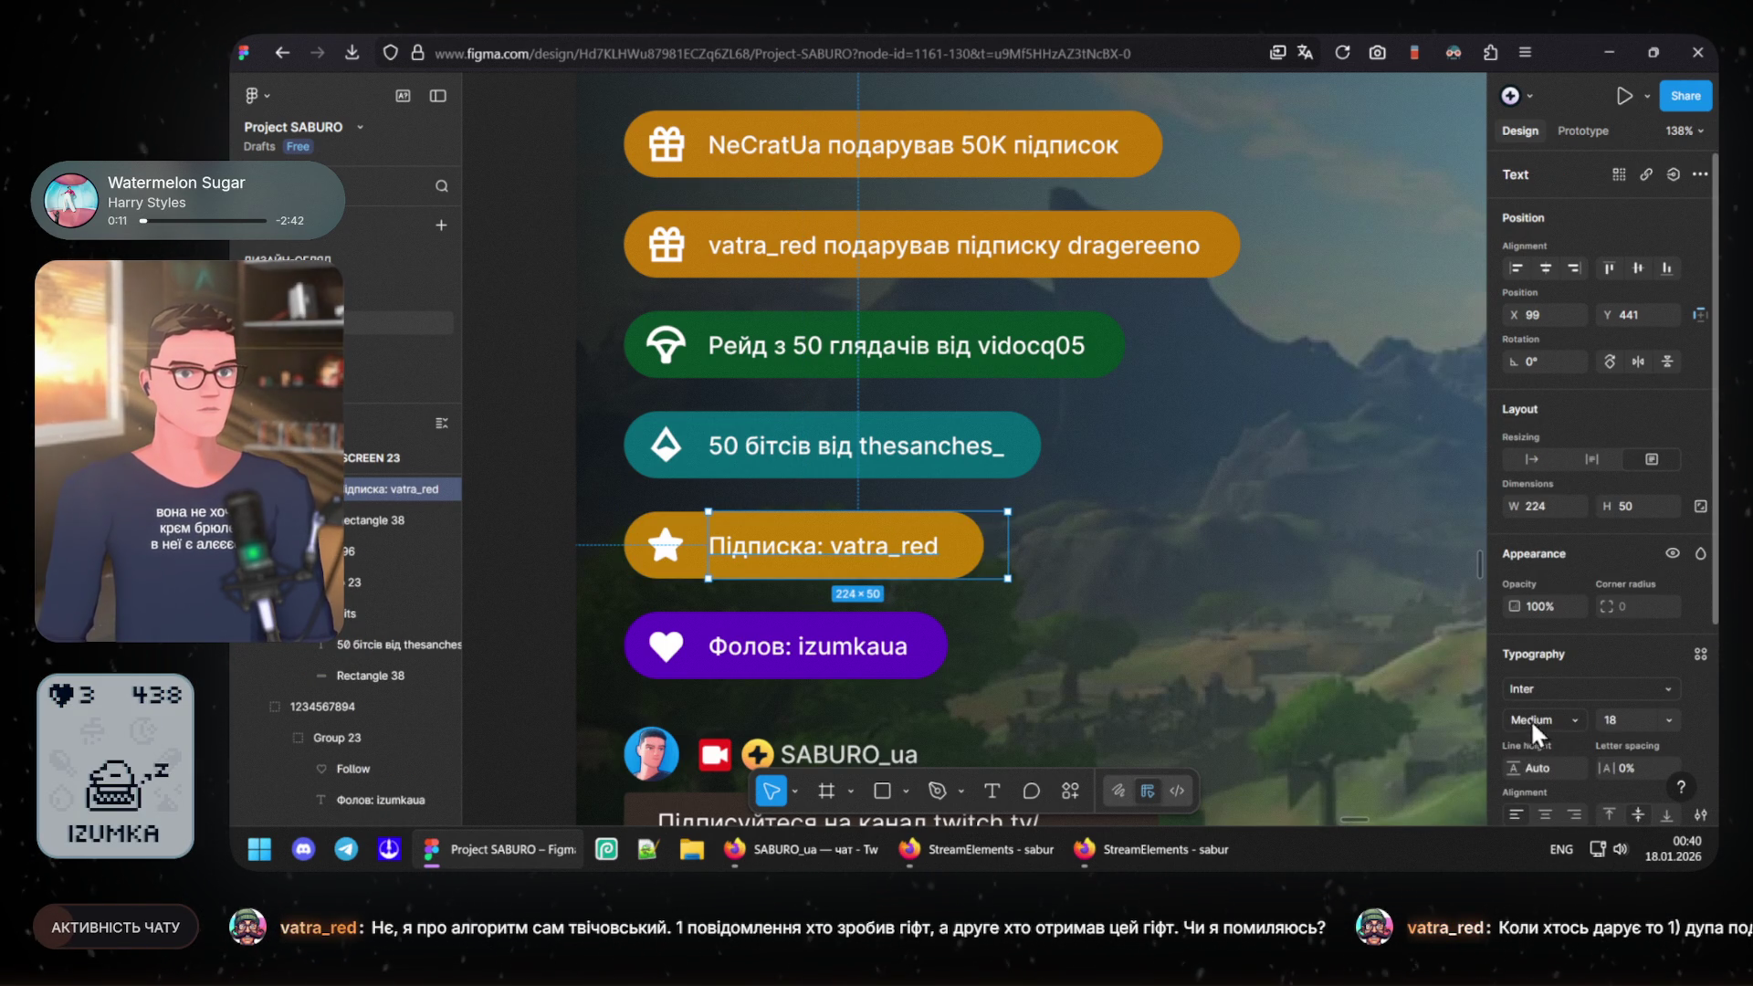
scroll(1513, 732, down, 2)
click(1514, 748)
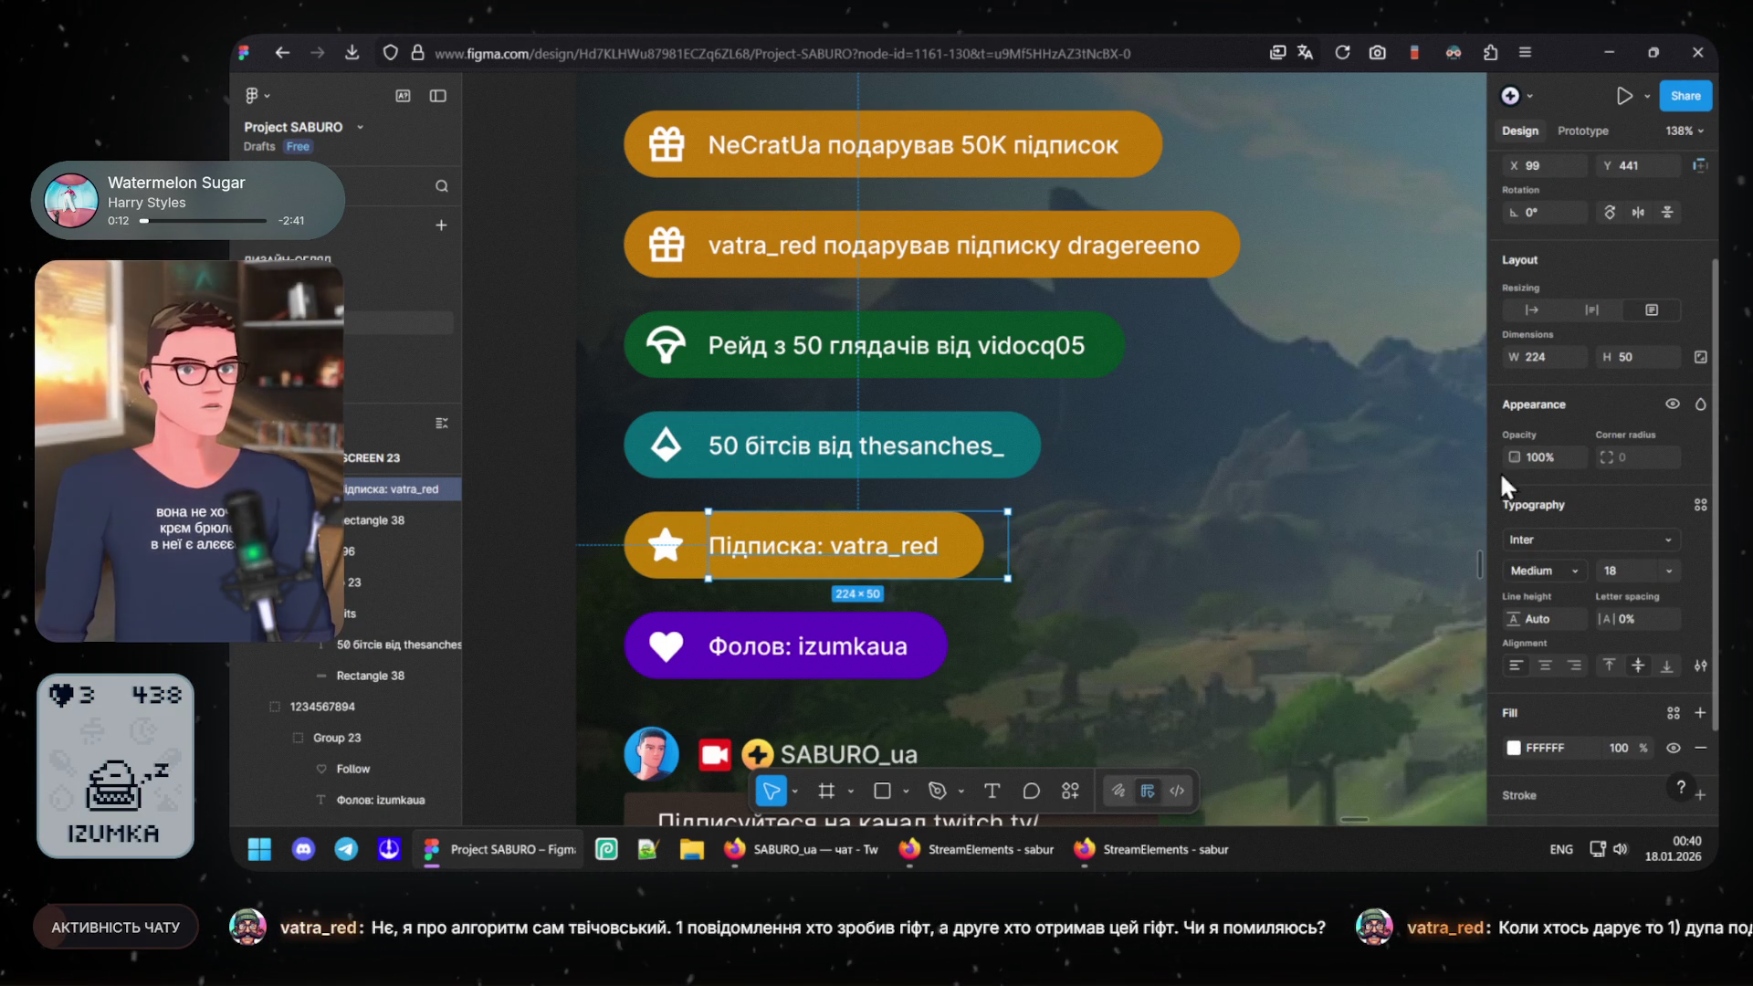
click(1462, 343)
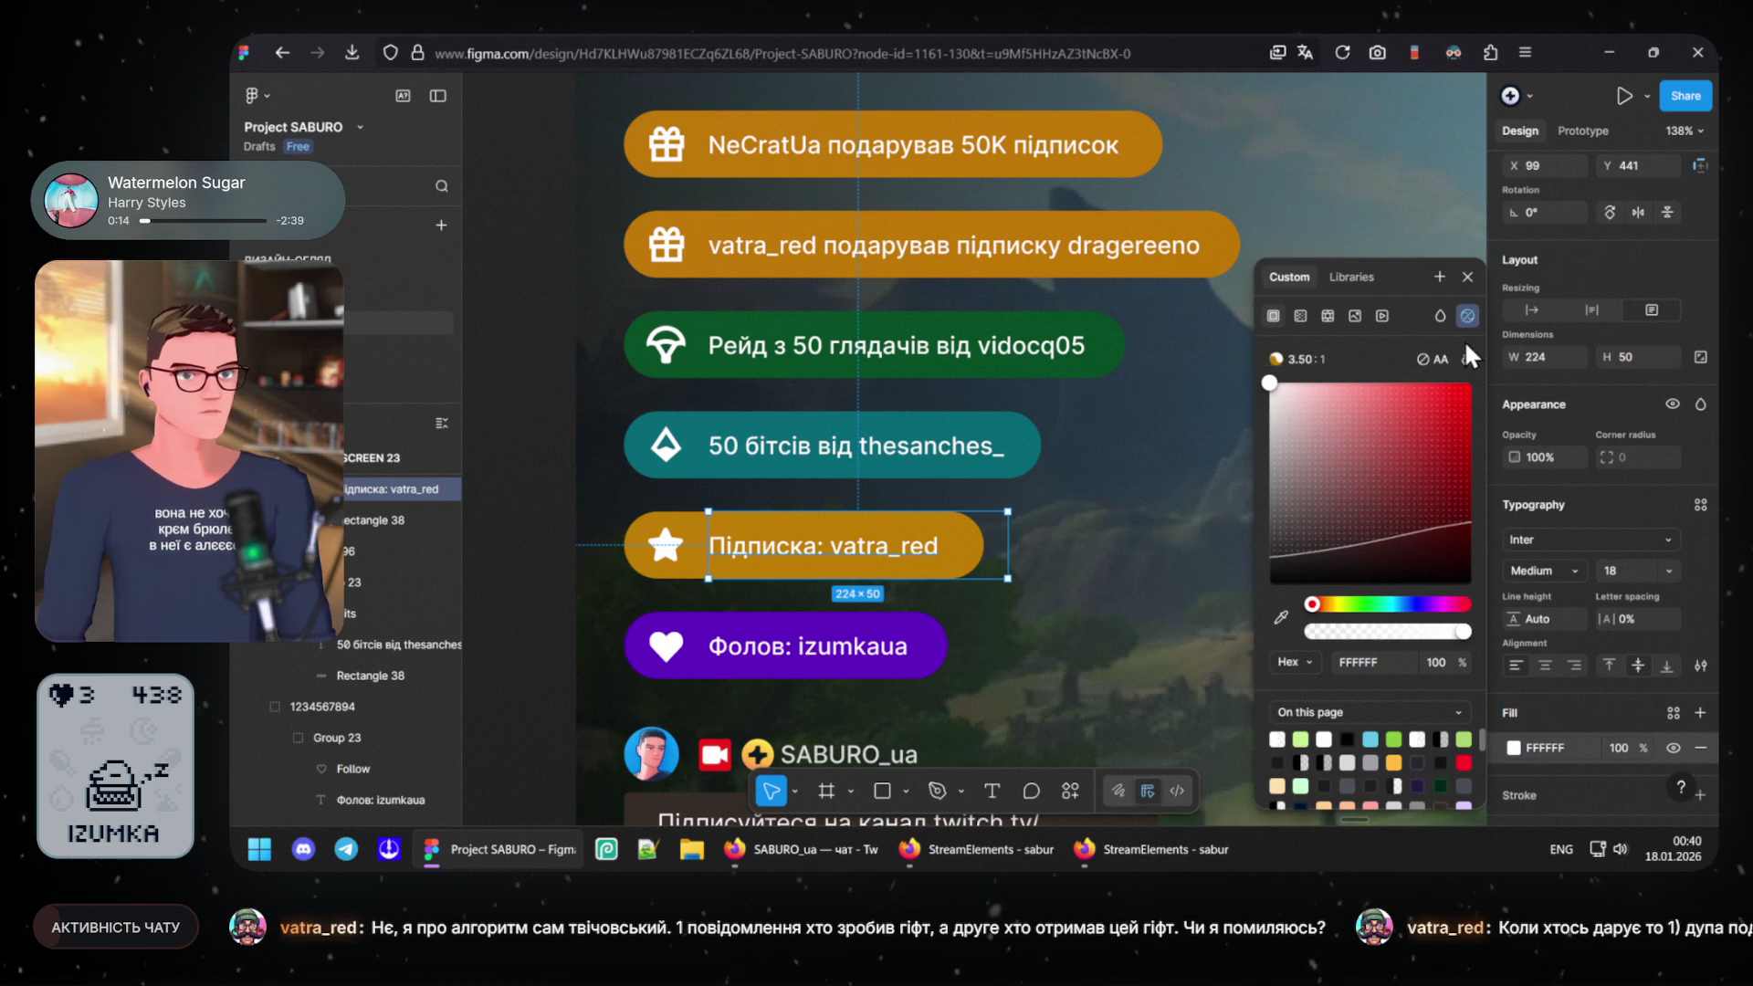
mouse_move(1296, 427)
mouse_down()
mouse_move(1337, 534)
mouse_move(1335, 447)
mouse_up()
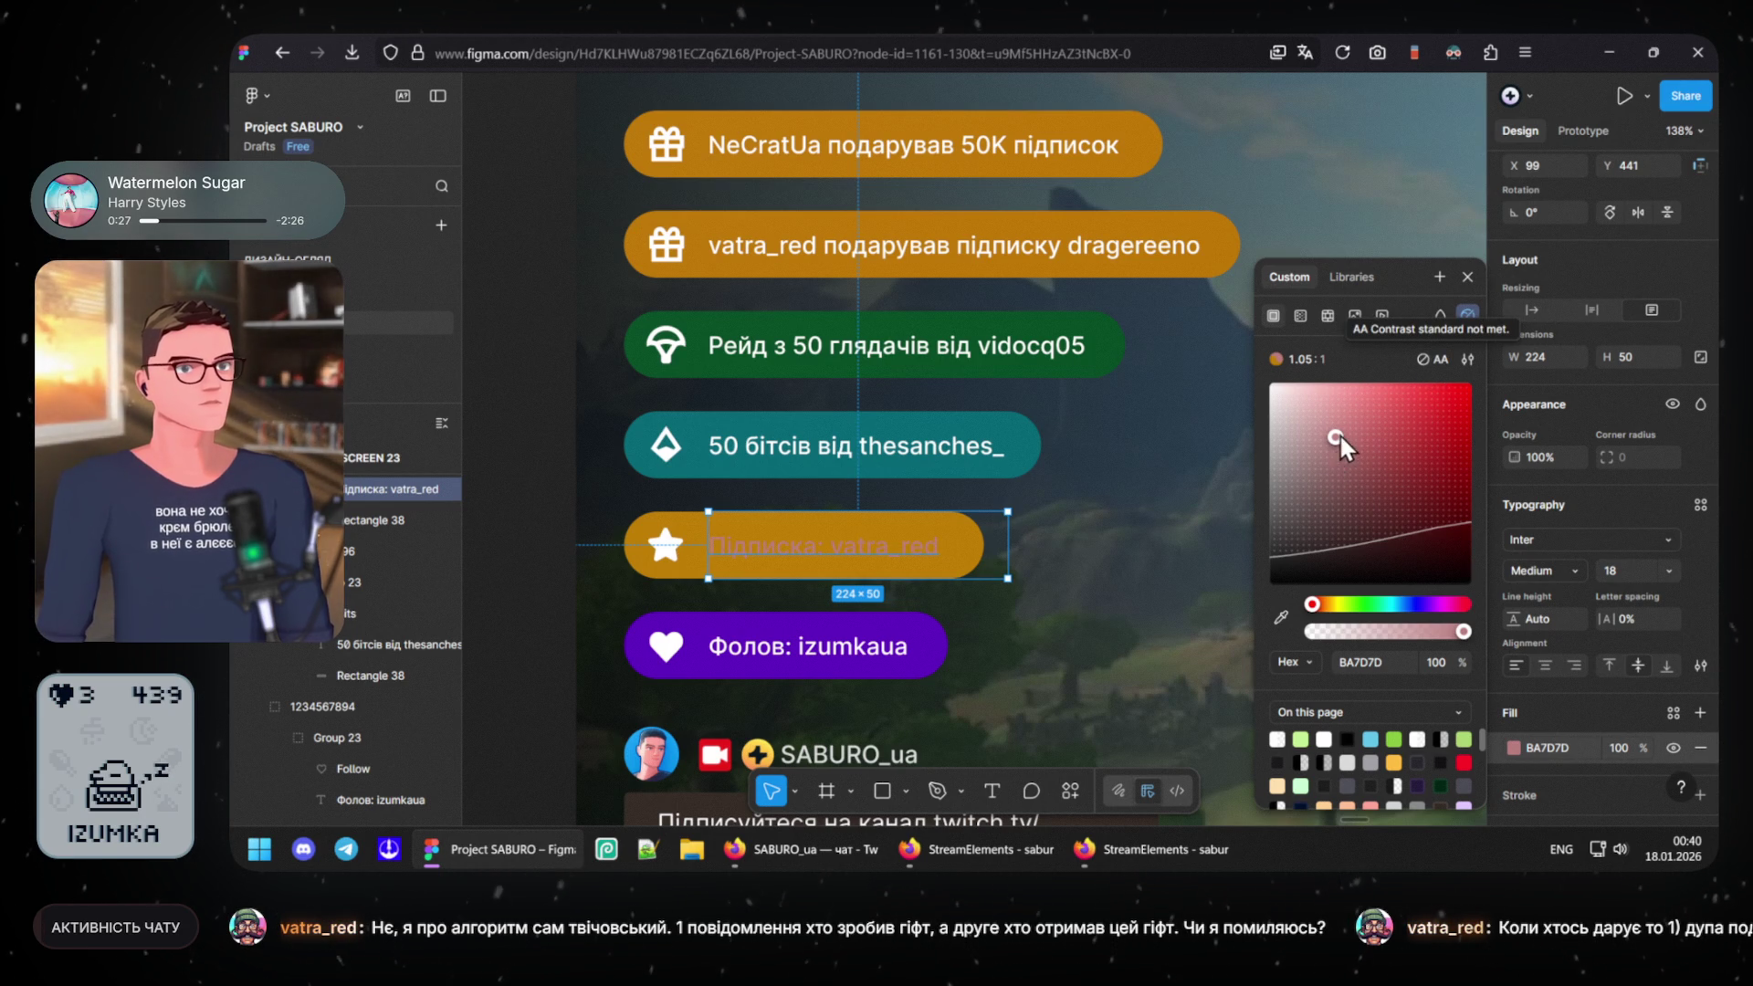
click(1375, 470)
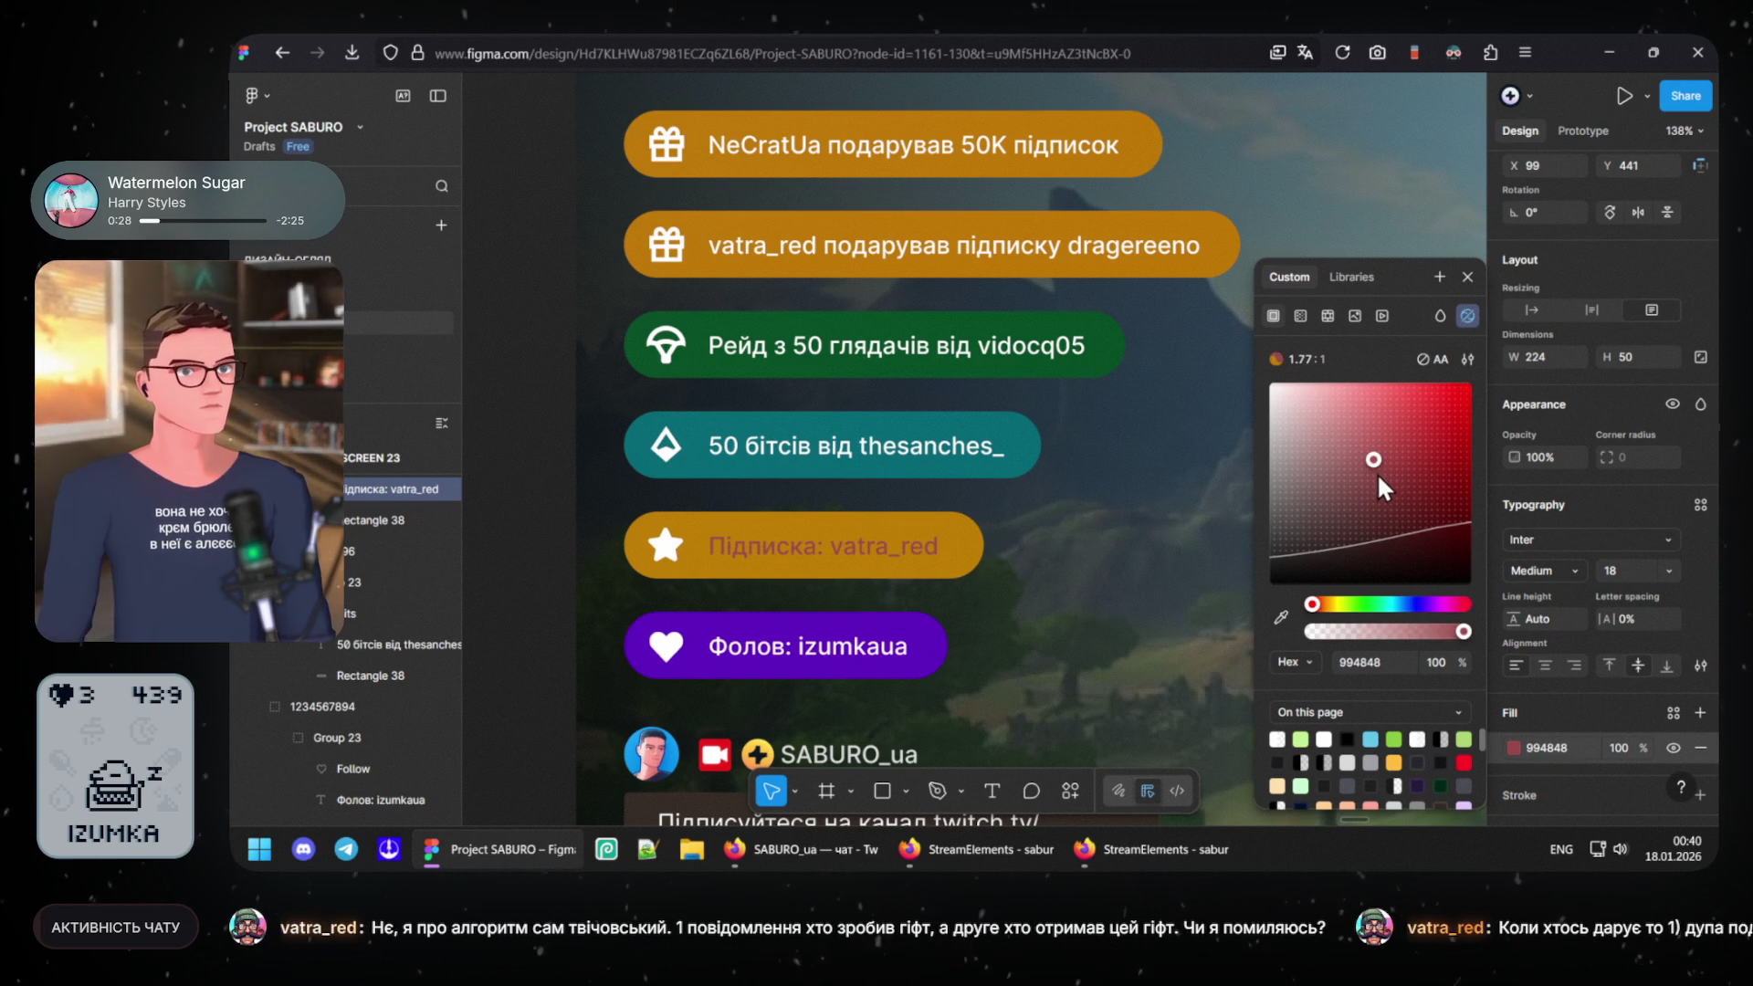
click(1389, 530)
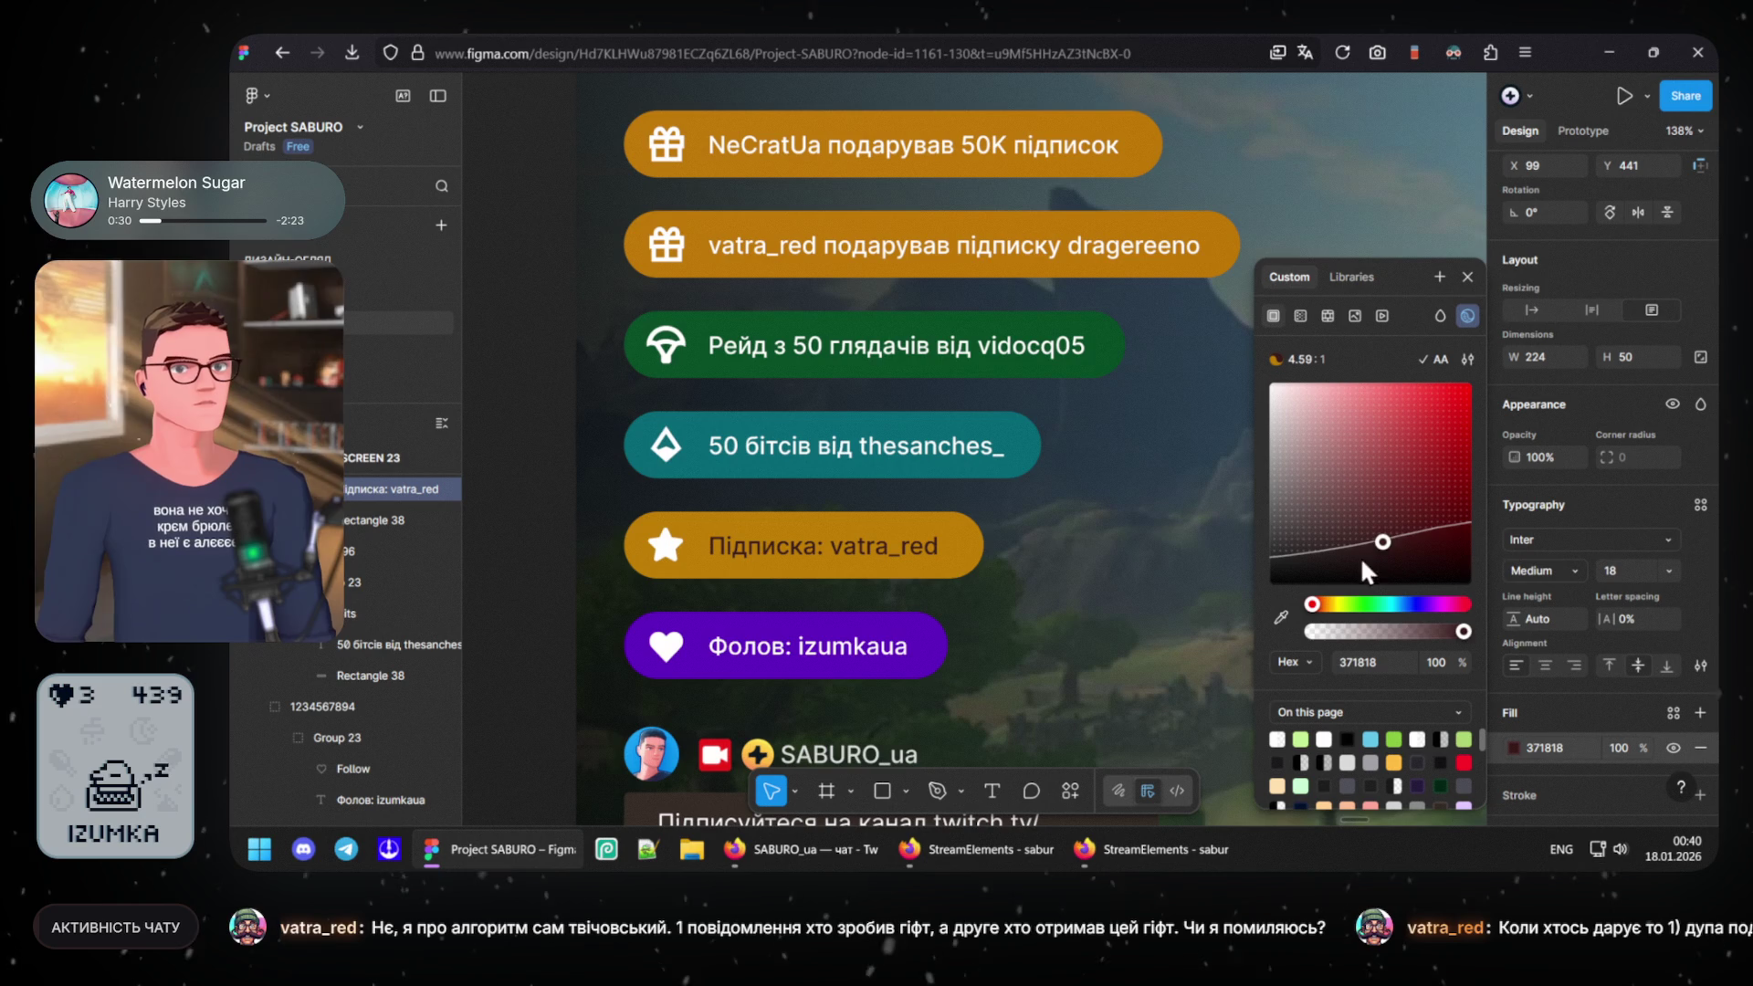
drag(1330, 571, 1352, 573)
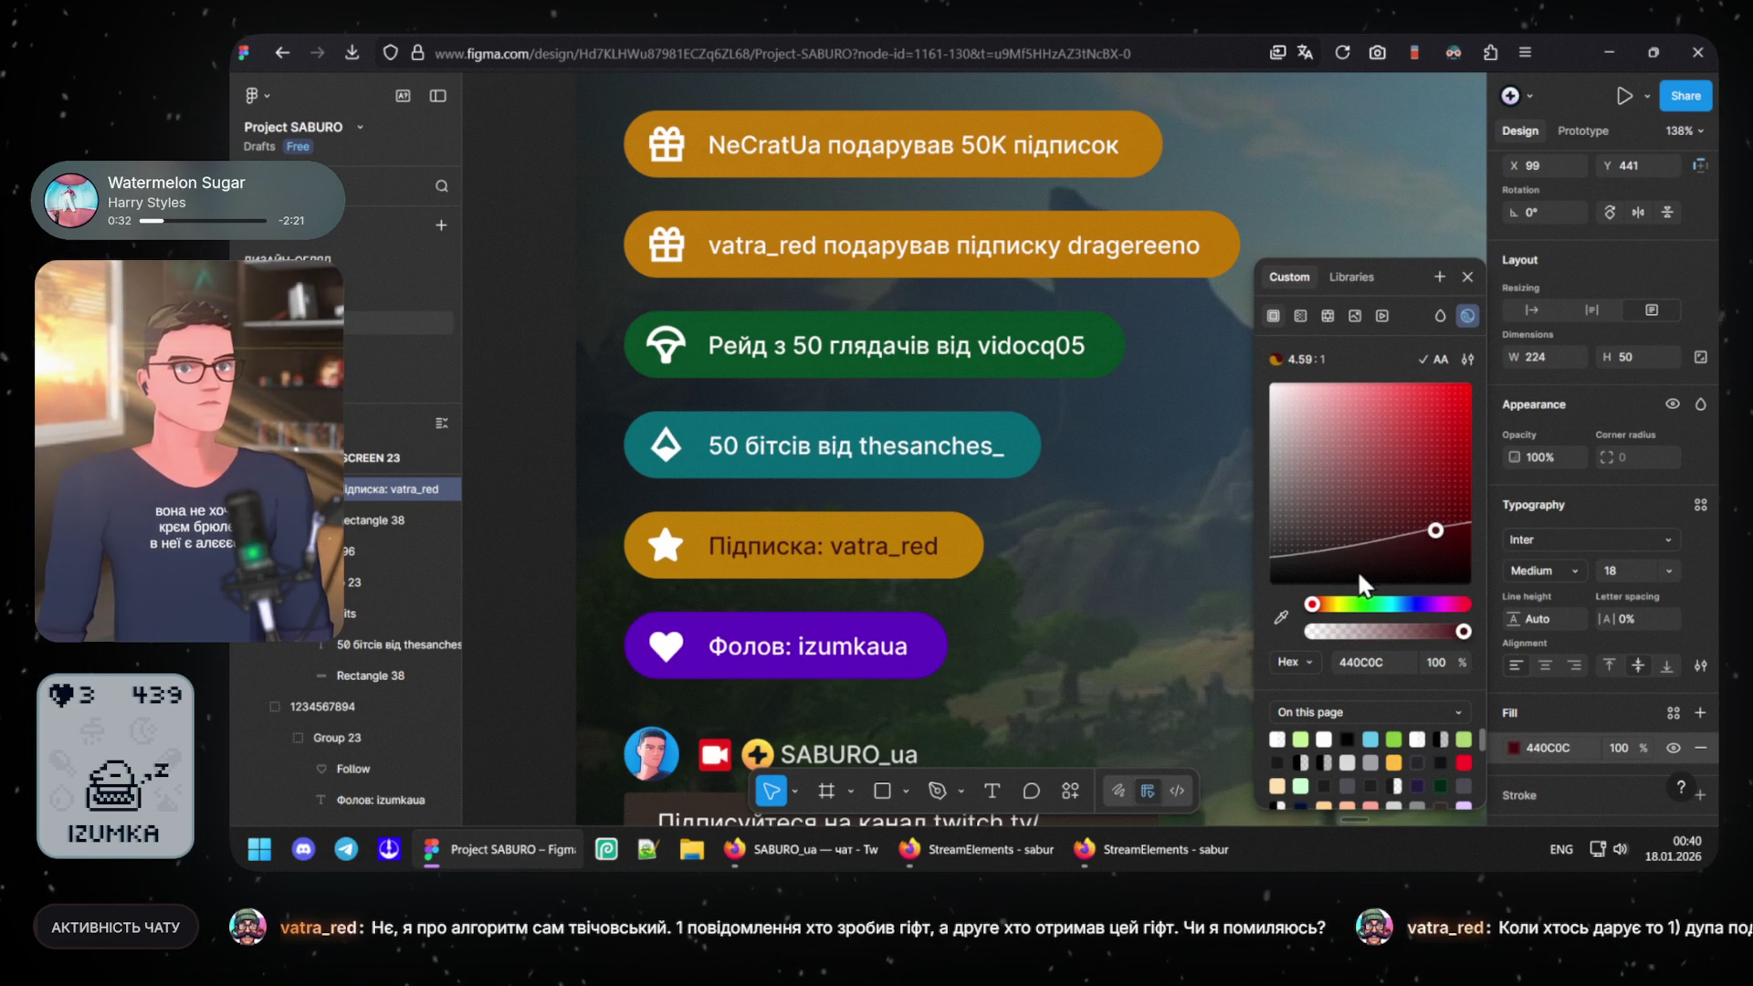
click(1438, 549)
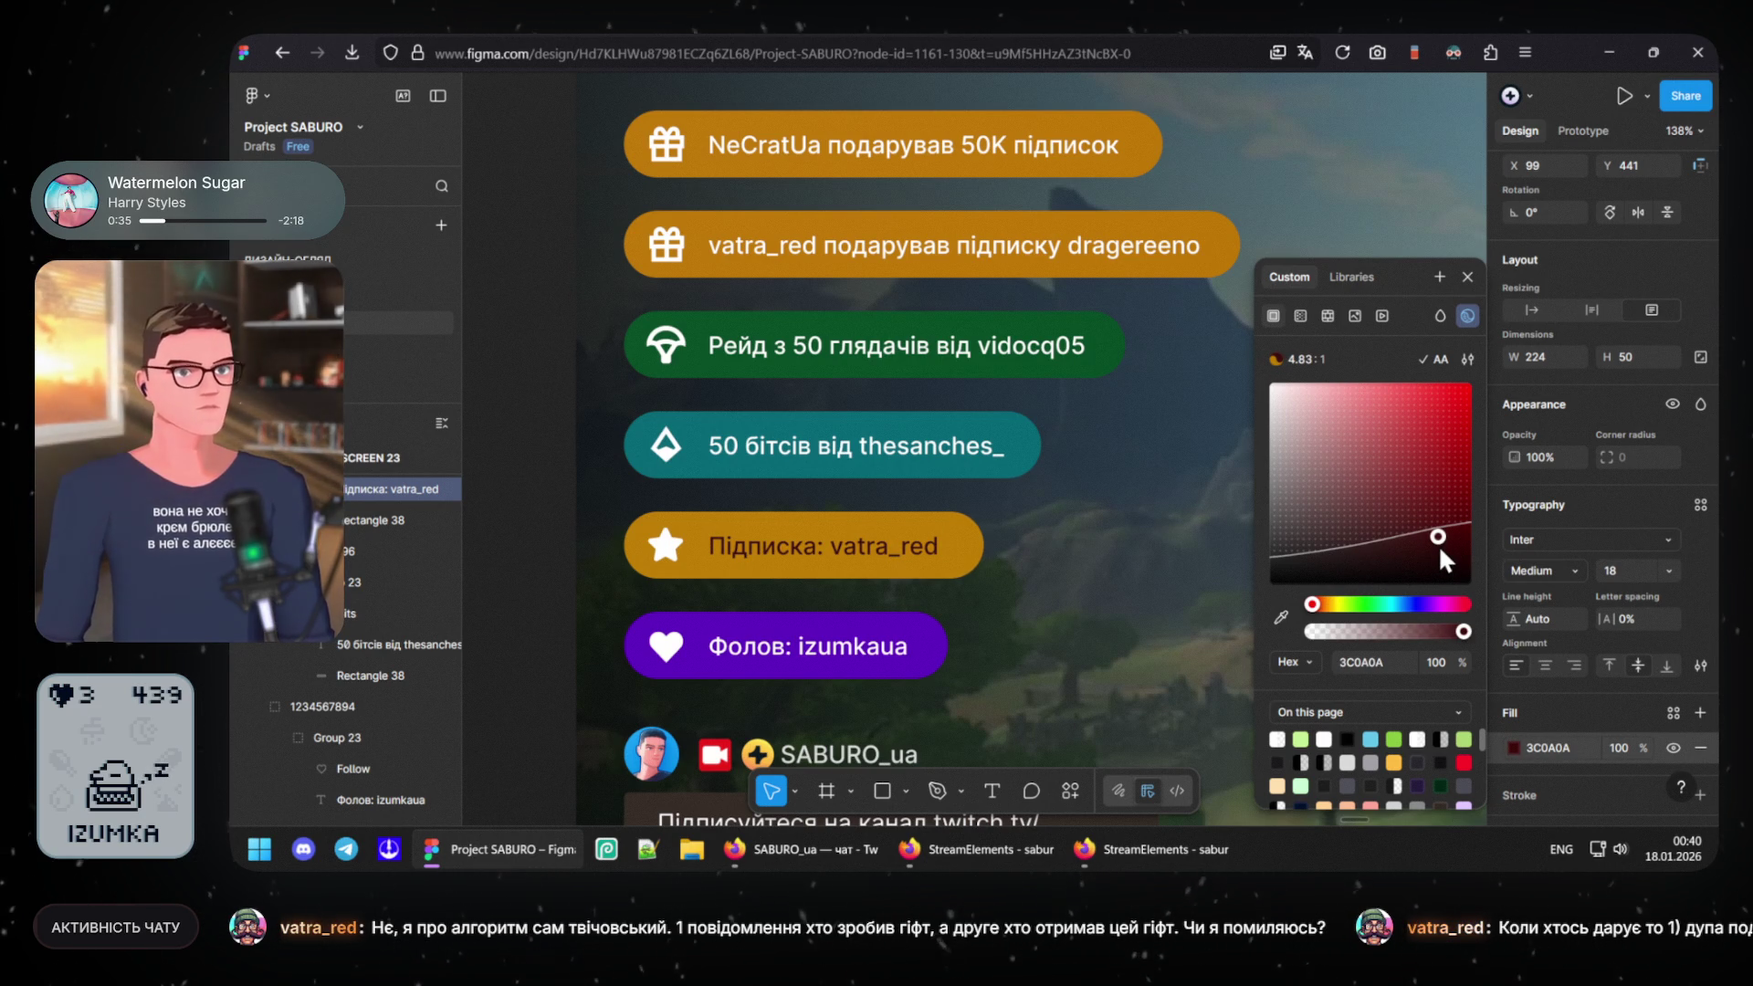
click(1449, 539)
drag(1388, 504, 1189, 302)
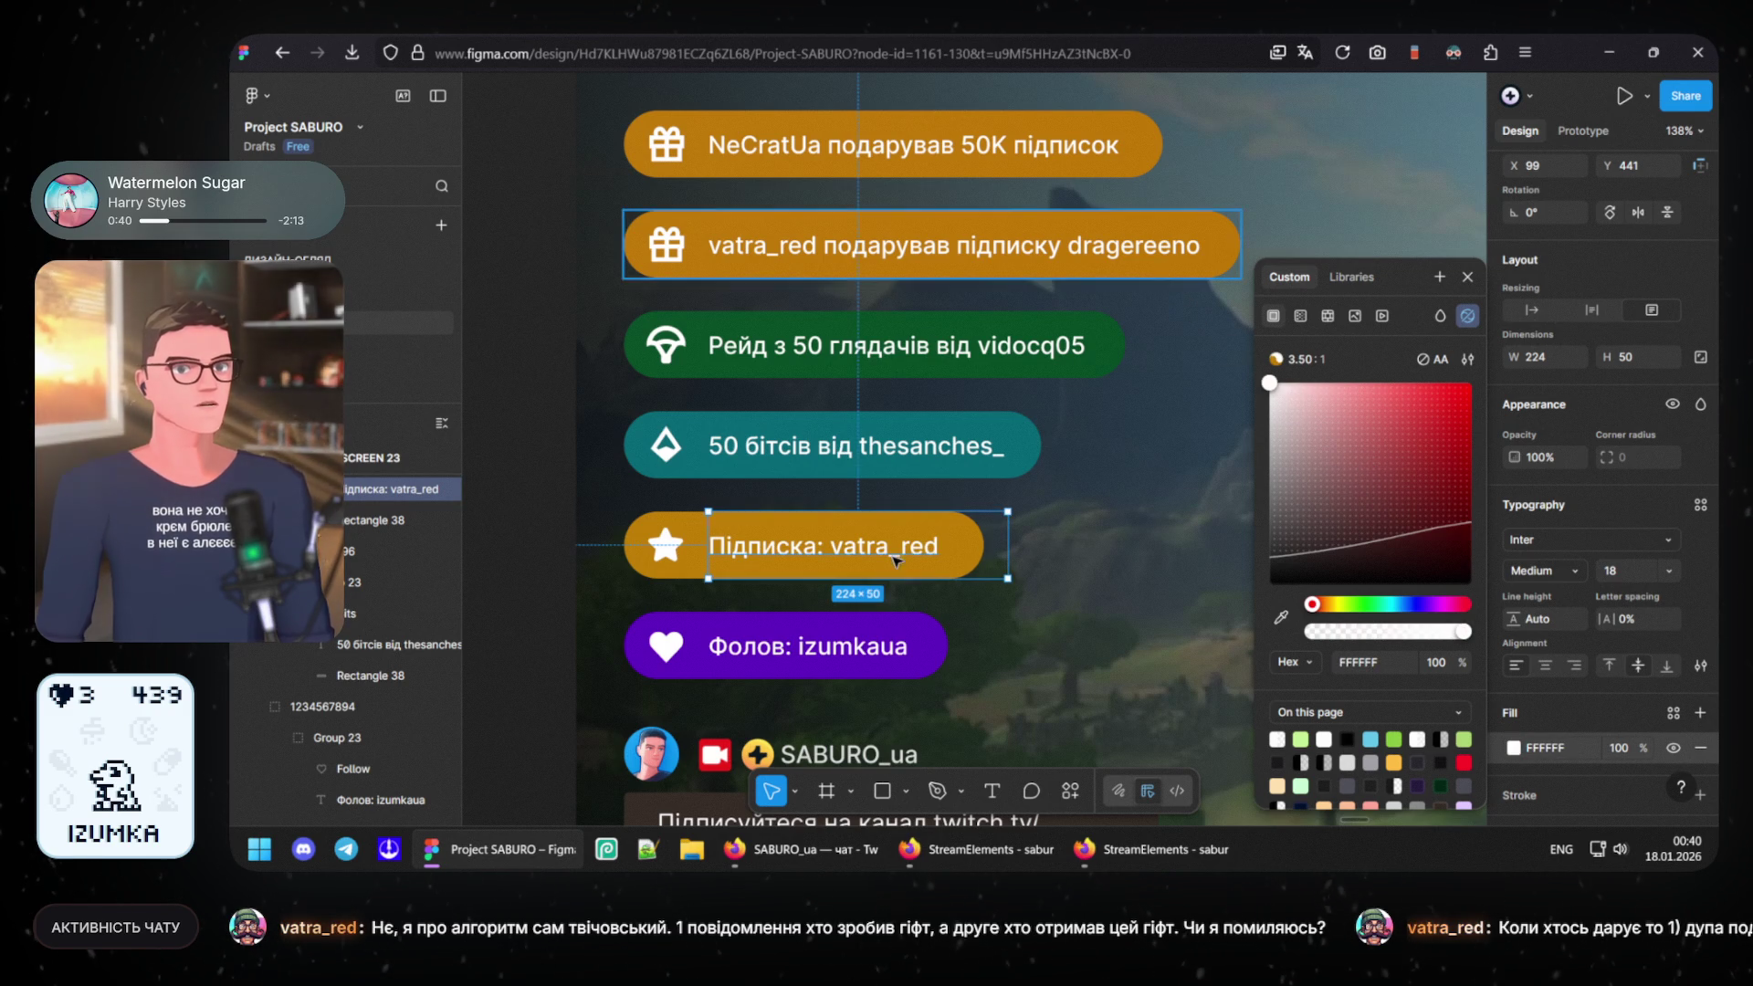
key(Escape)
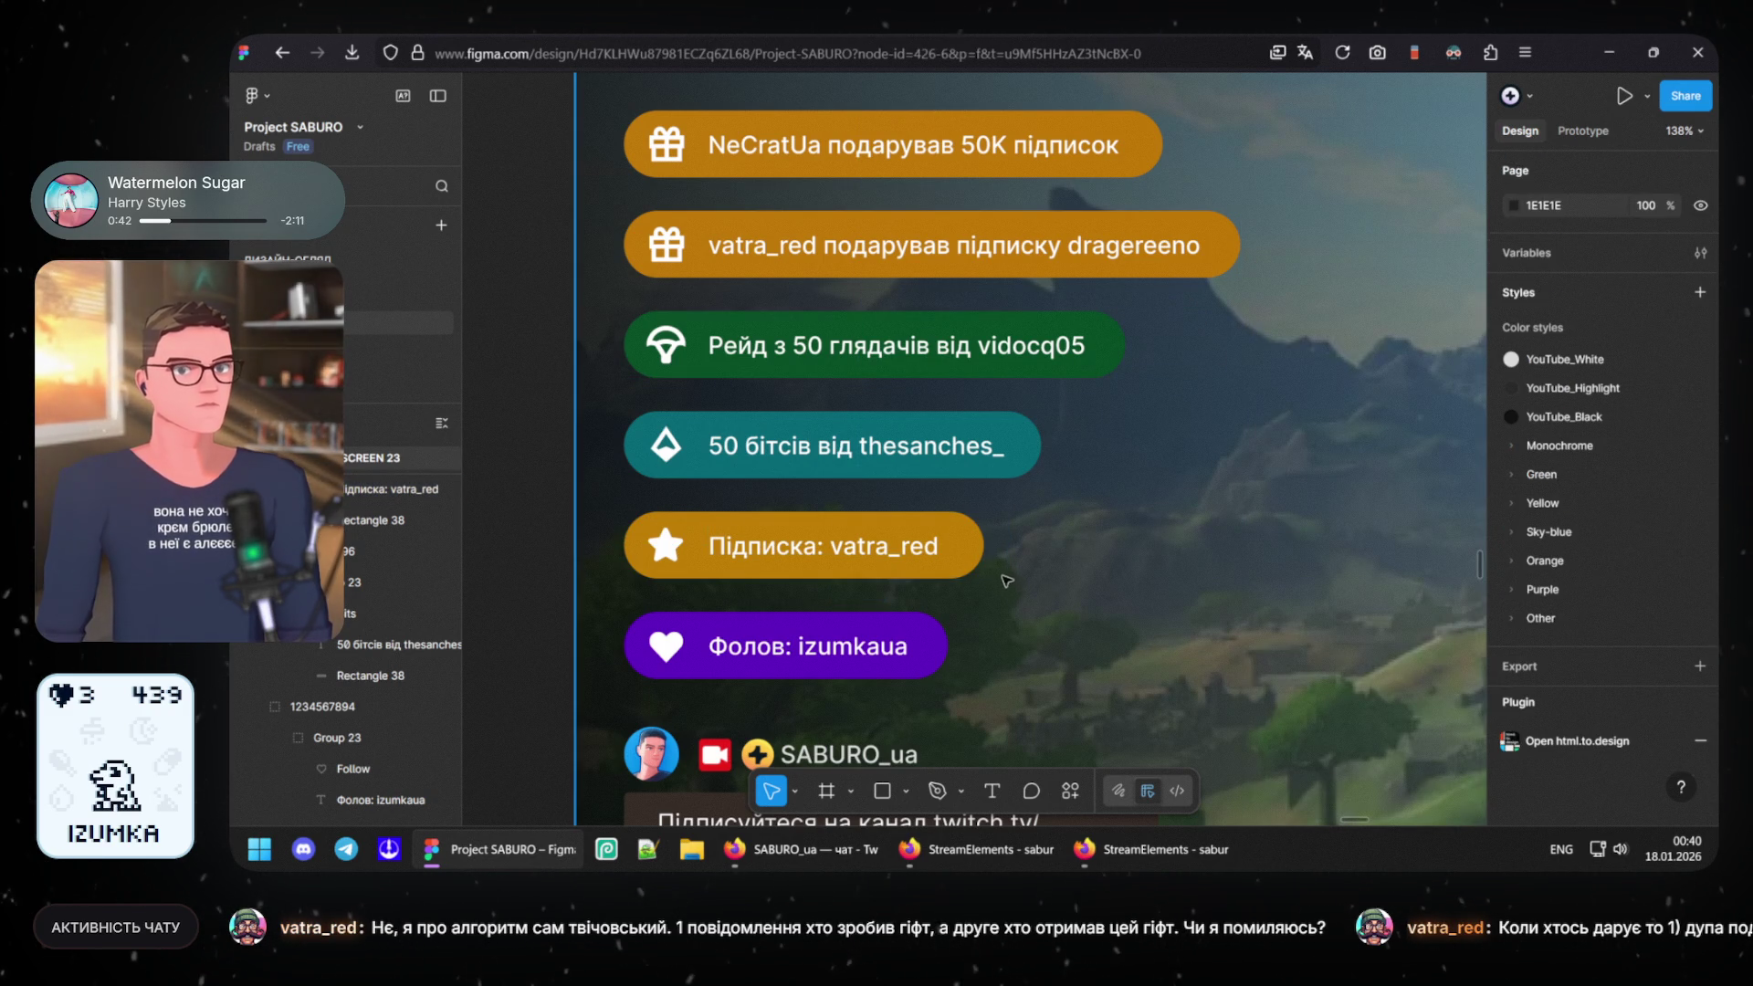
key(Return)
key(Escape)
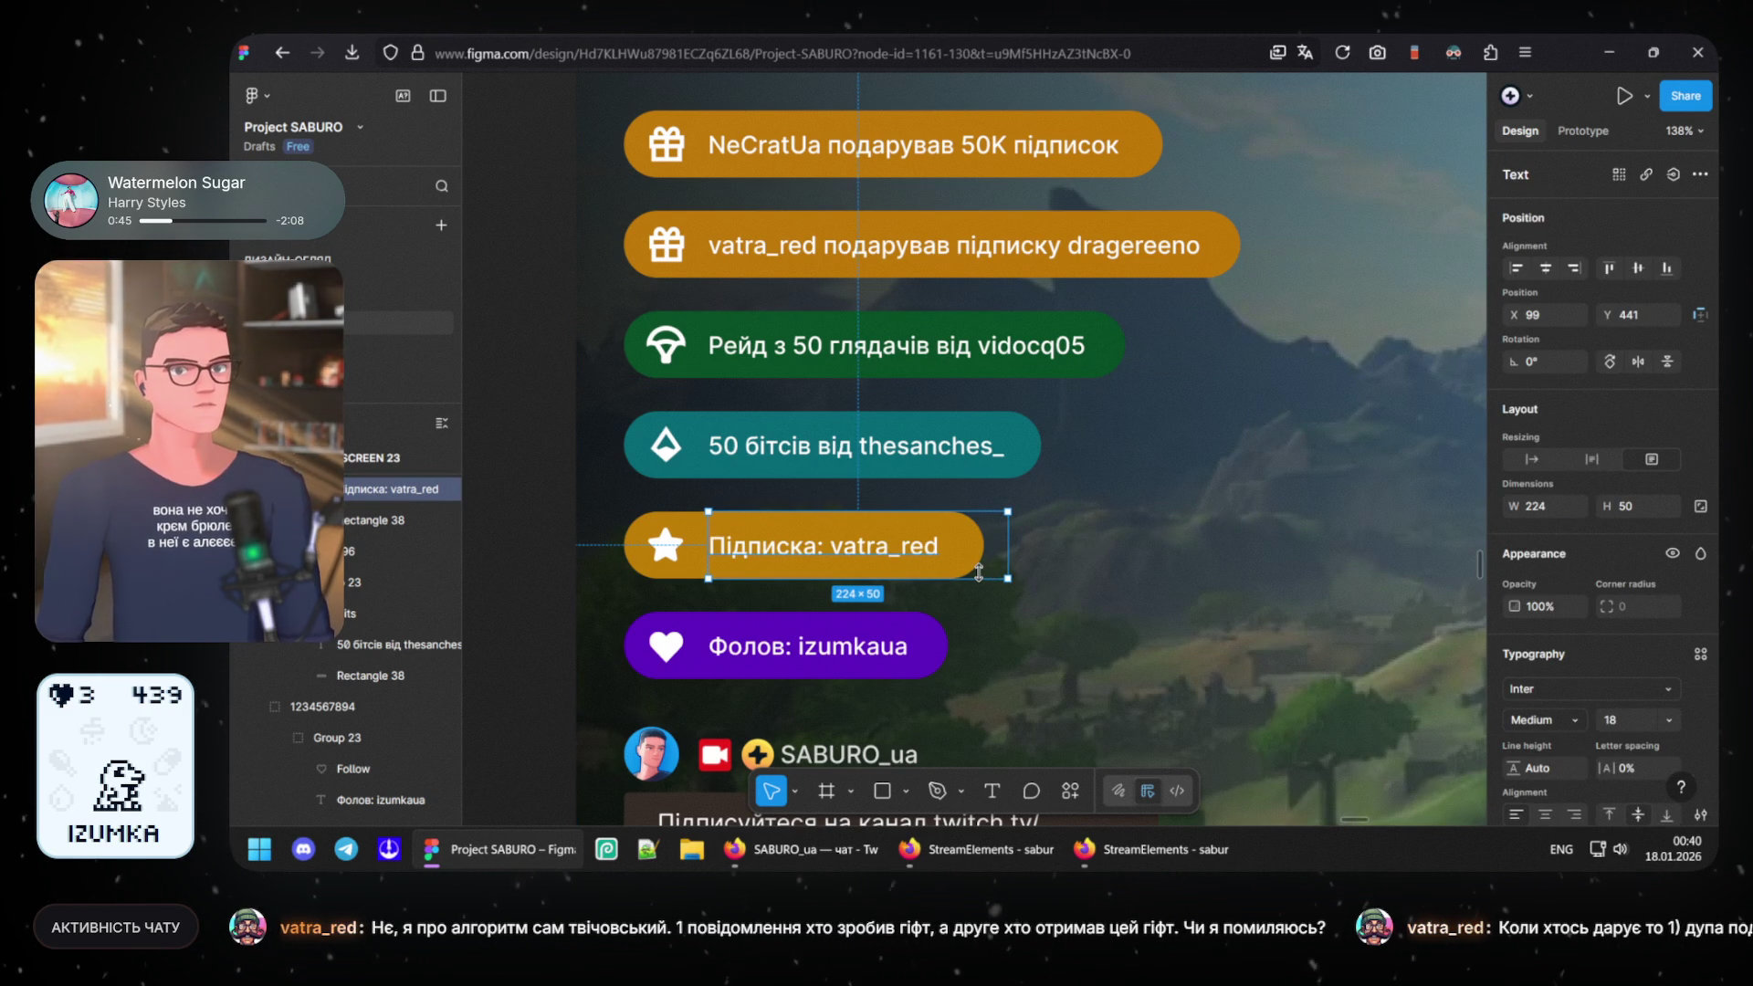
- Move the selection from the pill's label to its background Rectangle 38
key(Tab)
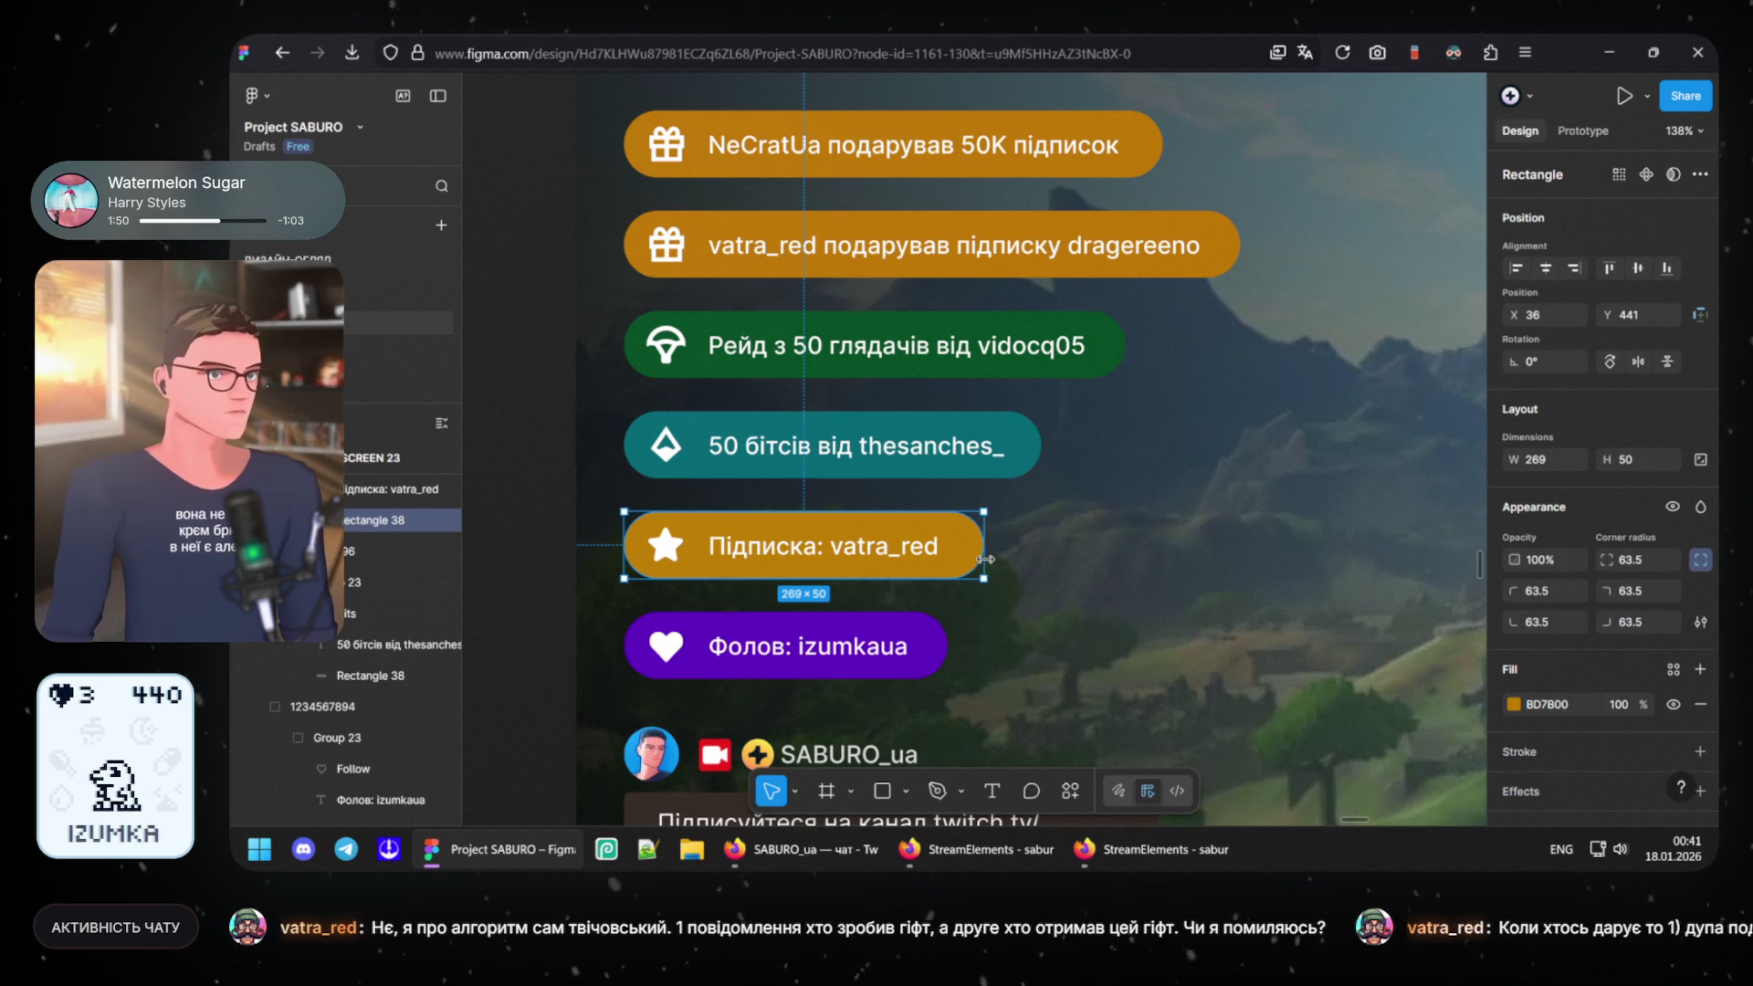
- Bring the StreamElements chat browser window forward over the Figma design
click(1162, 849)
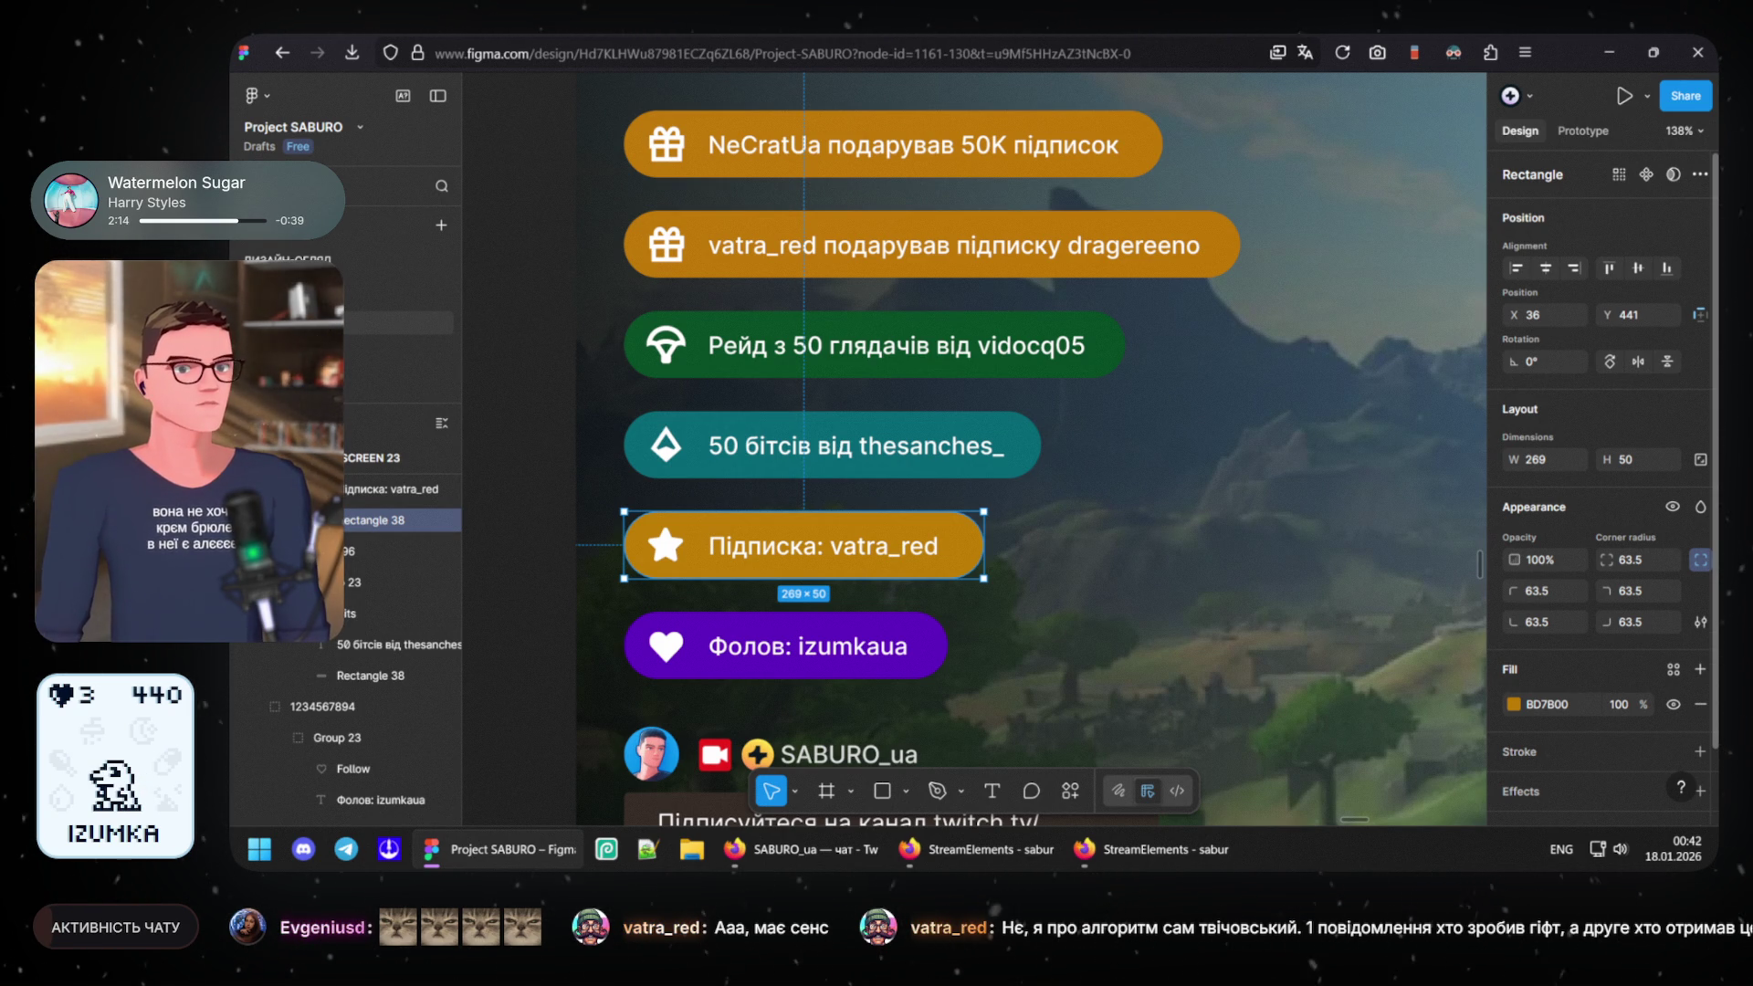
click(993, 847)
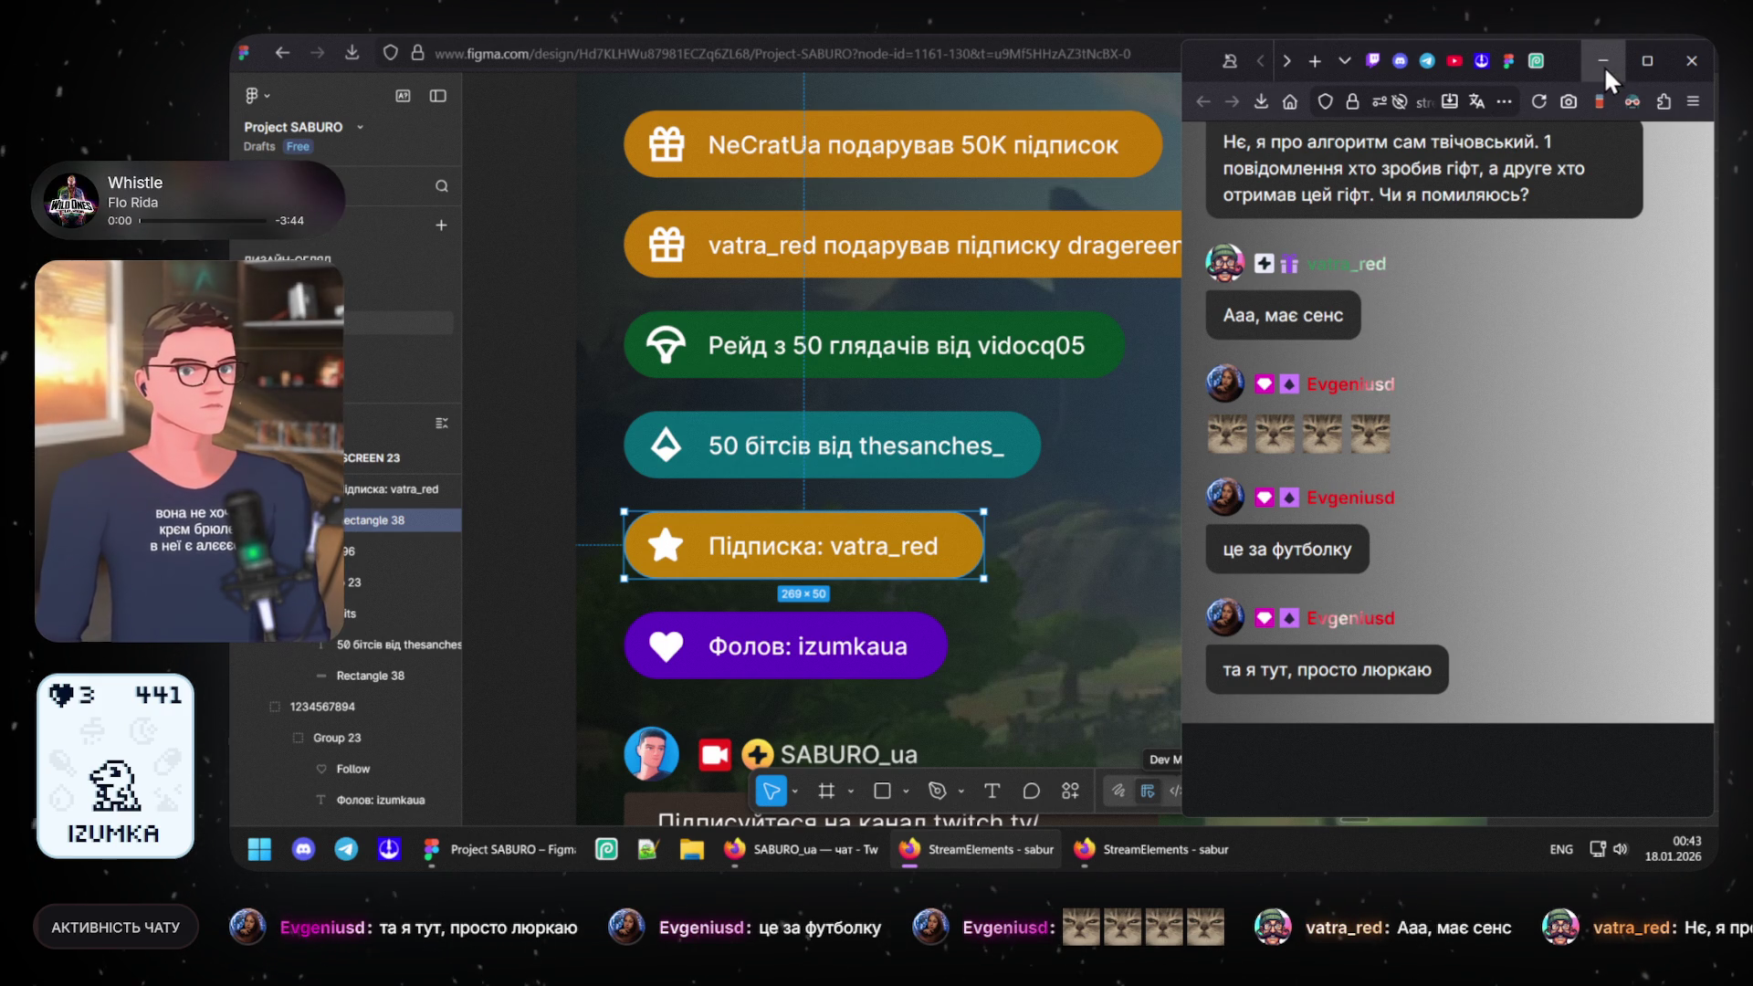
scroll(1412, 358, up, 2)
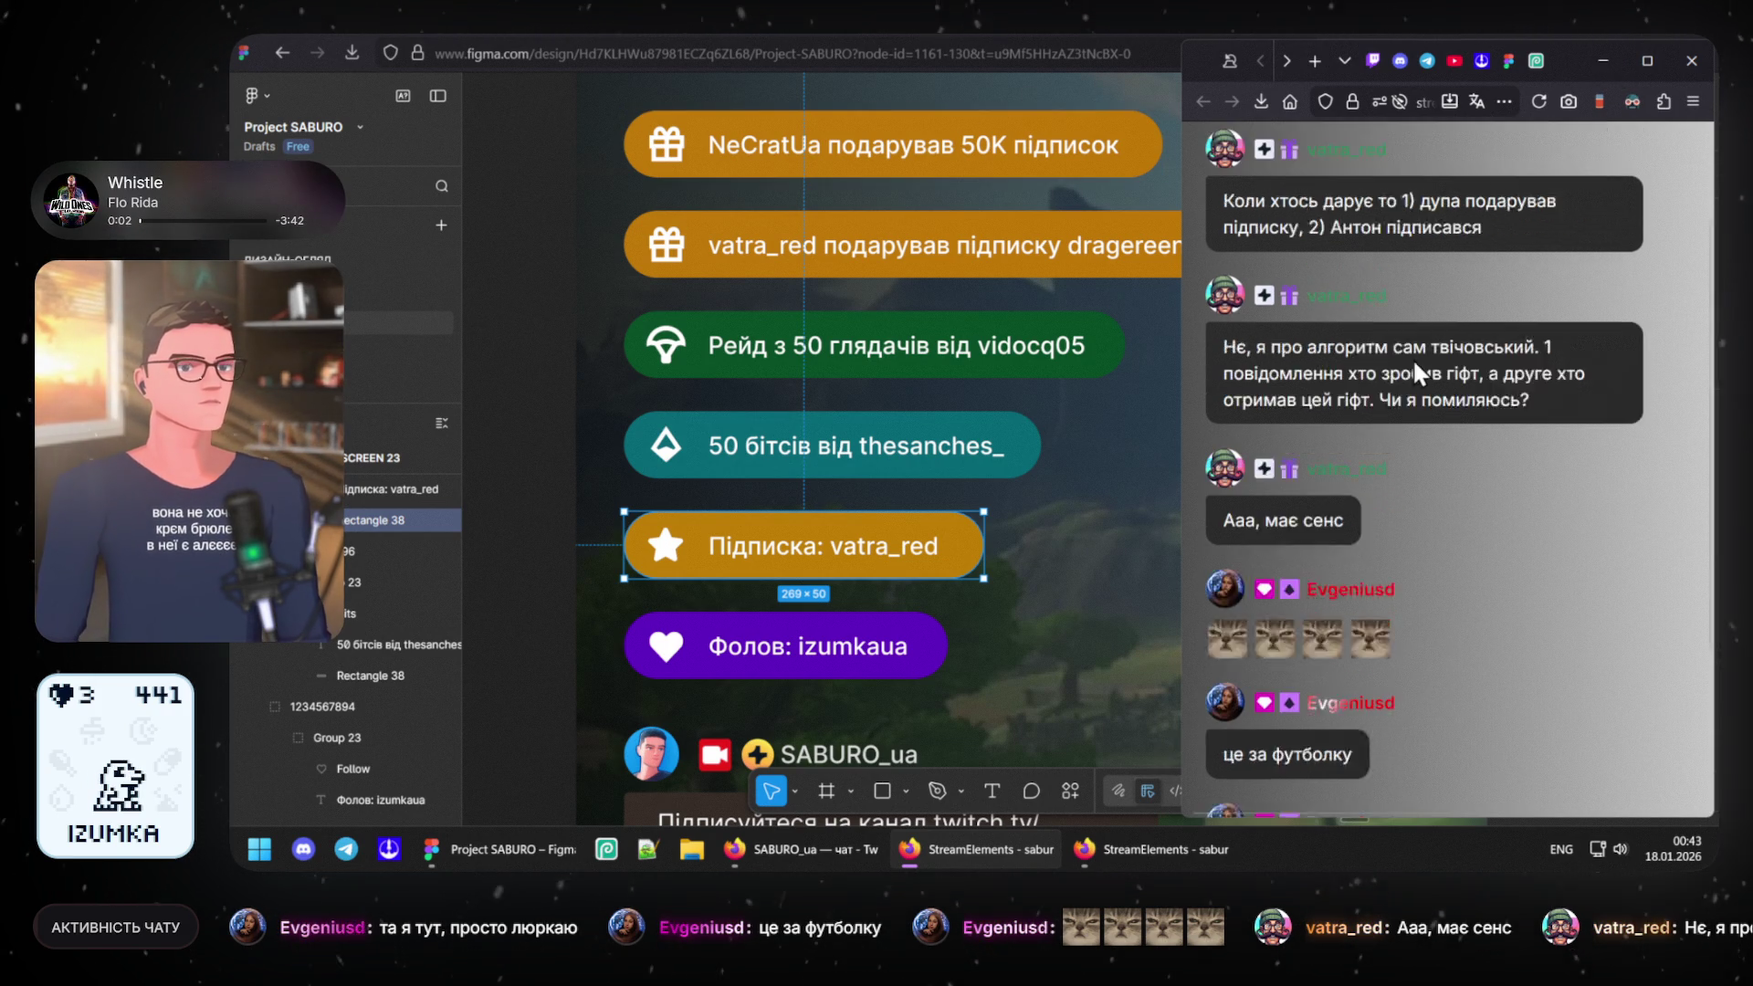
scroll(1412, 358, up, 2)
scroll(1412, 358, down, 4)
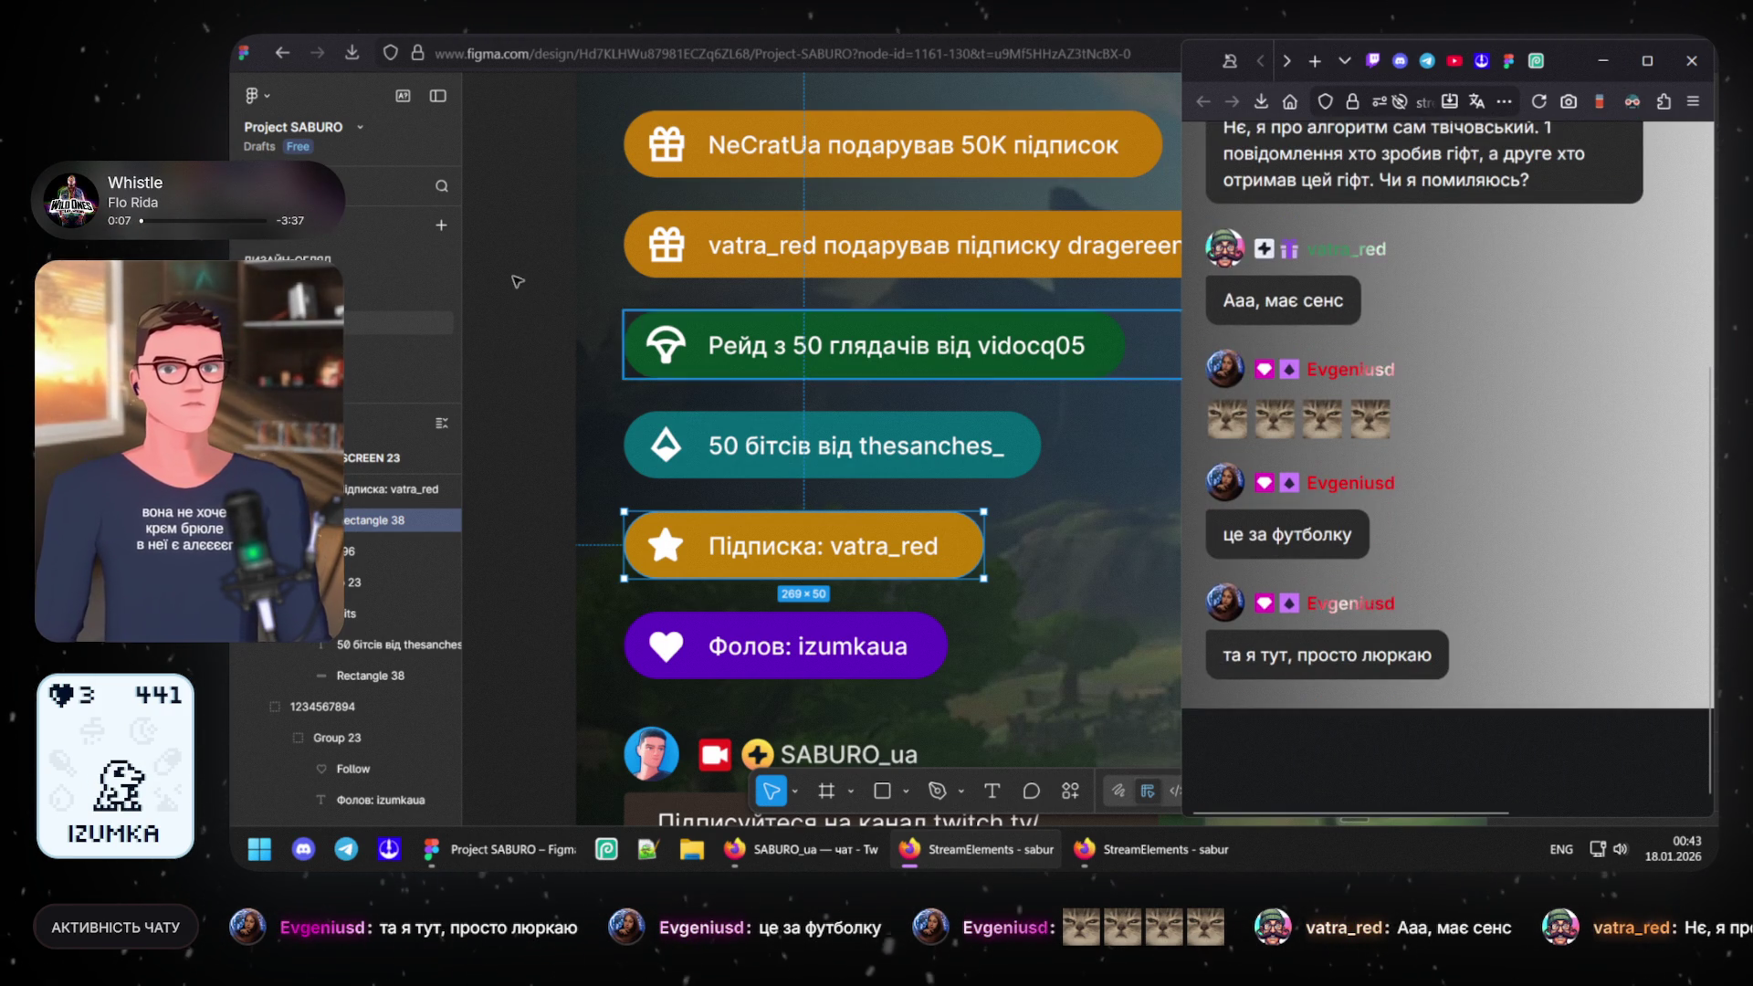
- Minimize the chat window and clear the canvas selection so the design shows fully
click(1189, 390)
click(581, 438)
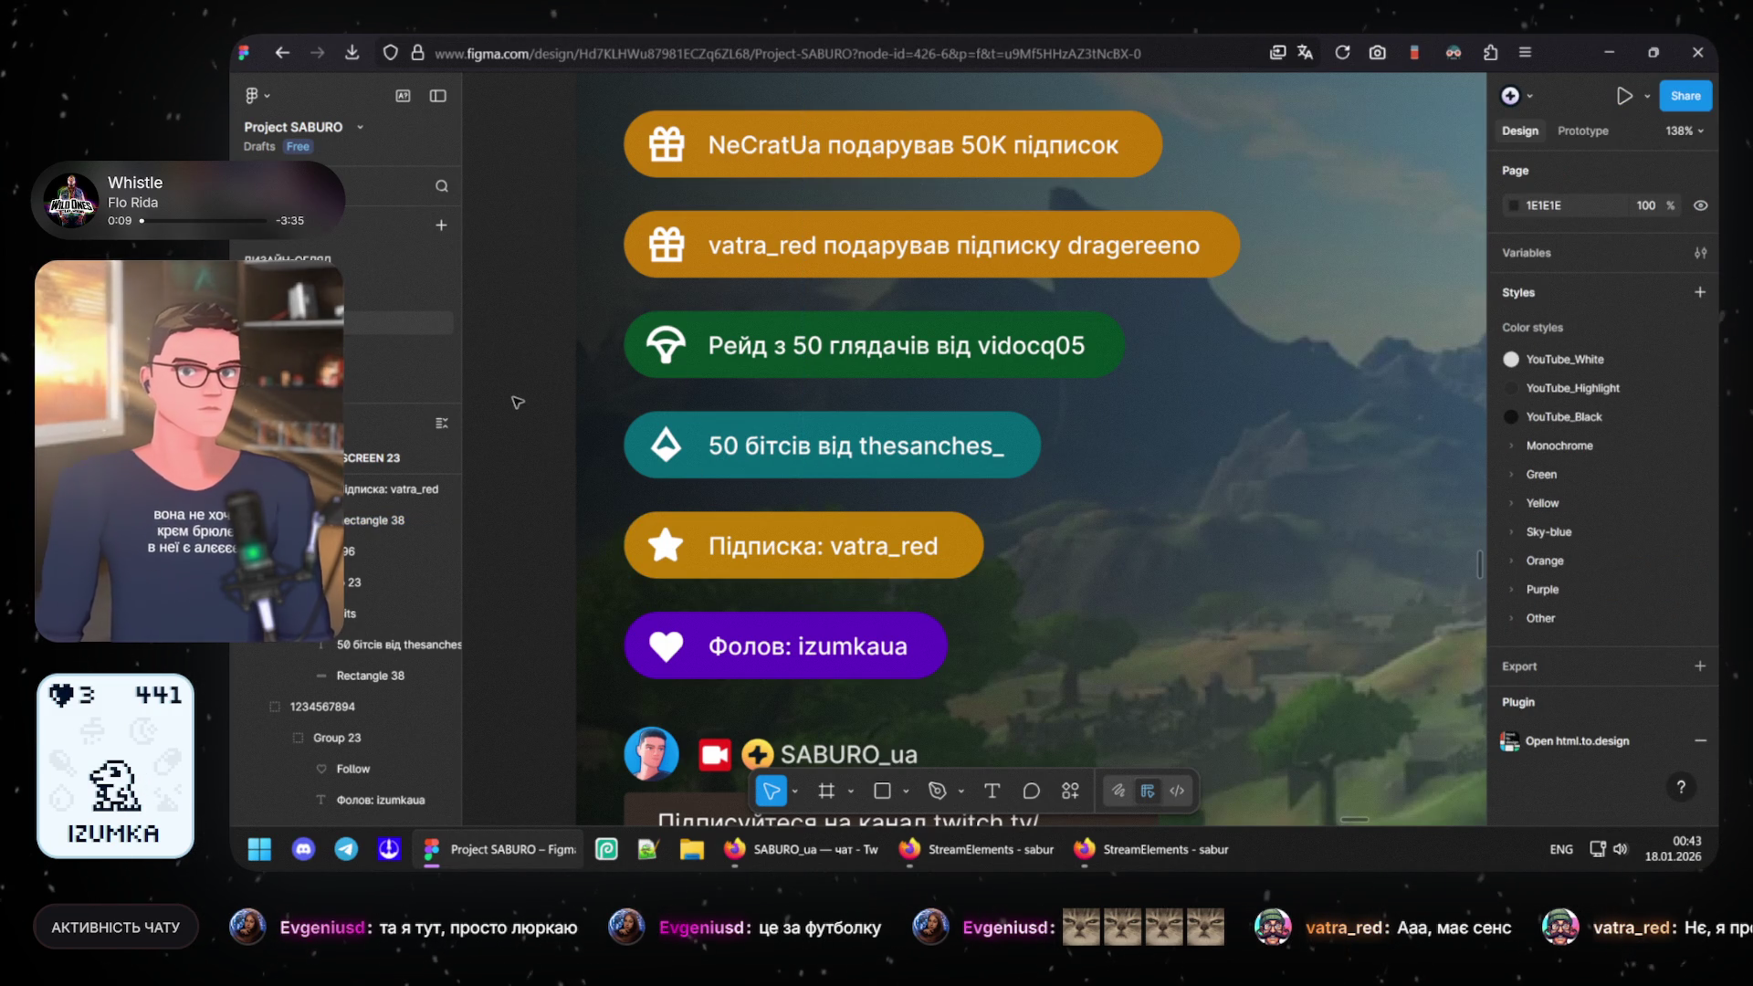
- Select the Підписка pill and bring up its BD7B00 fill colour settings
click(639, 535)
click(1515, 699)
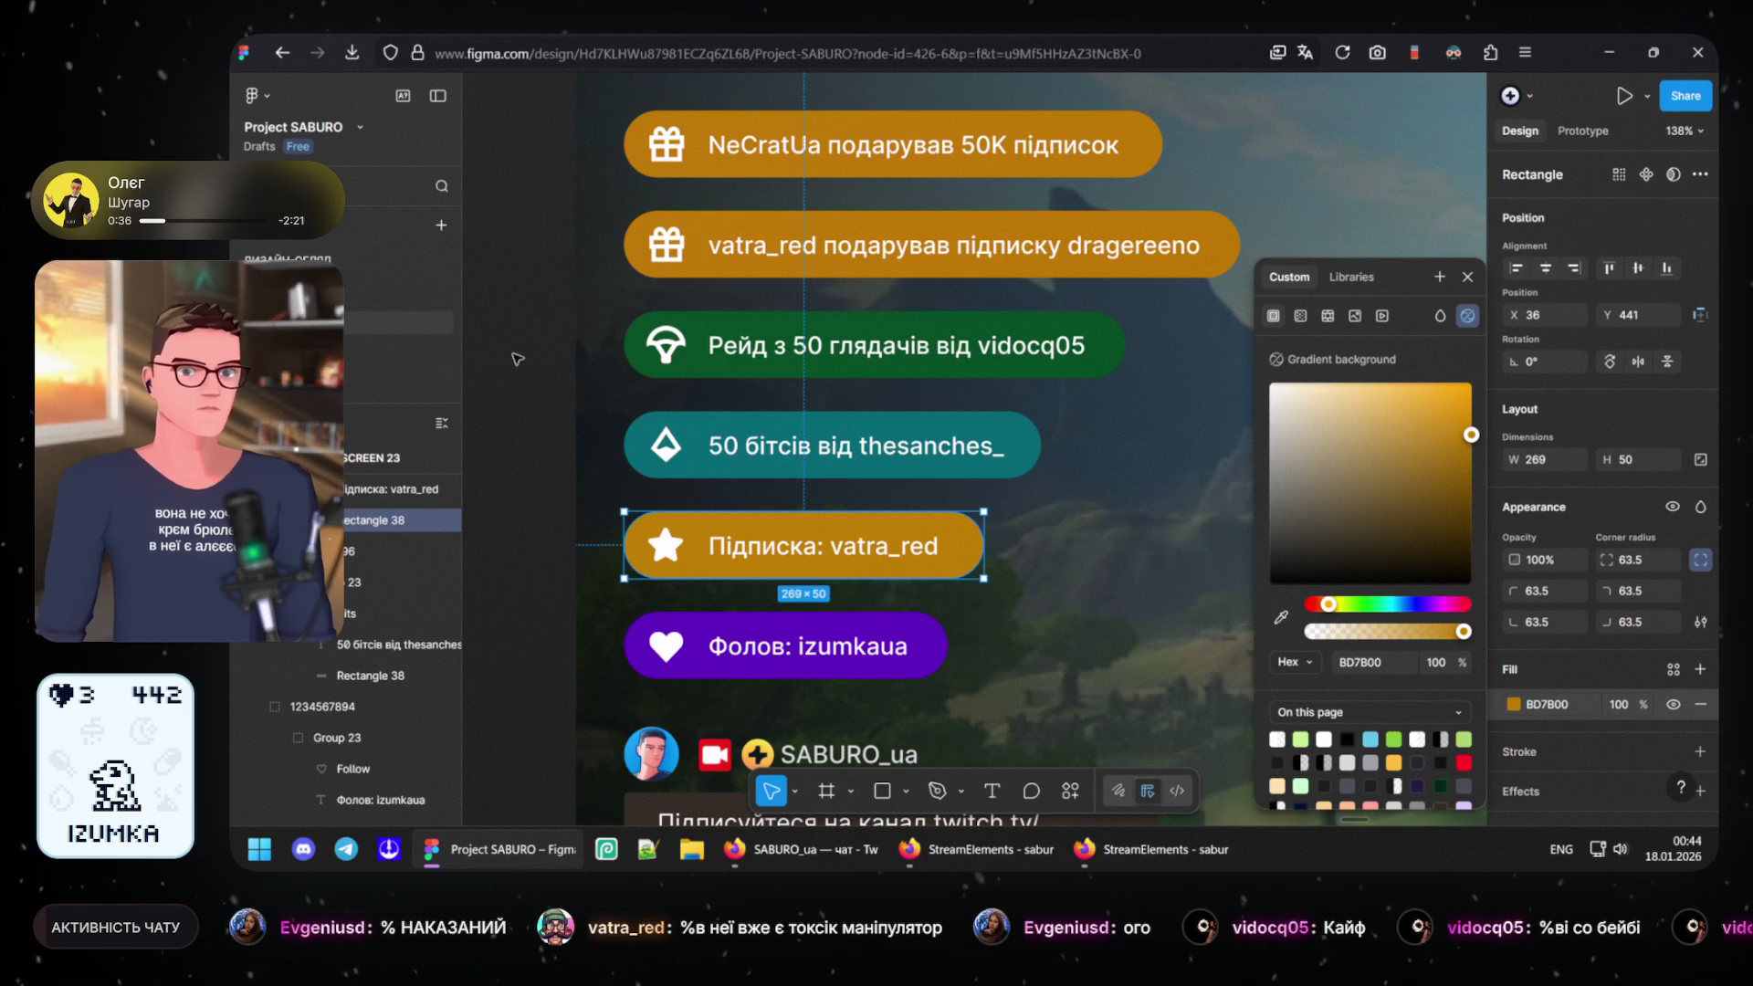
click(699, 497)
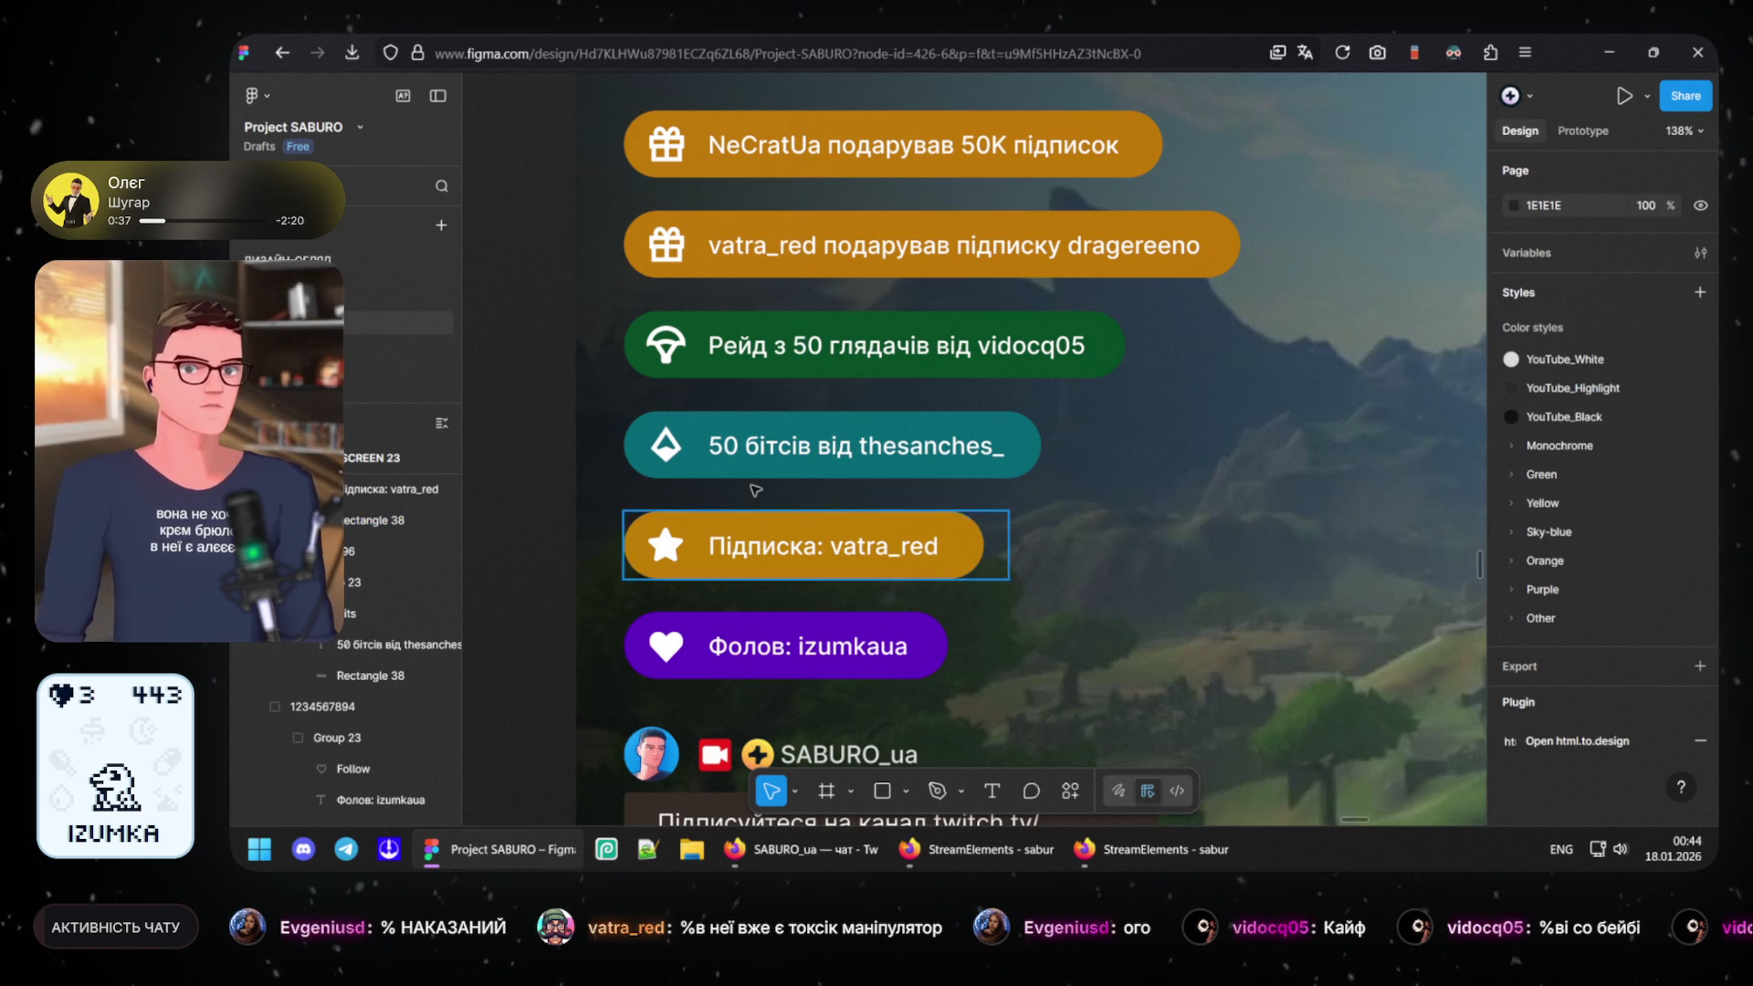
click(637, 534)
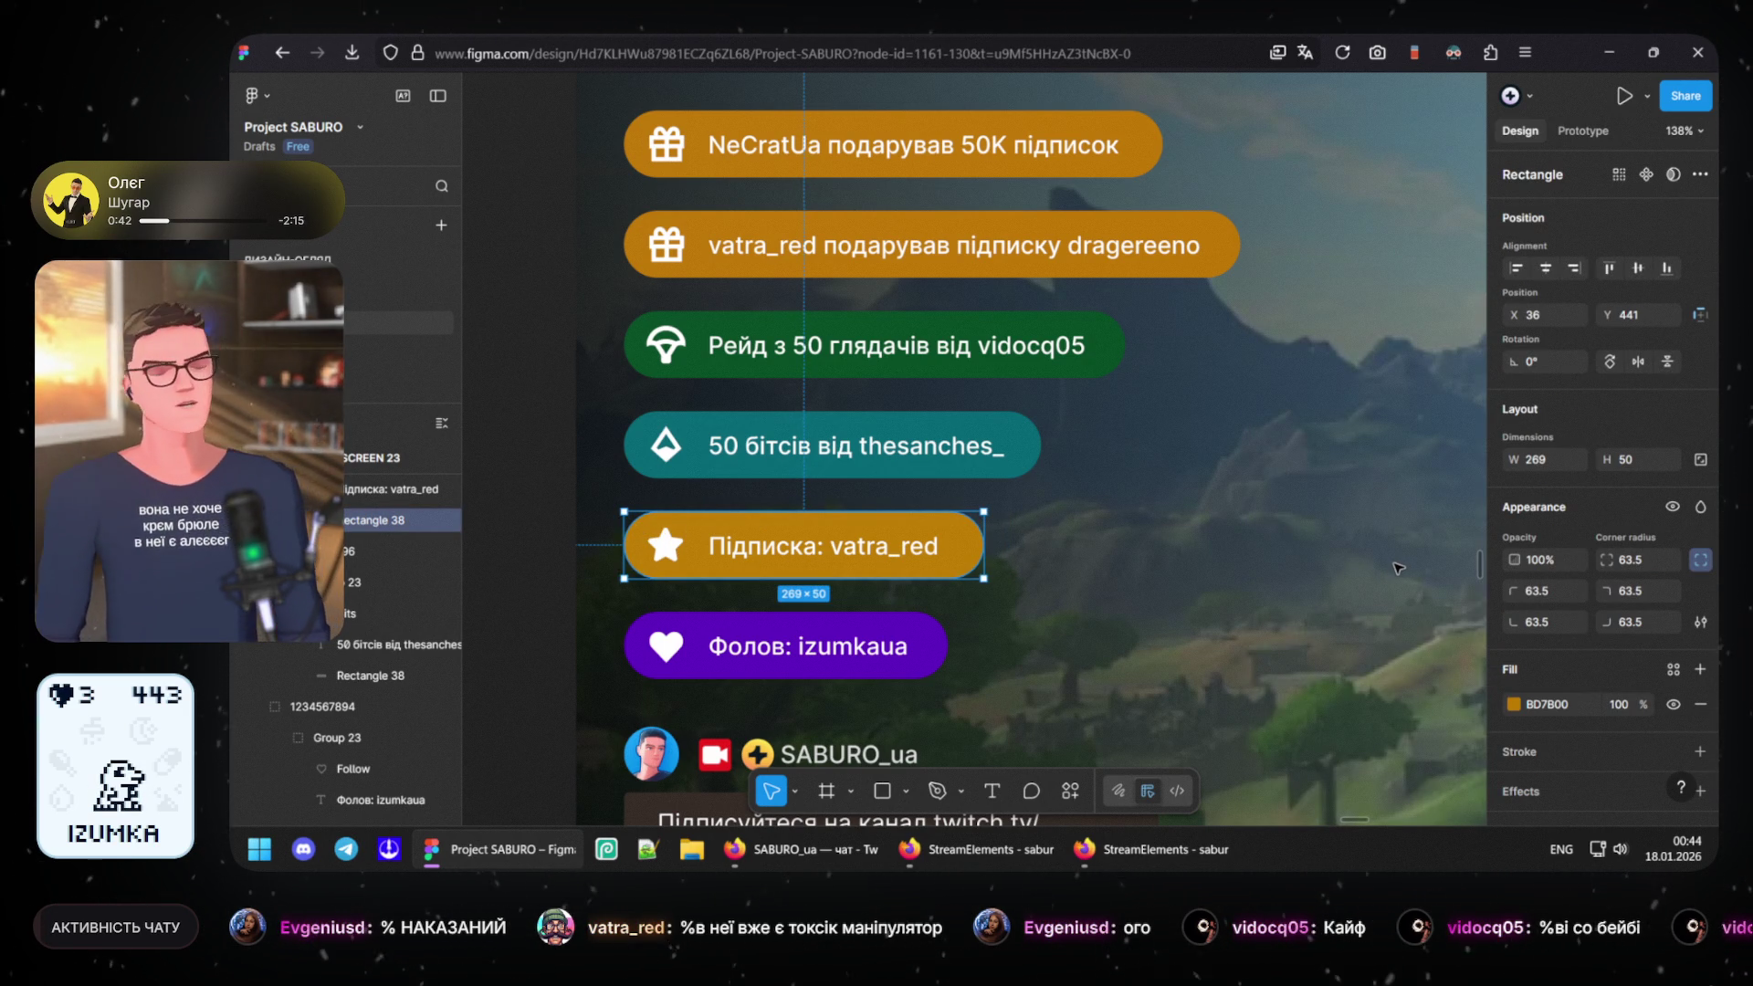
click(1516, 701)
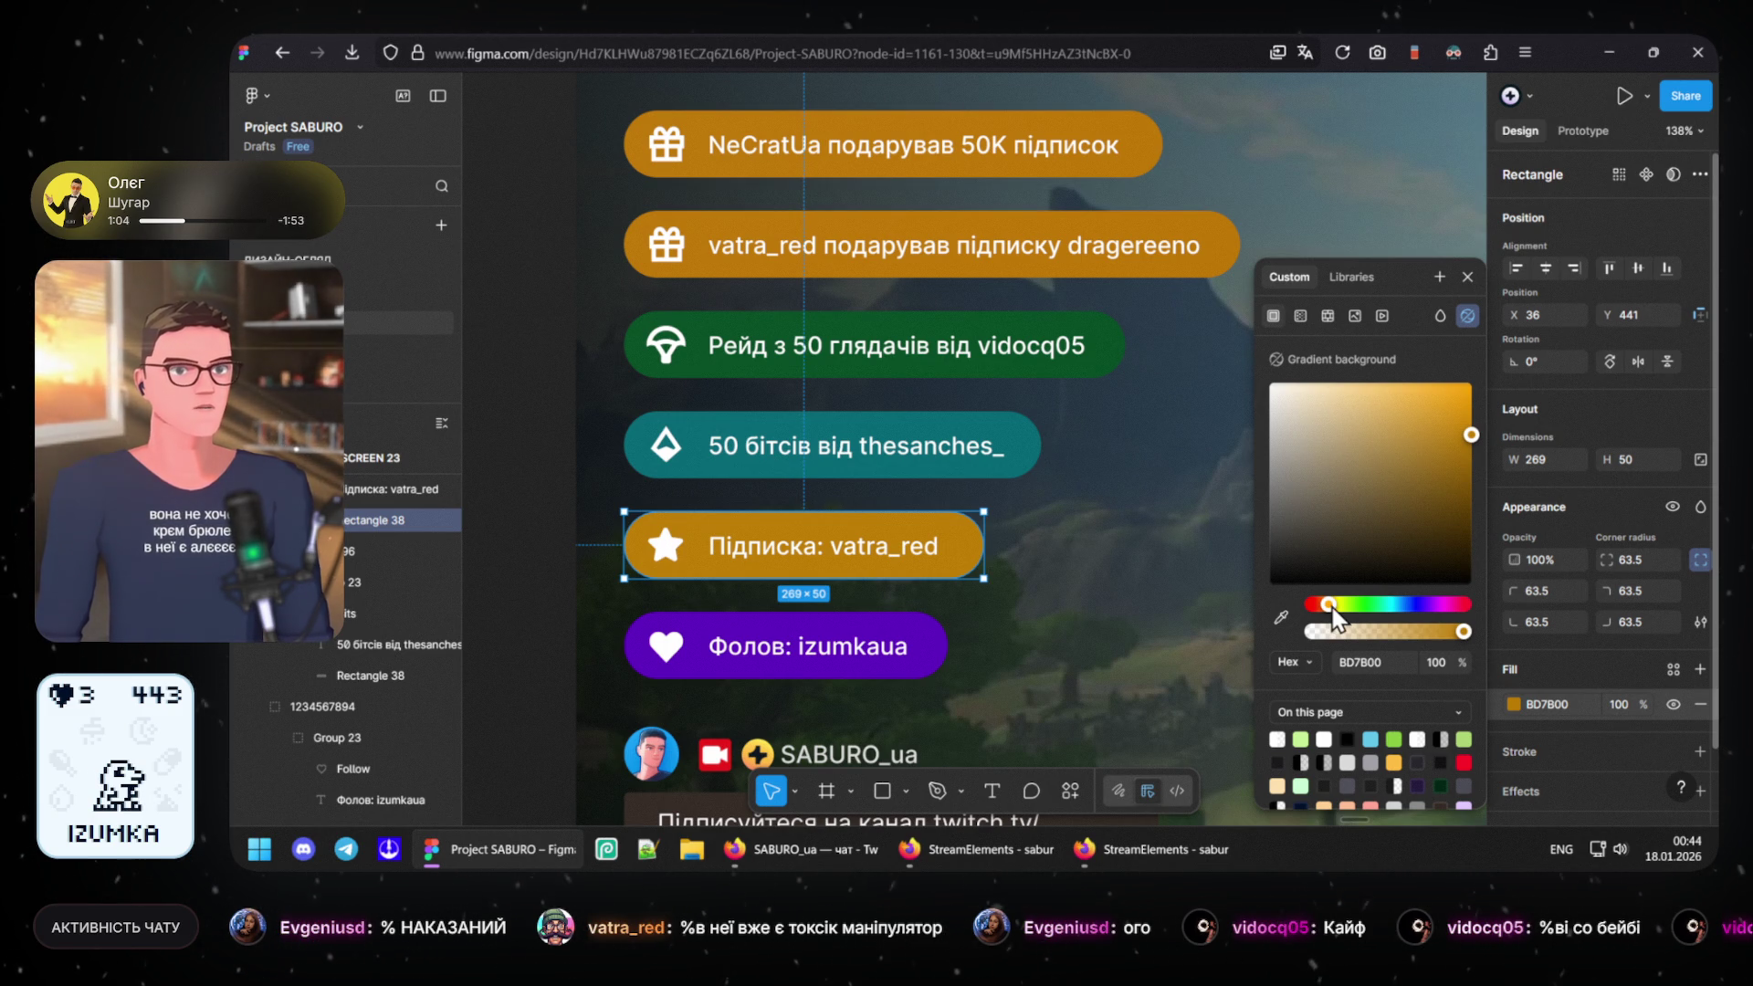
drag(1331, 607, 1331, 613)
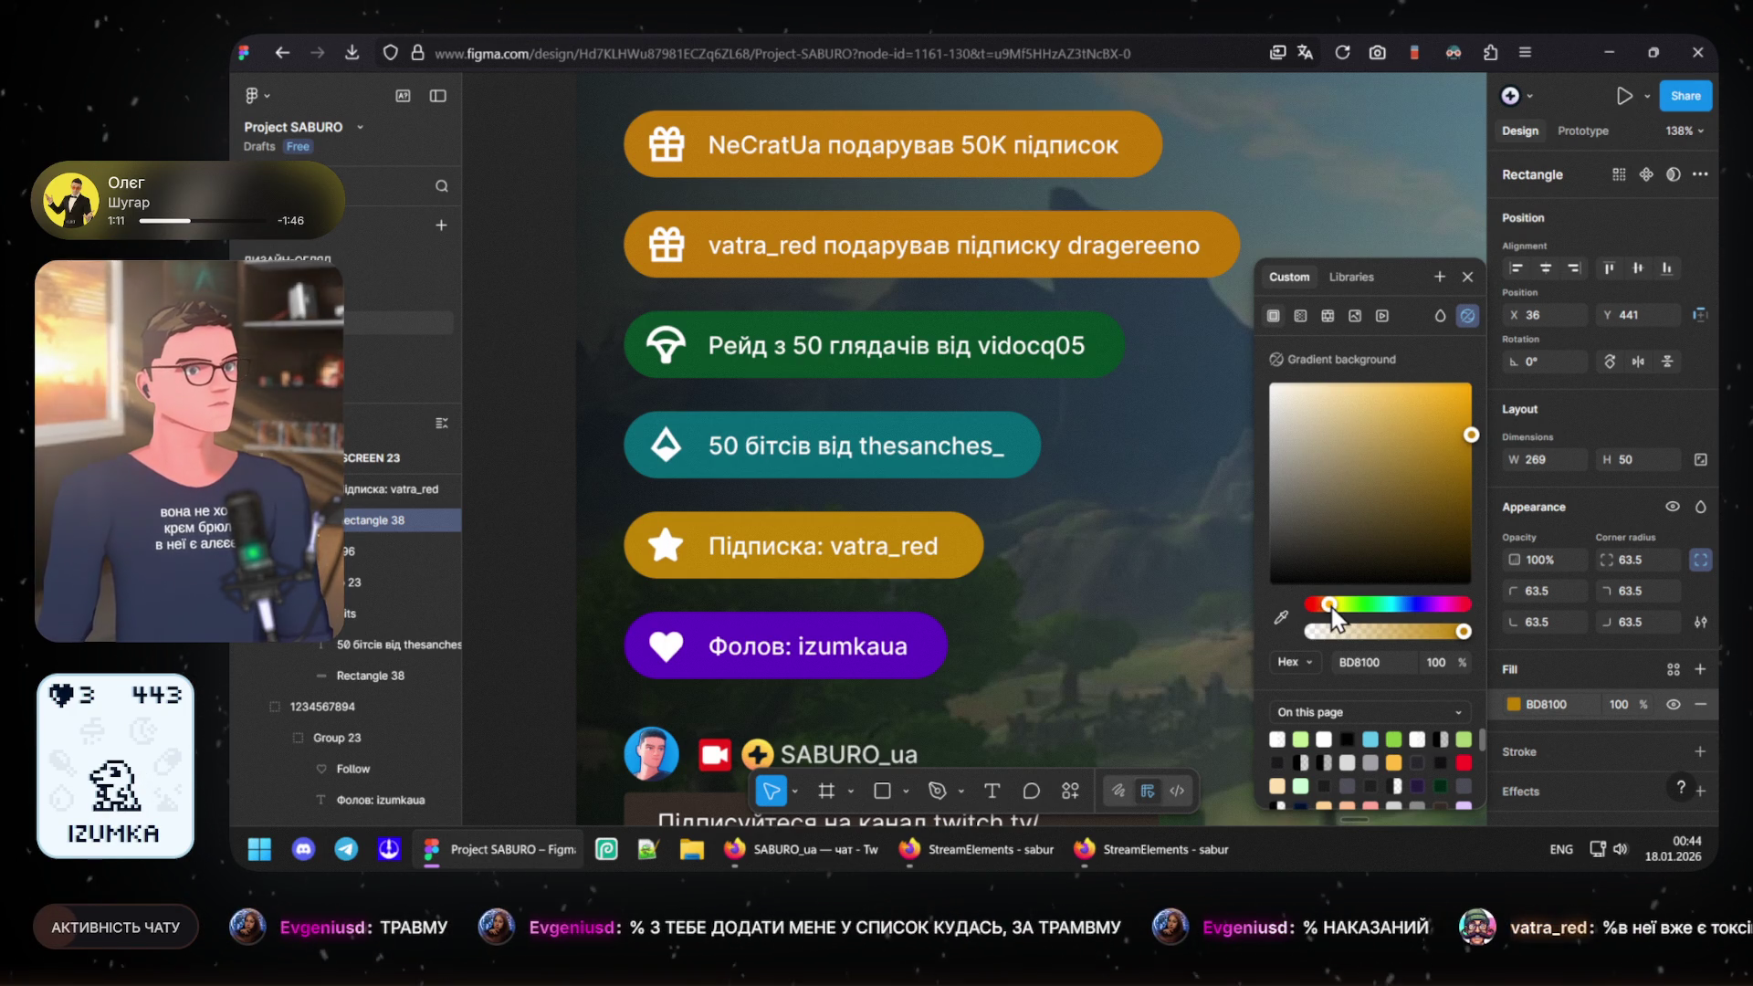
drag(1331, 612, 1332, 613)
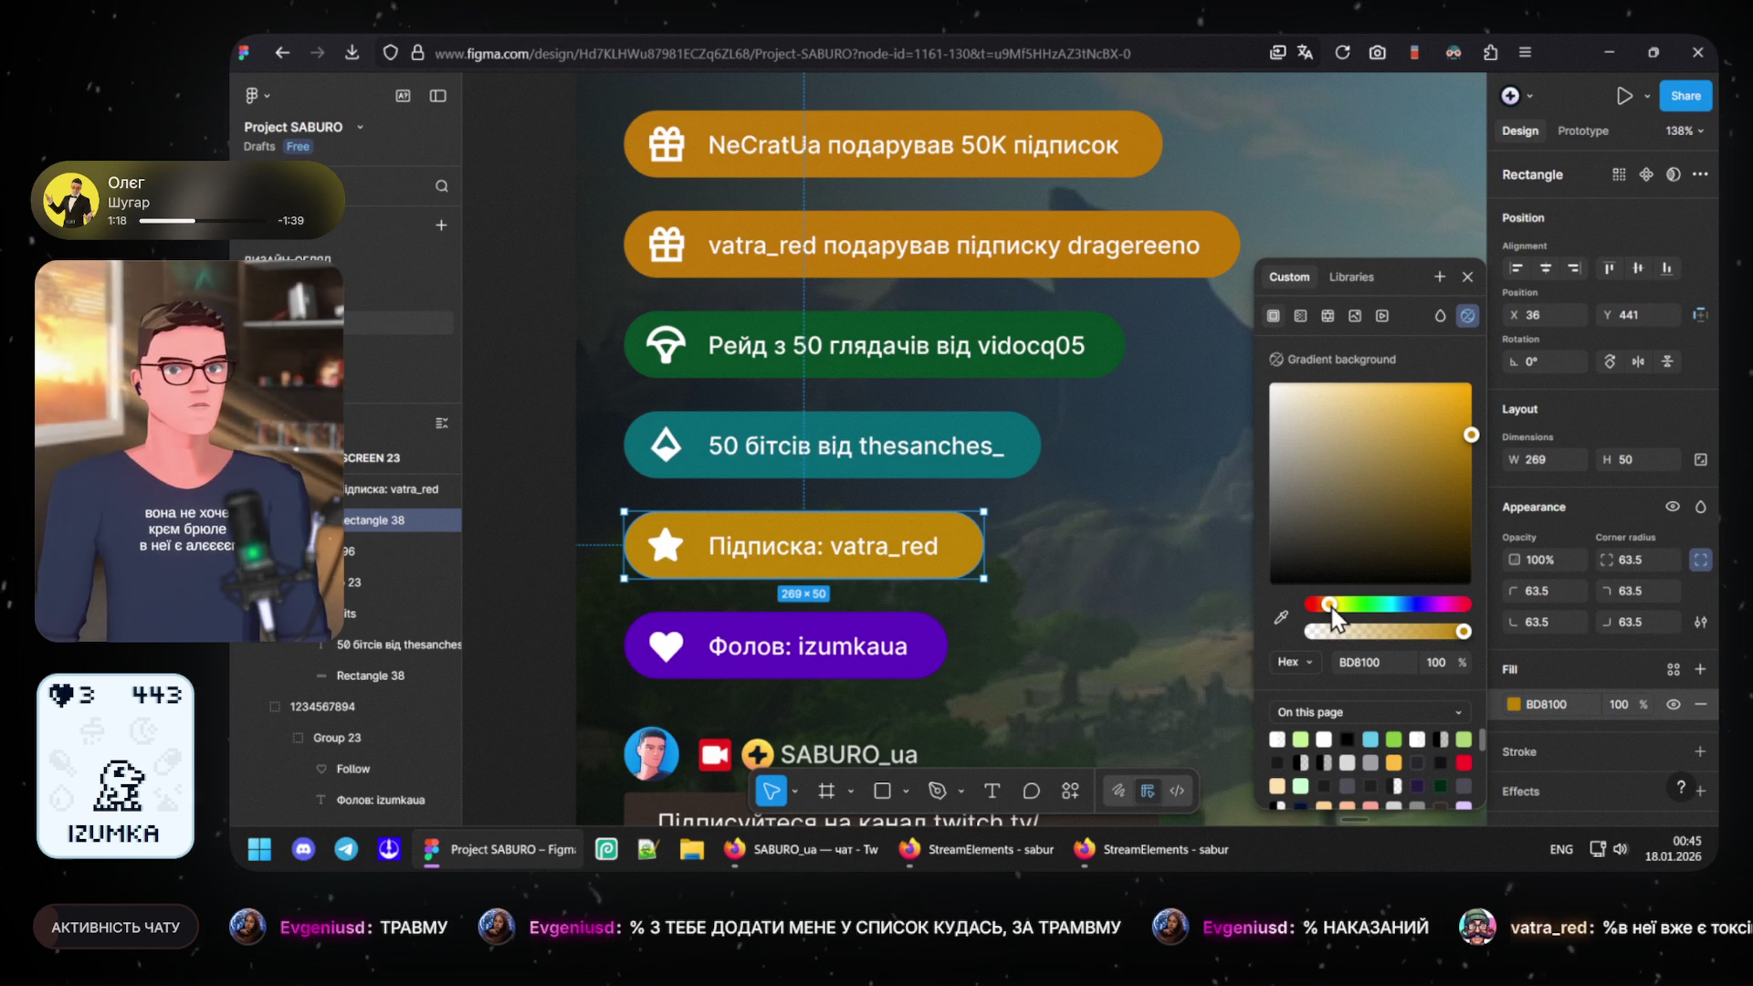
drag(1333, 617, 1333, 616)
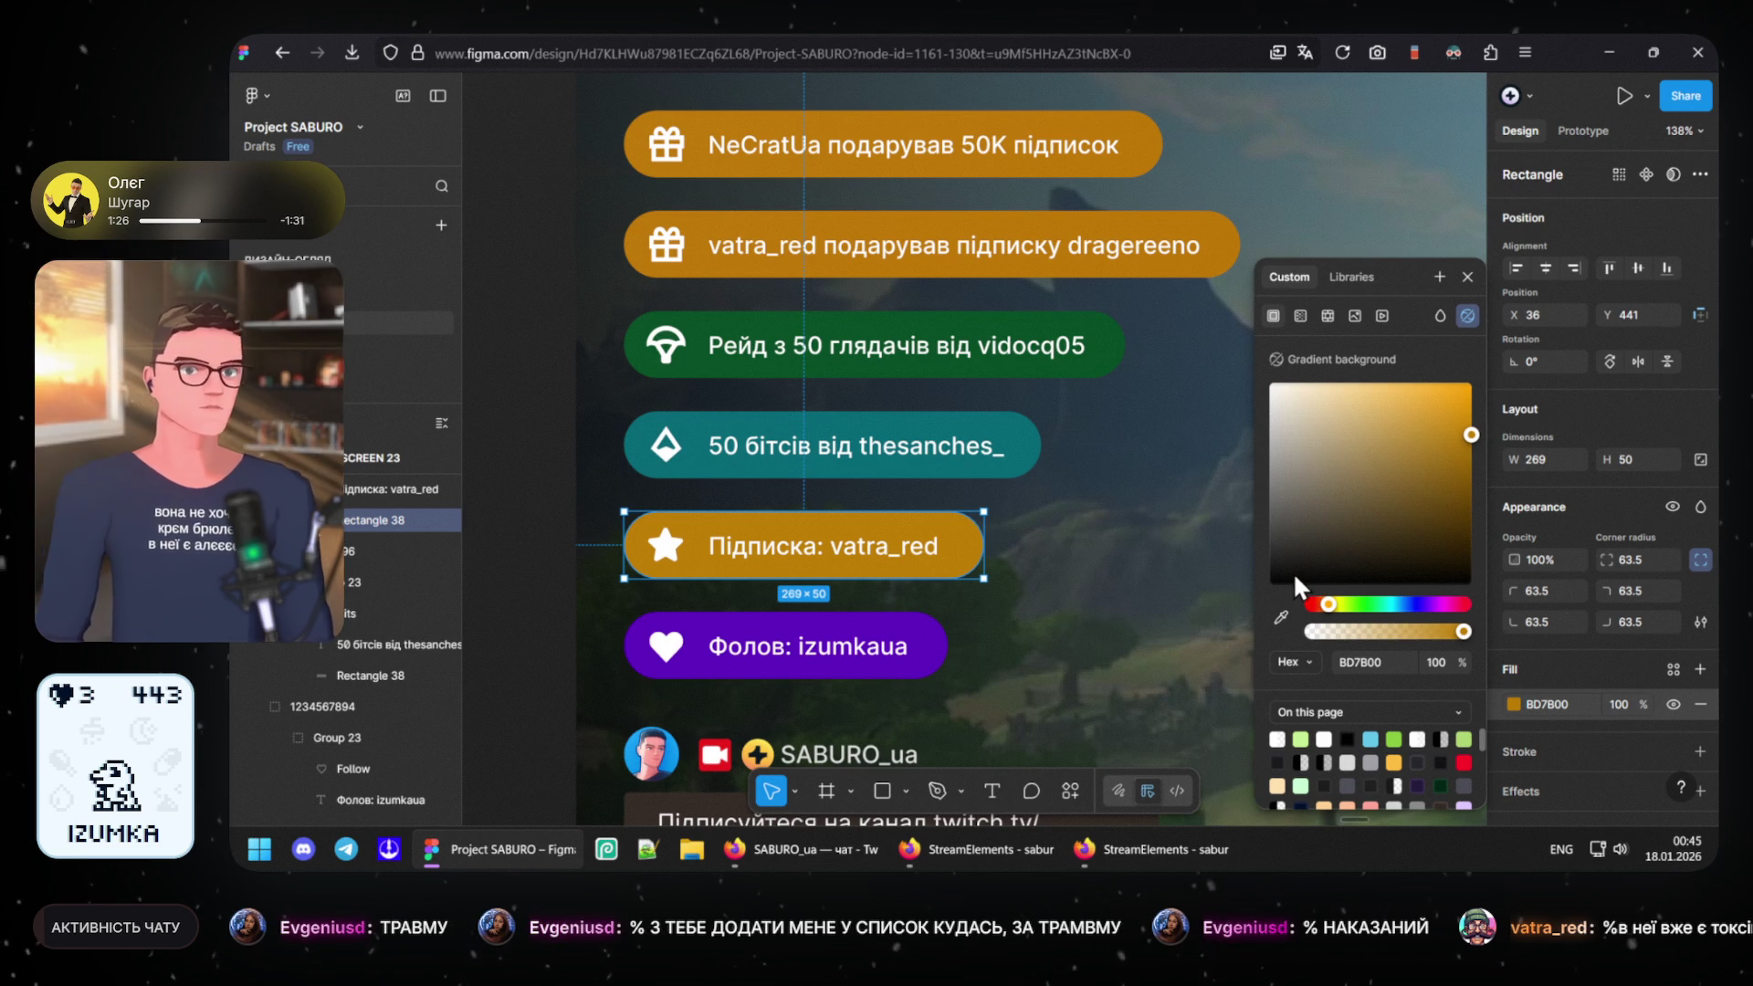
scroll(1065, 625, down, 3)
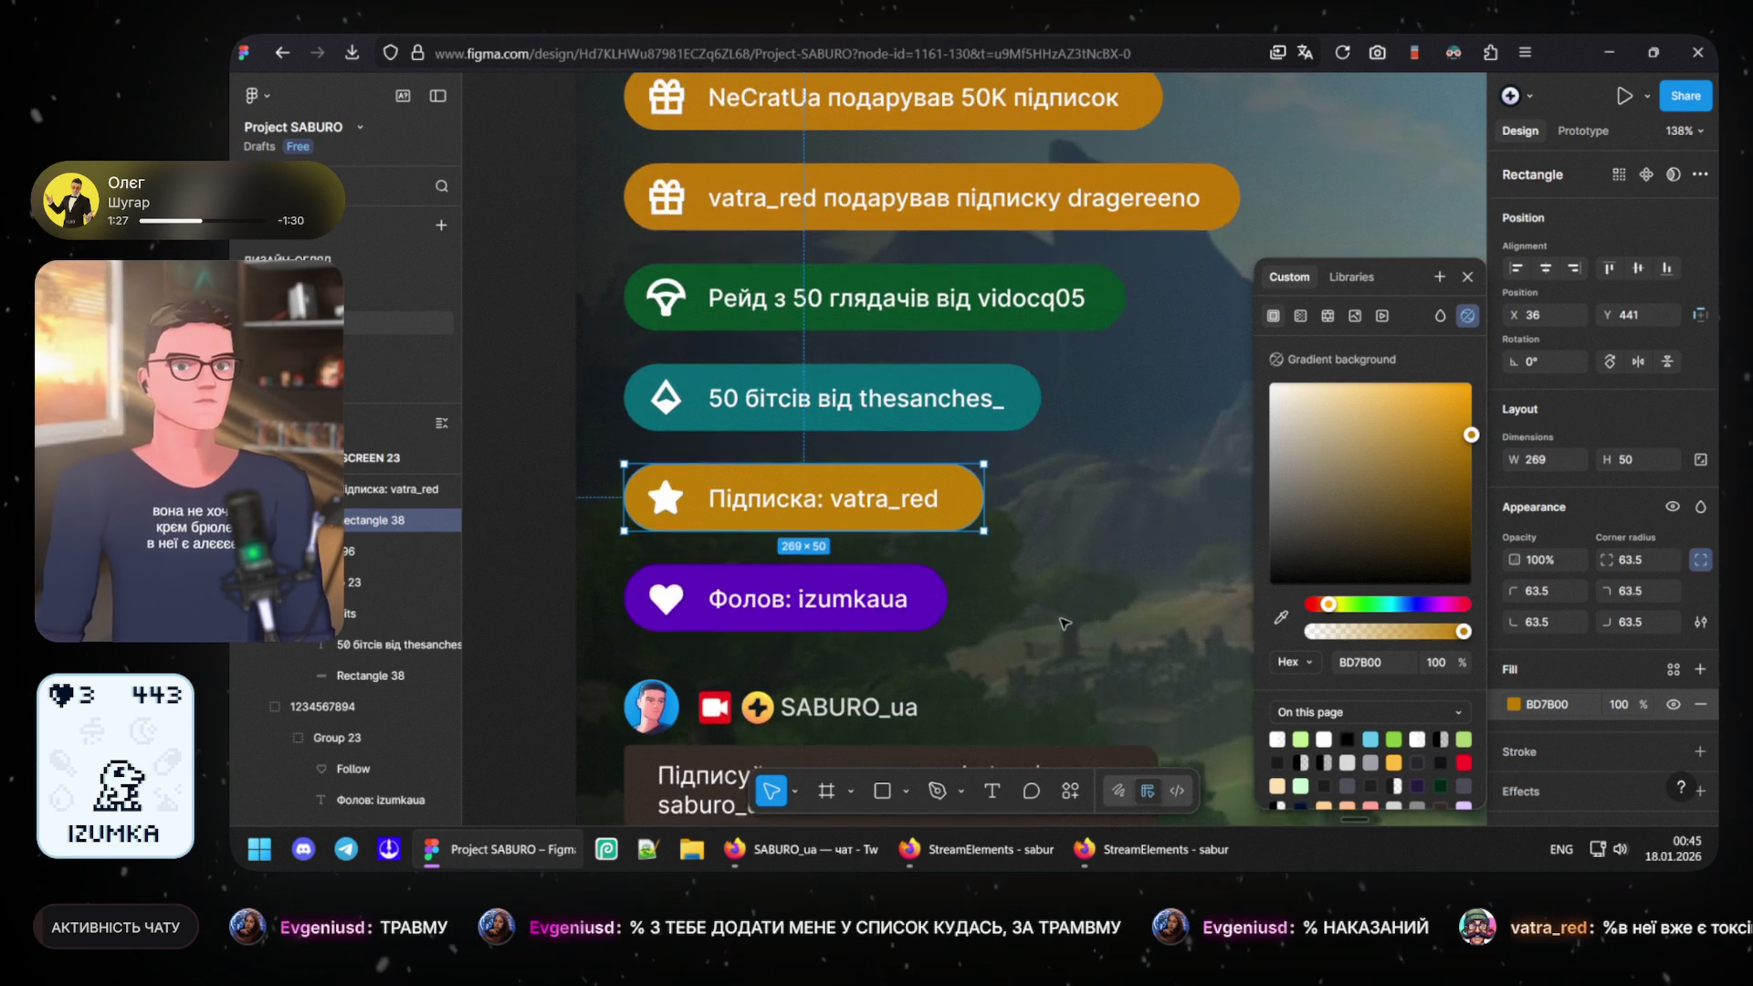
scroll(1064, 624, down, 3)
scroll(910, 589, down, 3)
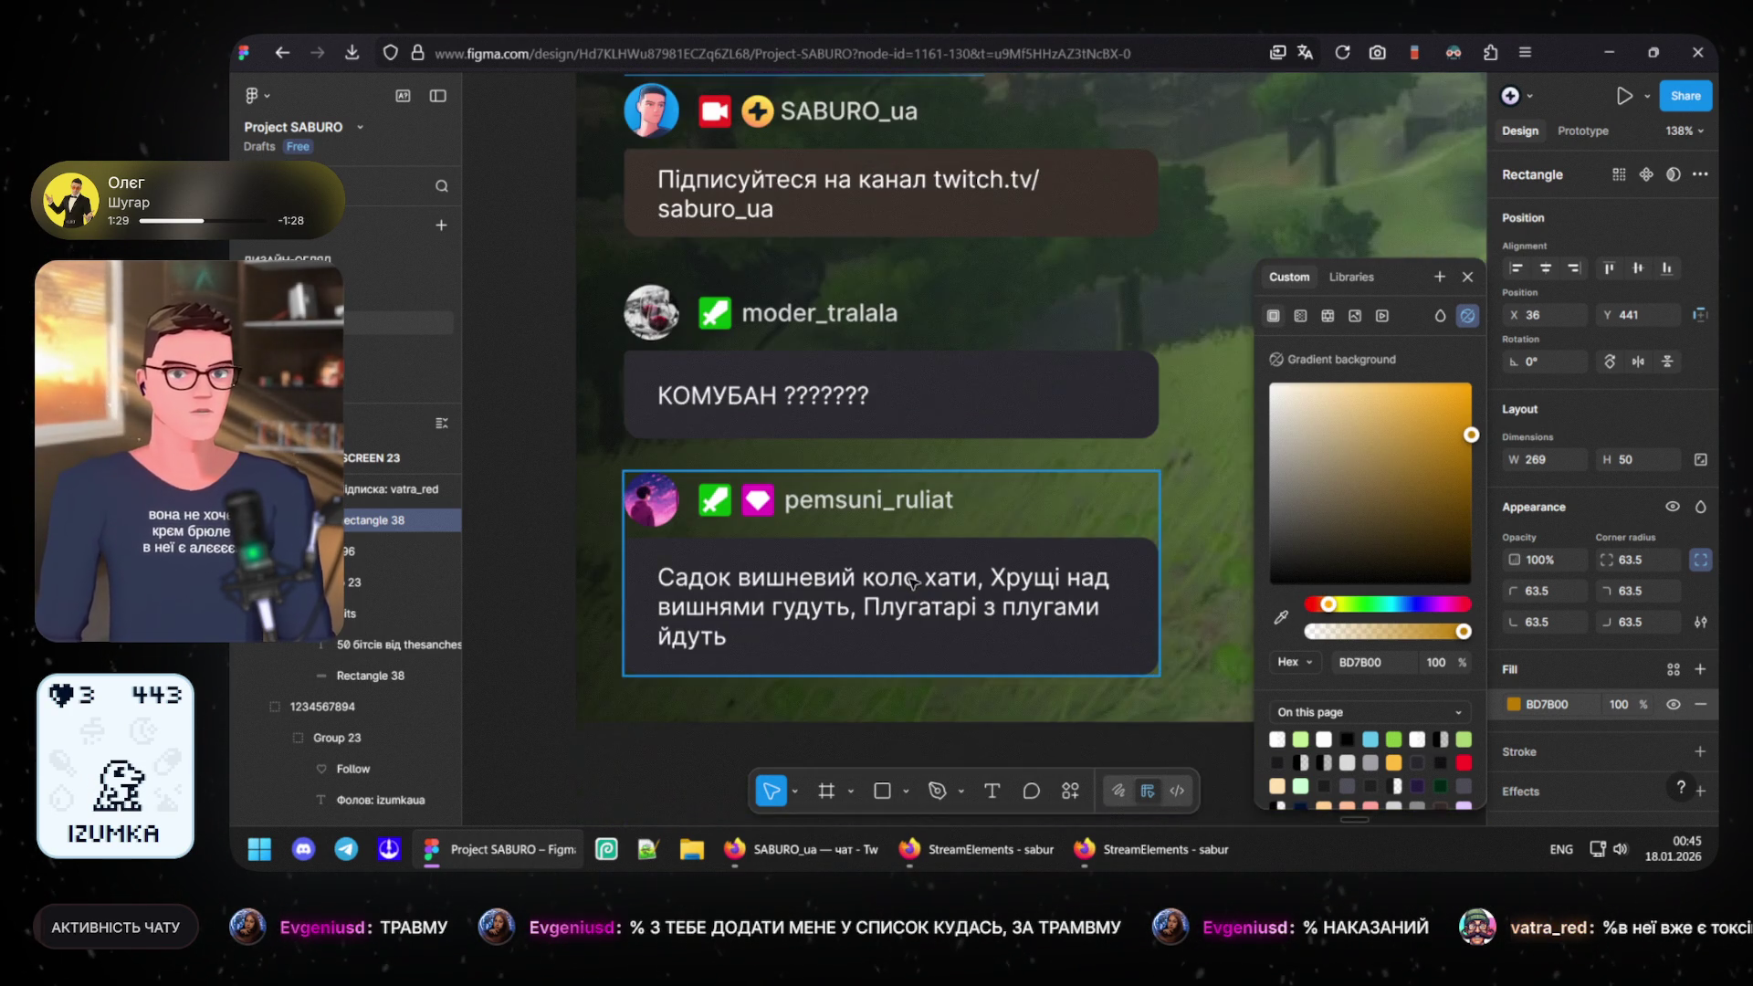
scroll(913, 583, up, 3)
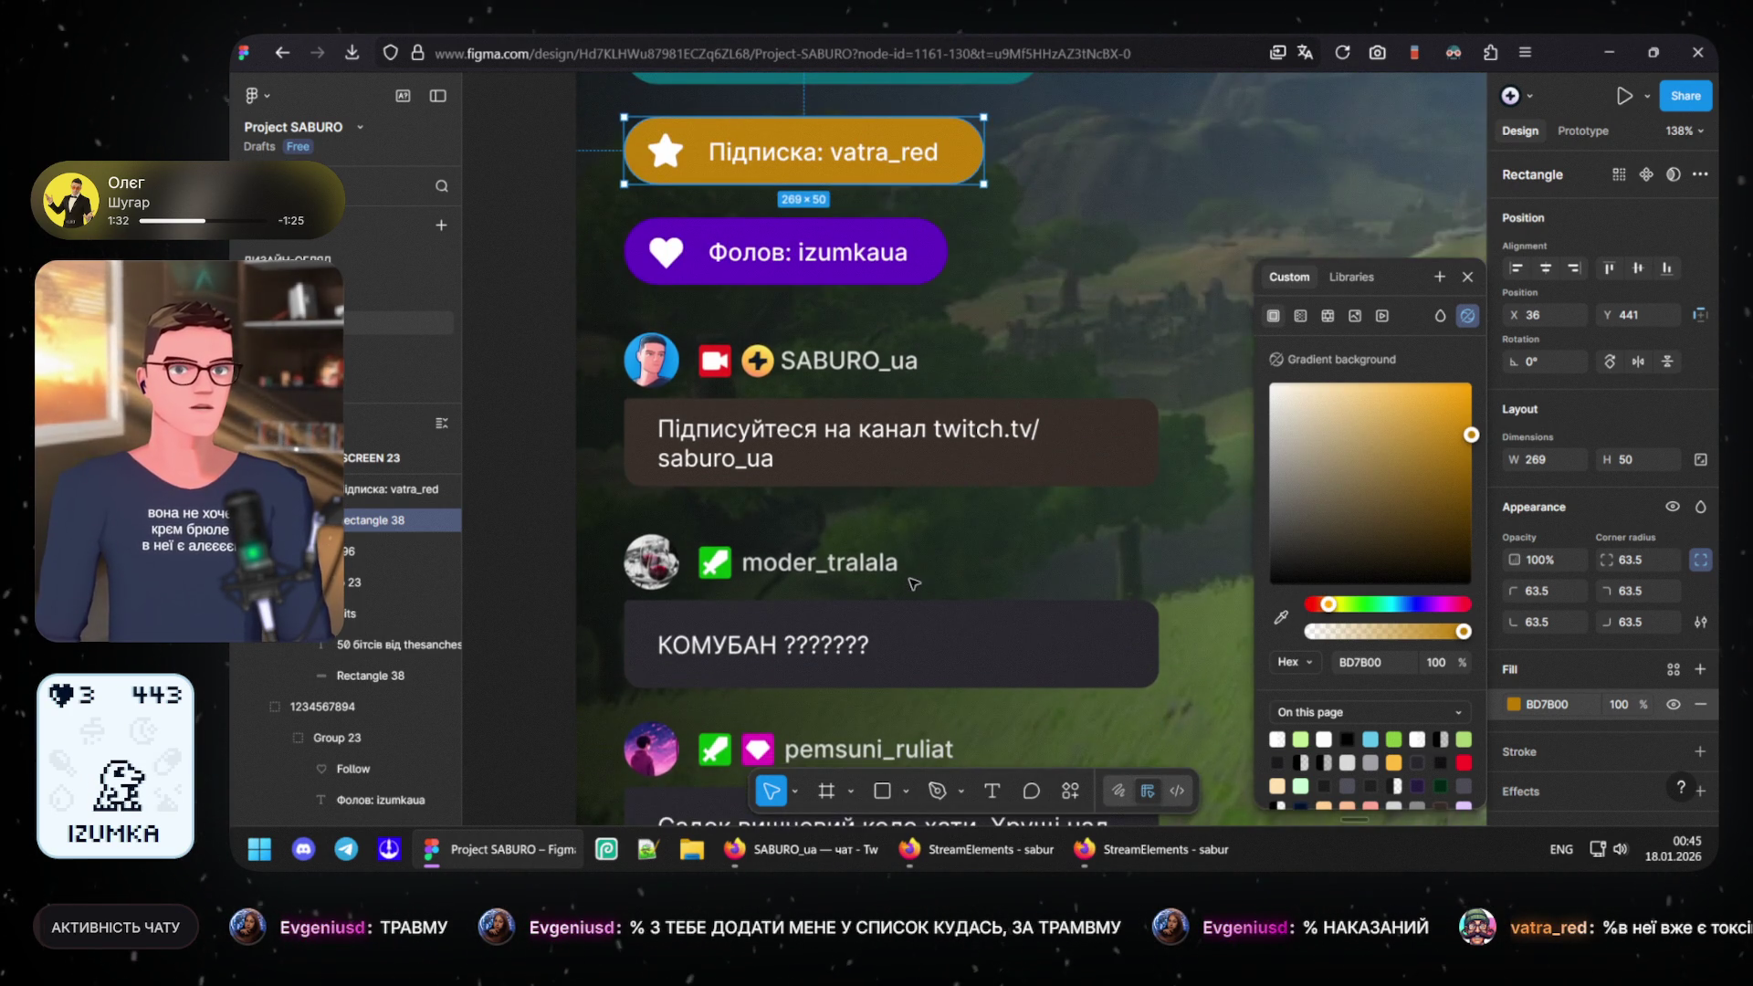
scroll(891, 549, up, 1)
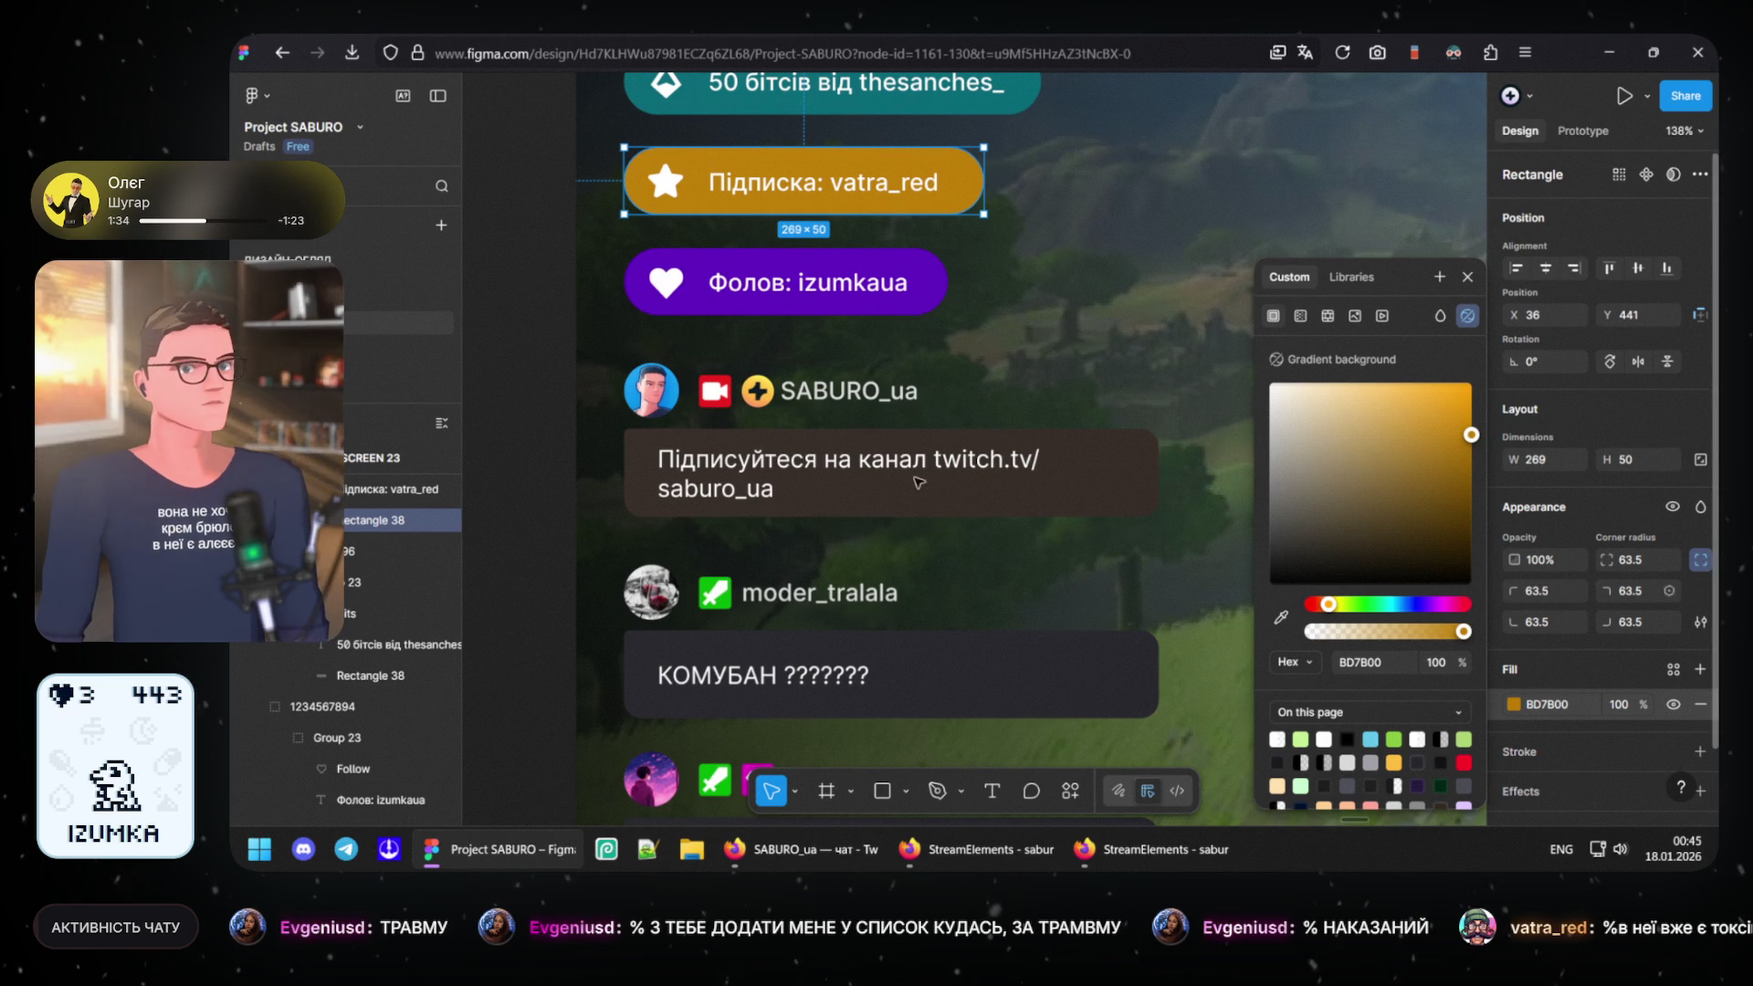
- Bring the Twitch chat popout to the front from the taskbar
click(838, 846)
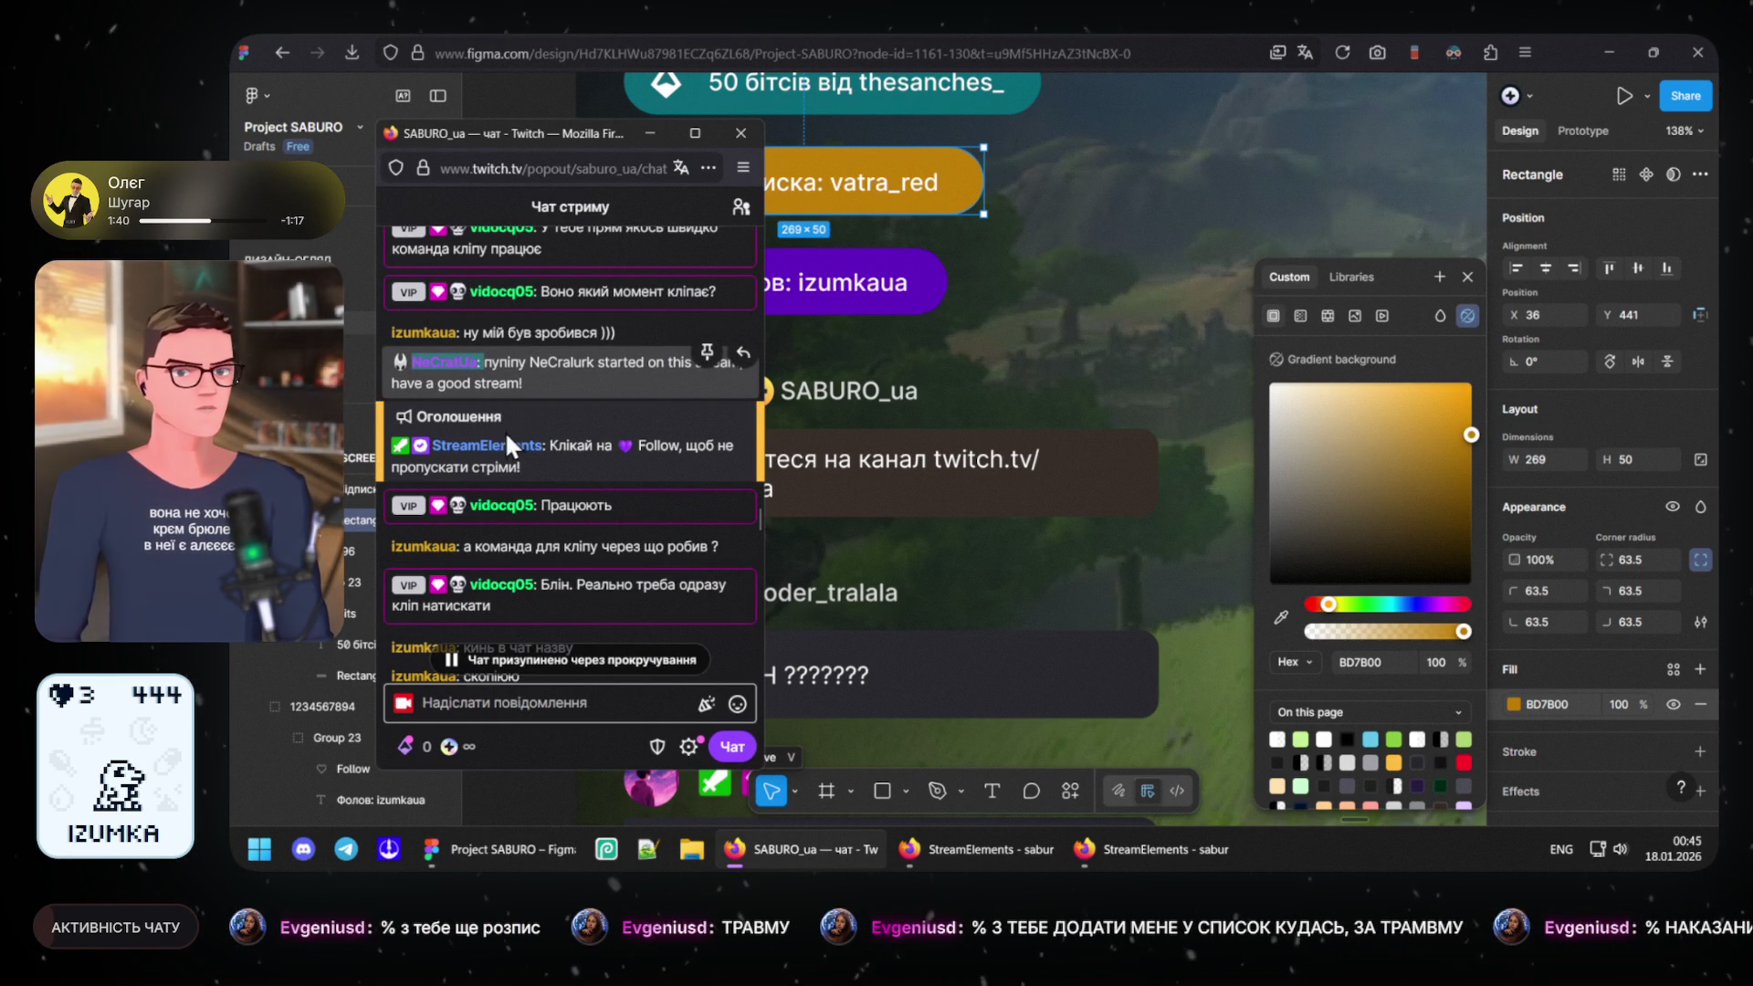
scroll(479, 590, down, 3)
scroll(492, 614, down, 3)
scroll(490, 615, down, 3)
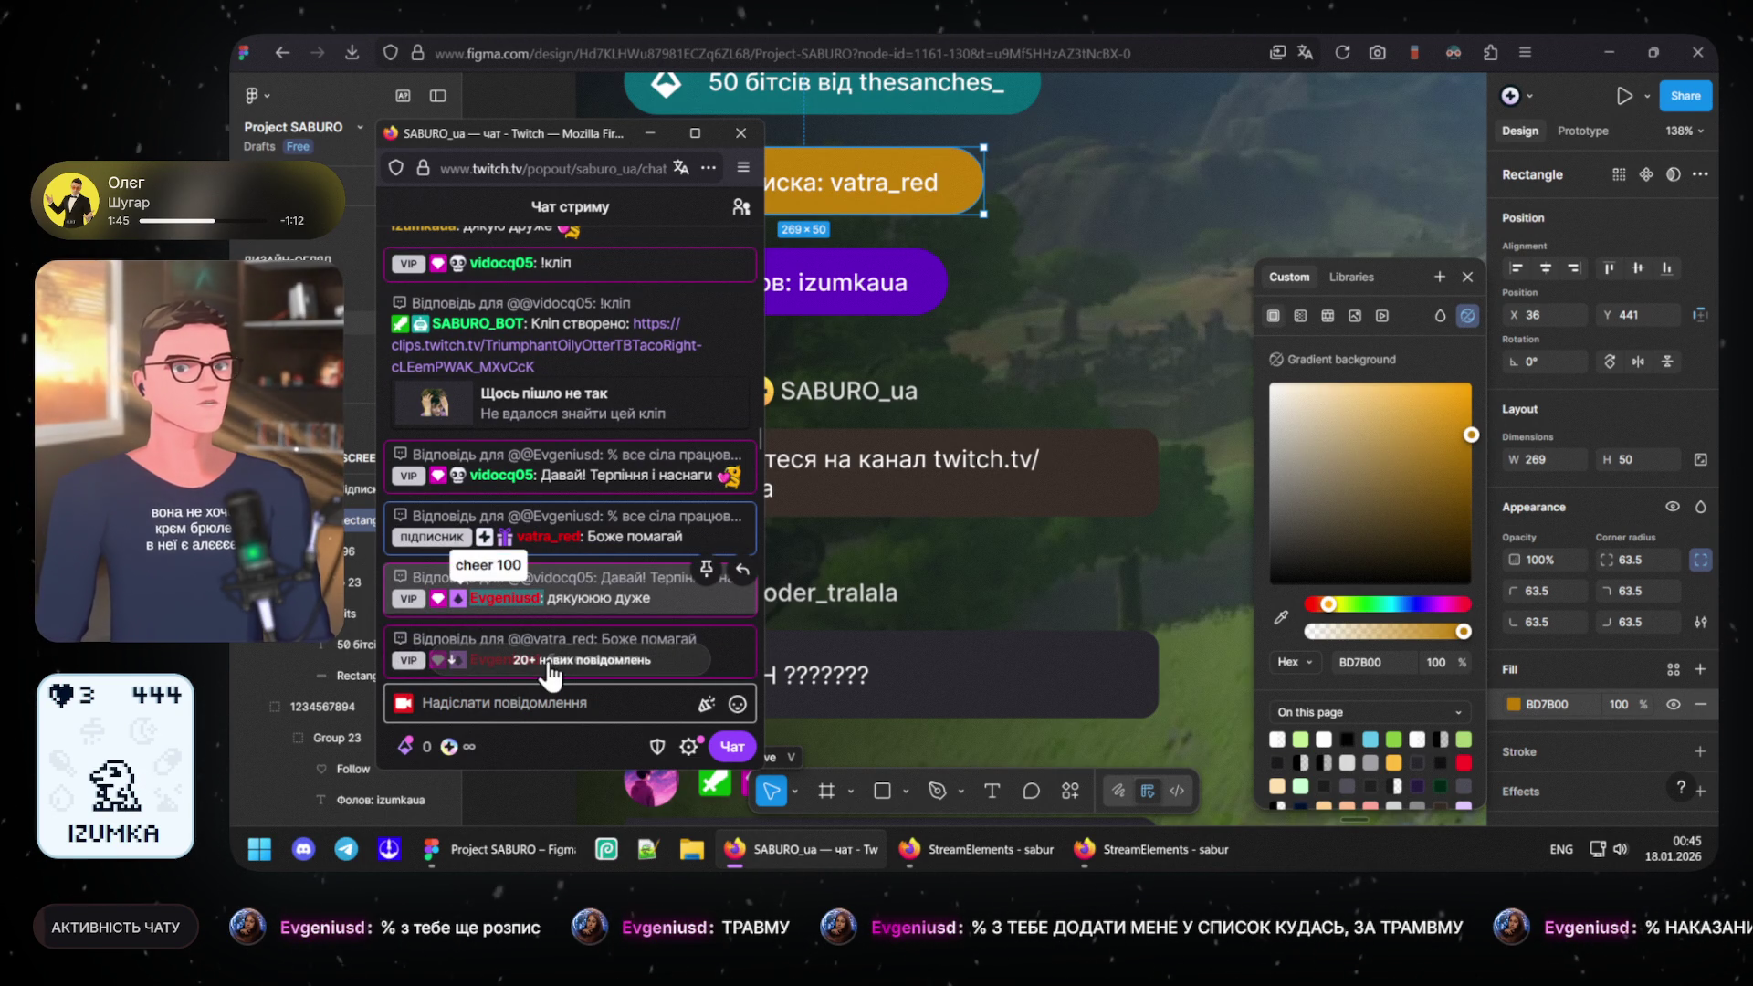
- Put the chat window away and select the streamer's chat message card
click(599, 668)
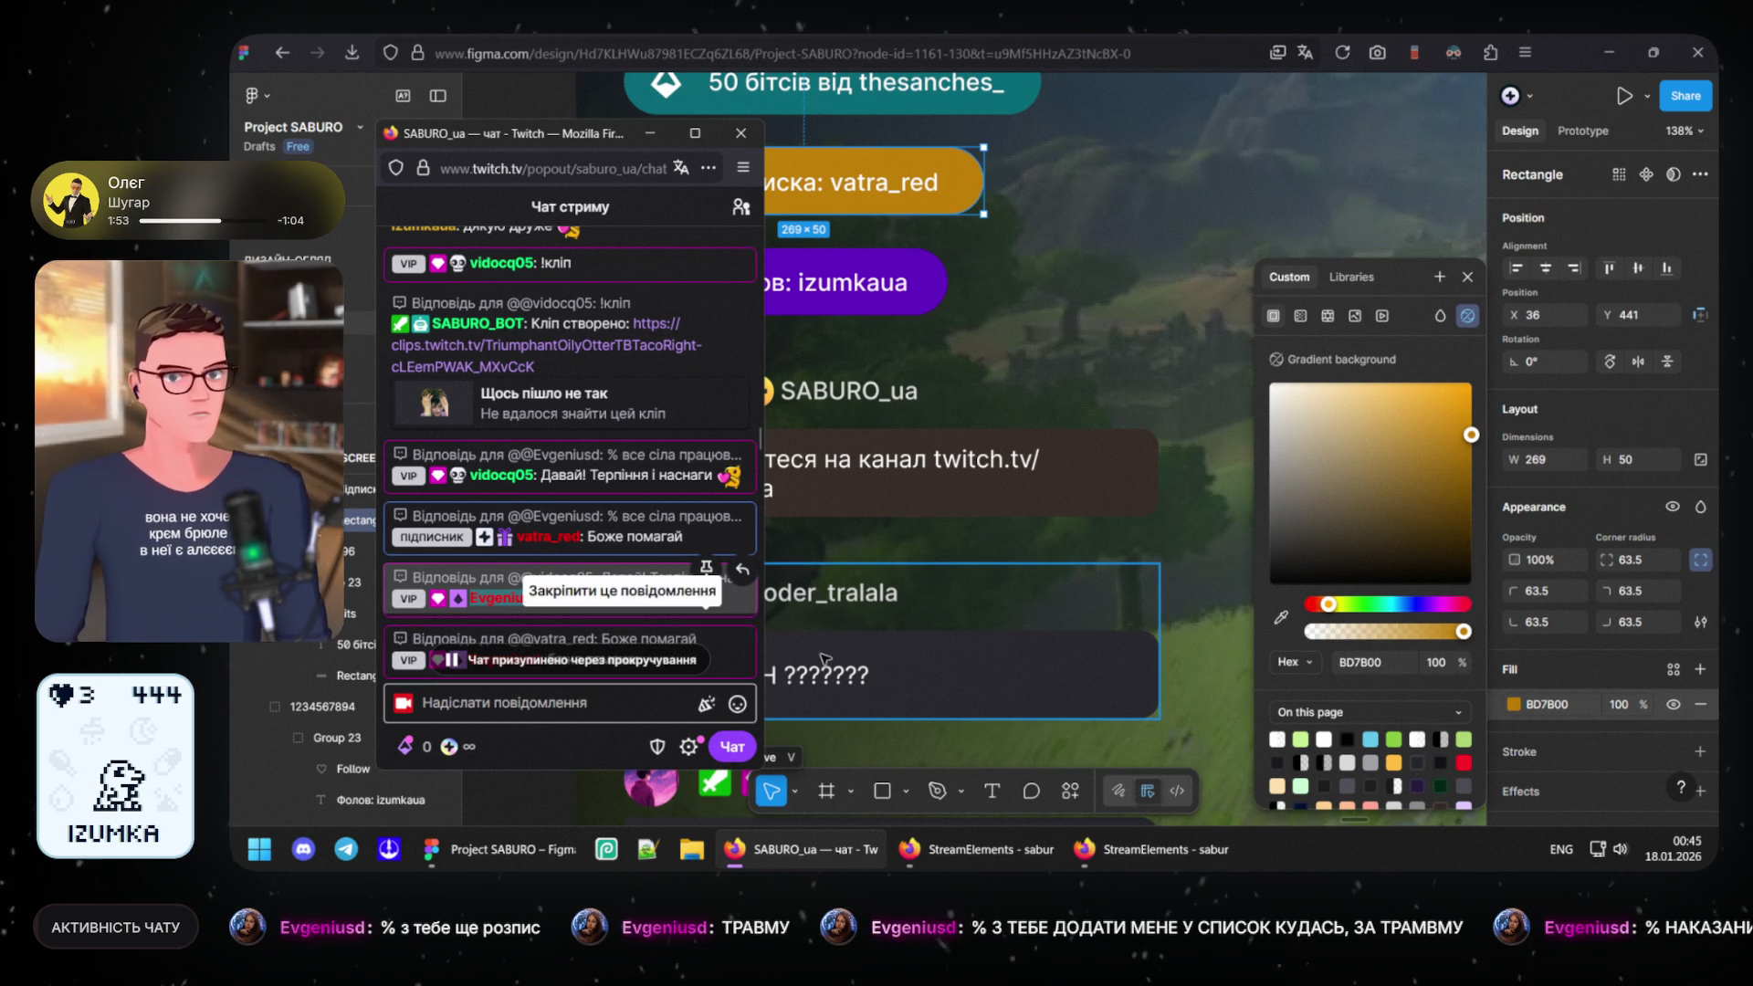
click(849, 595)
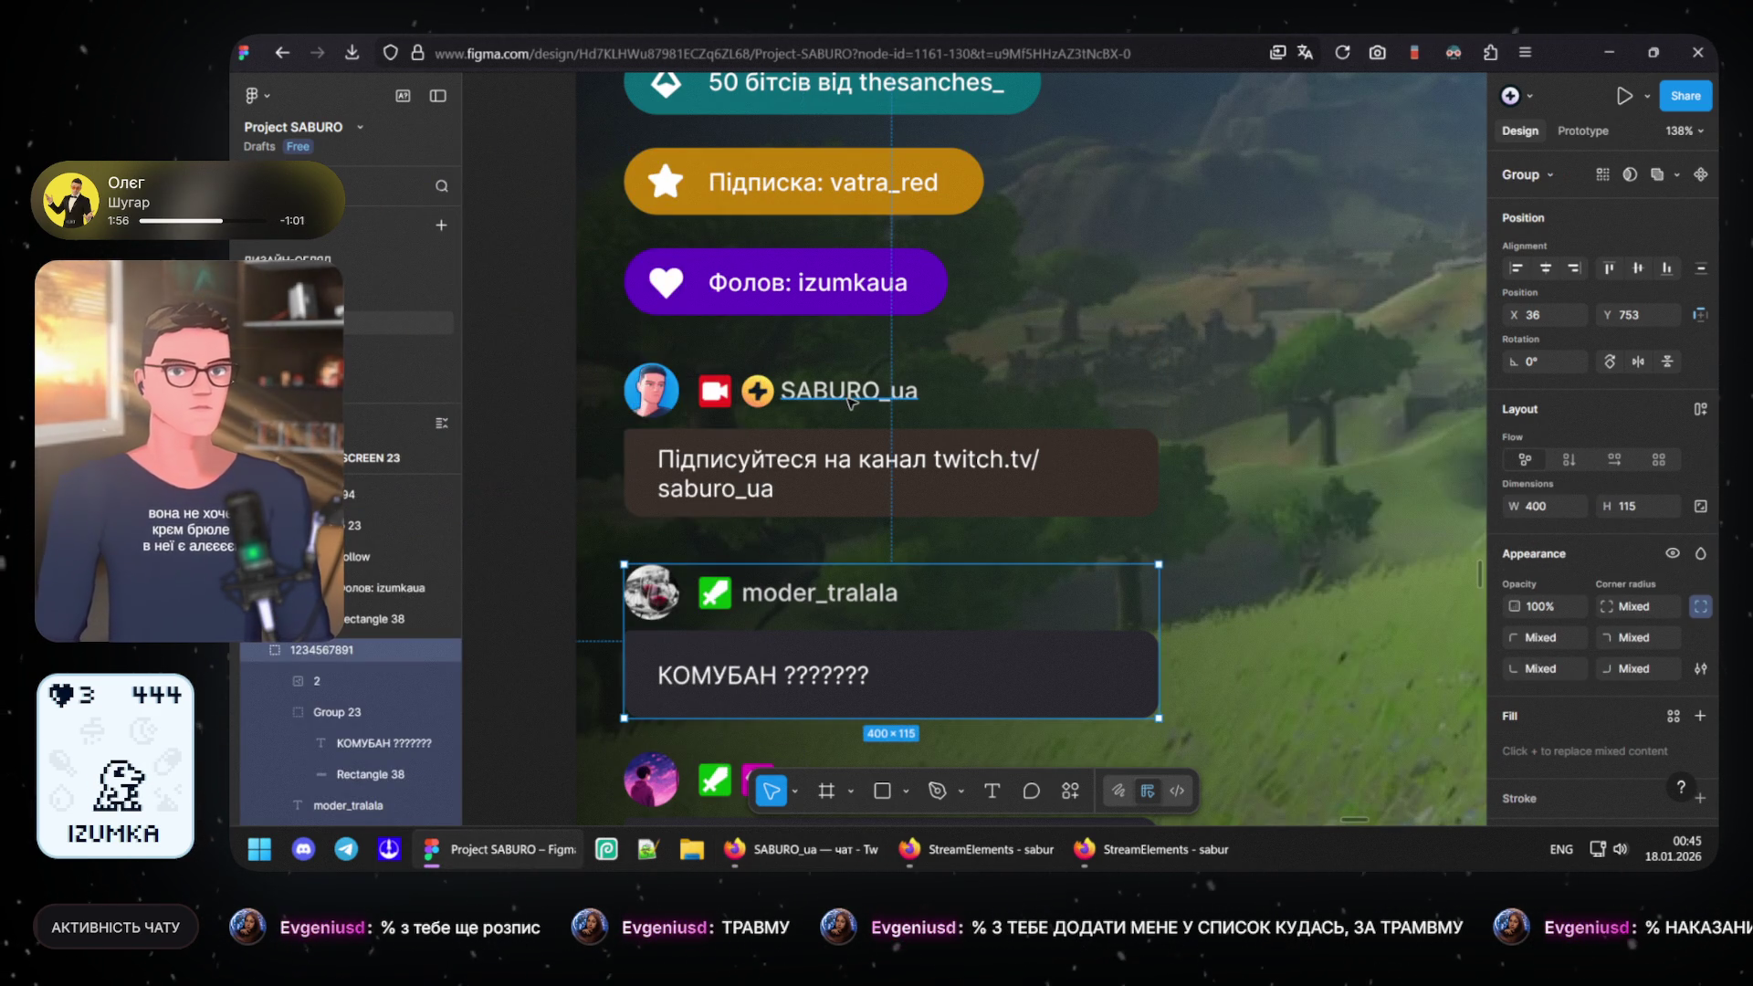
double_click(849, 395)
double_click(850, 395)
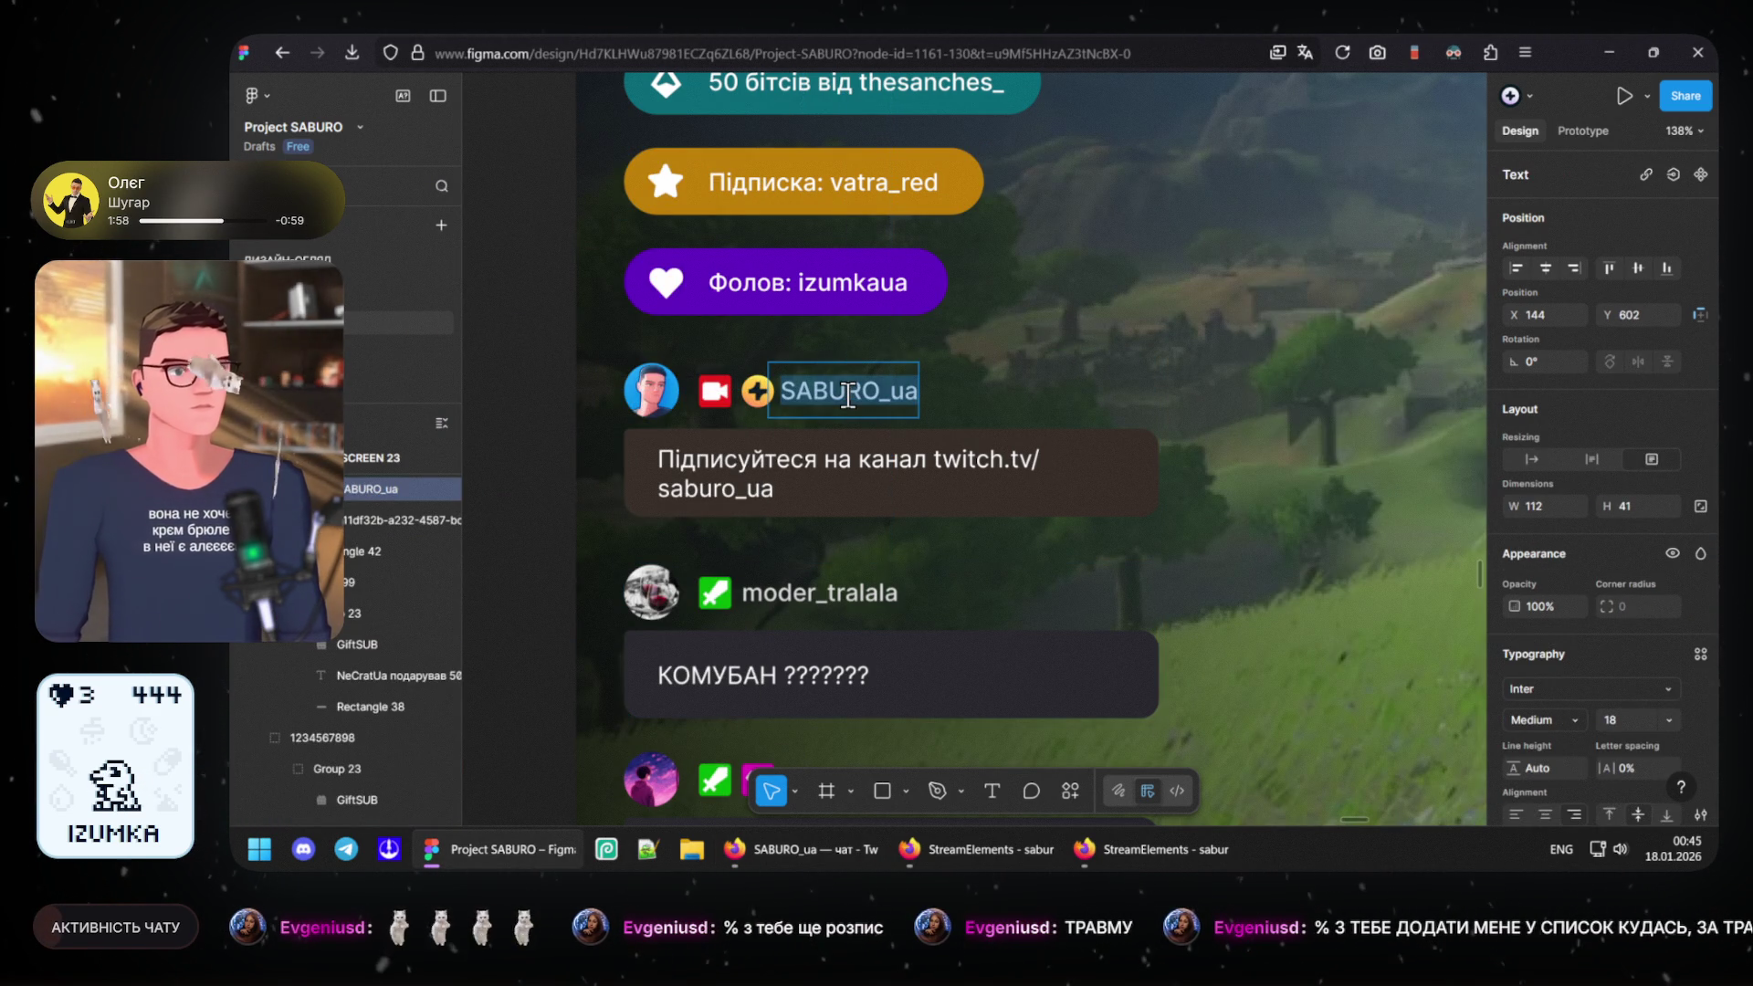
text(Evgeniusd :)
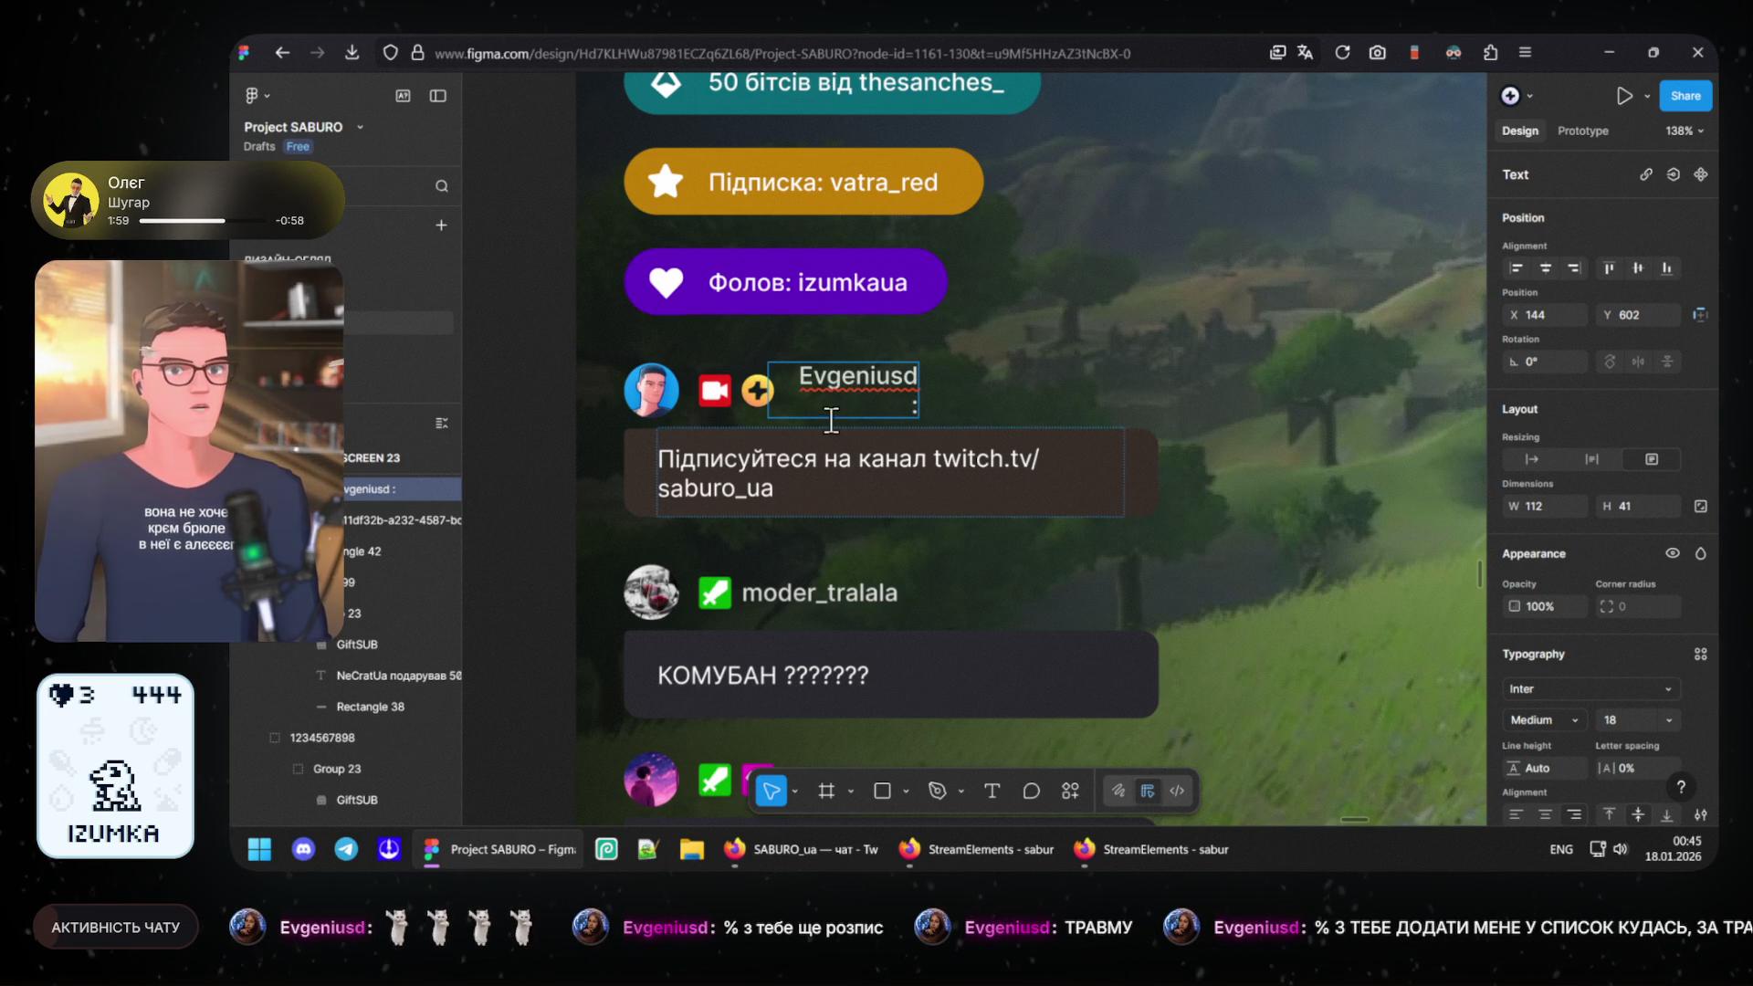
key(BackSpace)
key(BackSpace)
key(Escape)
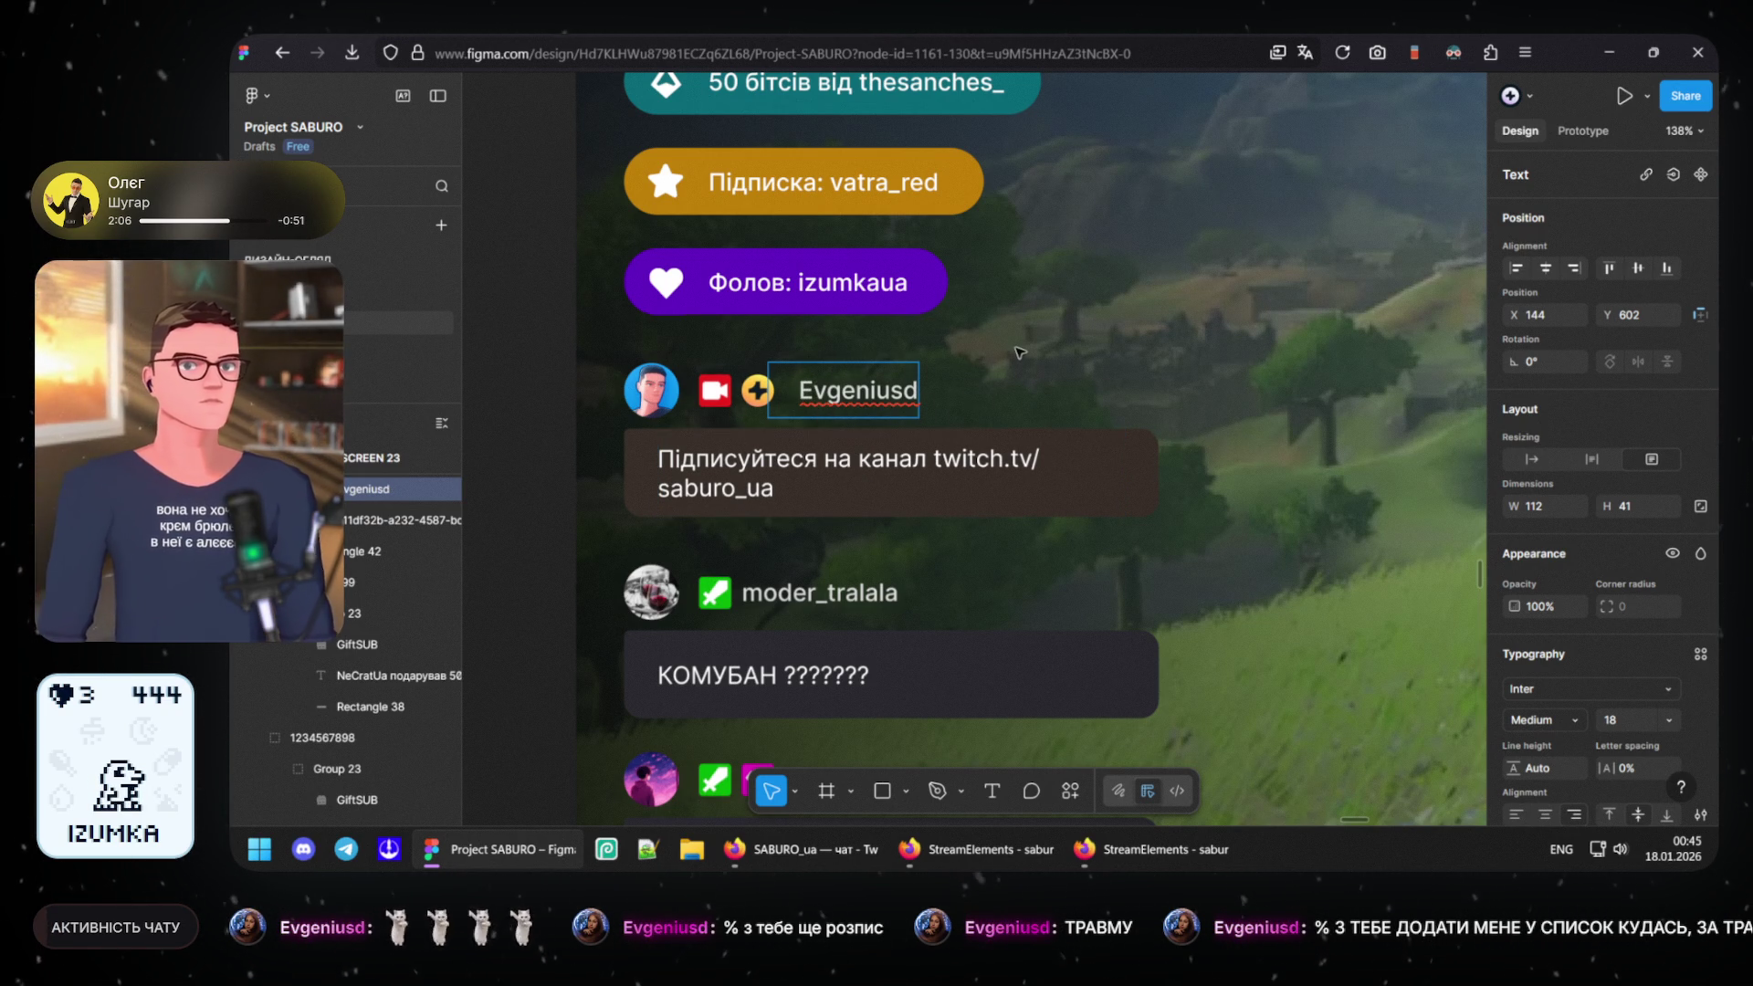
key(Escape)
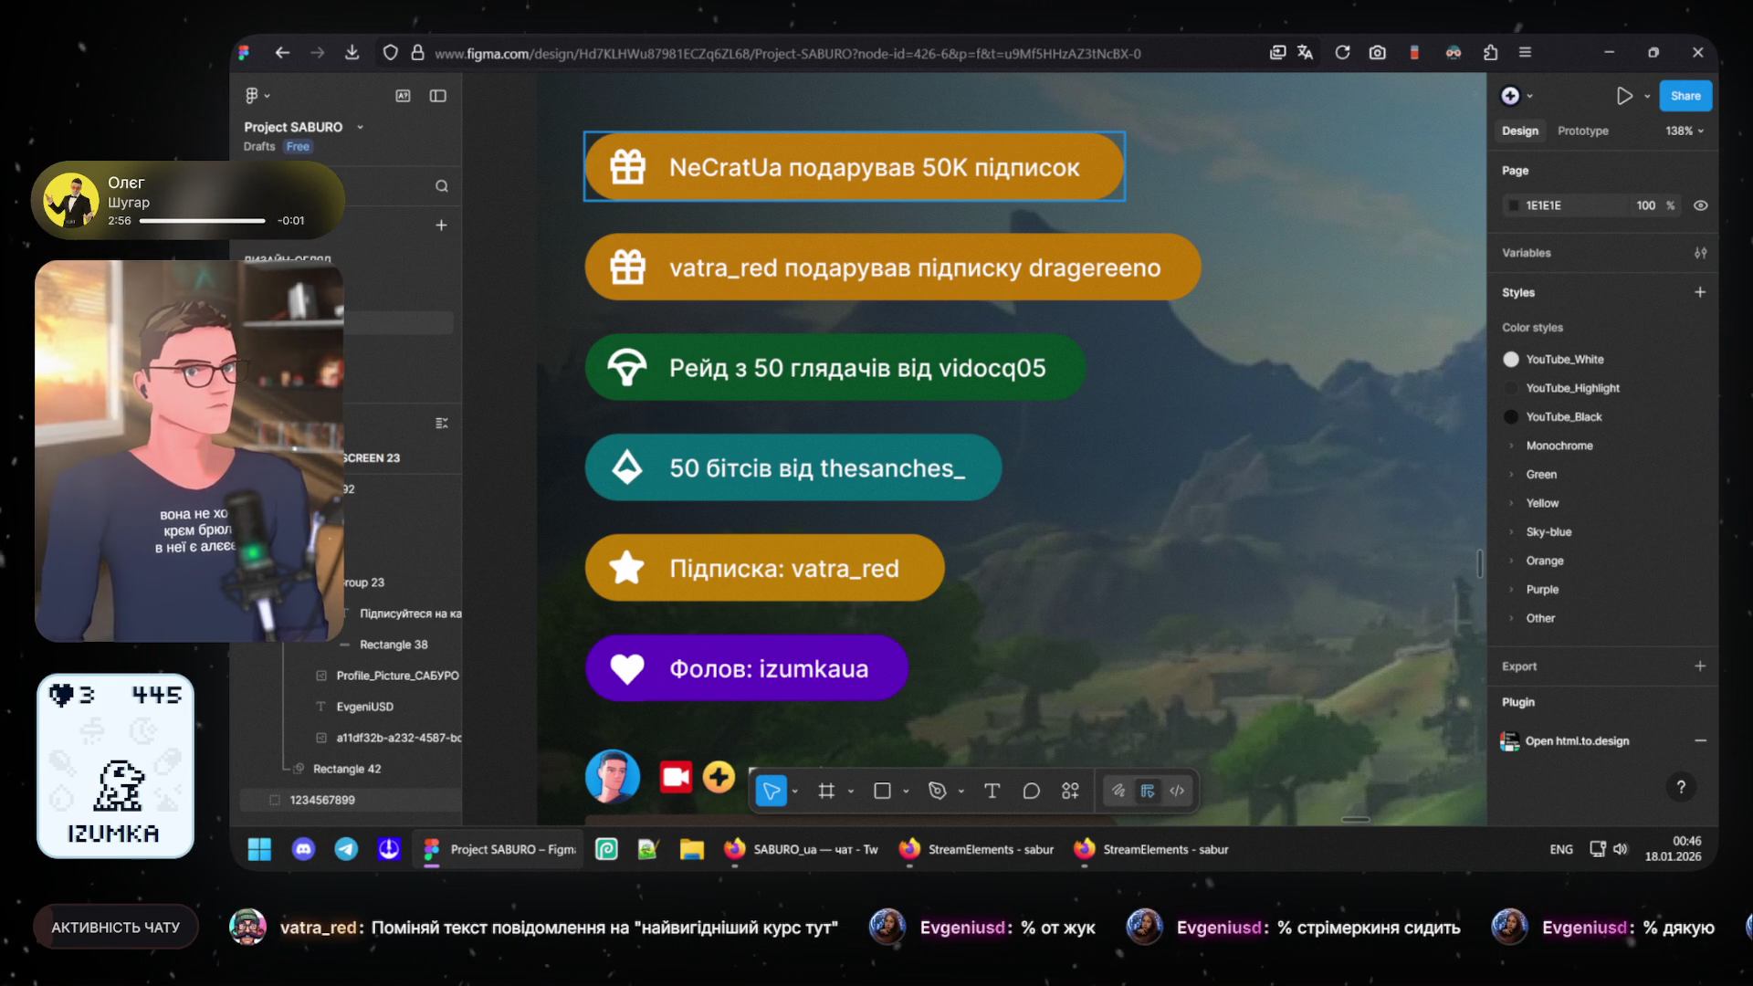
scroll(695, 609, down, 2)
scroll(694, 608, down, 4)
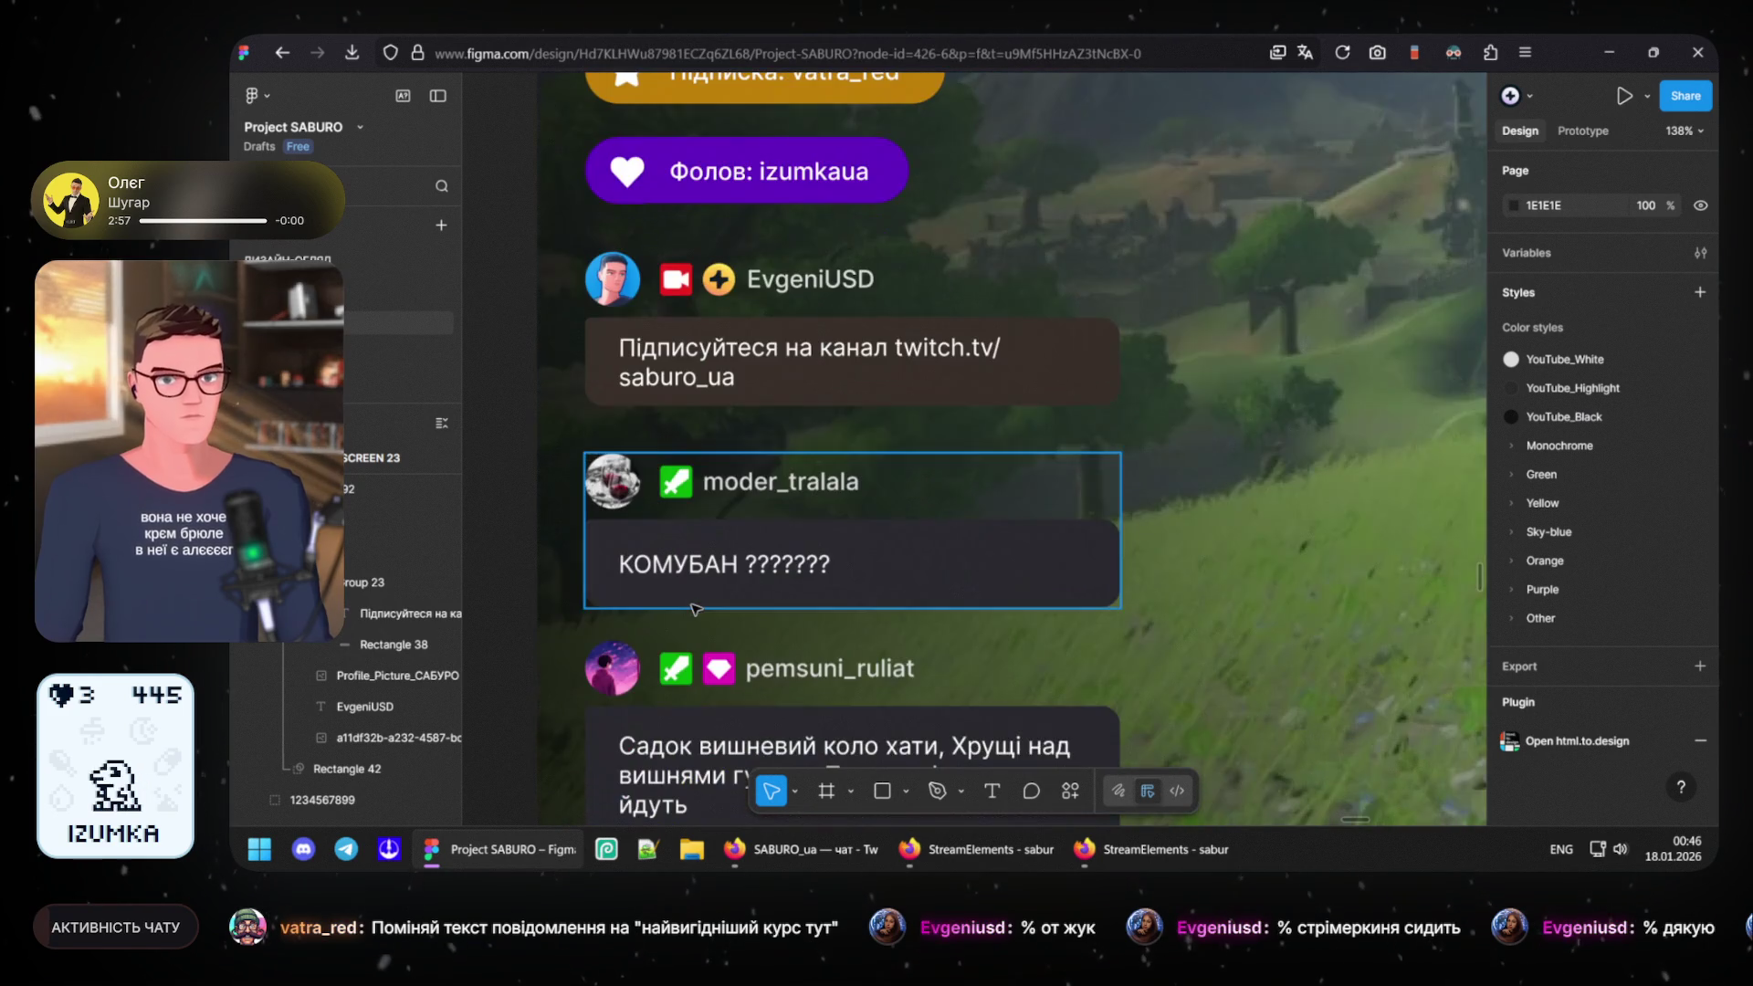
scroll(695, 609, down, 1)
scroll(694, 608, up, 1)
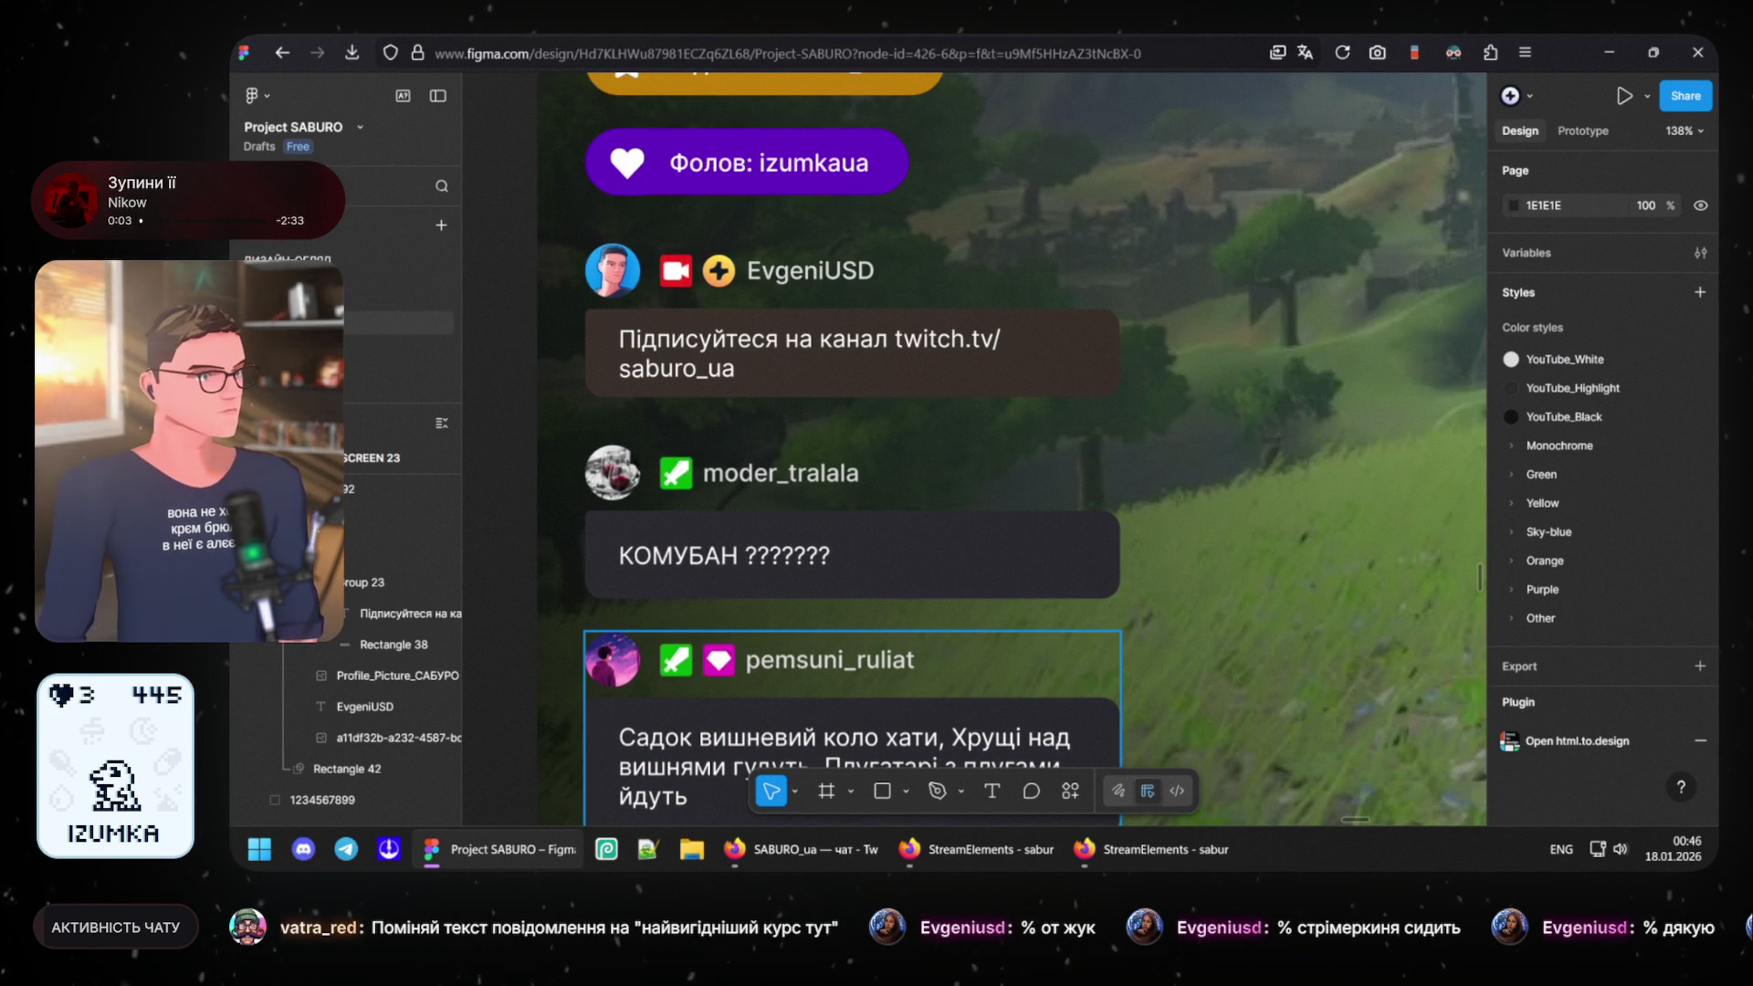
scroll(789, 562, down, 1)
scroll(788, 562, down, 1)
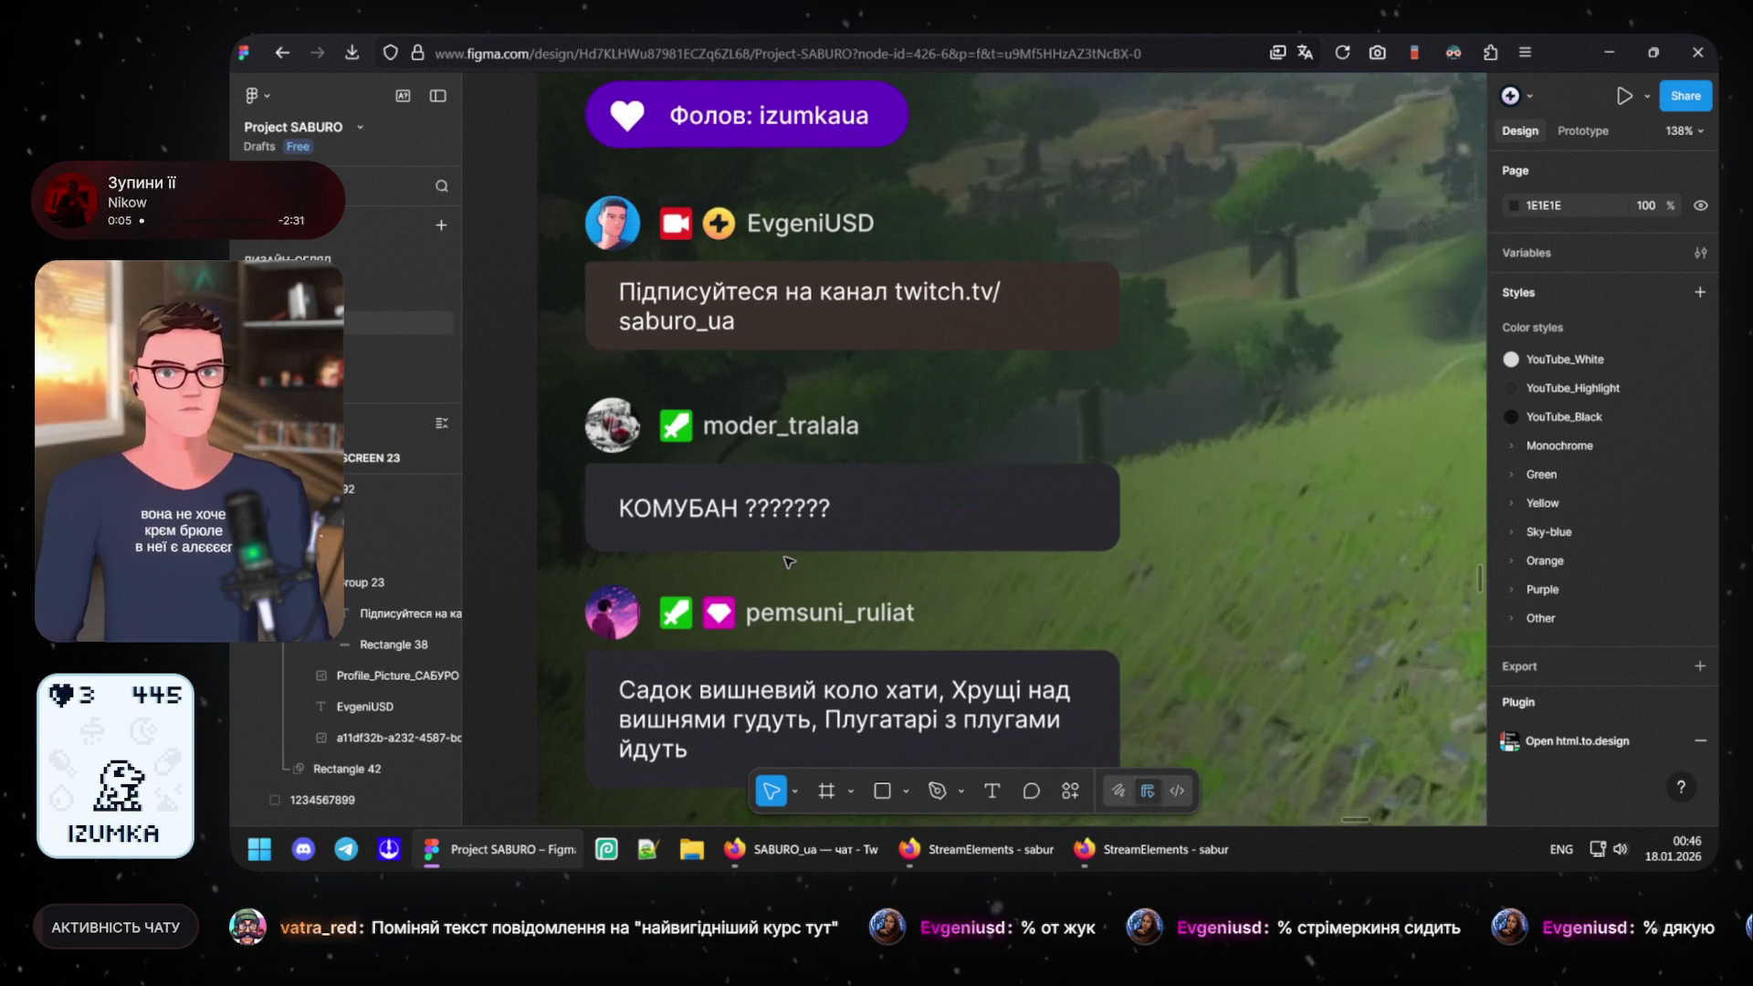
scroll(767, 618, down, 3)
scroll(726, 730, down, 3)
scroll(713, 693, up, 1)
click(810, 847)
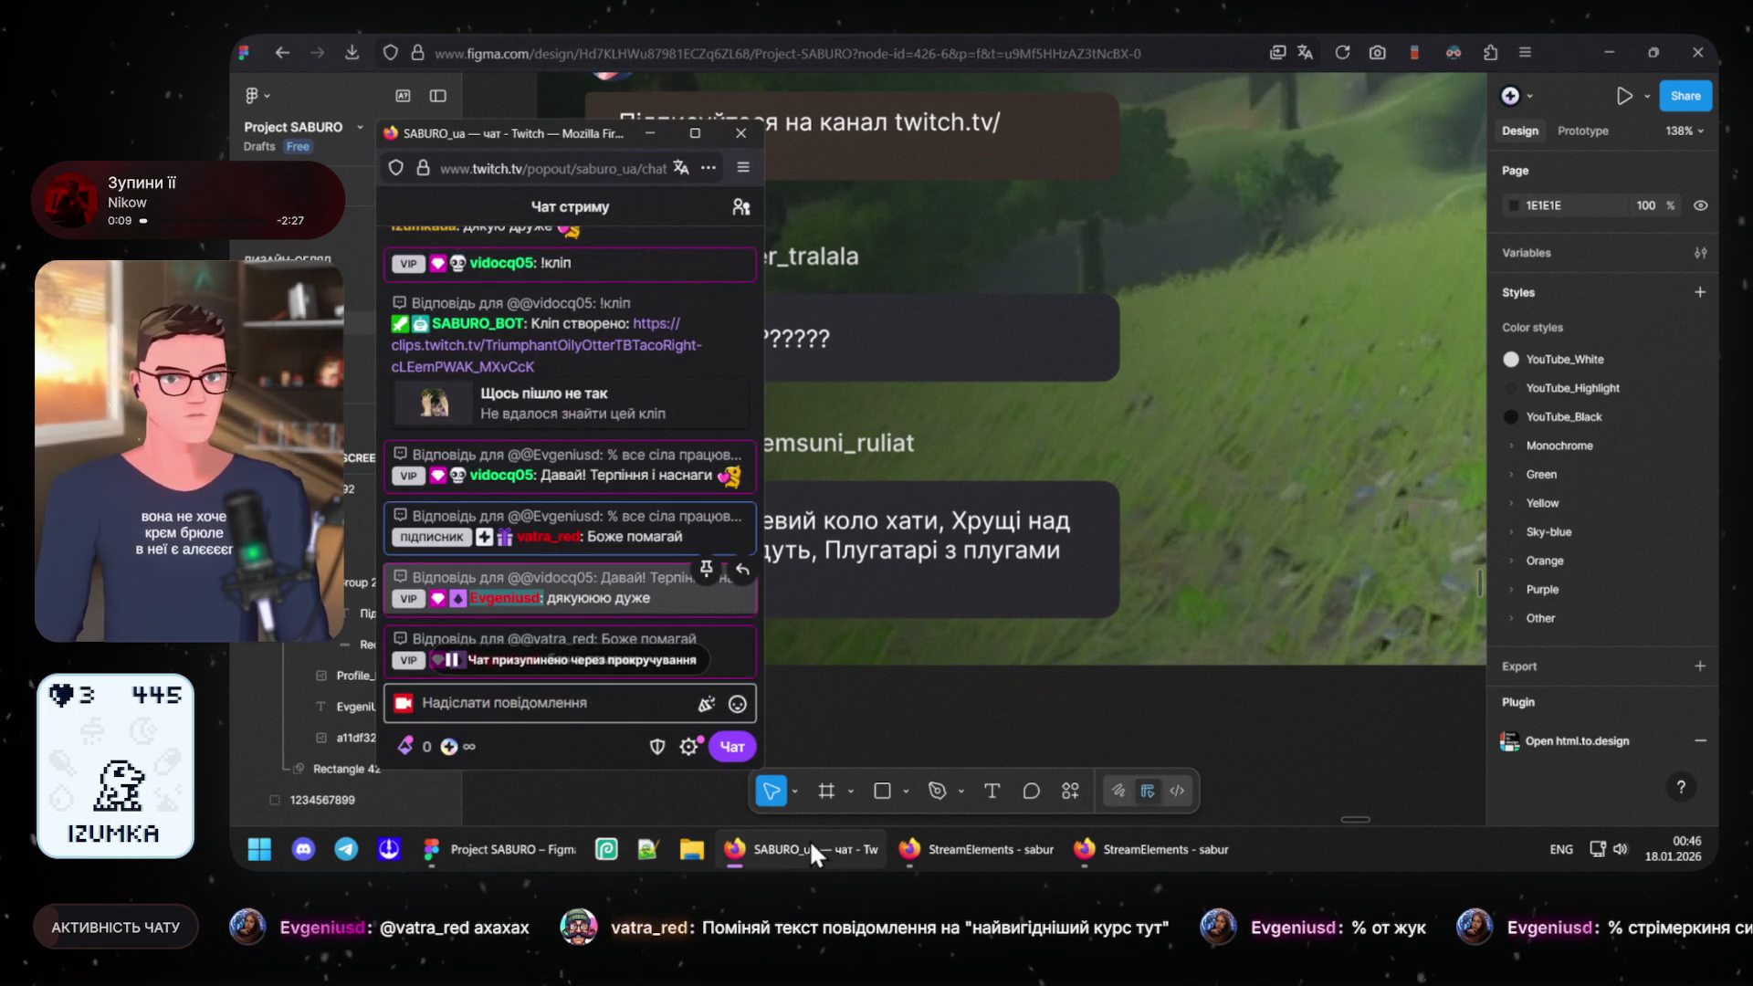
scroll(557, 618, up, 5)
scroll(556, 616, down, 2)
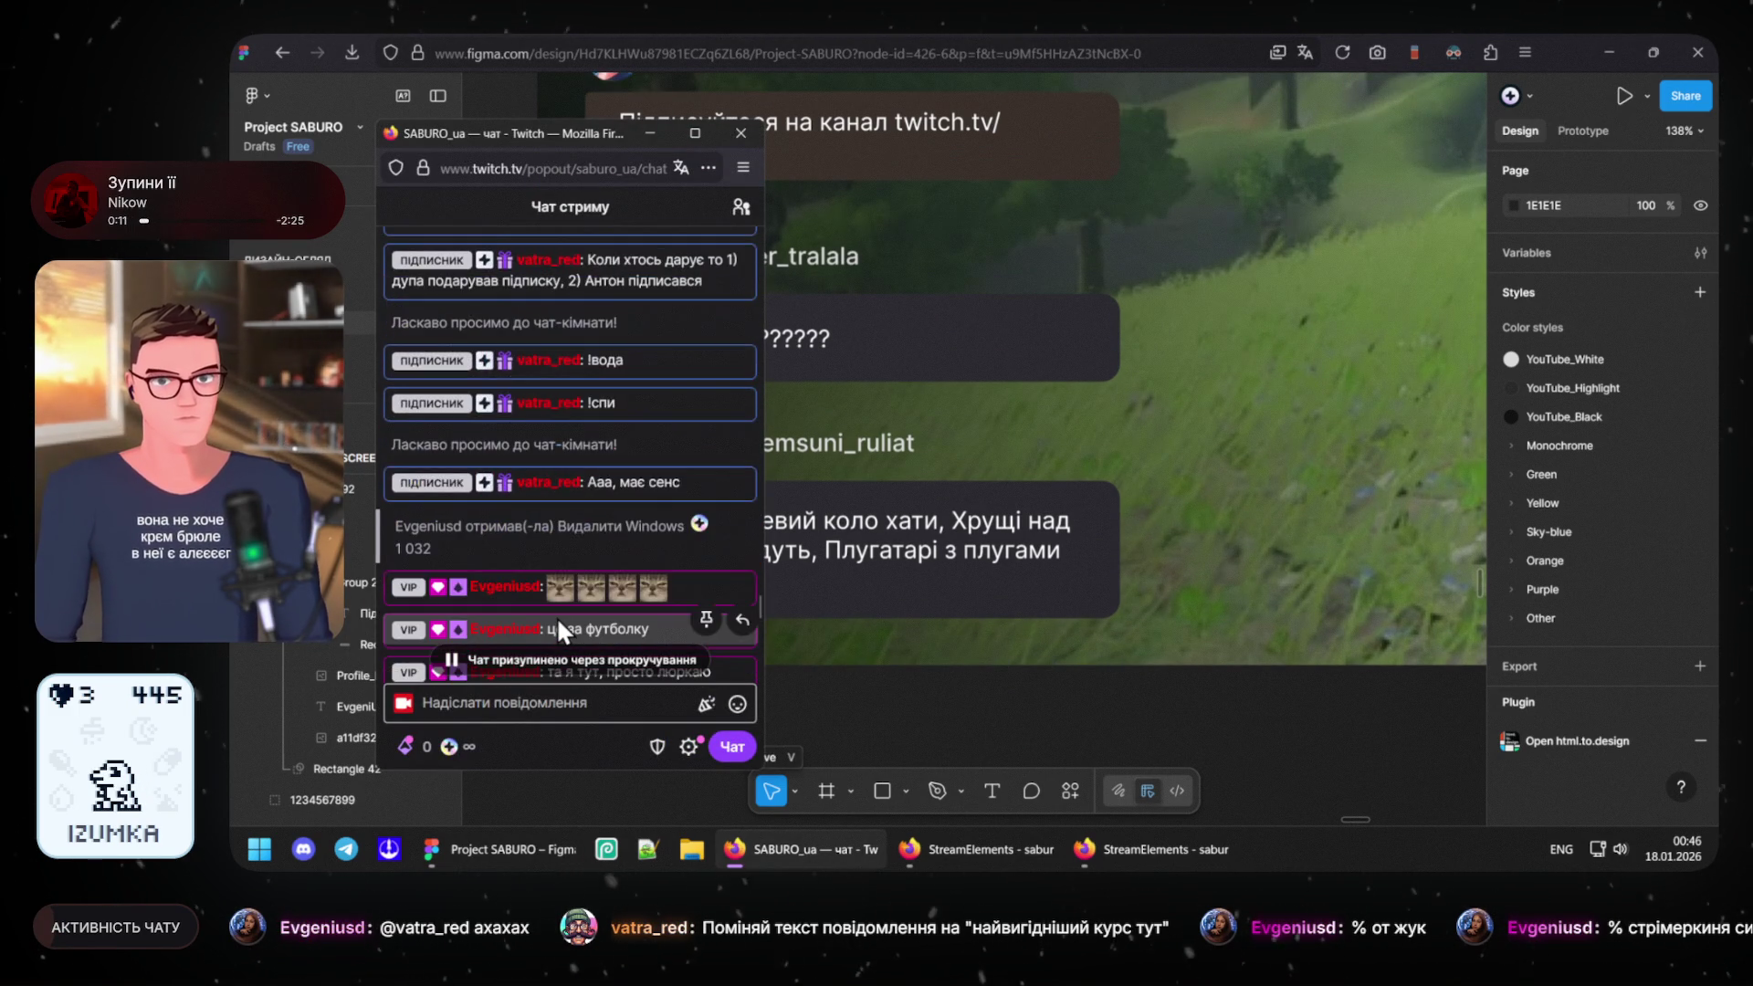
scroll(556, 618, down, 2)
scroll(556, 616, down, 2)
scroll(557, 616, down, 2)
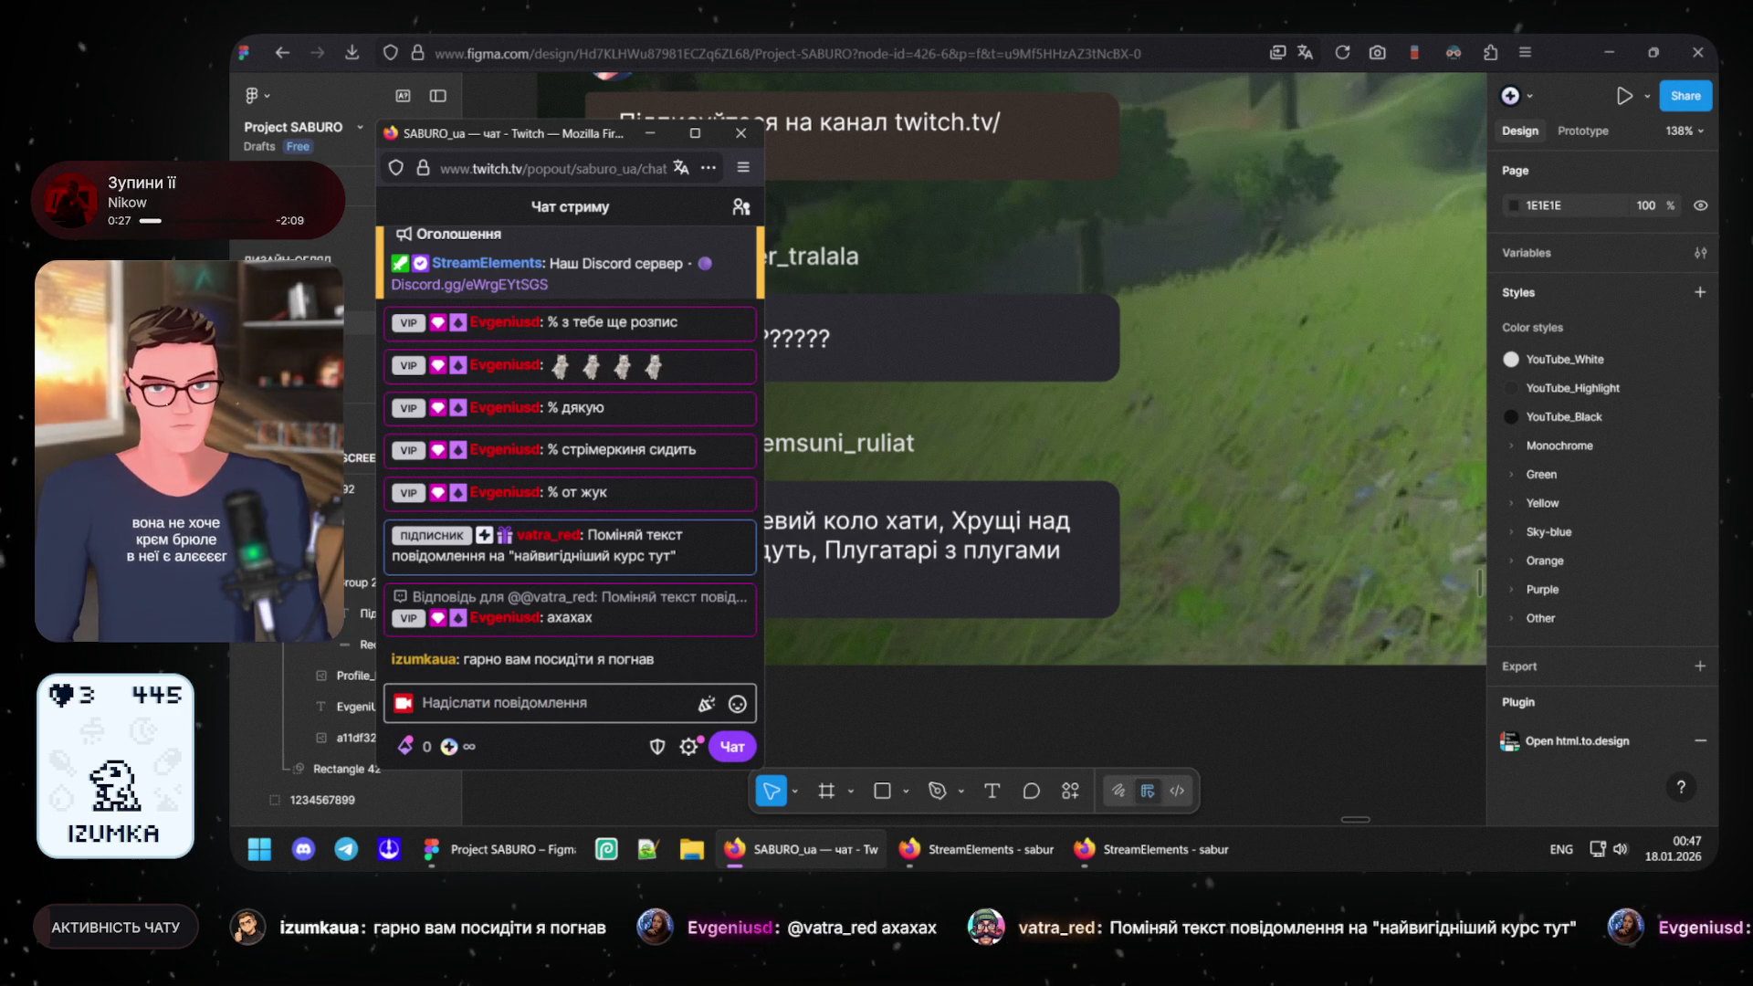
mouse_move(573, 544)
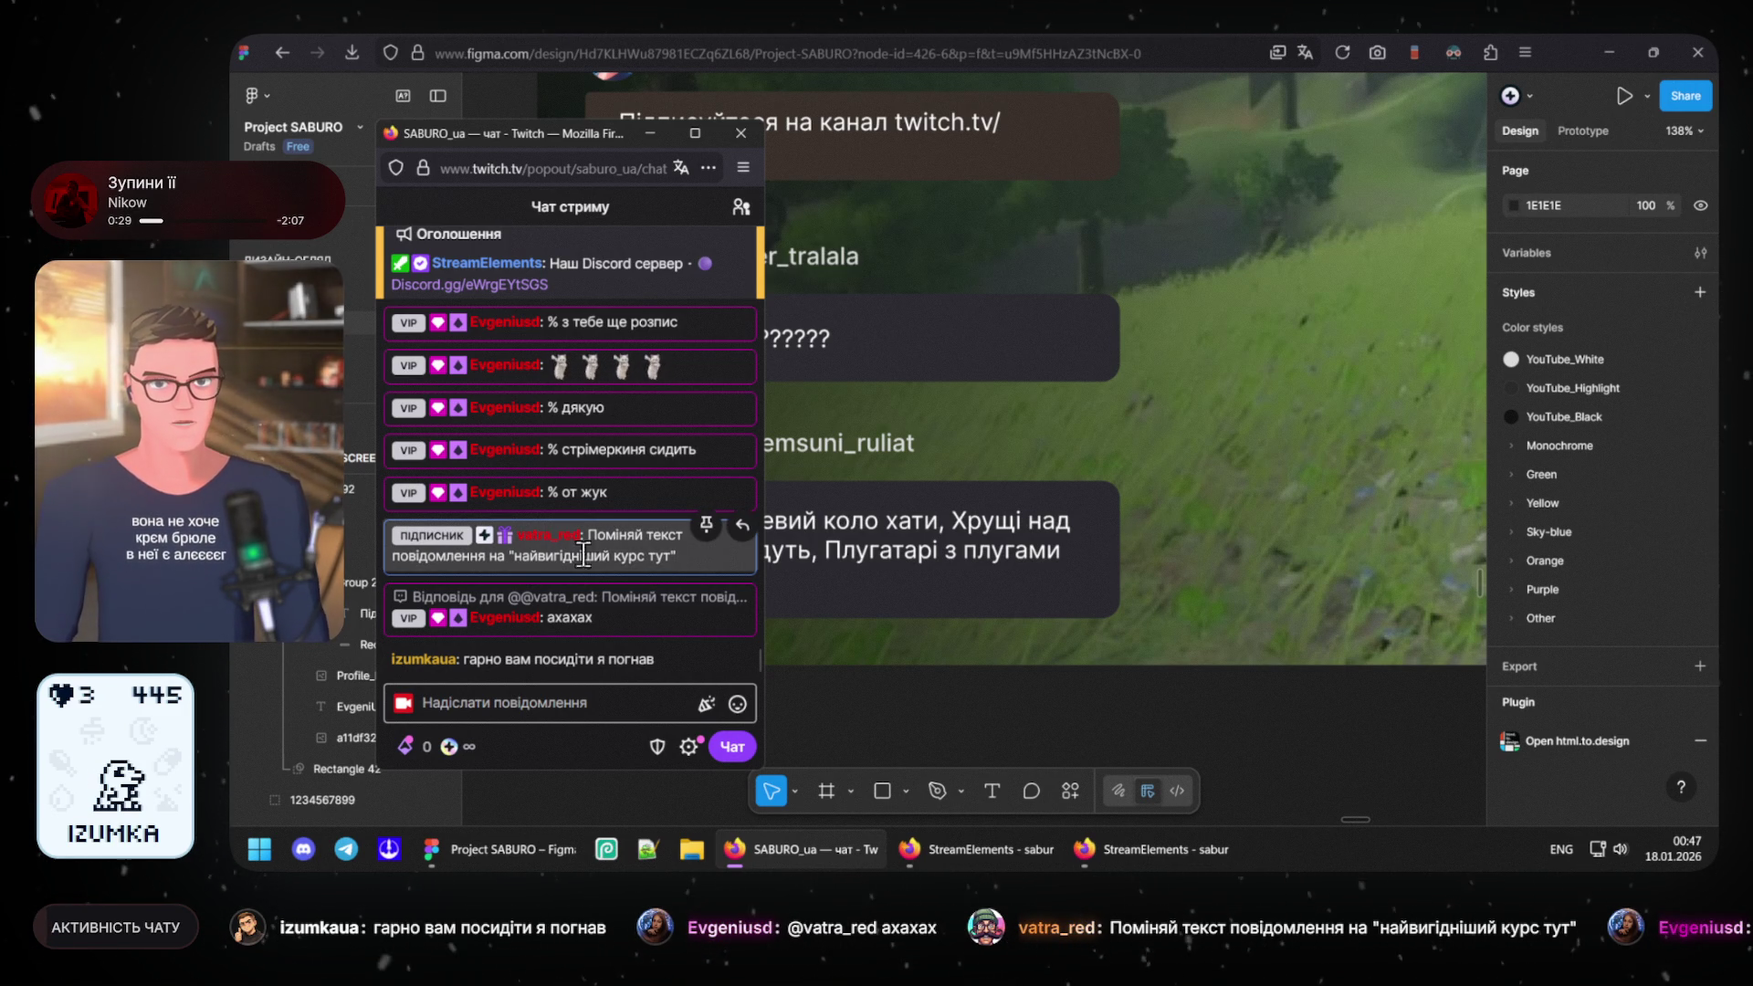
drag(513, 556, 674, 556)
key(ctrl+c)
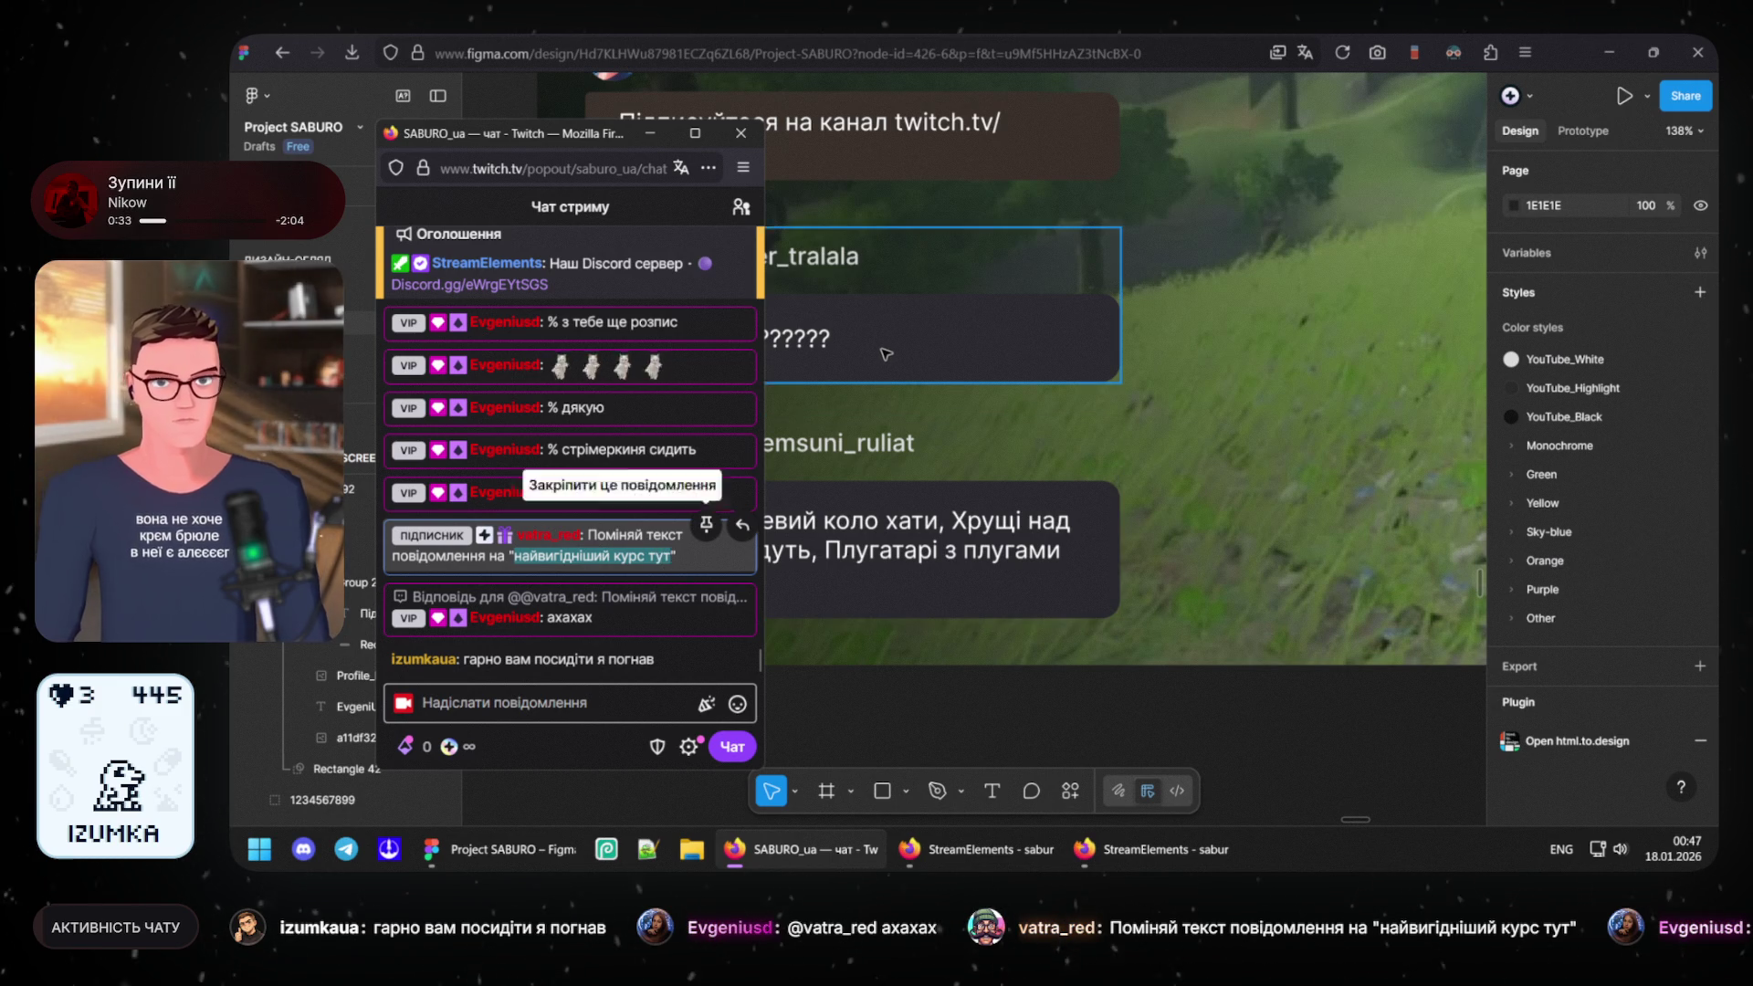
click(819, 352)
scroll(819, 353, up, 2)
scroll(767, 345, up, 2)
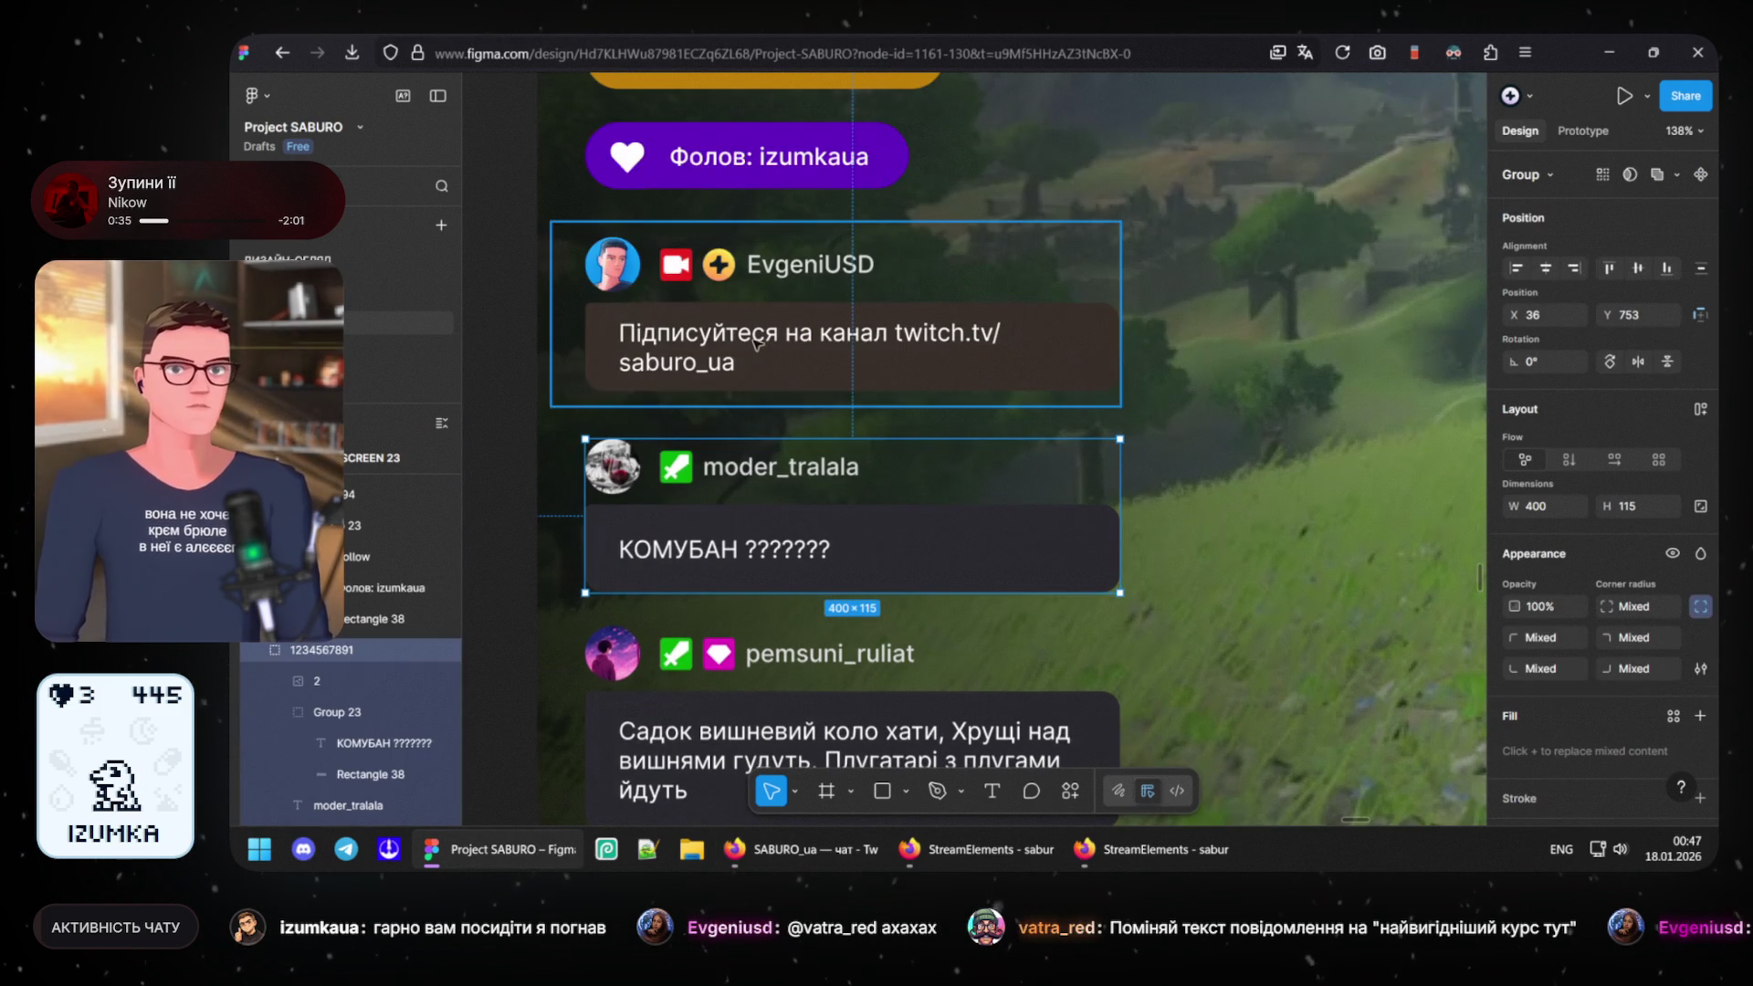
- Paste the copied phrase into EvgeniUSD's message and correct its ending to read '- twitch.tvUSD'
double_click(757, 345)
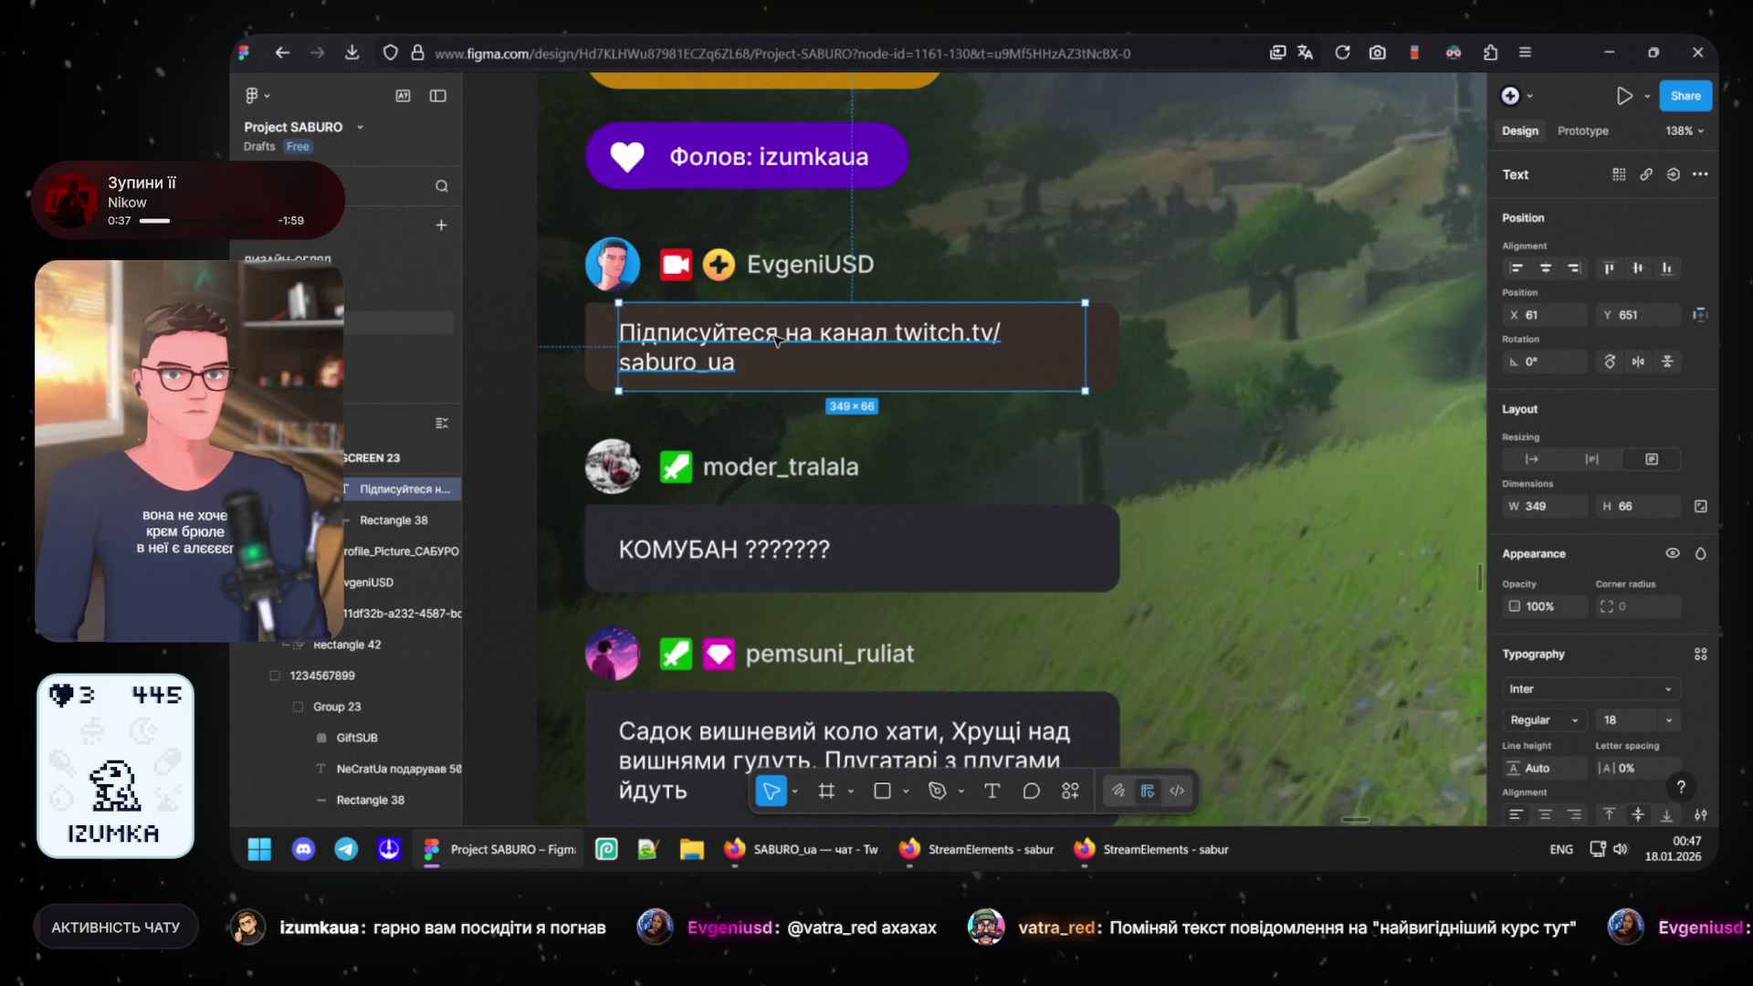
double_click(775, 337)
key(ctrl+v)
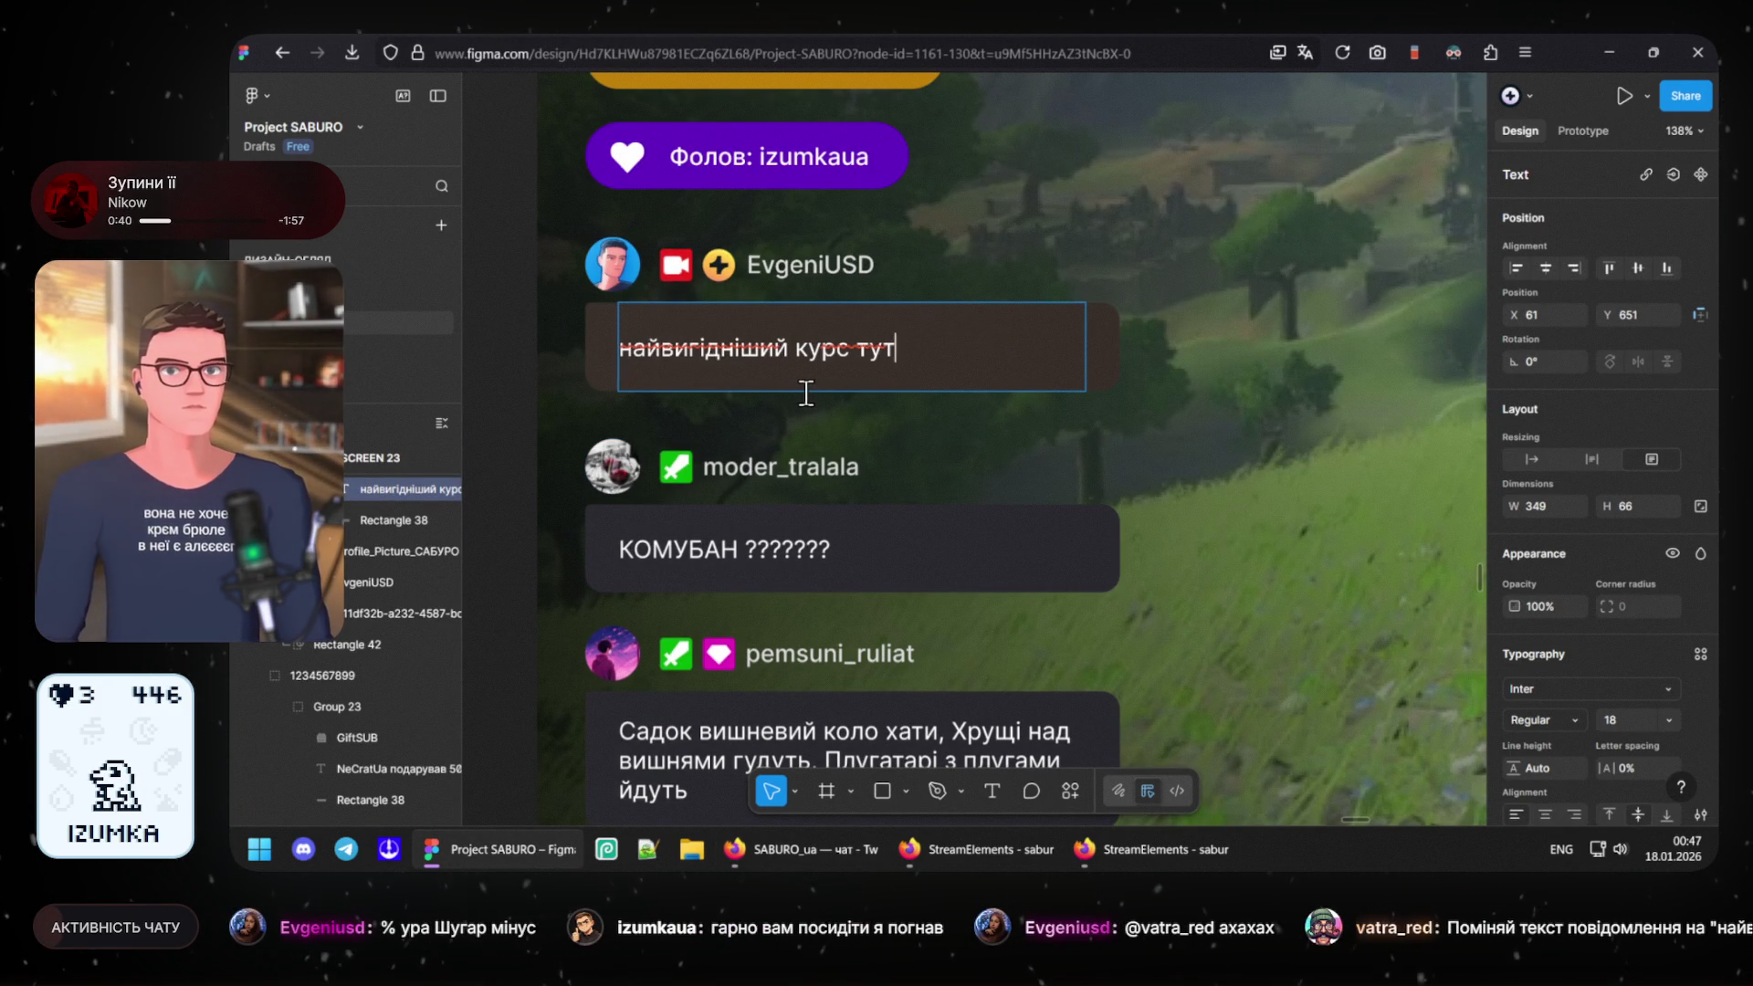
drag(632, 348, 612, 348)
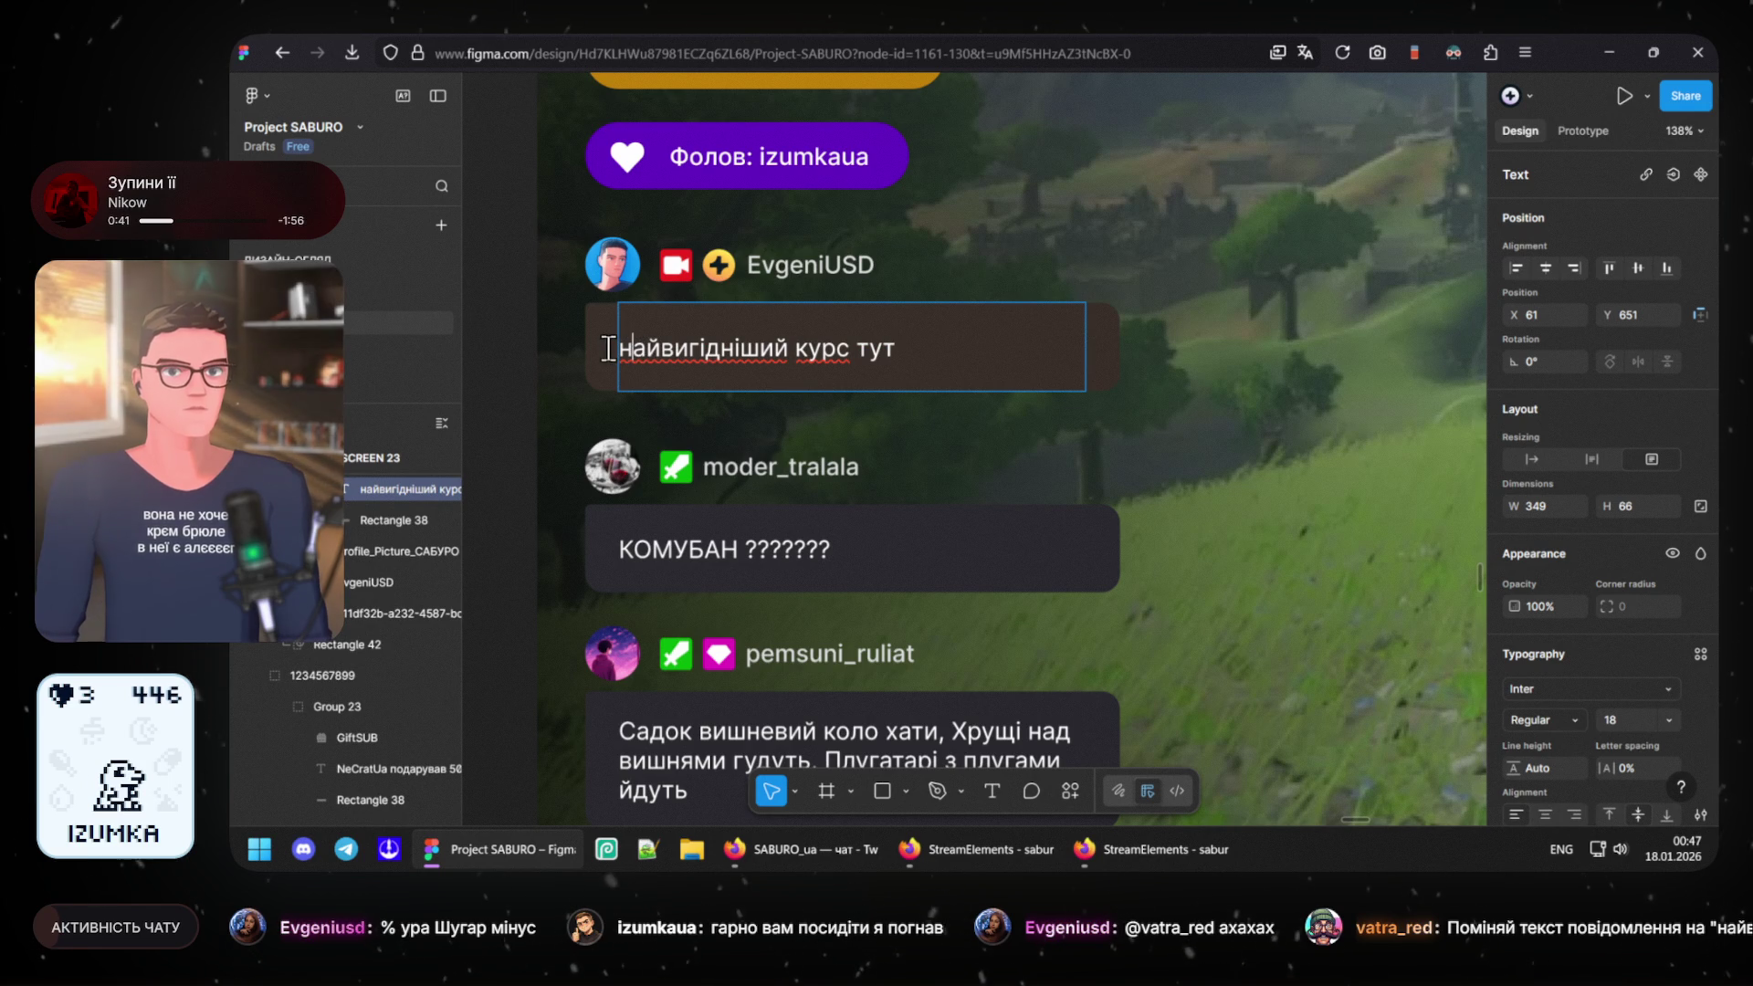
key(alt+shift)
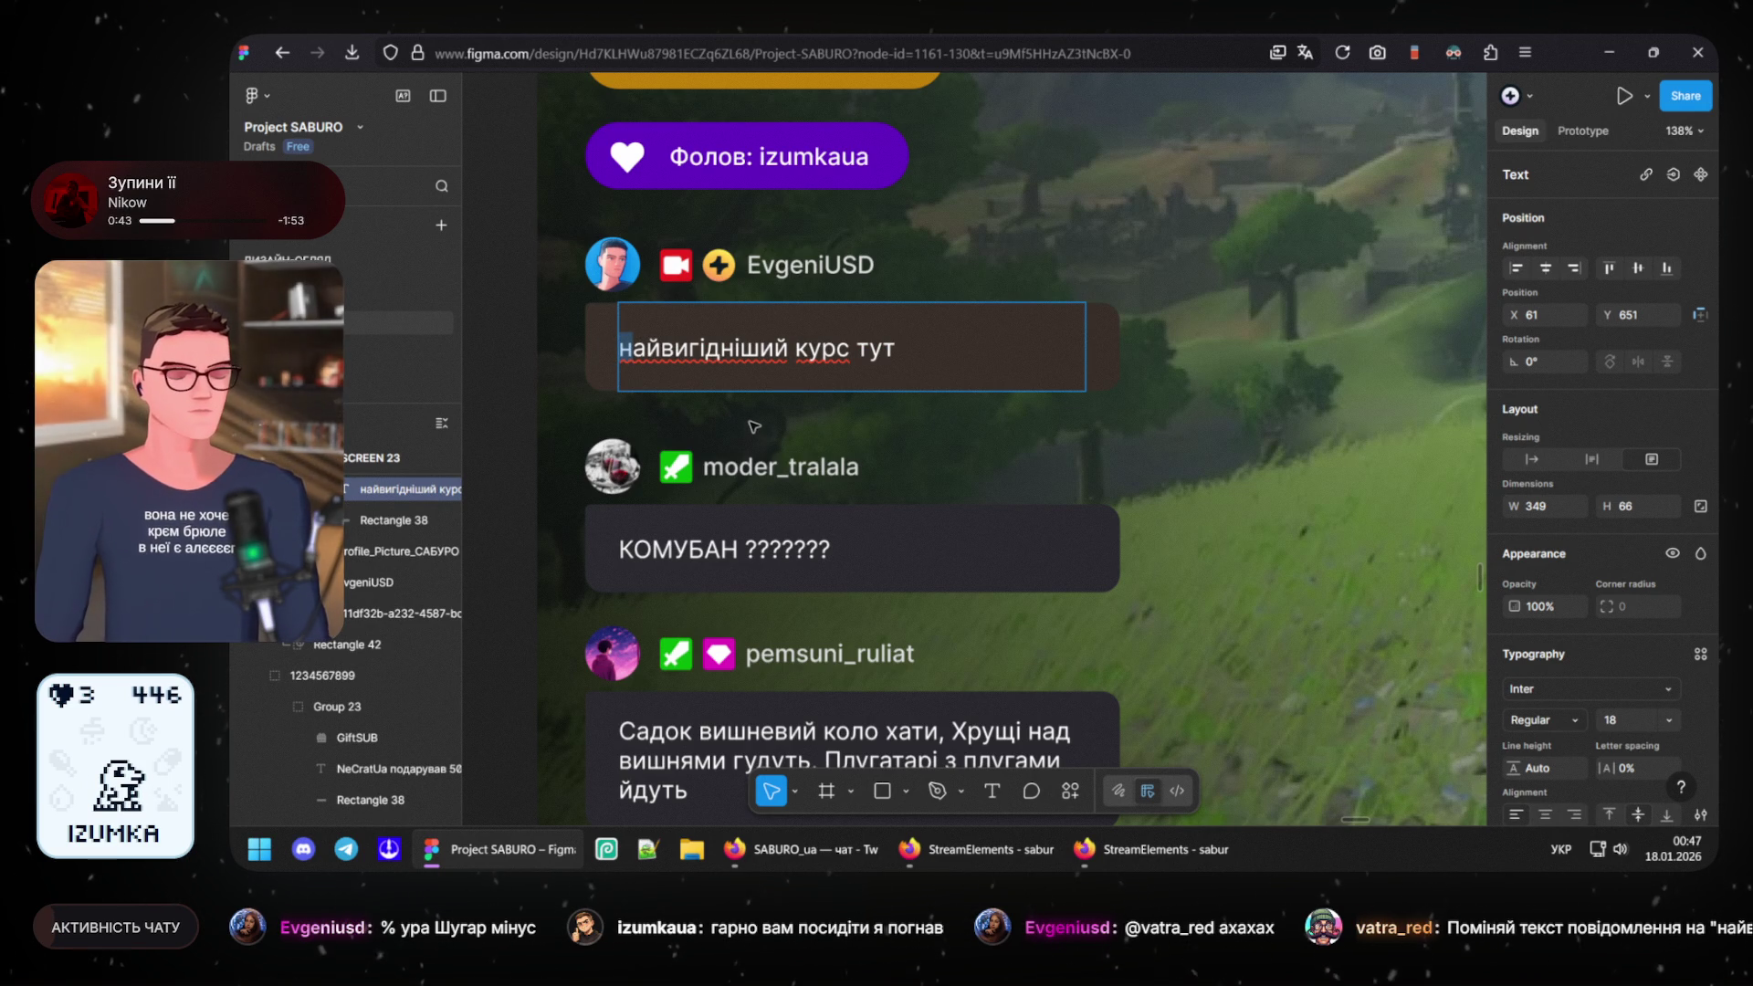
text(Н)
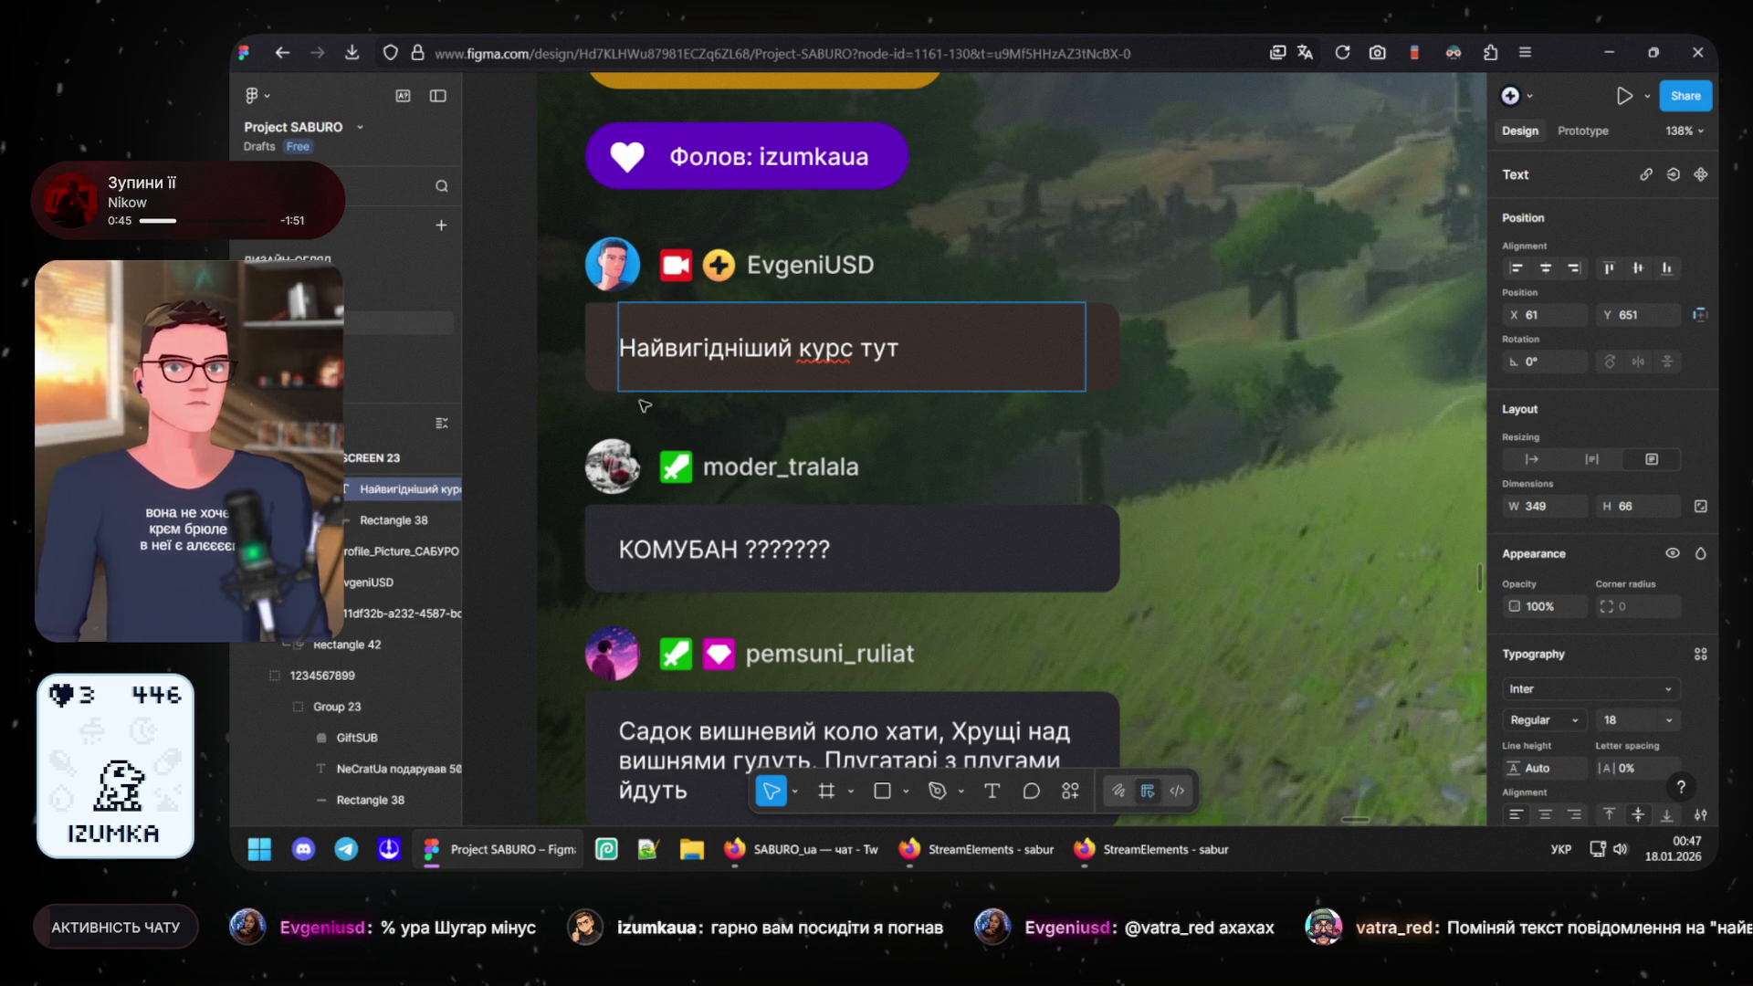
click(927, 342)
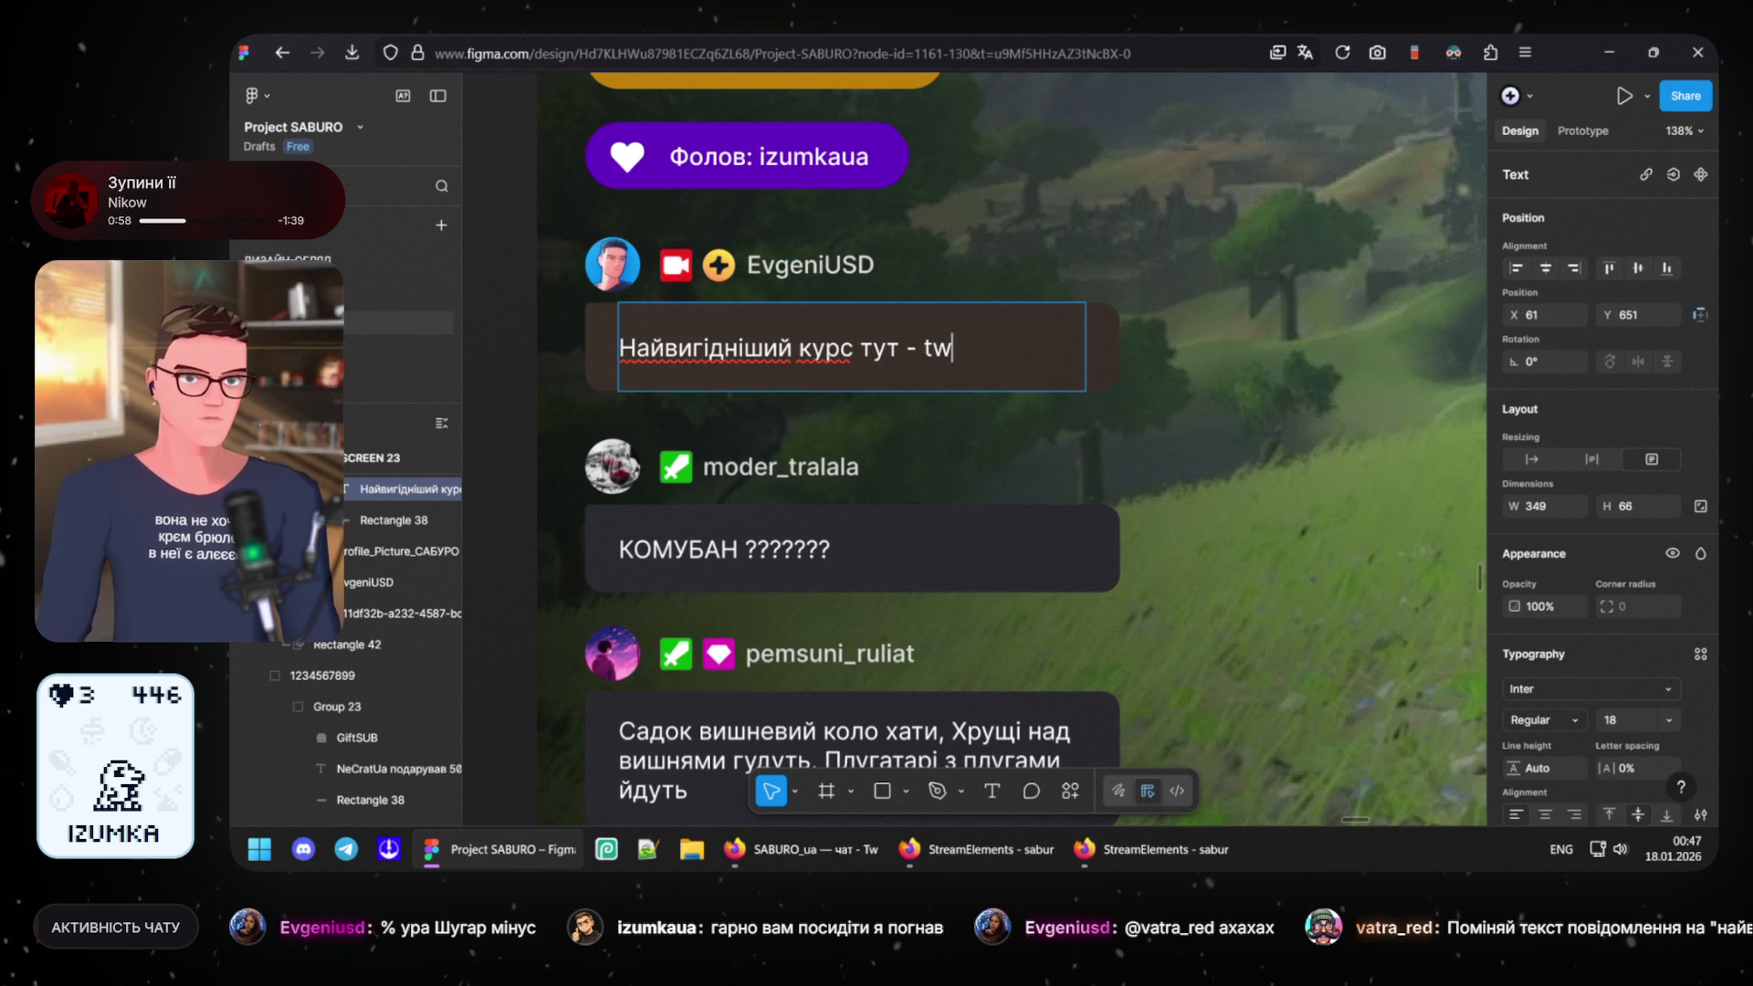
key(BackSpace)
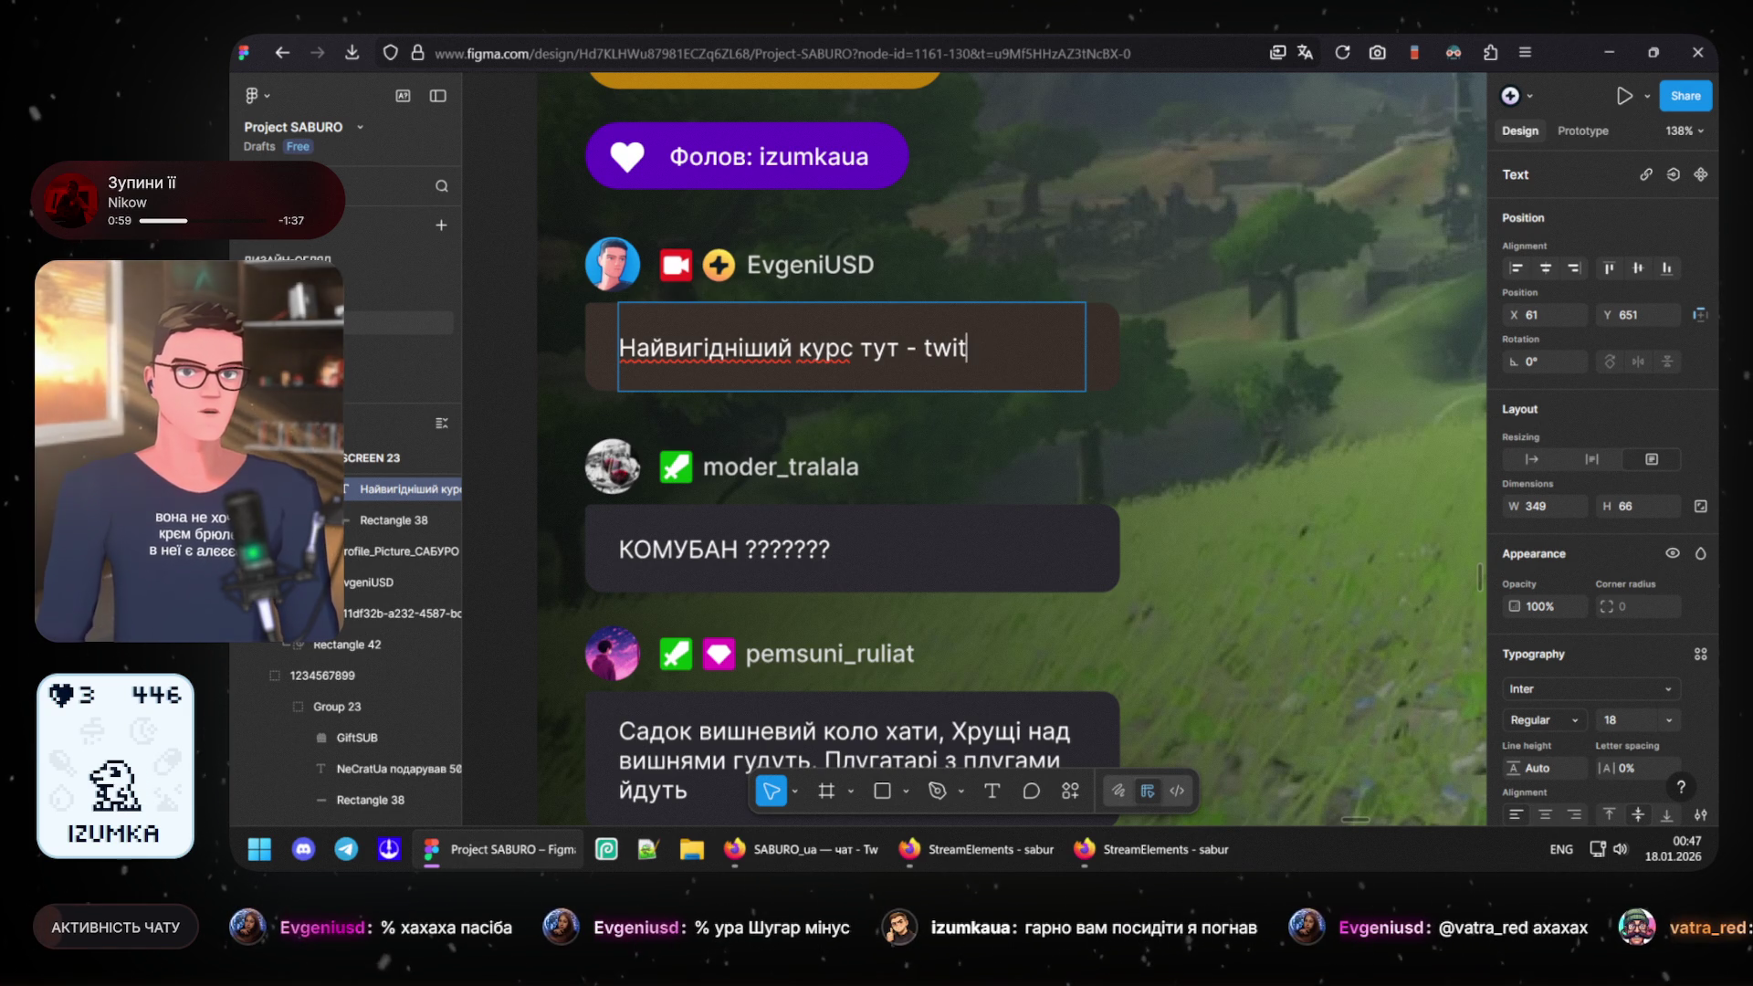
key(BackSpace)
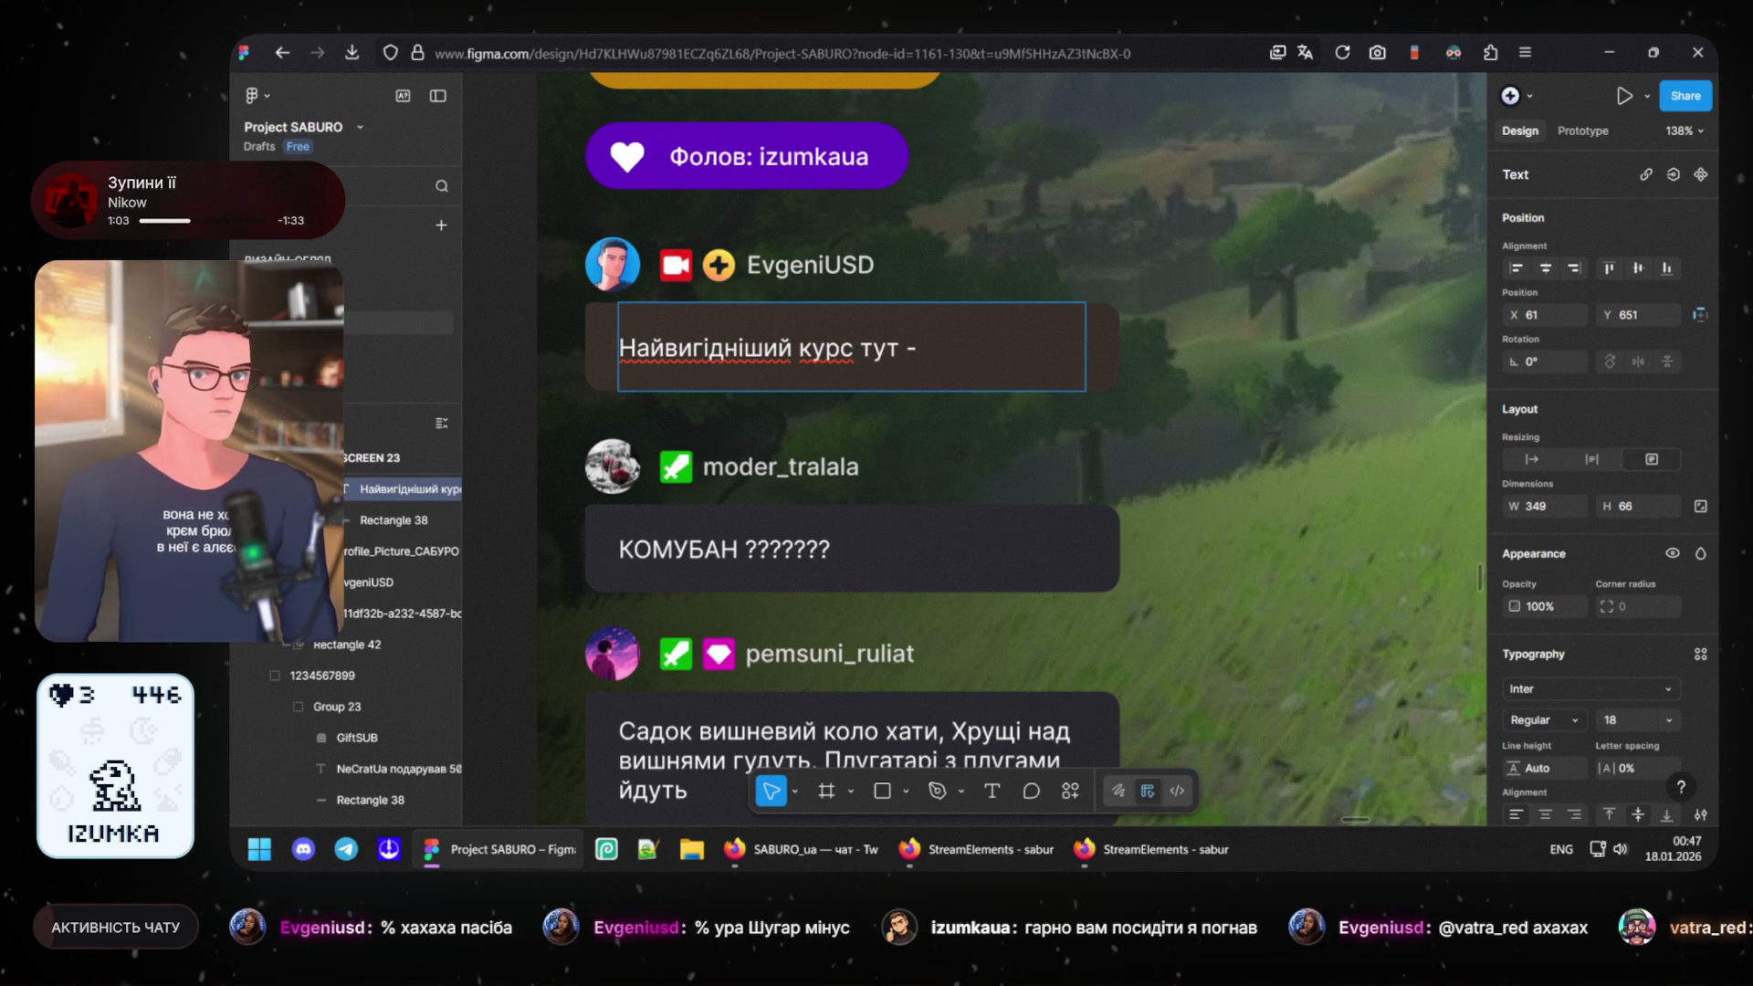
text( twi)
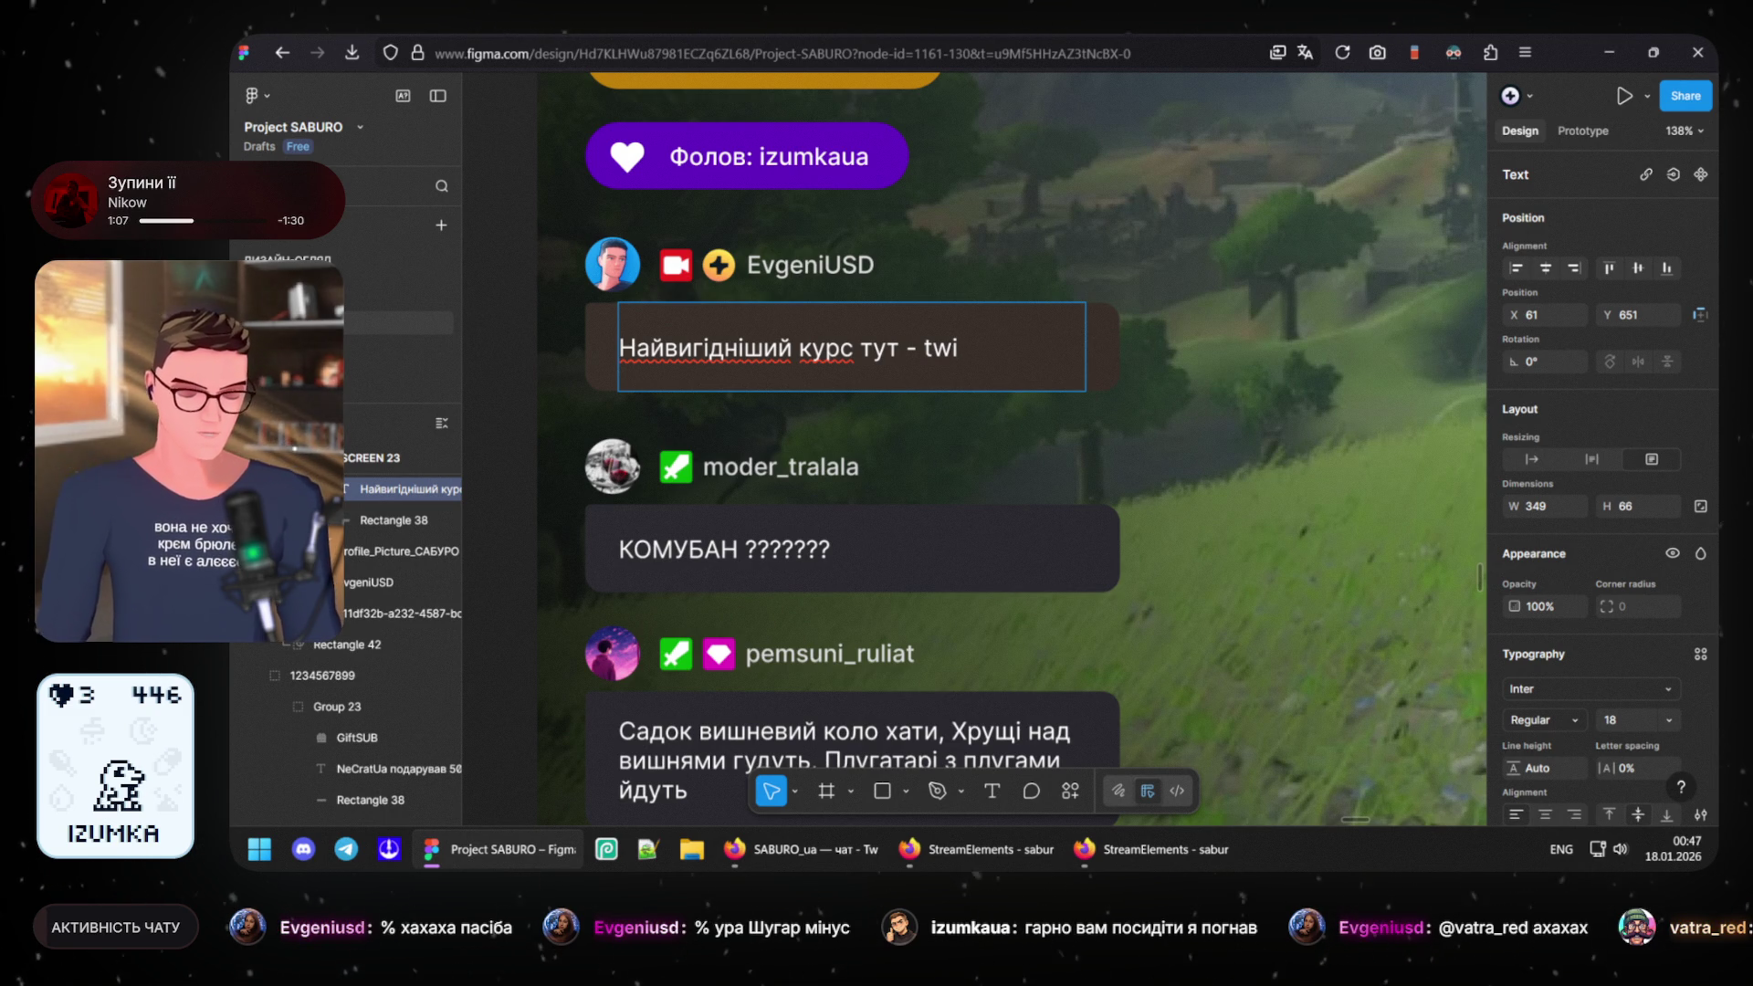
text(tch)
key(BackSpace)
key(BackSpace)
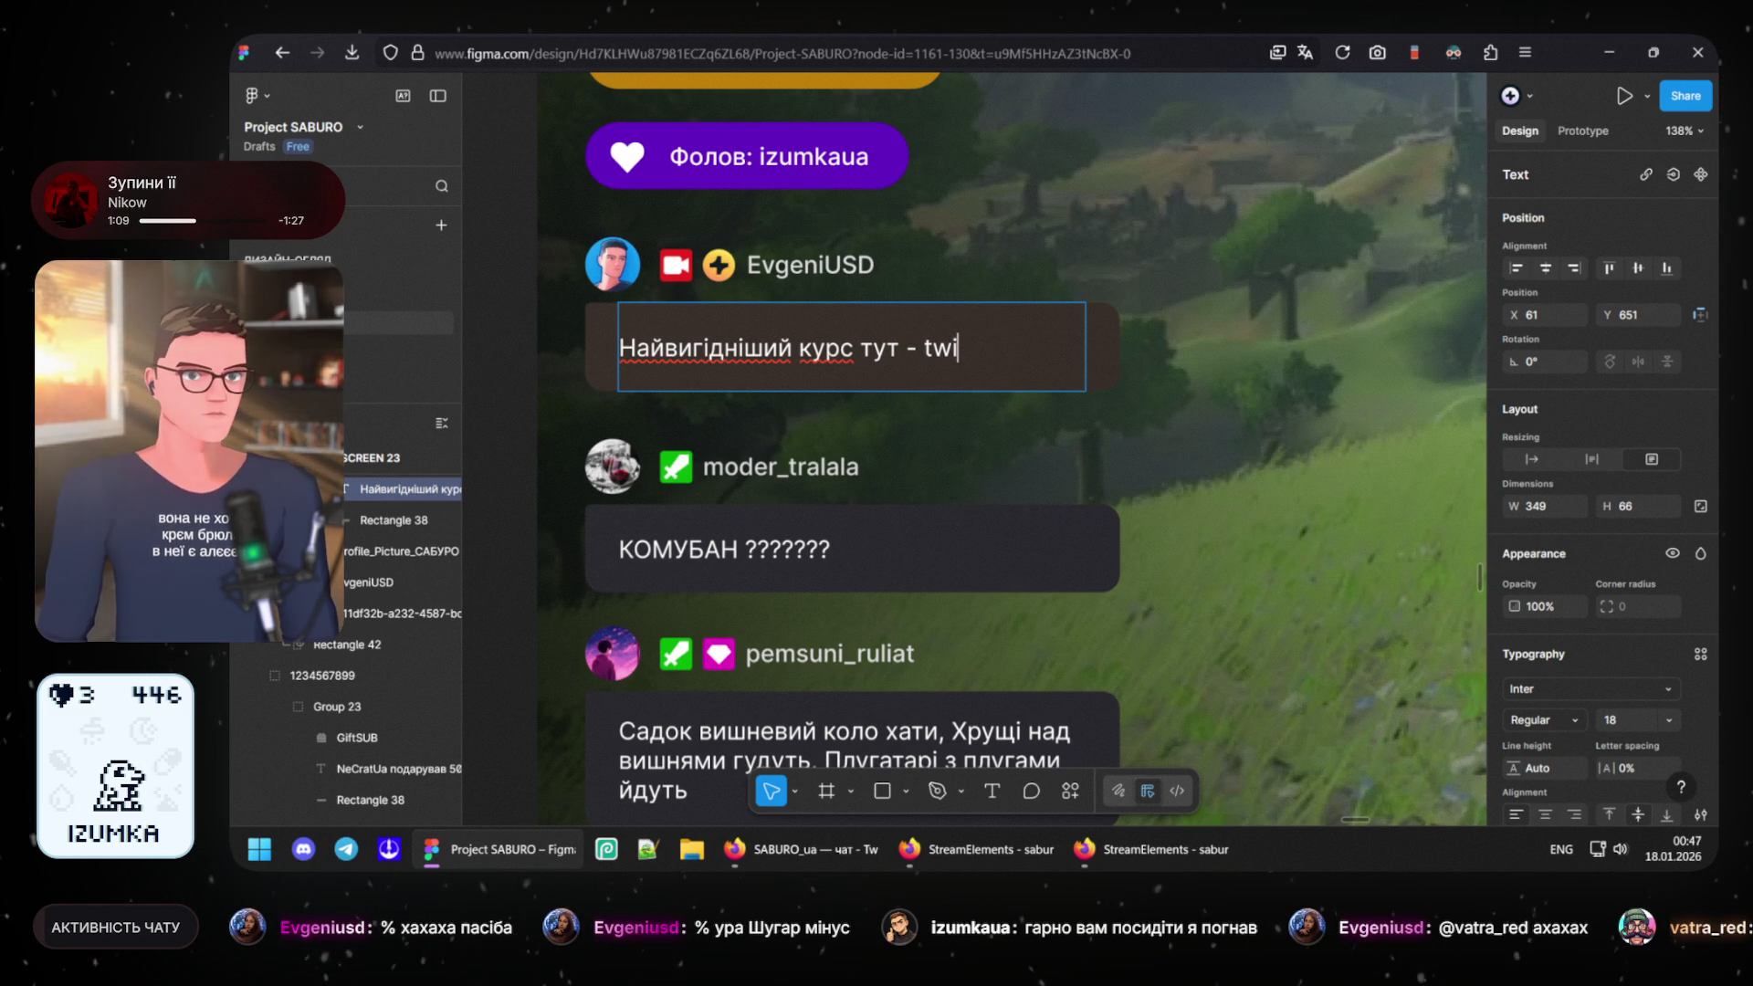
text(ch)
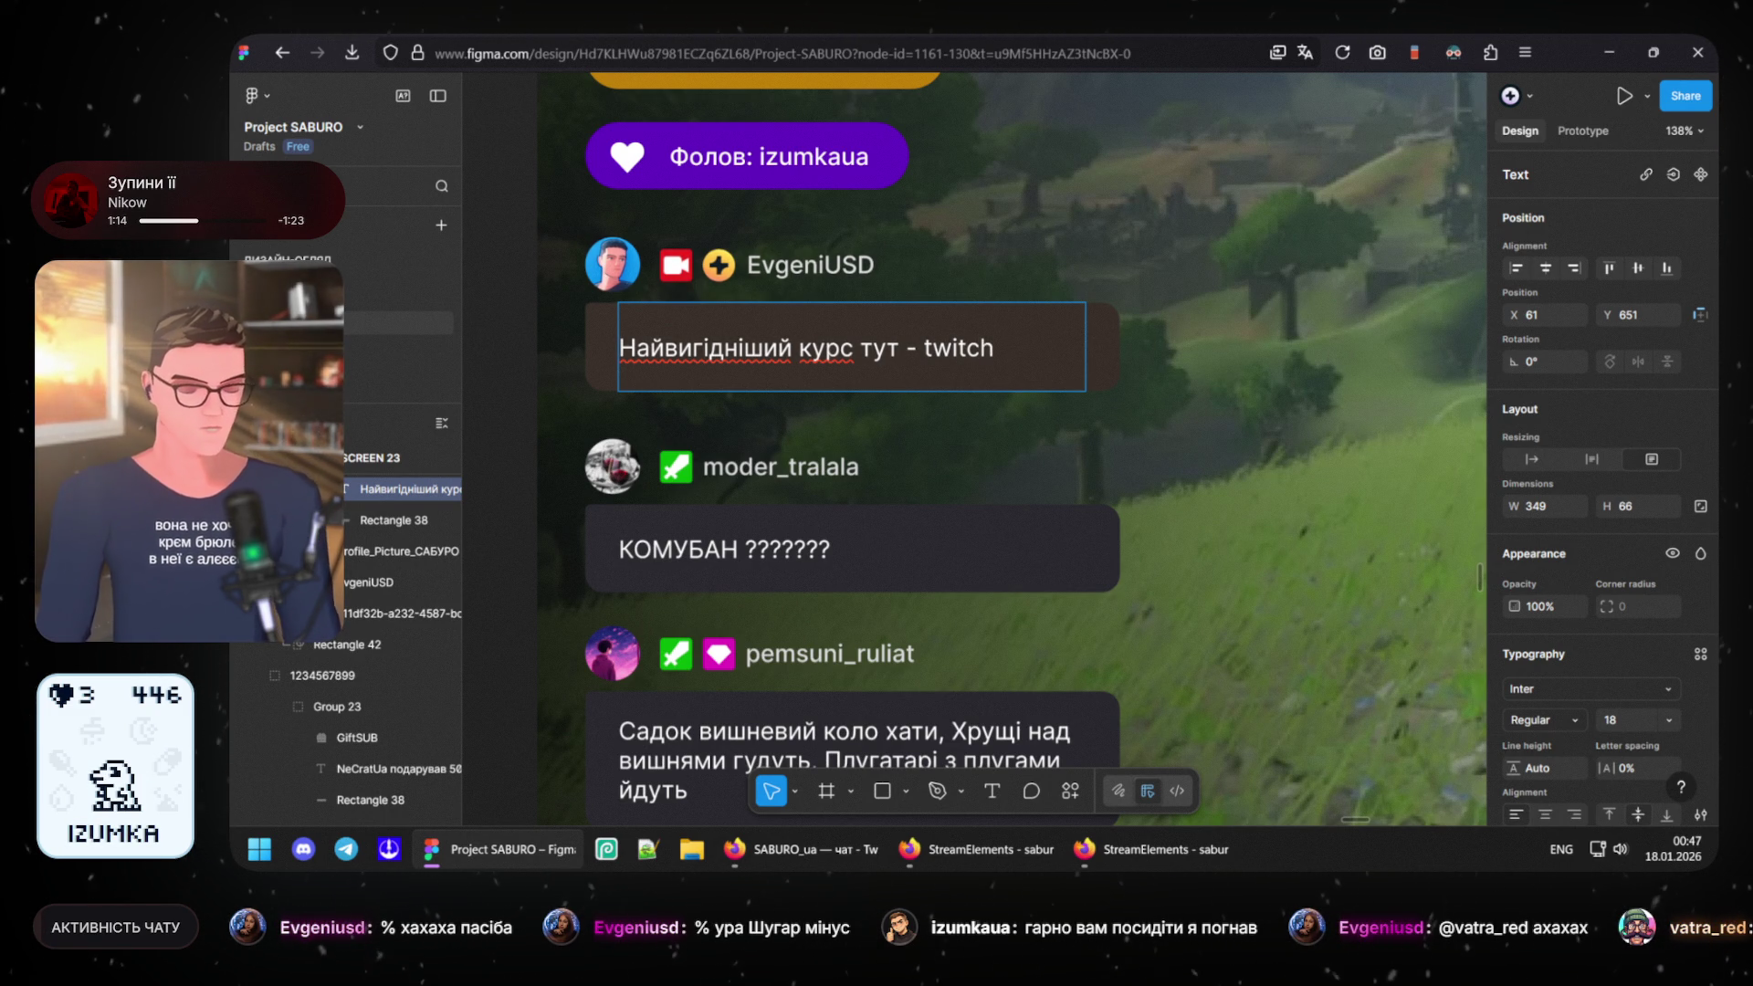
text(.tv)
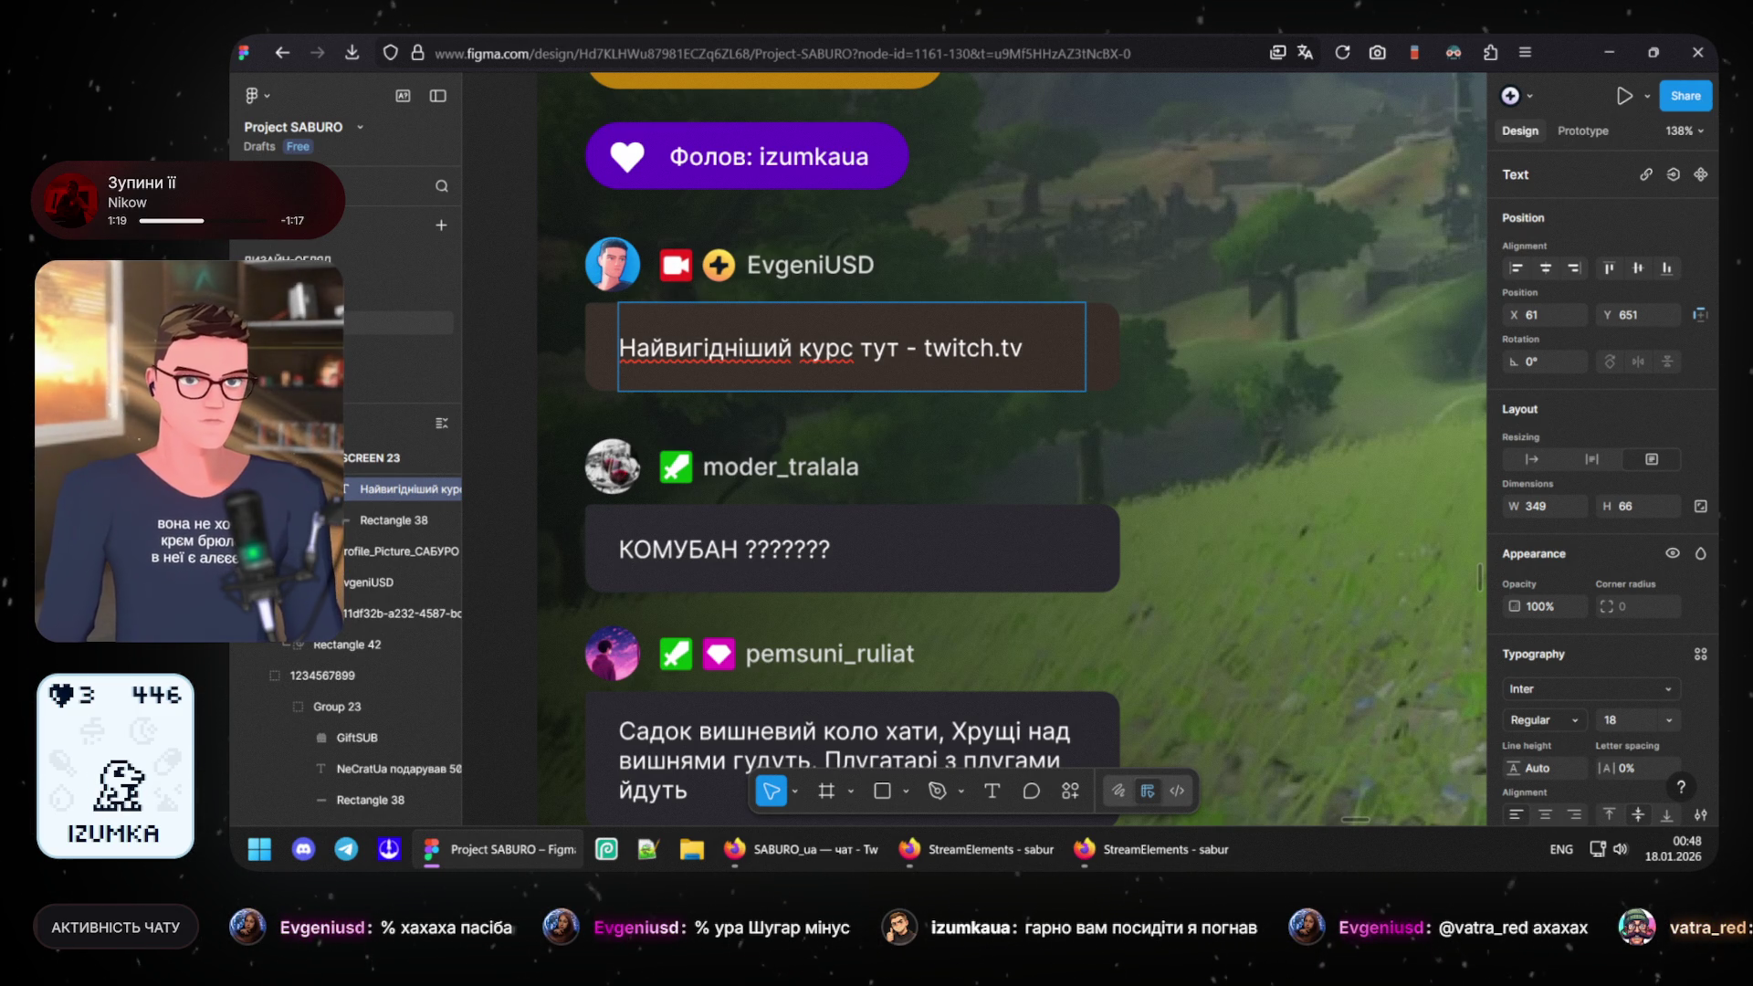
text(evgU)
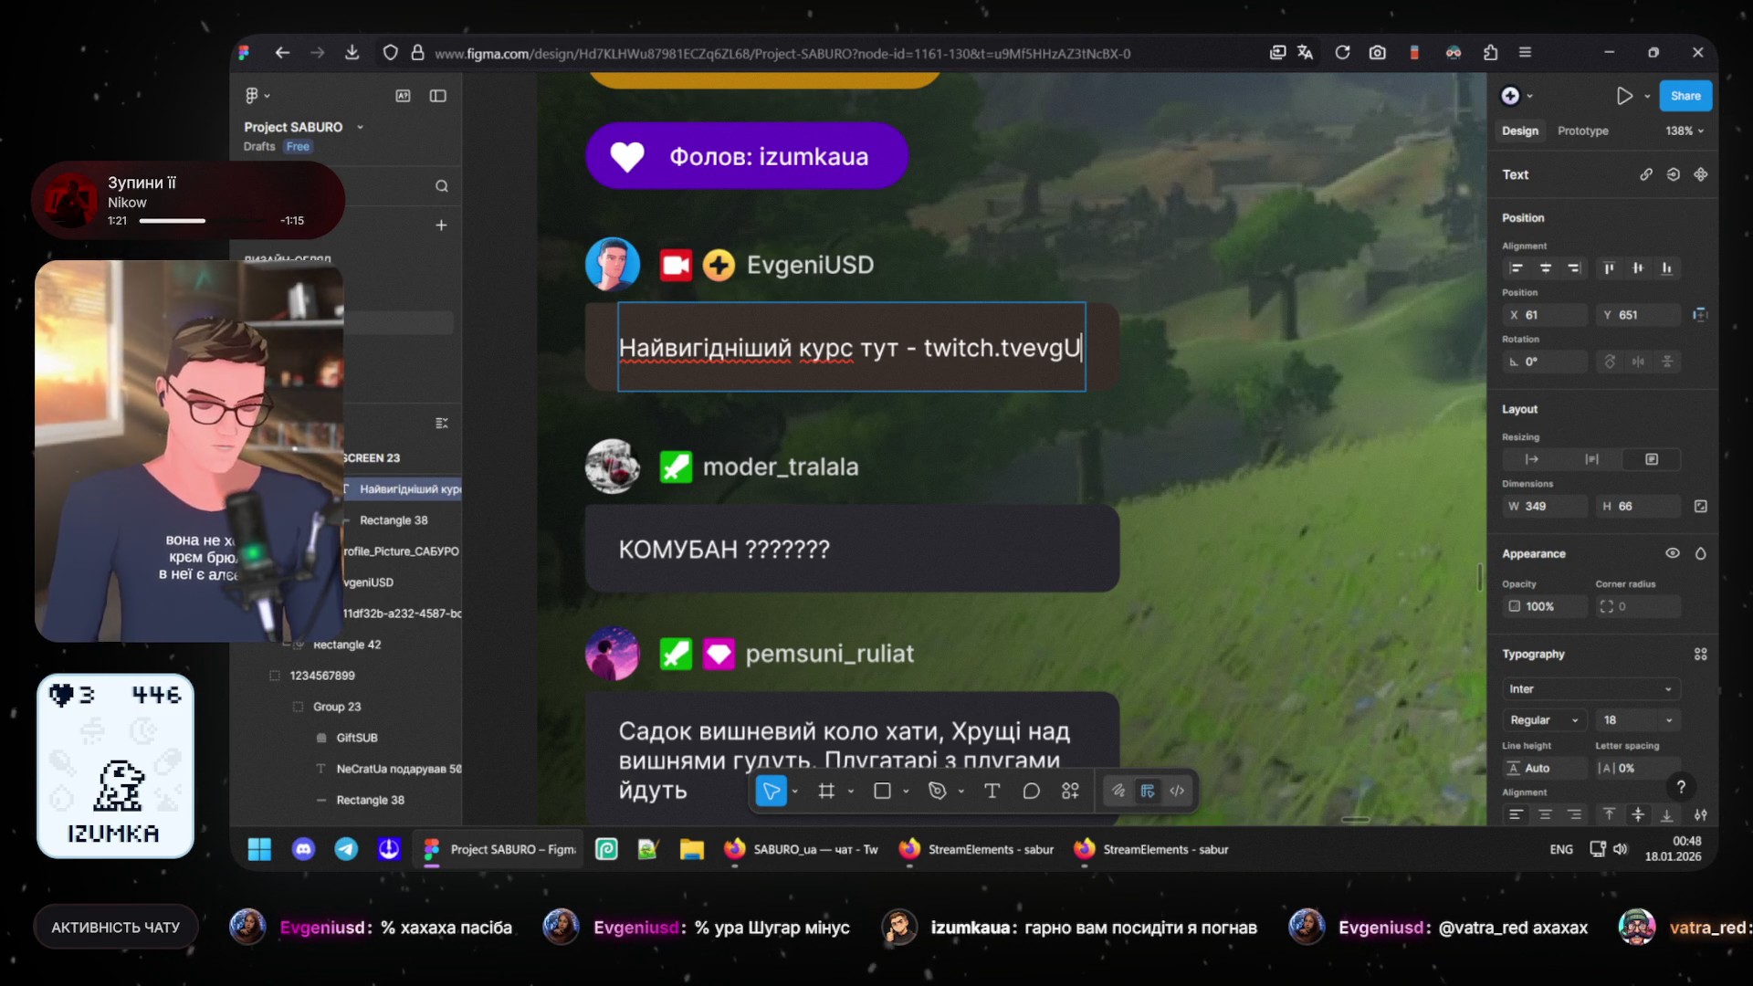
text(SD)
key(Escape)
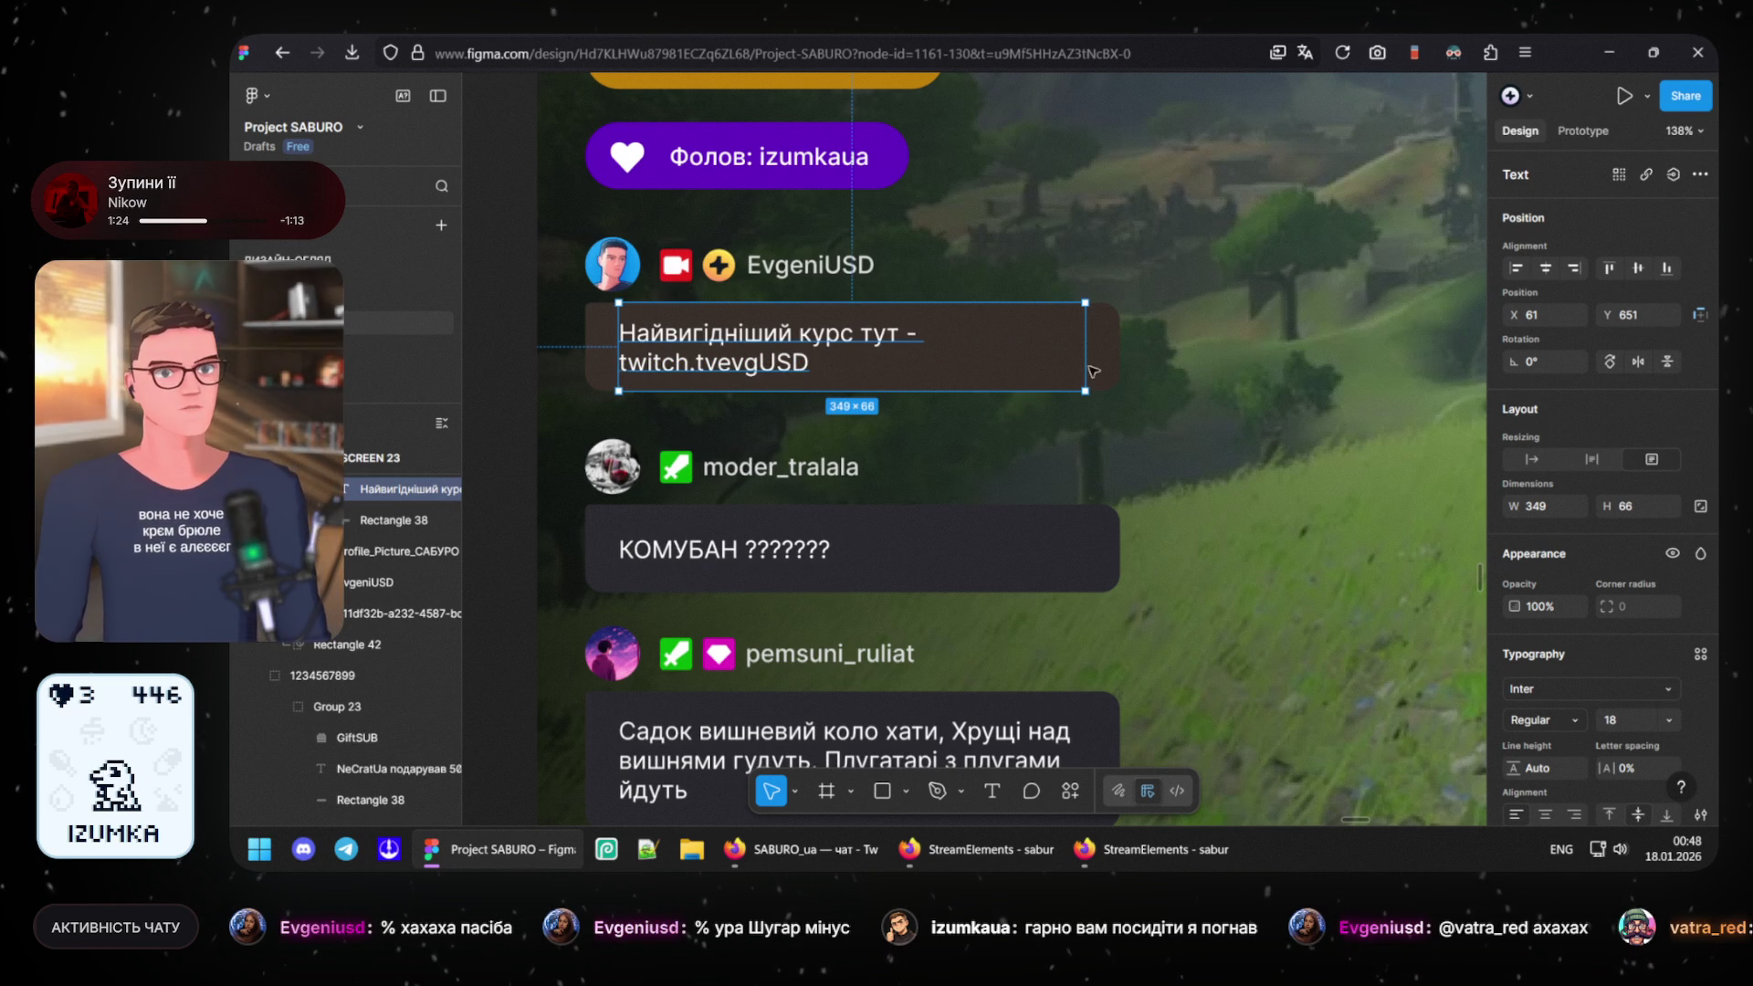
- Widen the message to one line and delete the stray 'vg' letters after twitch.tv
drag(1117, 345, 1138, 345)
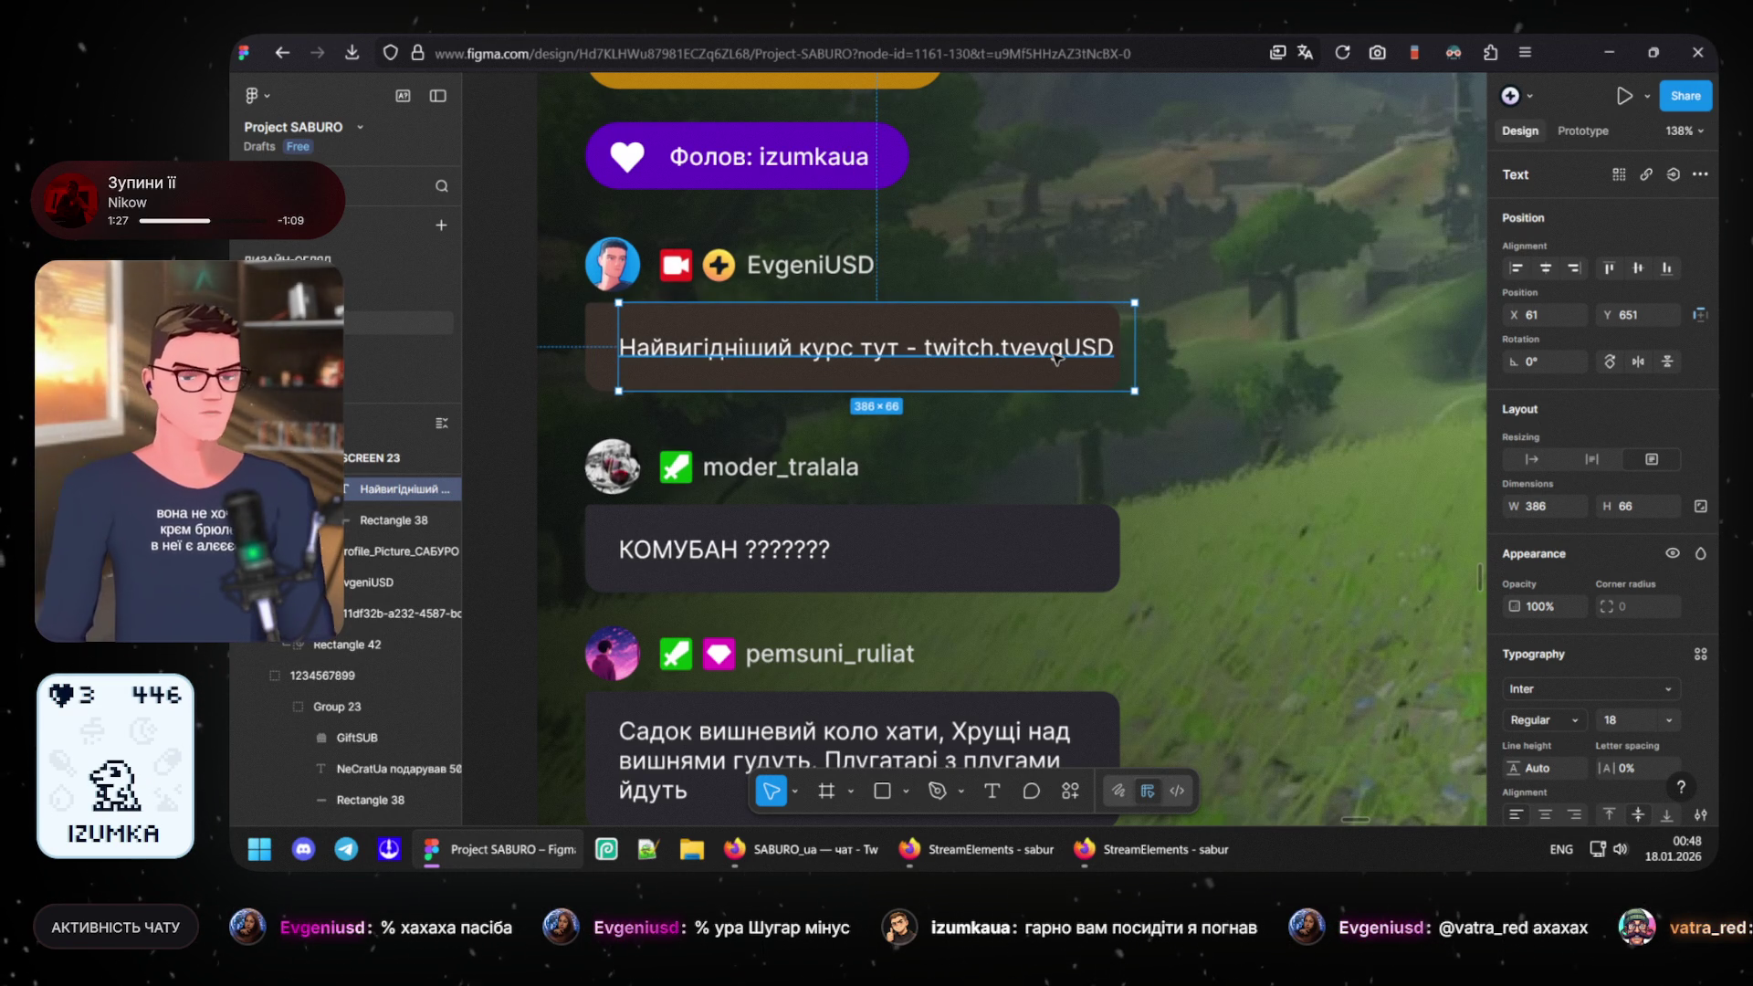
double_click(1007, 355)
click(1024, 348)
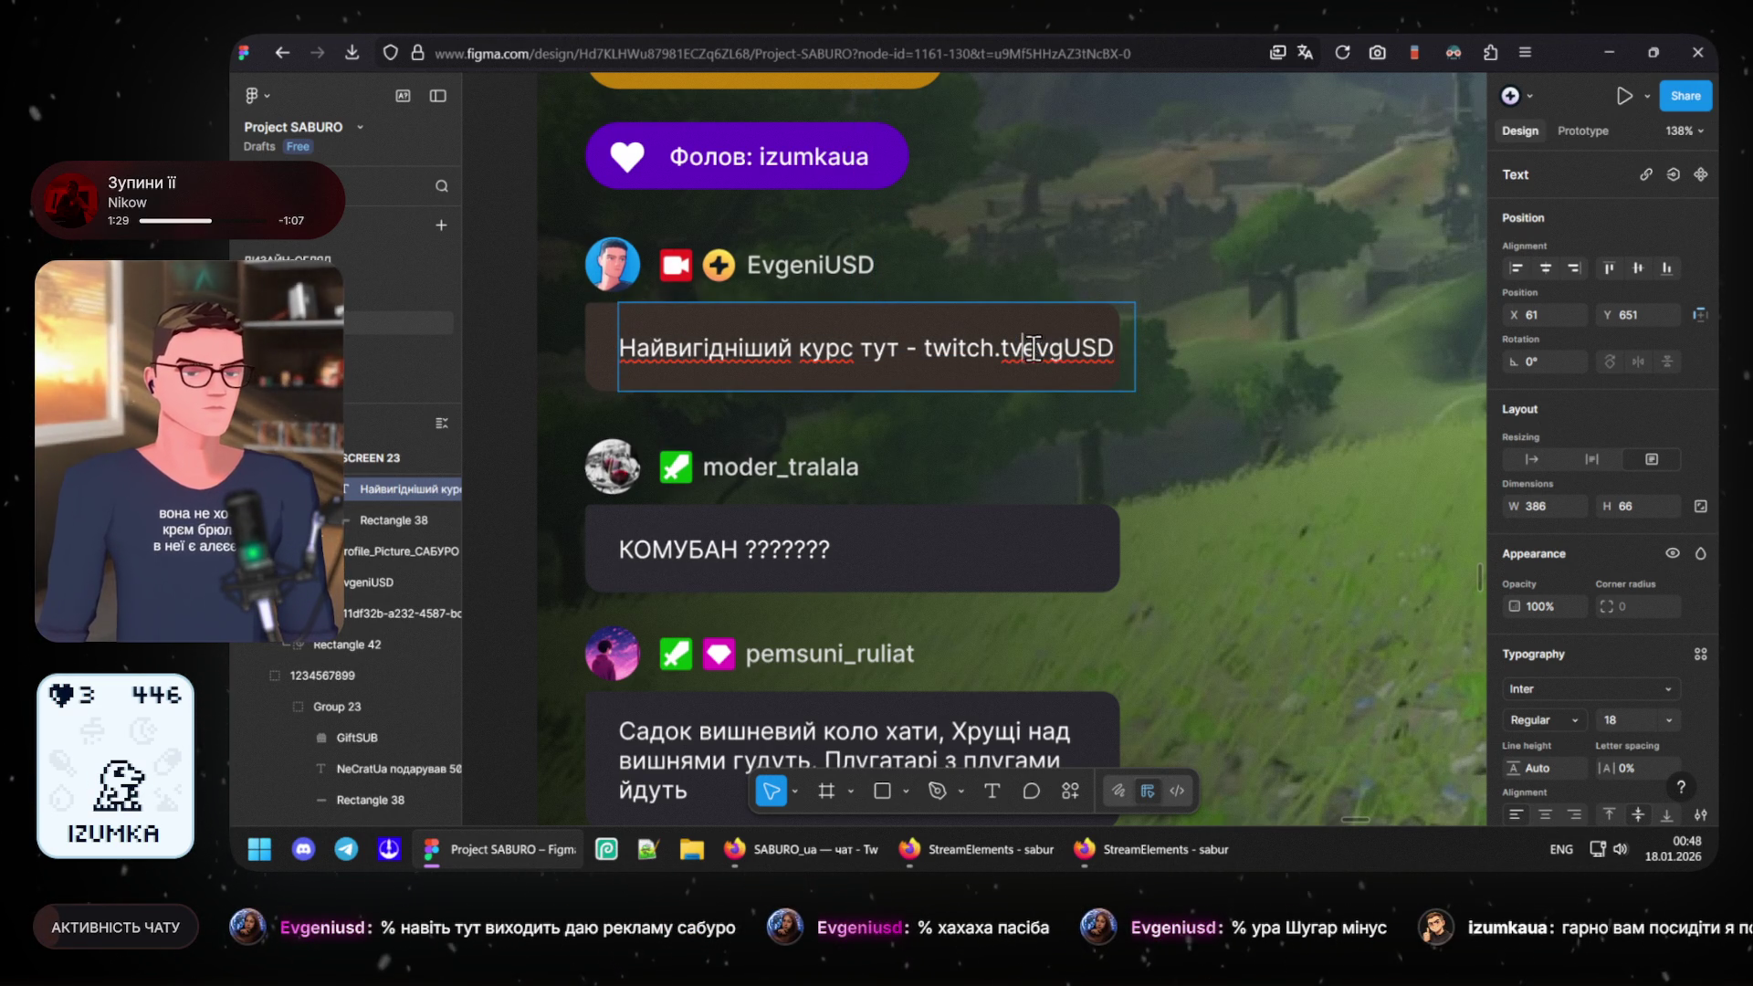
key(shift+Right)
key(shift+Right)
key(BackSpace)
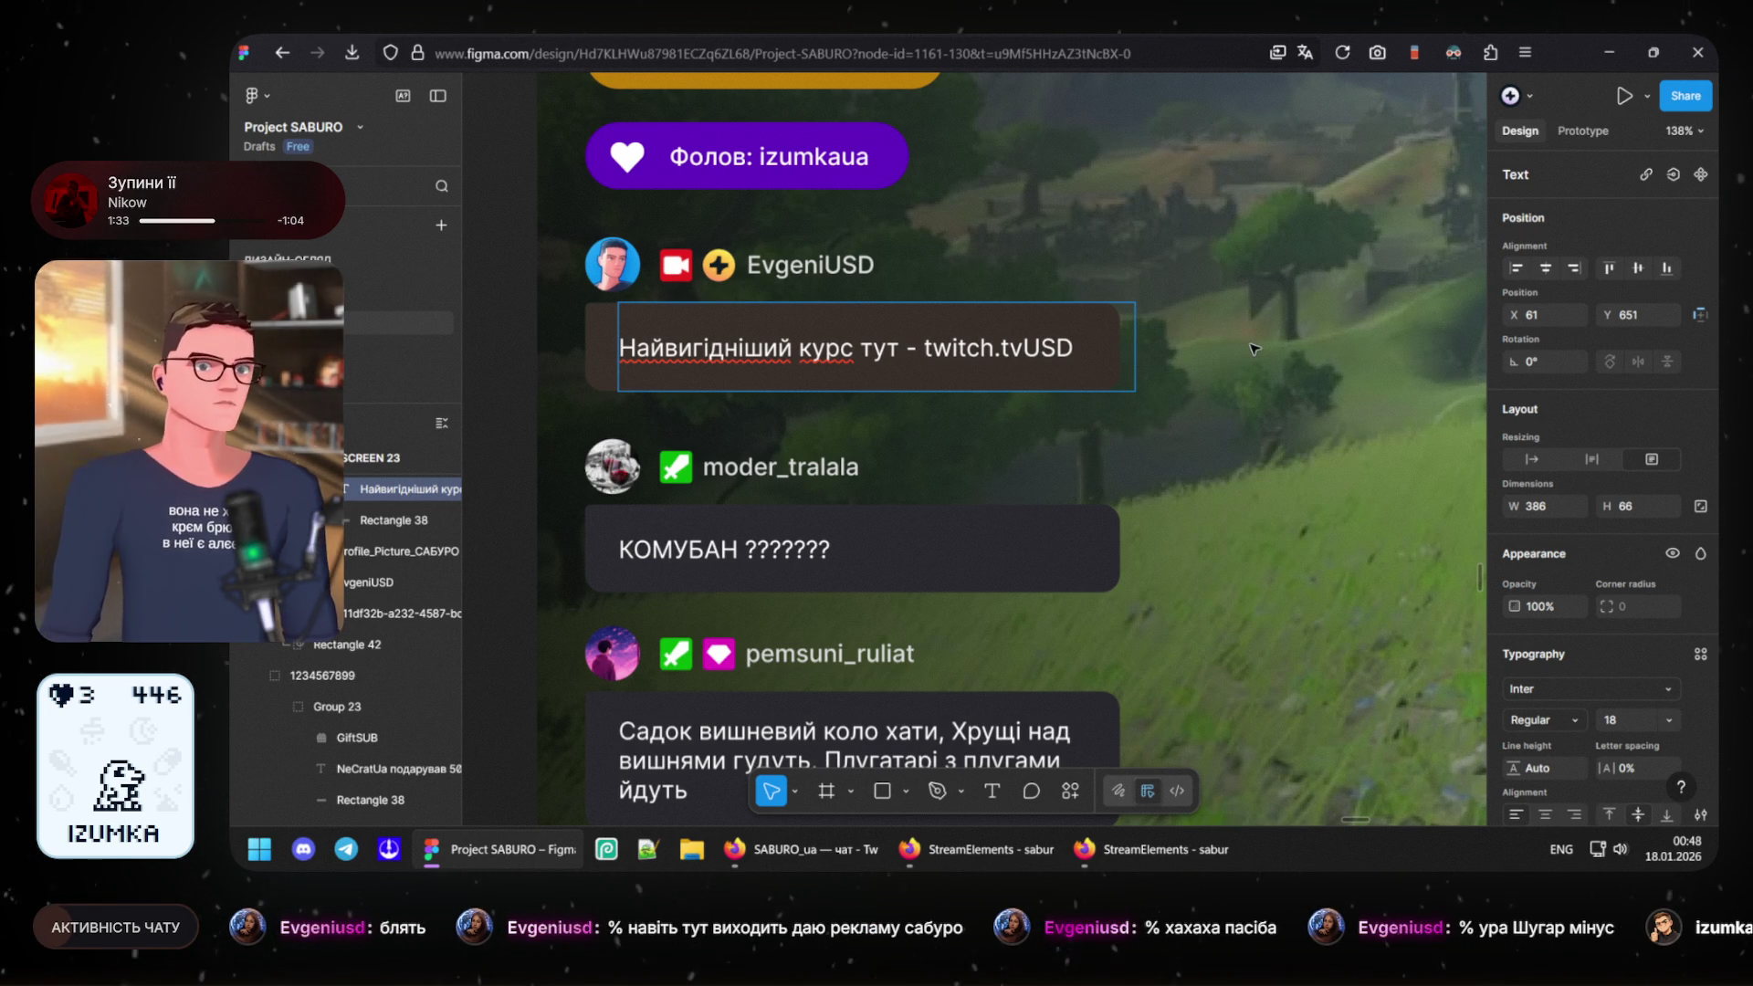
key(Escape)
click(1257, 357)
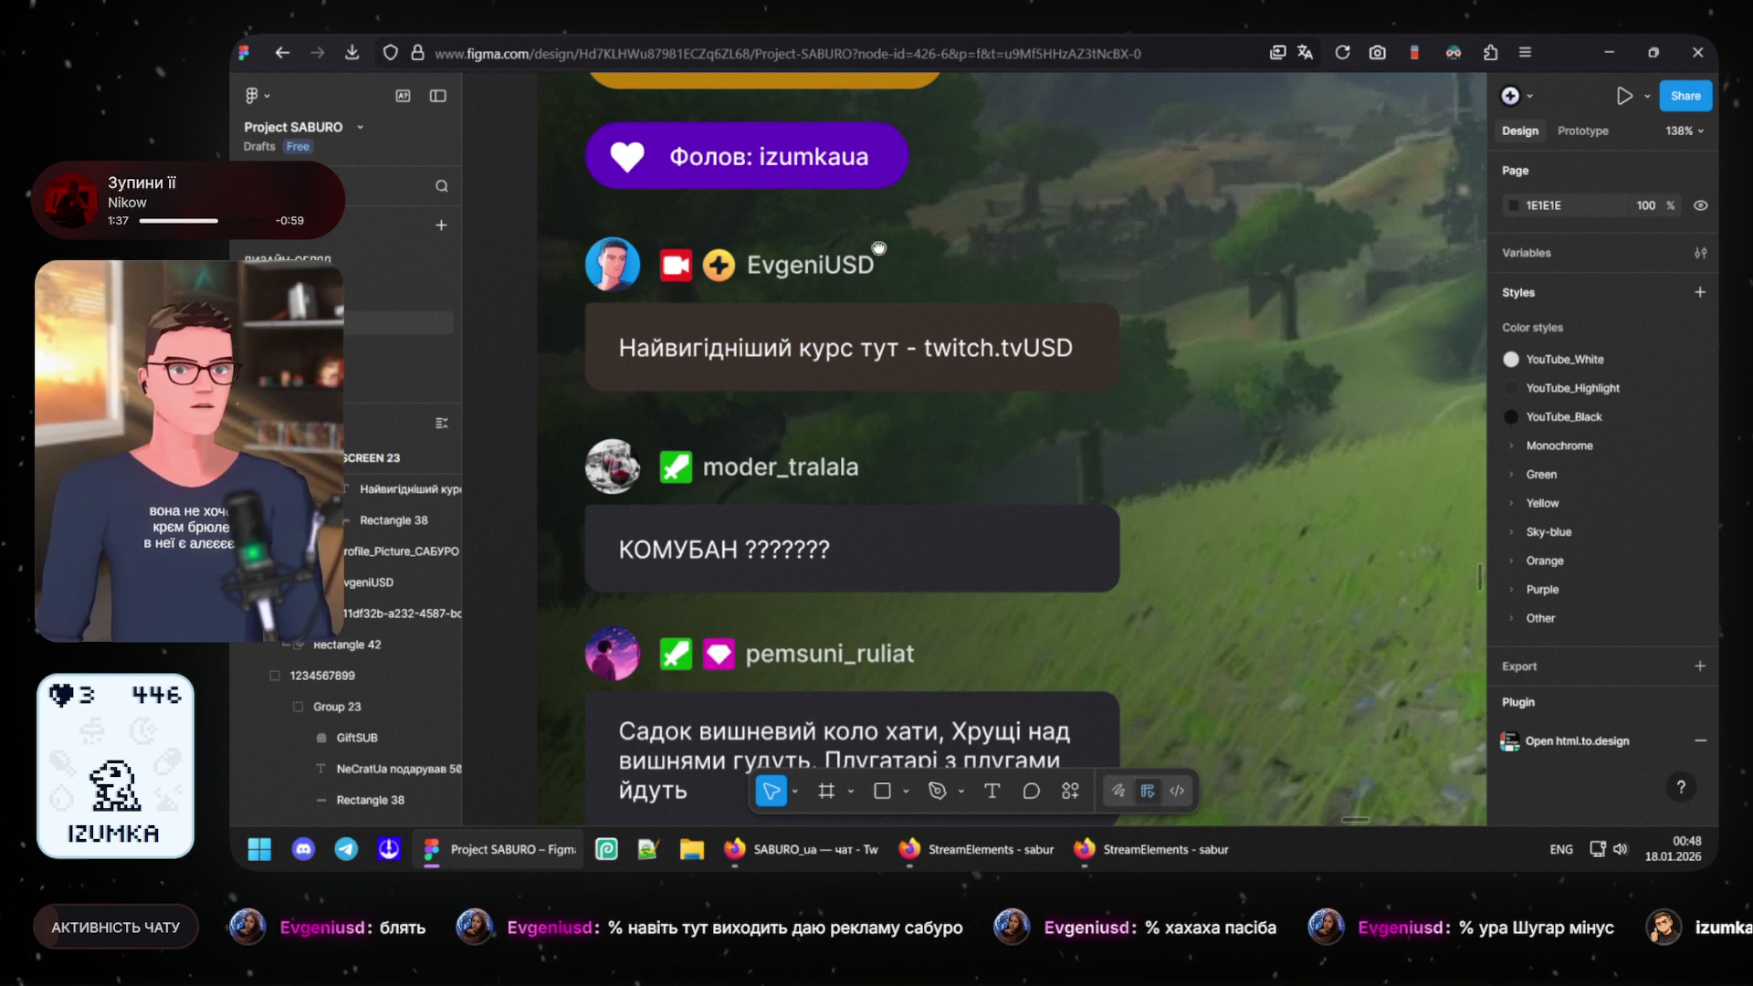
scroll(875, 492, up, 3)
scroll(898, 458, up, 1)
scroll(997, 518, up, 3)
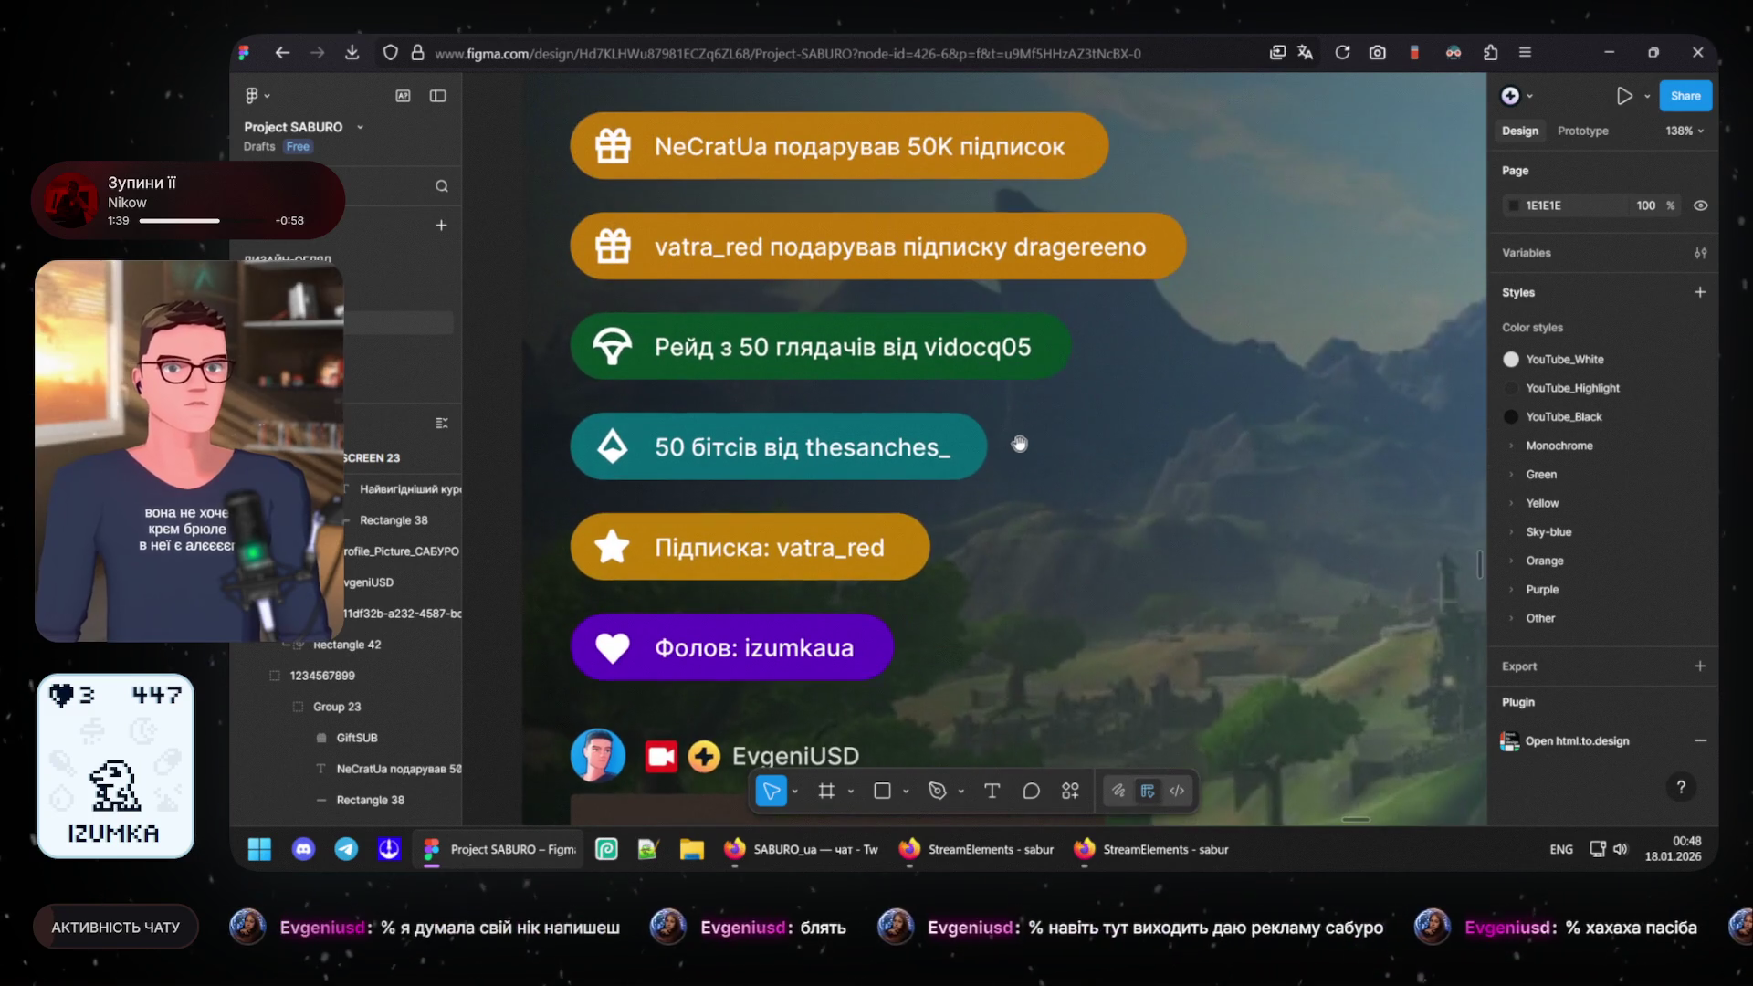
mouse_move(1025, 462)
mouse_down()
mouse_move(1020, 238)
mouse_move(1022, 252)
mouse_up()
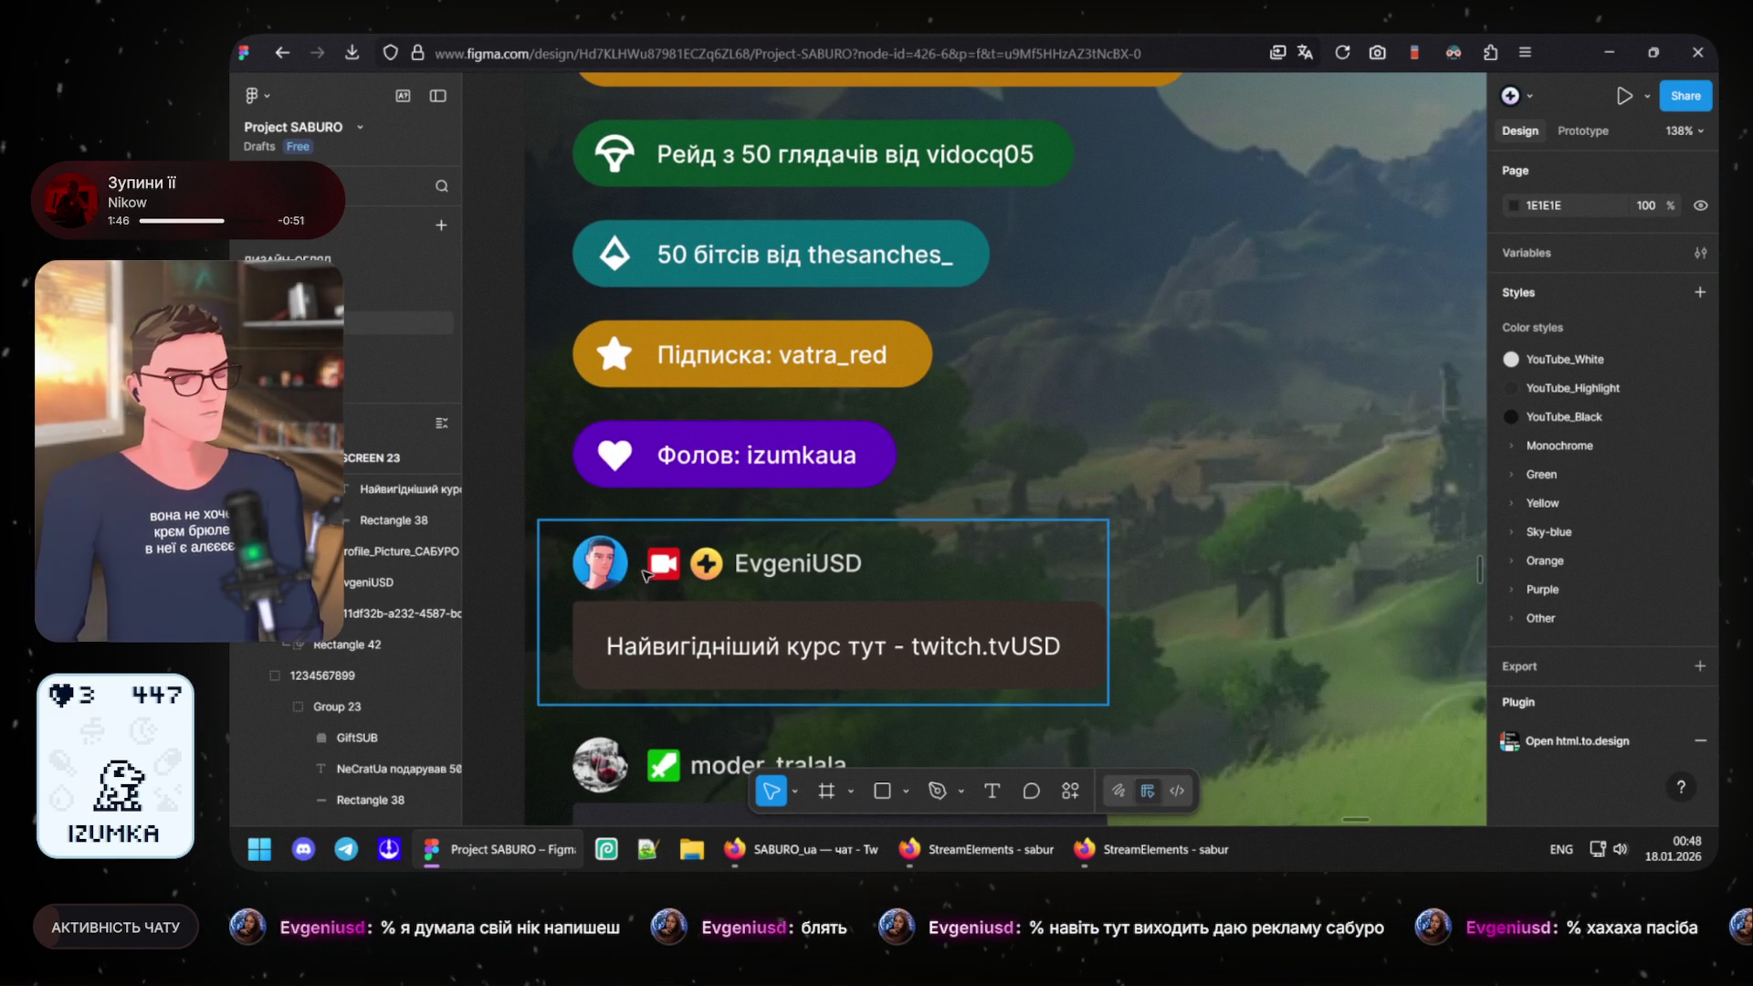
drag(825, 611, 892, 510)
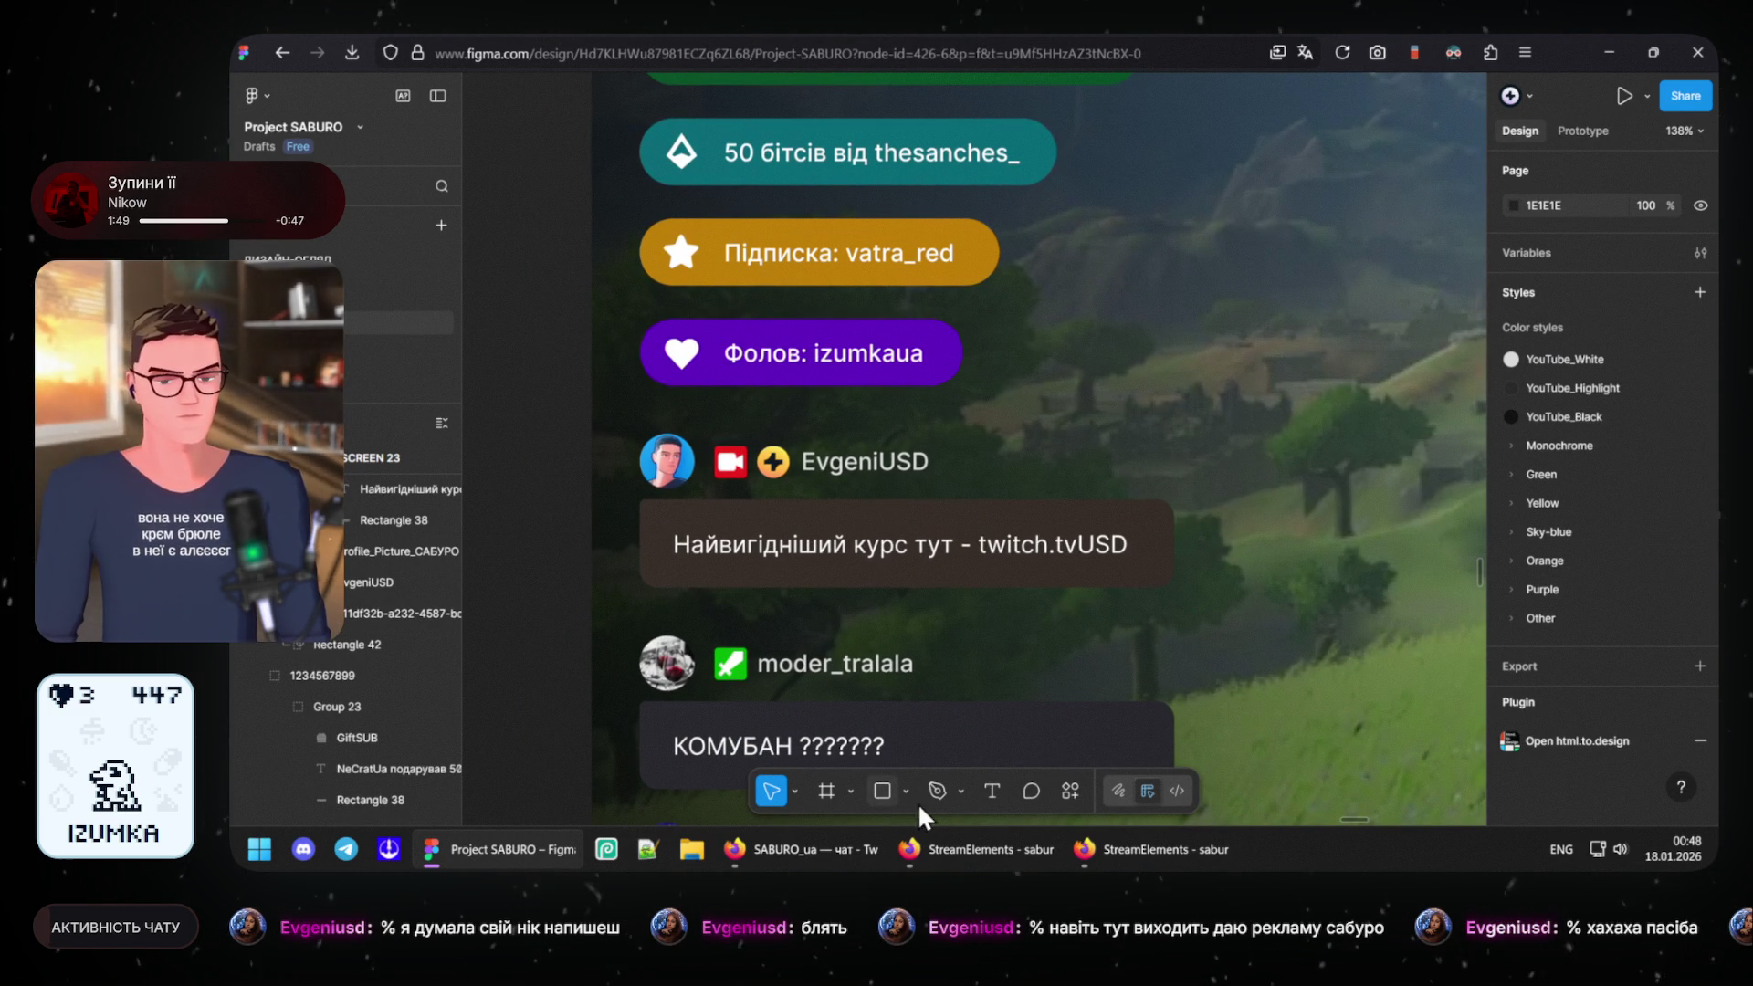
scroll(858, 471, up, 5)
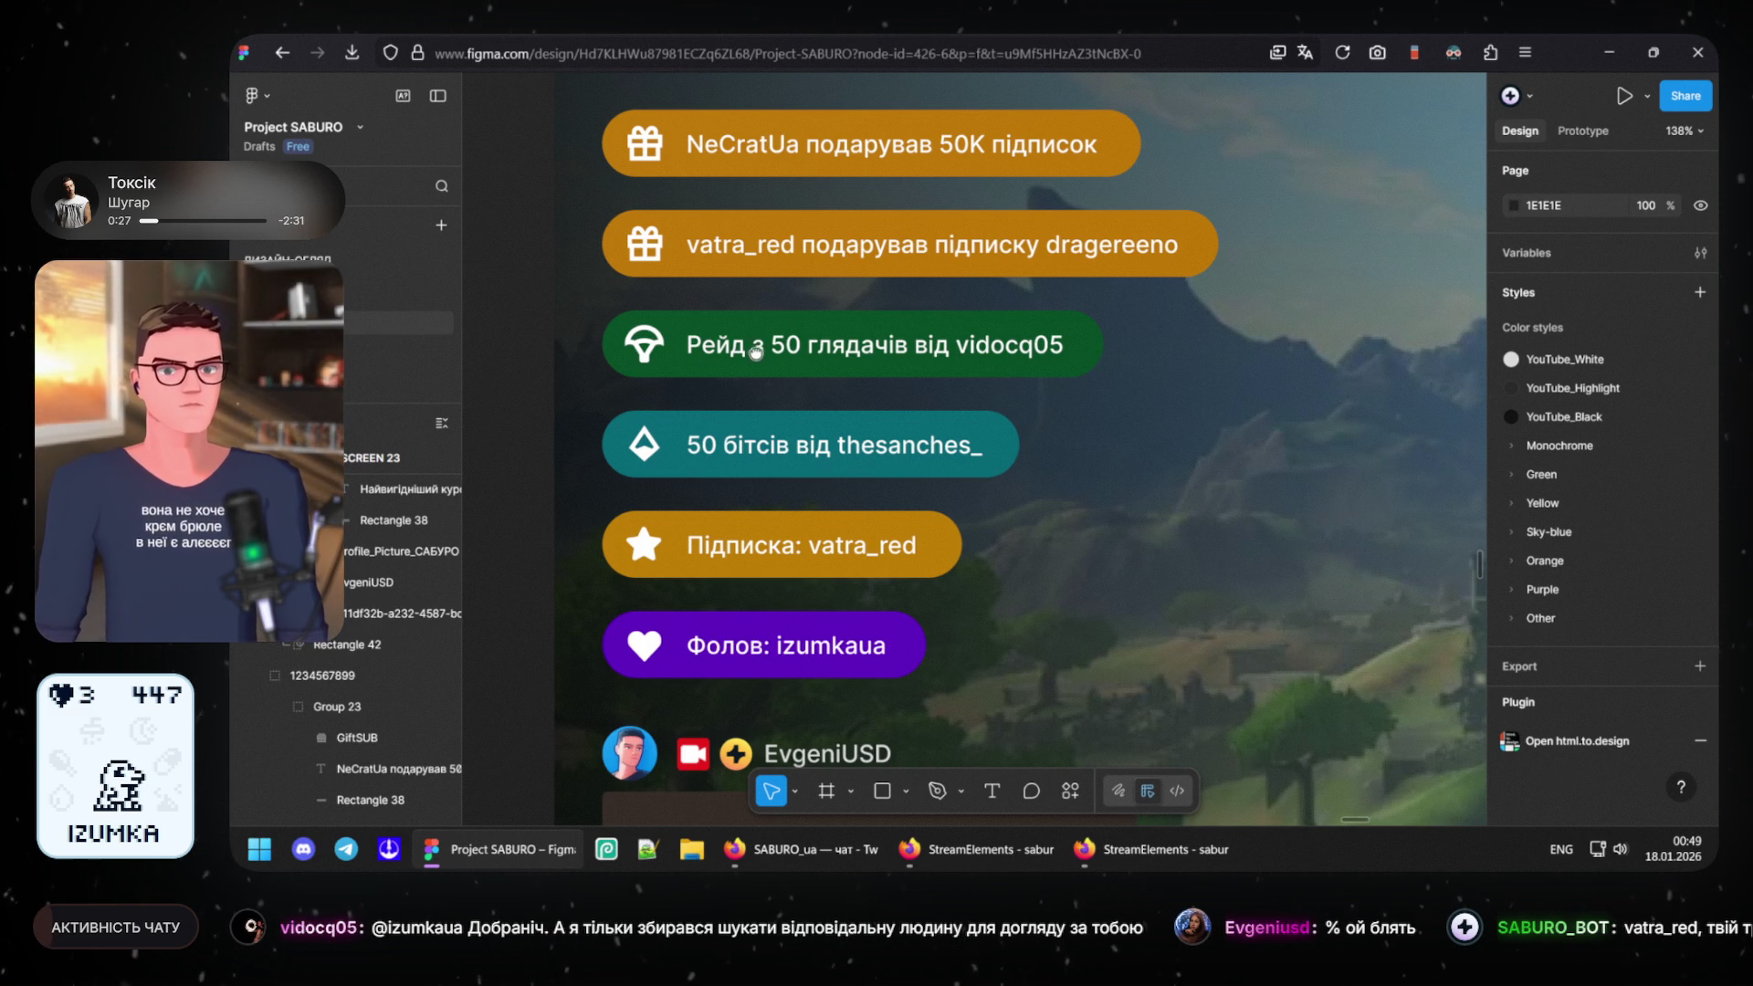
scroll(726, 350, up, 1)
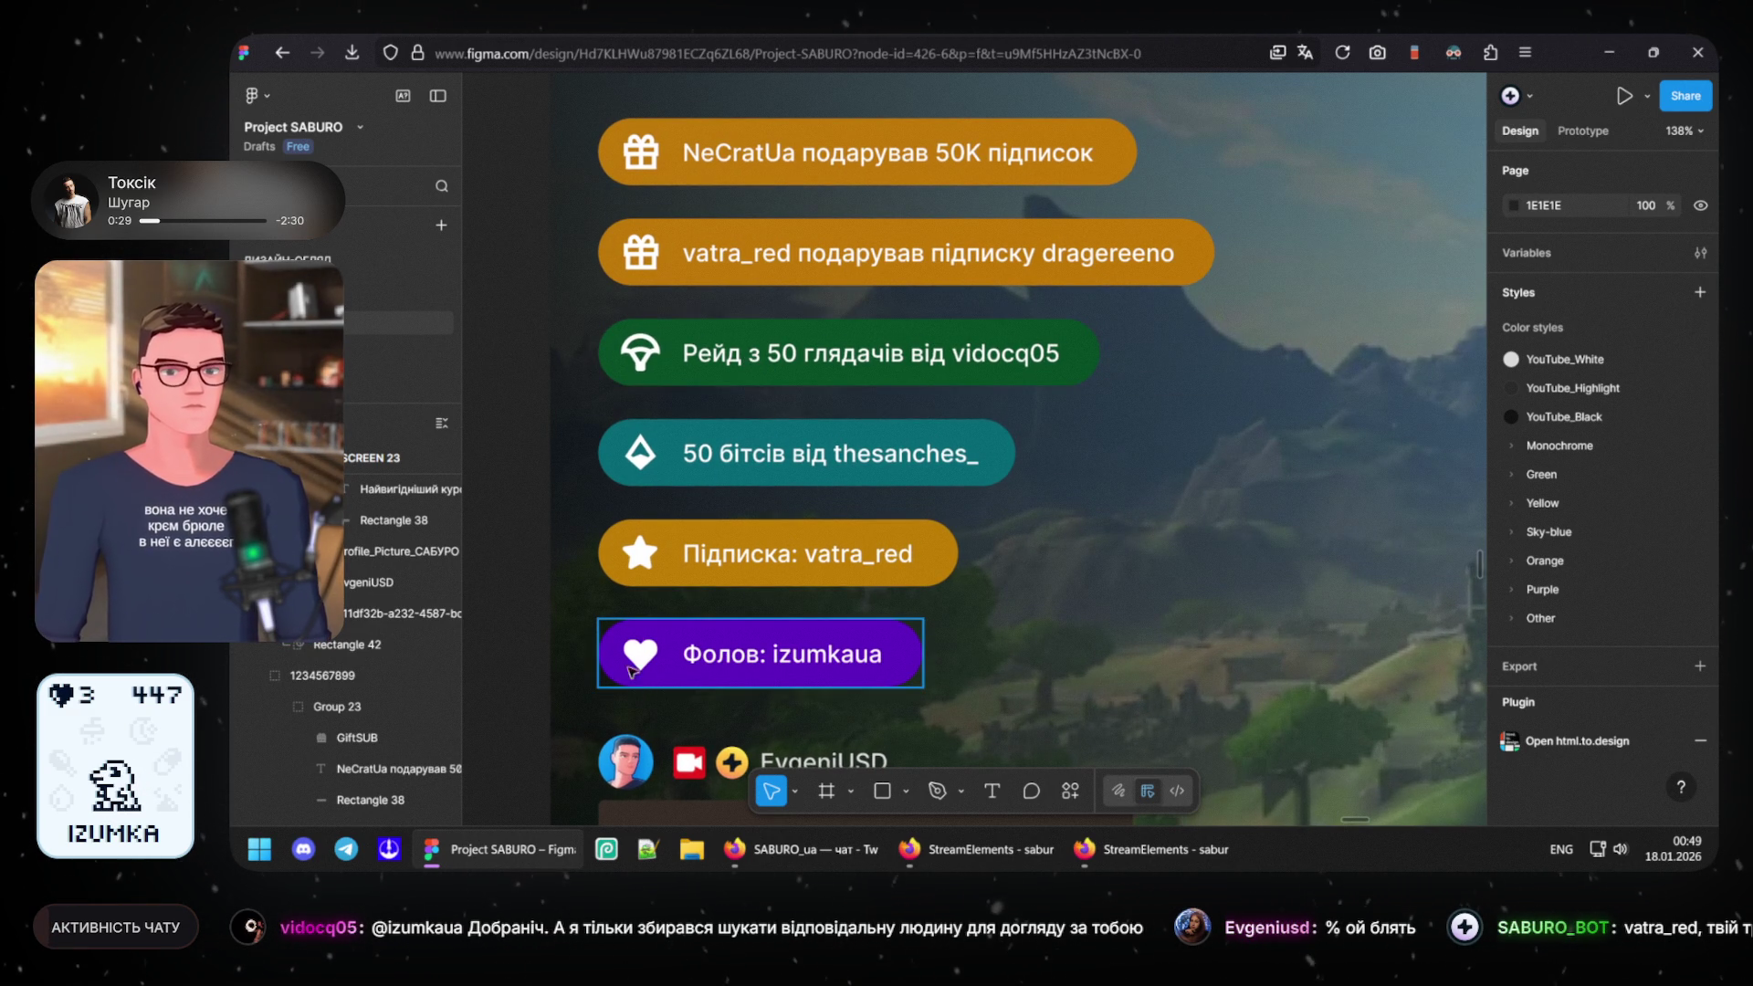
click(629, 569)
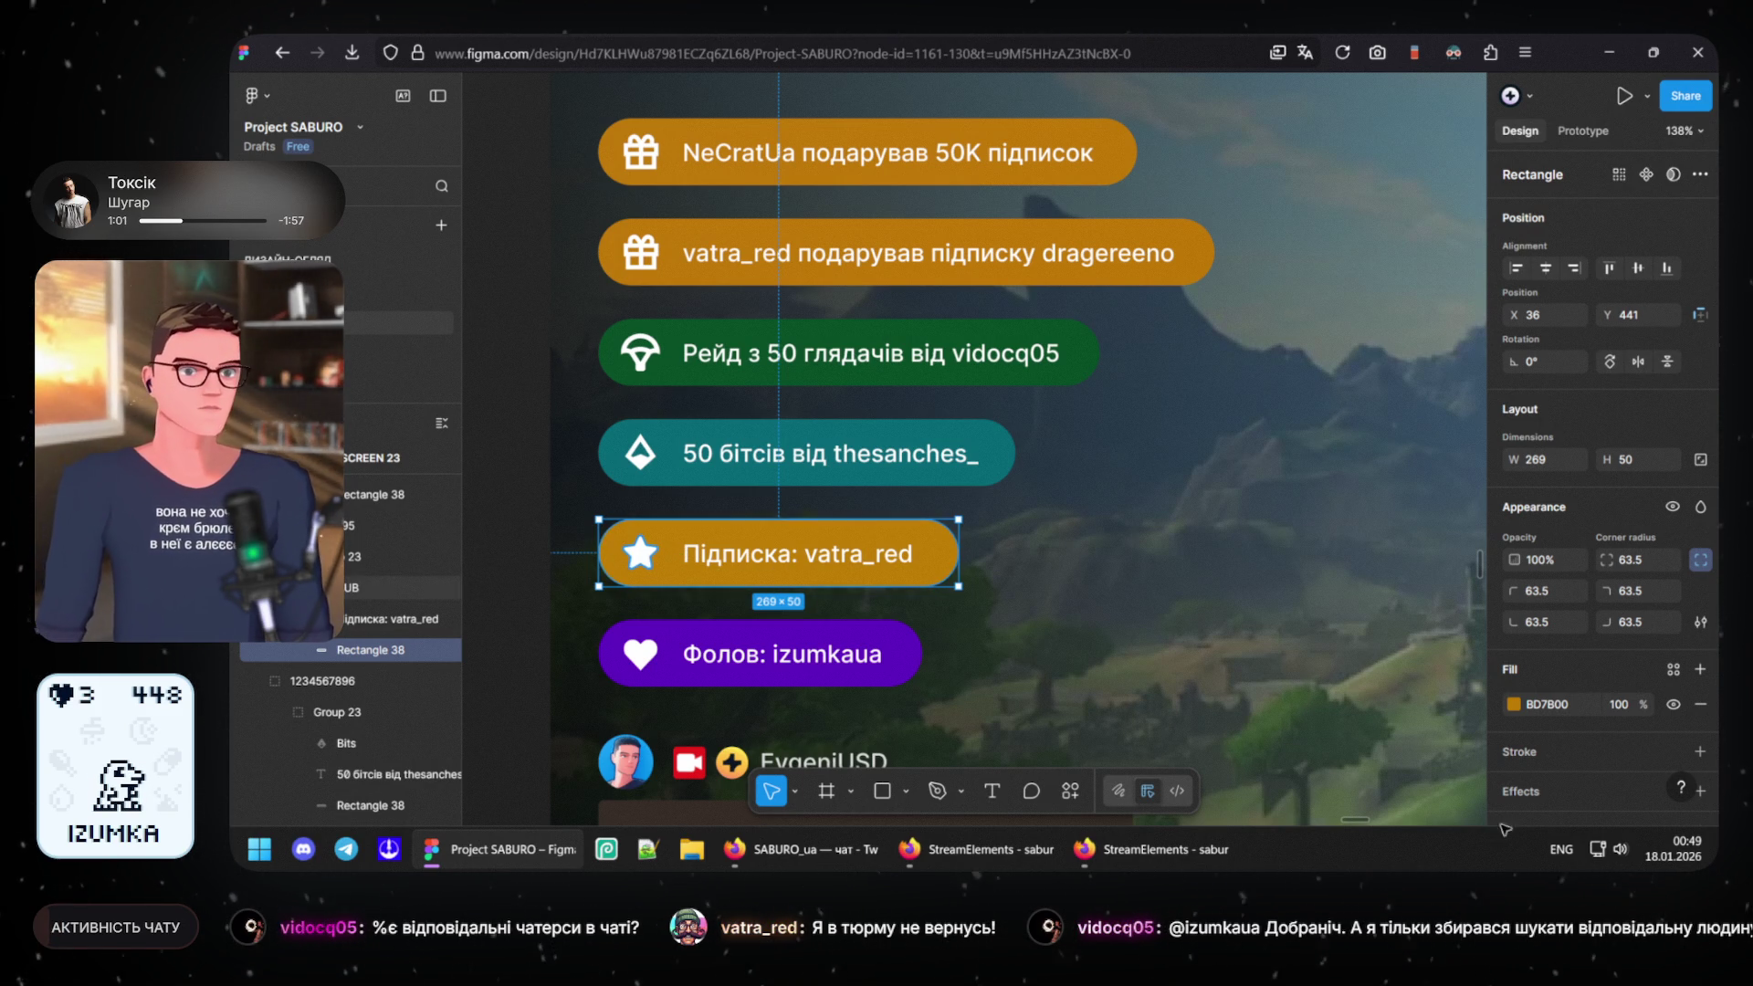
- Show the fill colour settings of the Підписка: vatra_red pill and nudge its hue near BD7400
click(1512, 701)
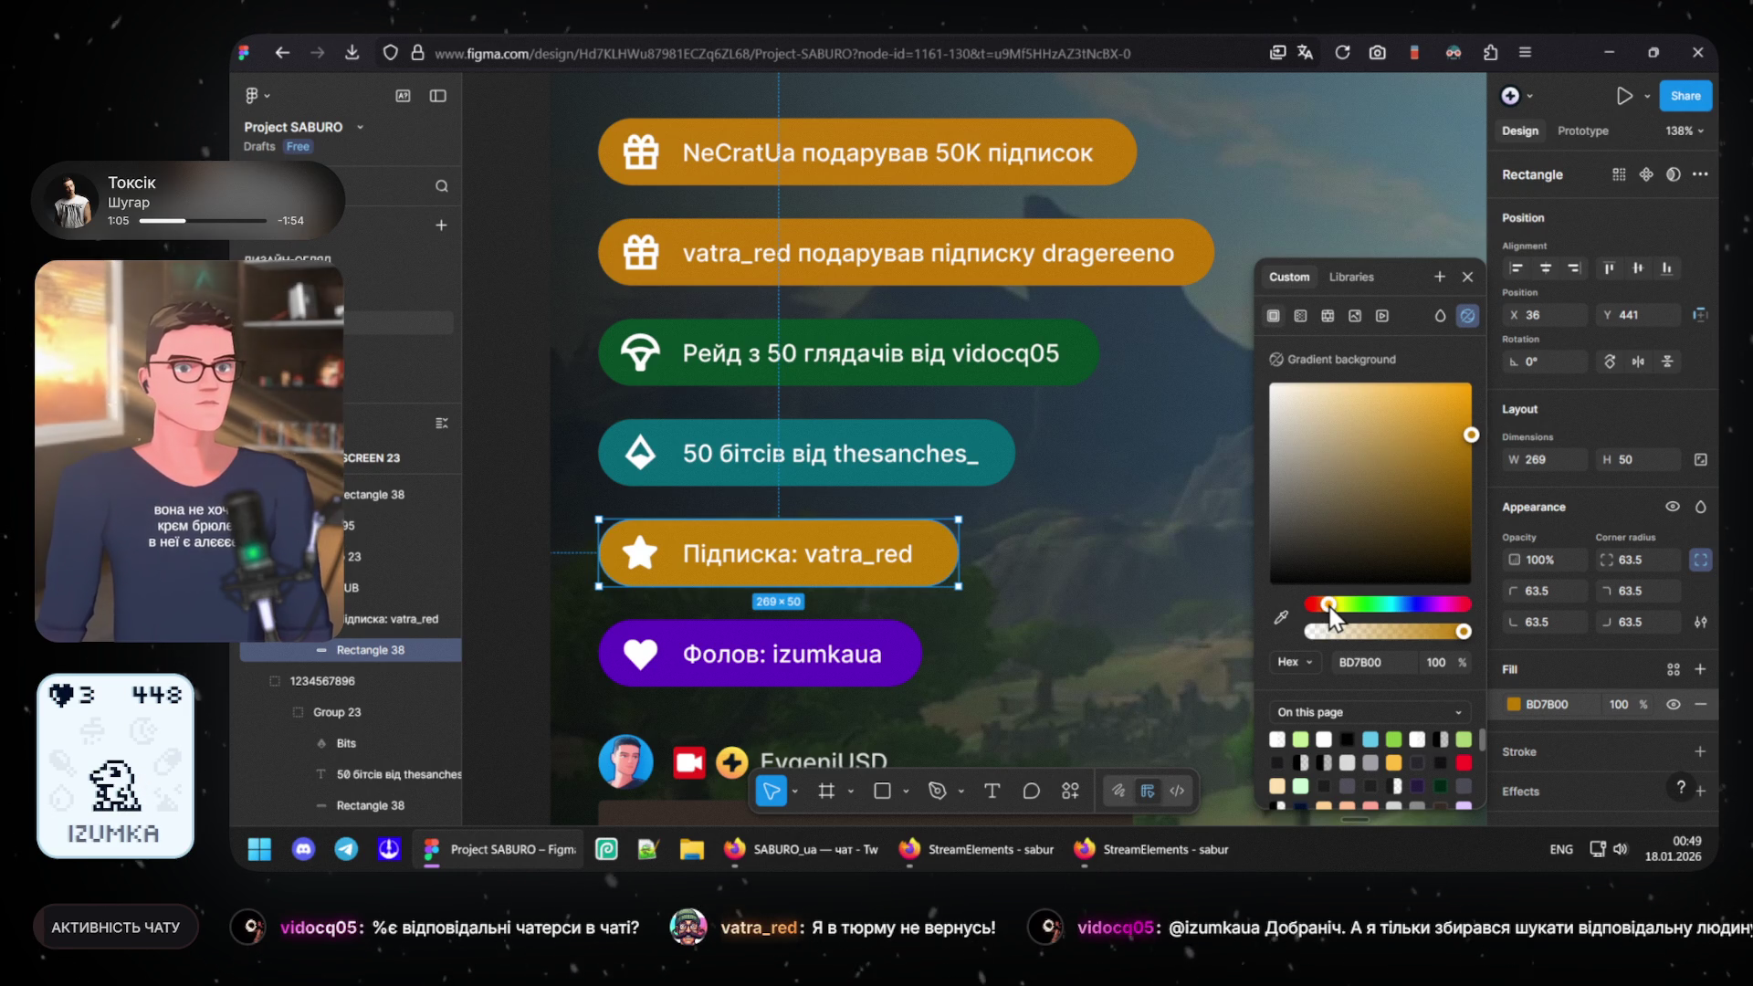
drag(1329, 611, 1327, 611)
- Nudge the fill hue back to BD7400 and switch the colour format from Hex to HSL
drag(1328, 617, 1330, 617)
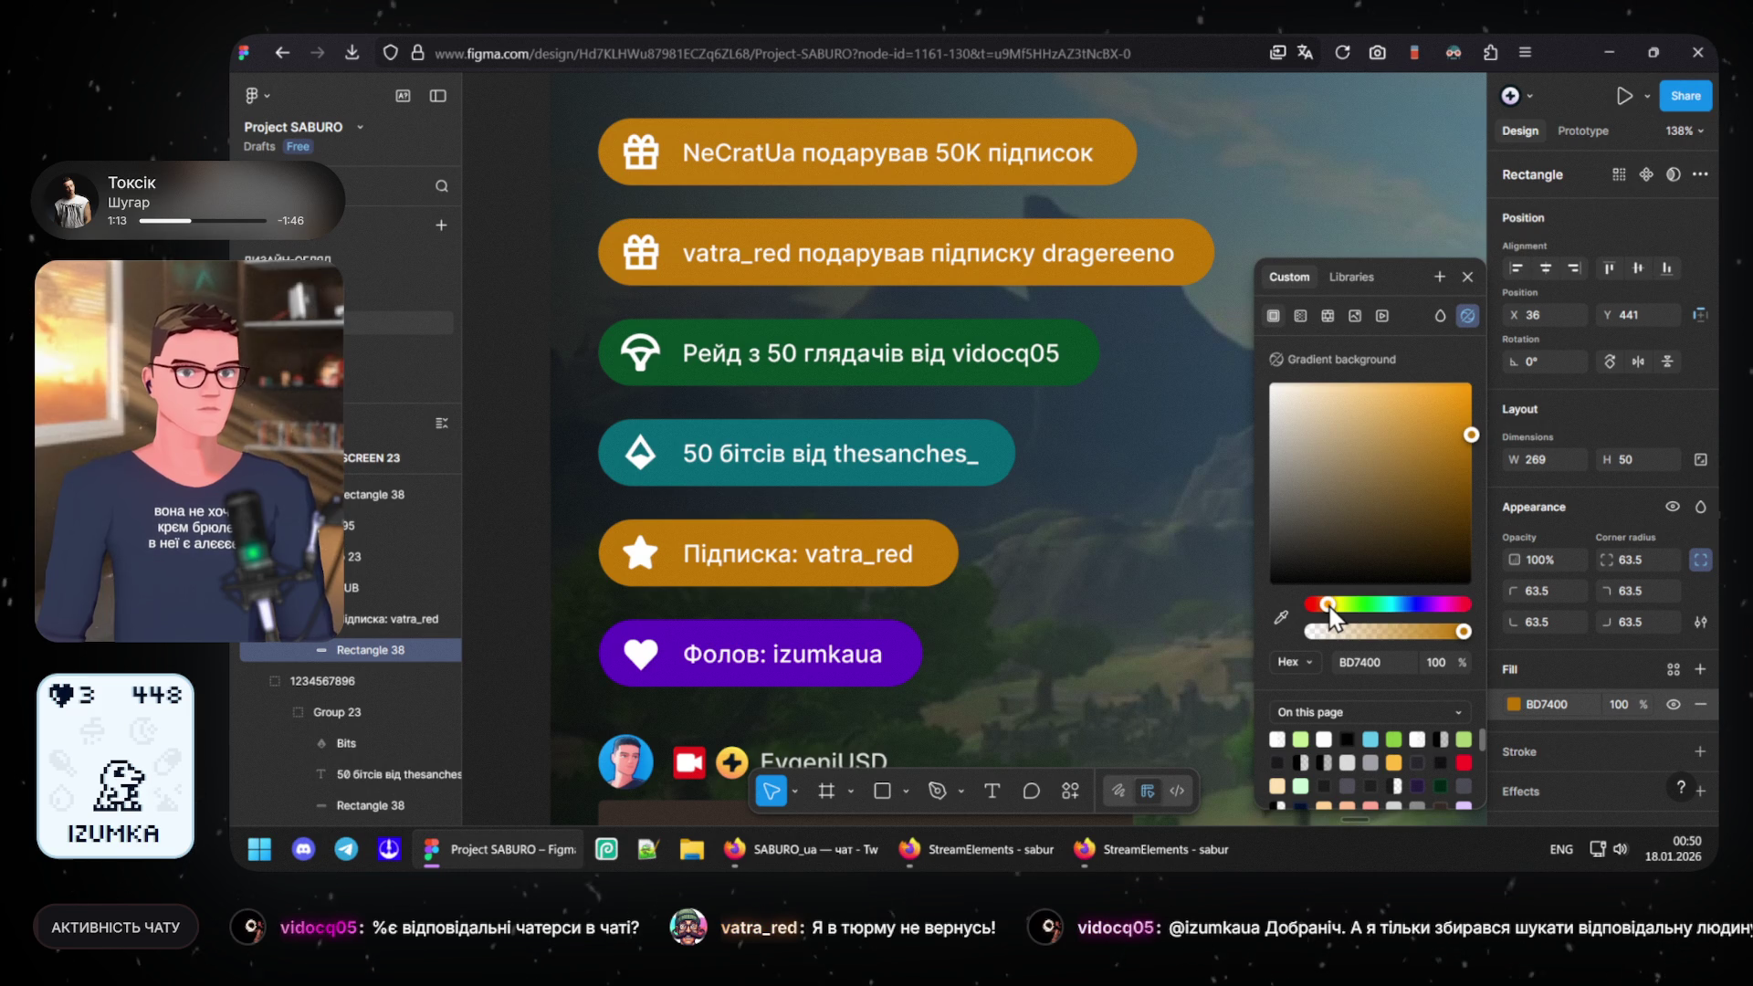
drag(1328, 617, 1311, 630)
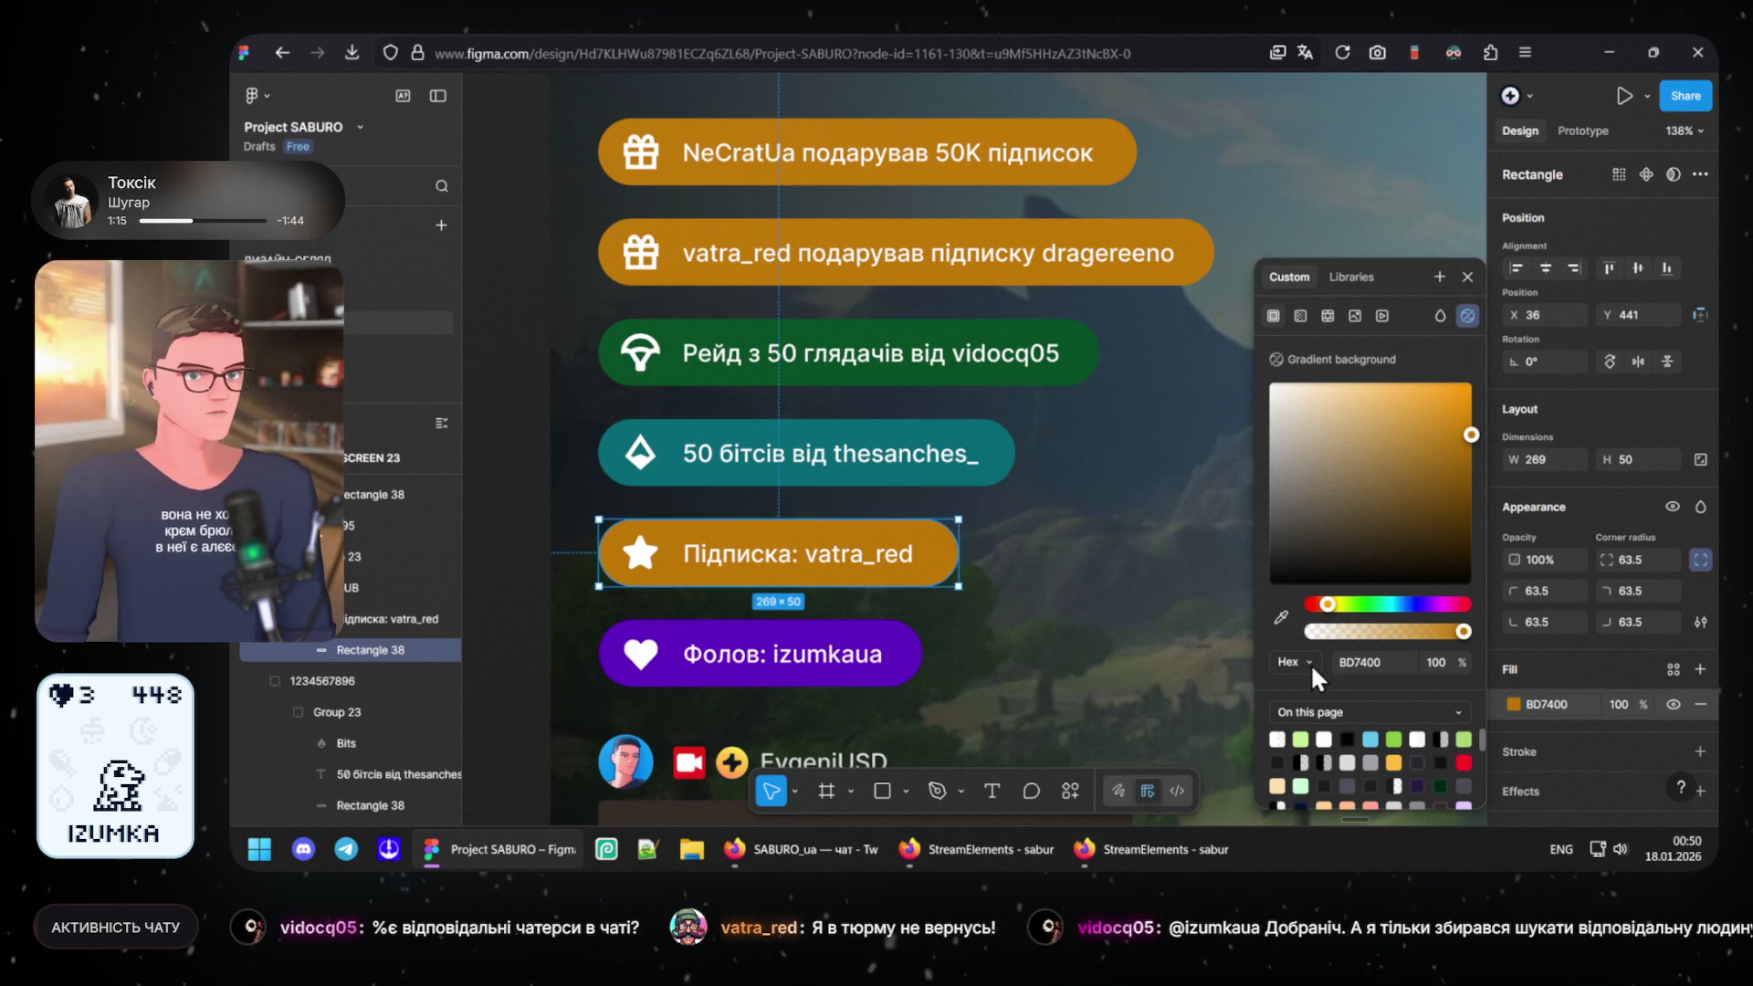
click(1314, 658)
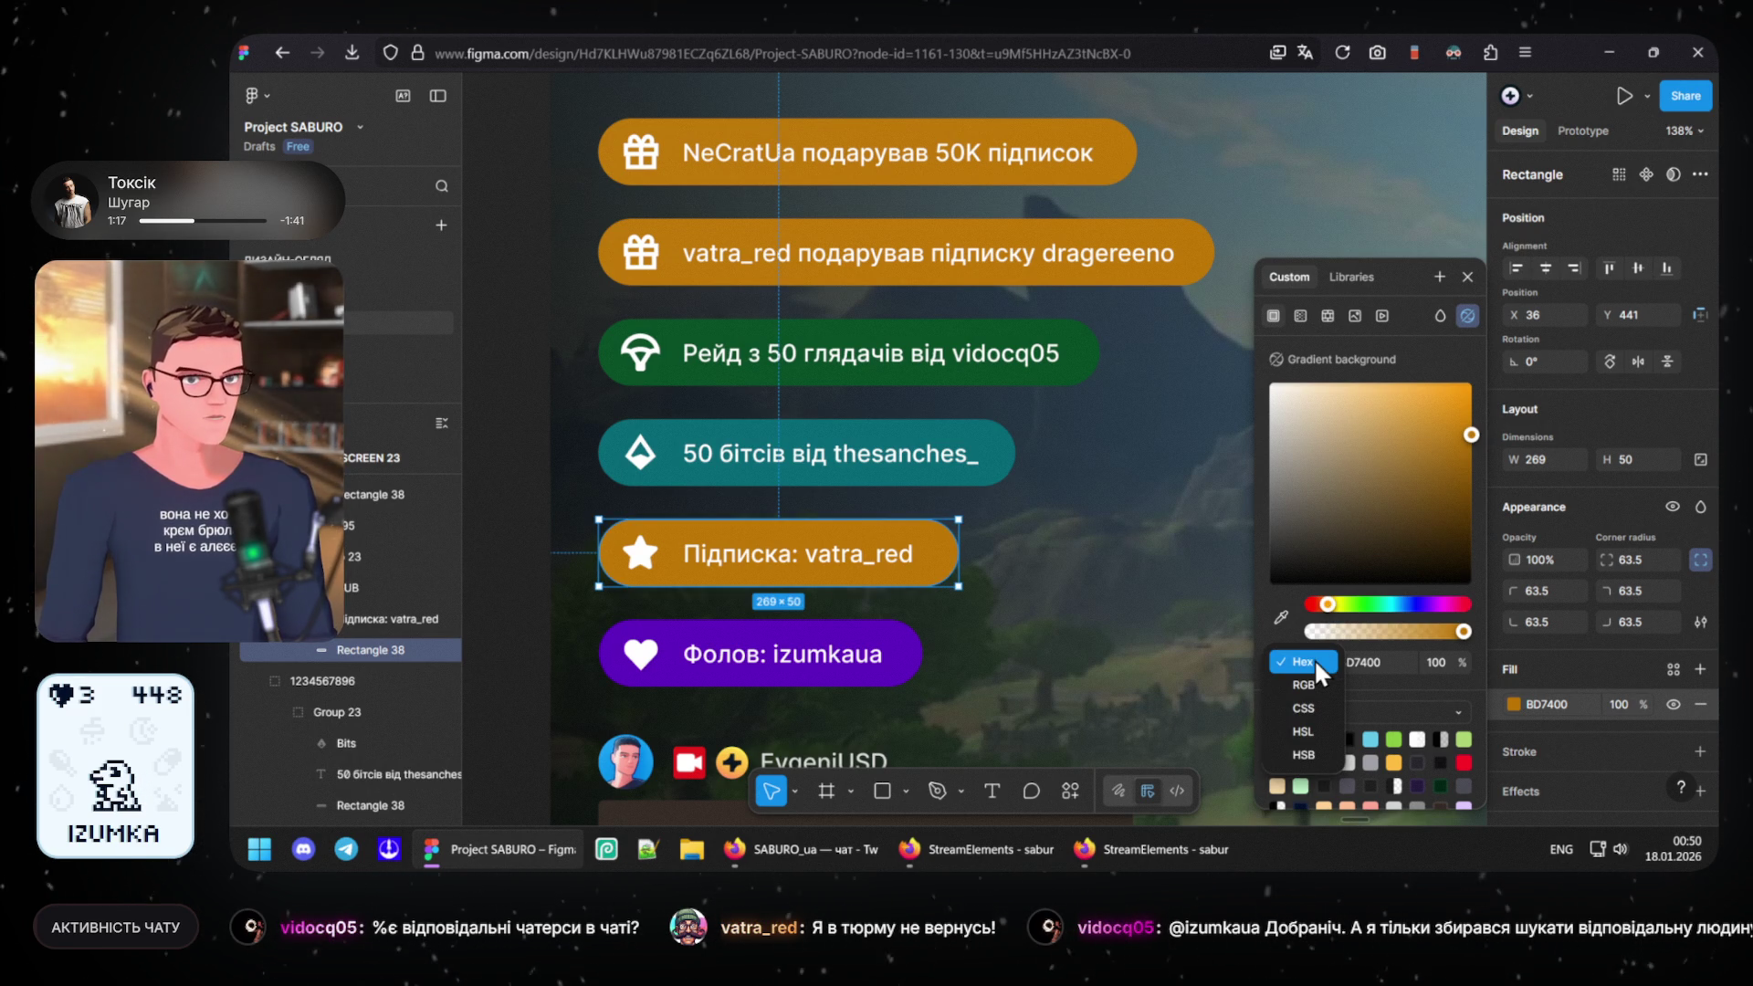
click(1316, 730)
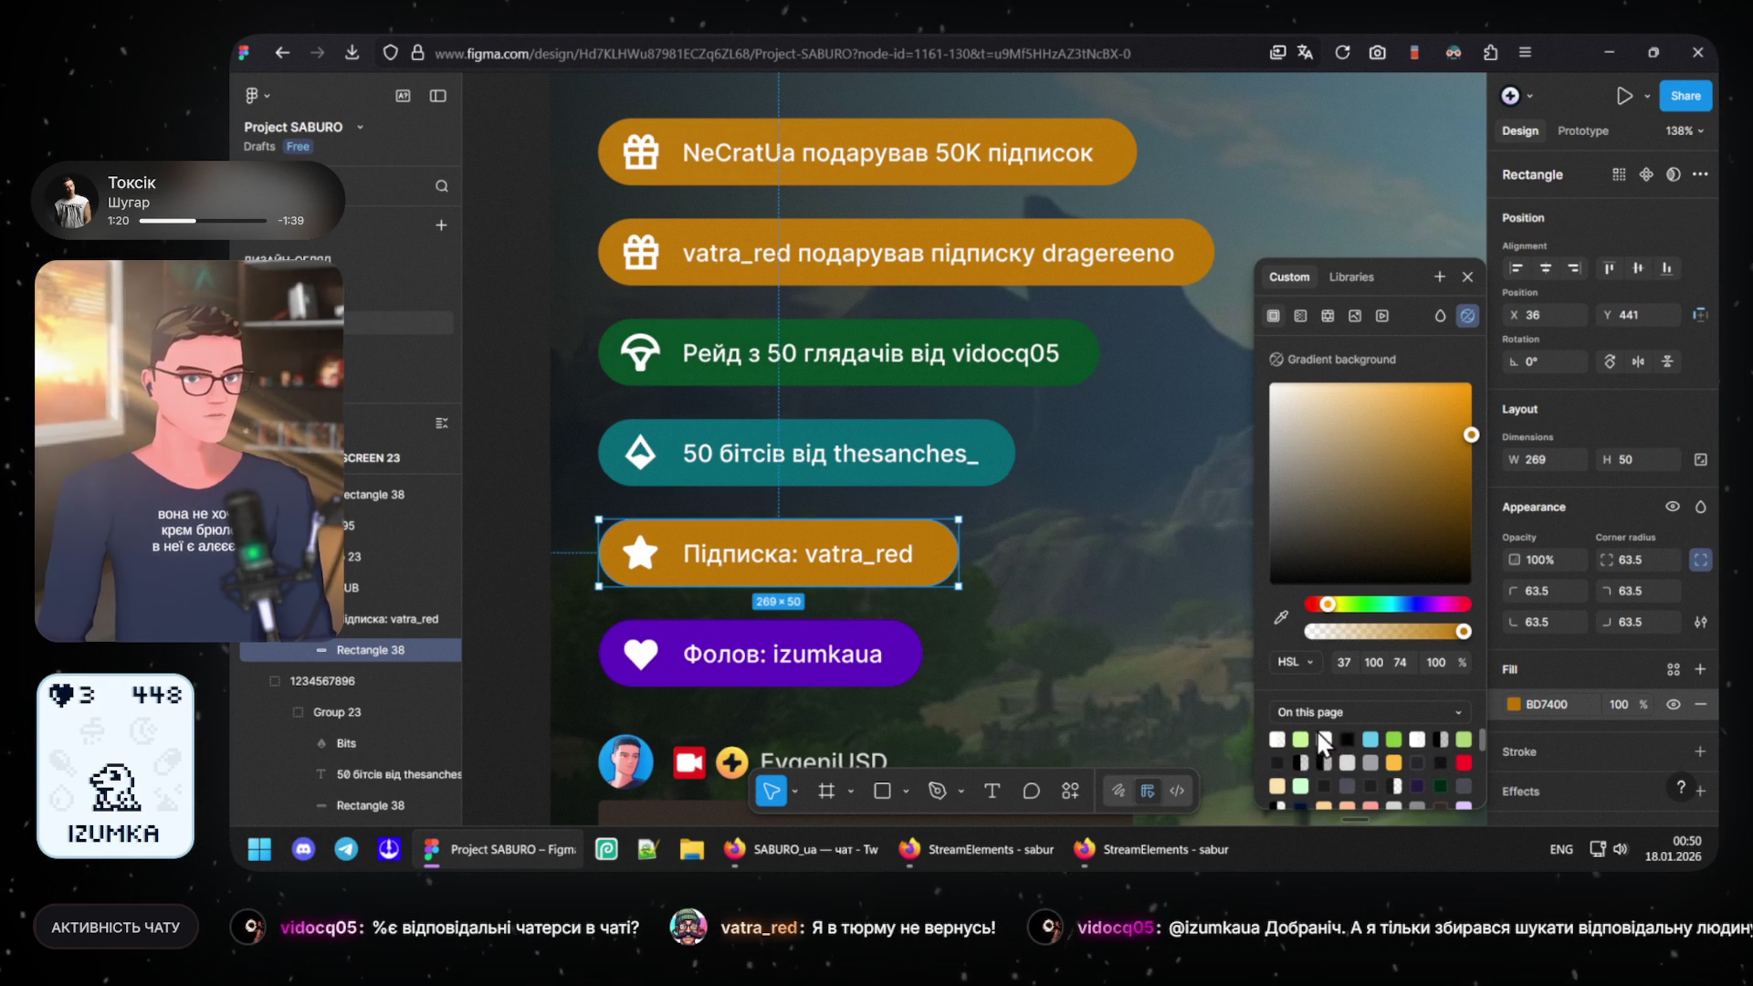
- Fine-tune the fill to HSL 37, 100, 39, giving the orange C77B00
click(1405, 659)
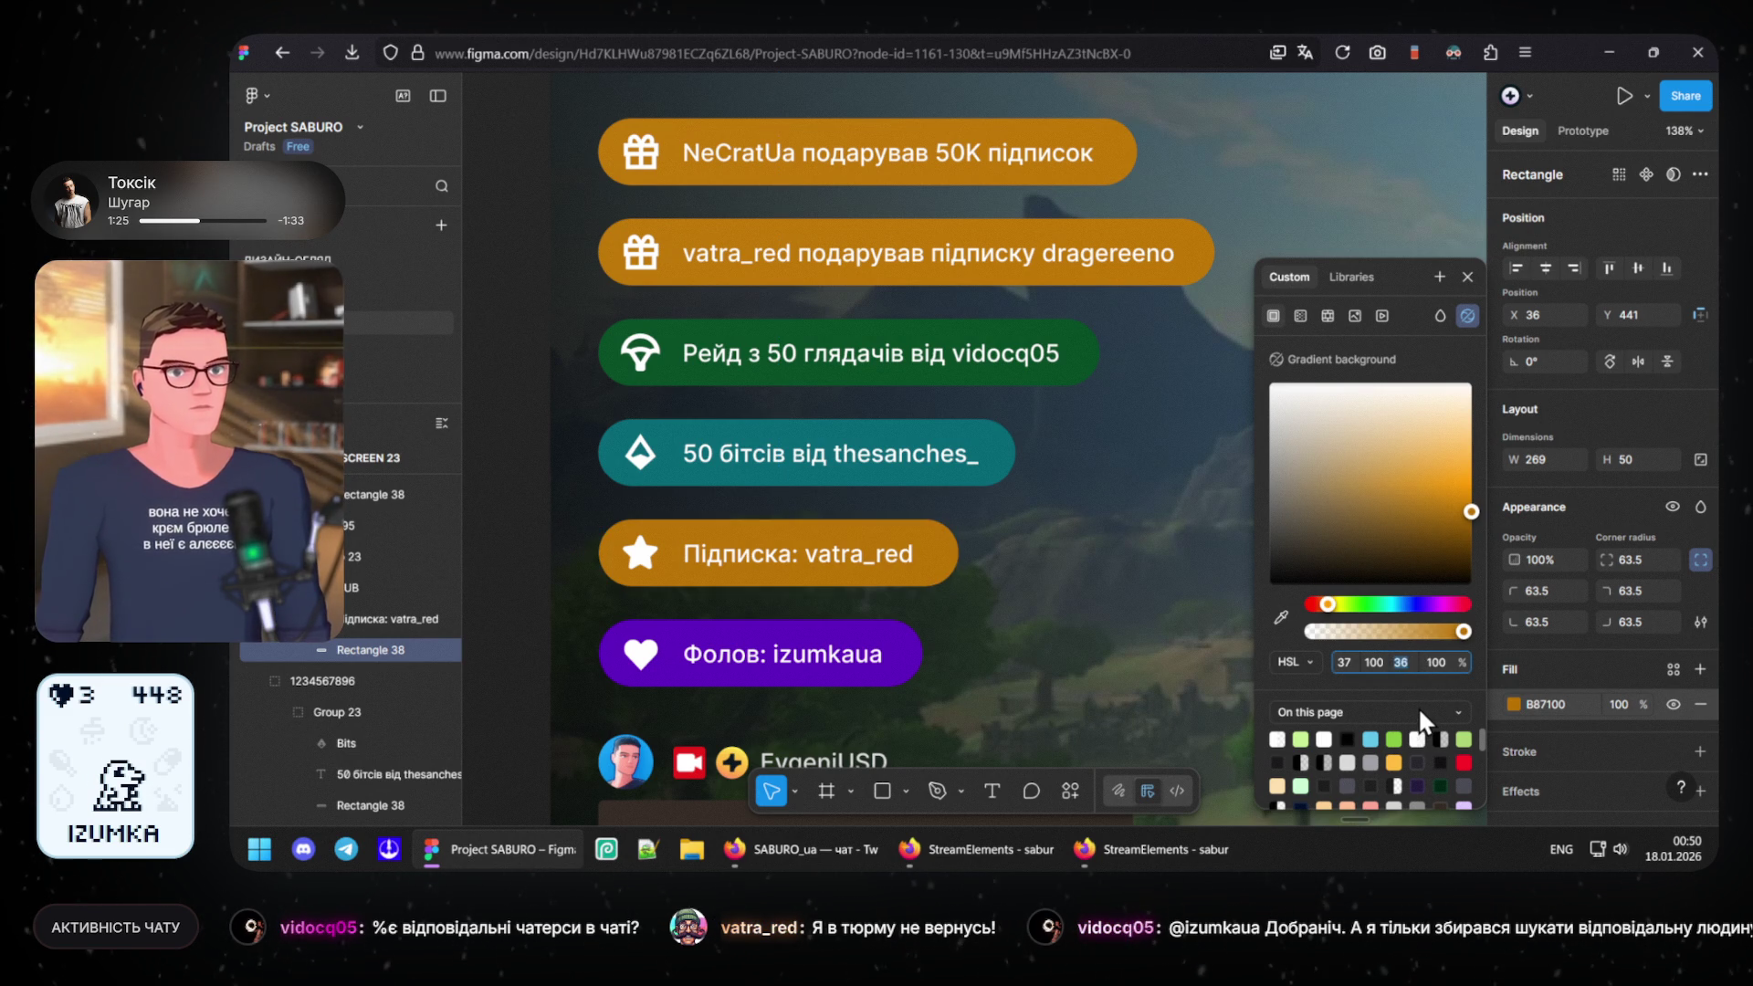
click(1346, 658)
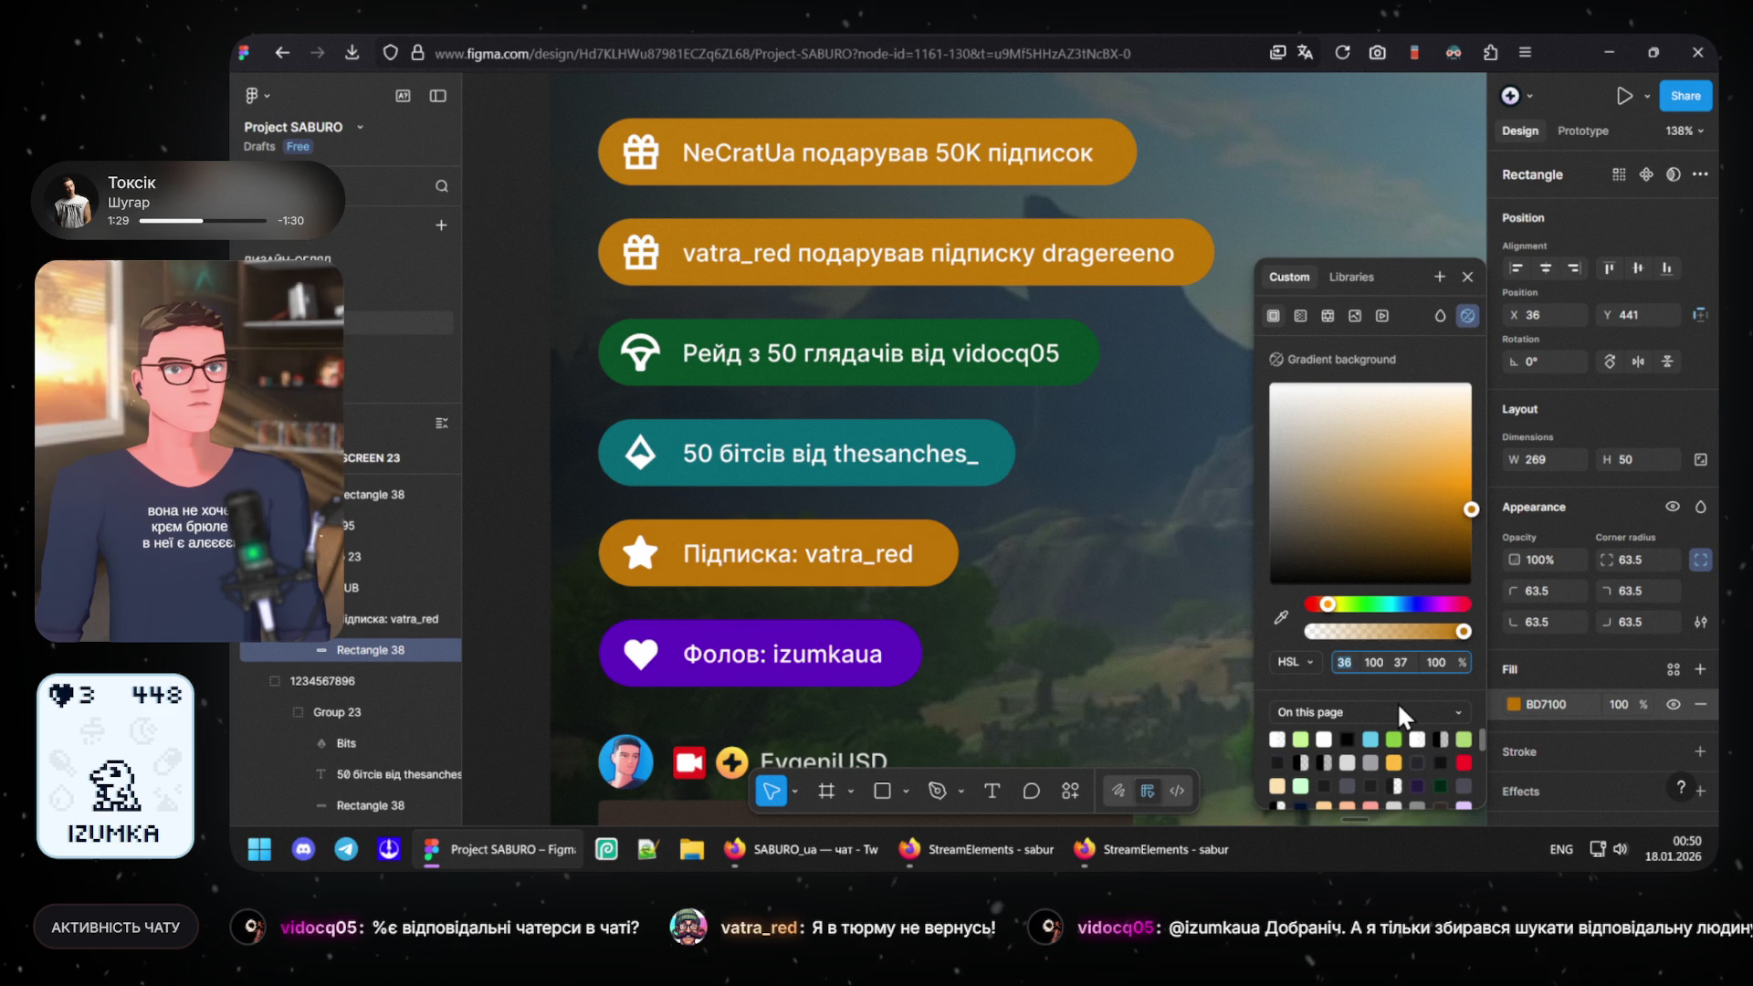
key(Down)
key(Up)
key(Up)
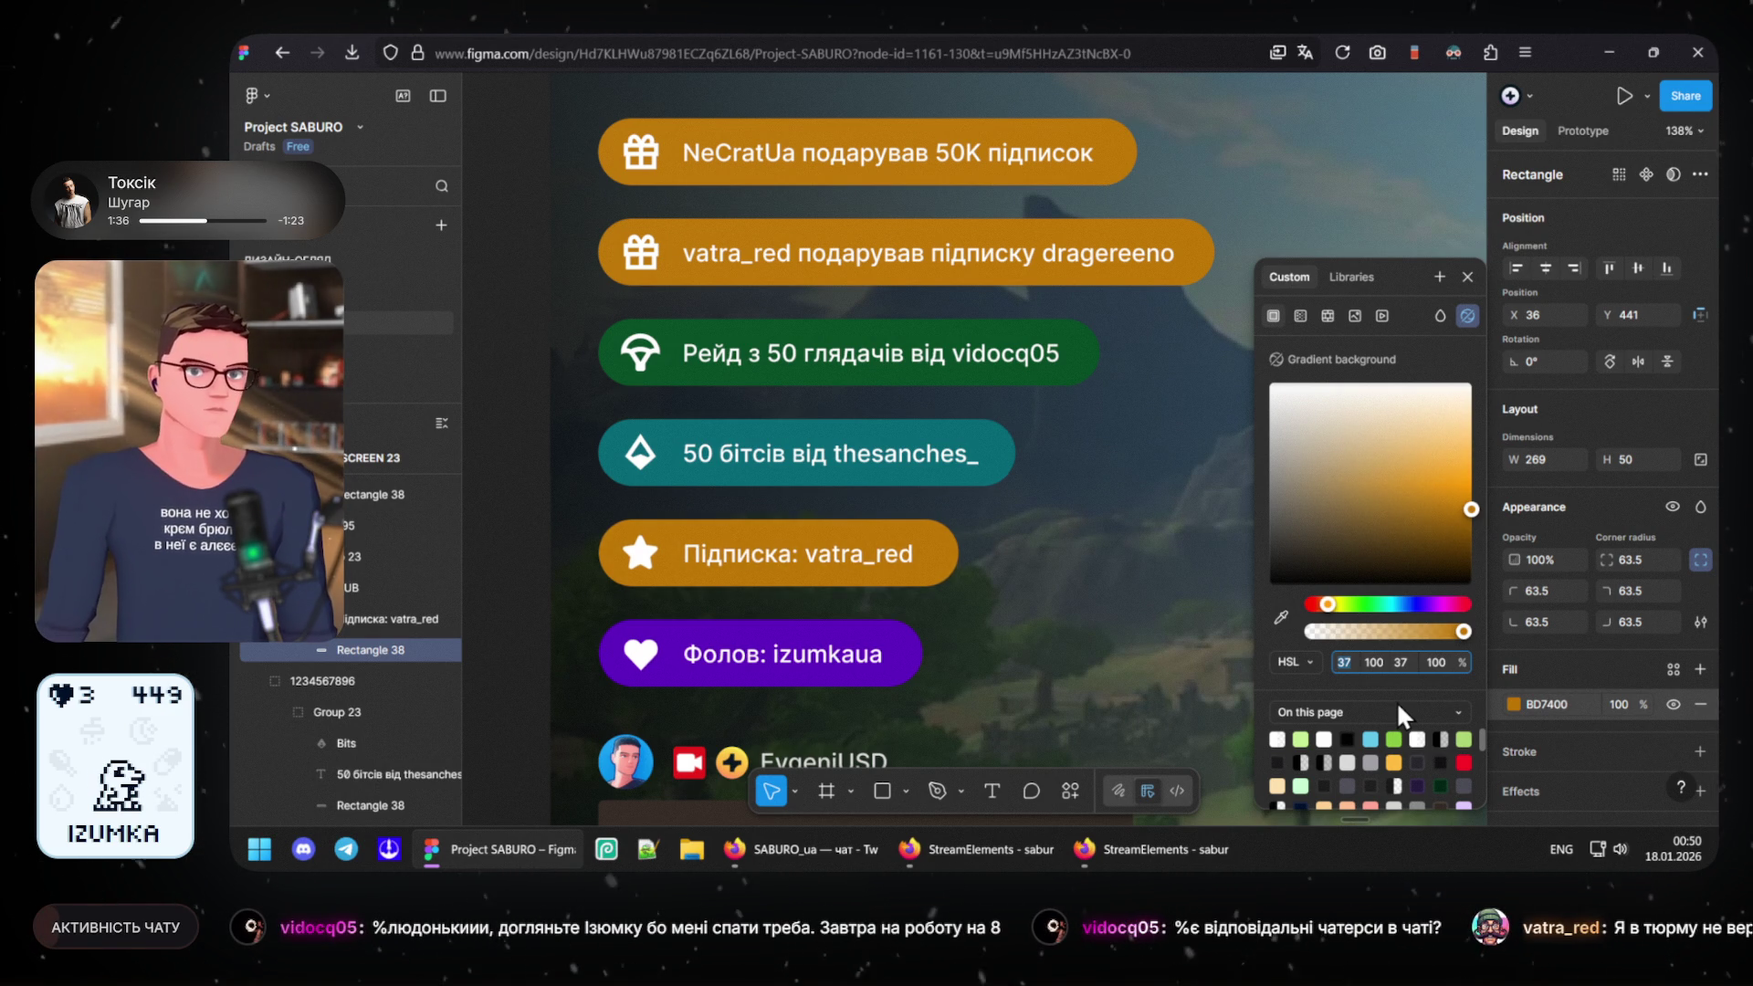
click(1405, 669)
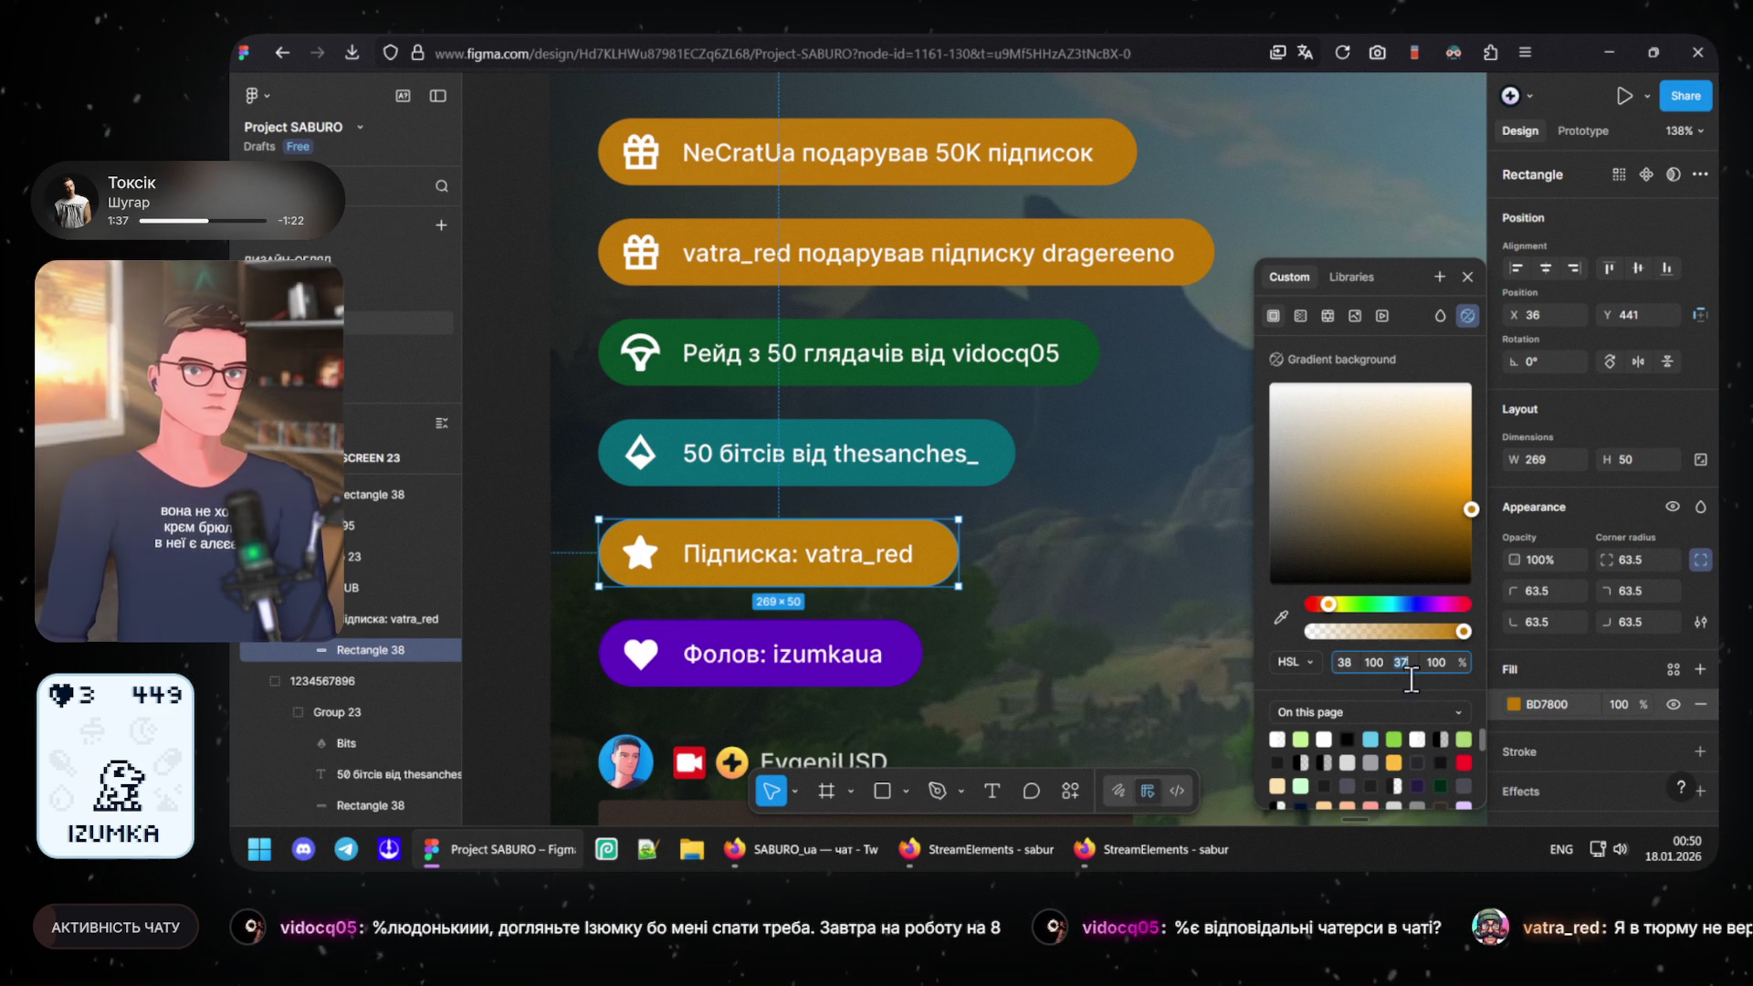
key(Up)
key(Up)
key(Up)
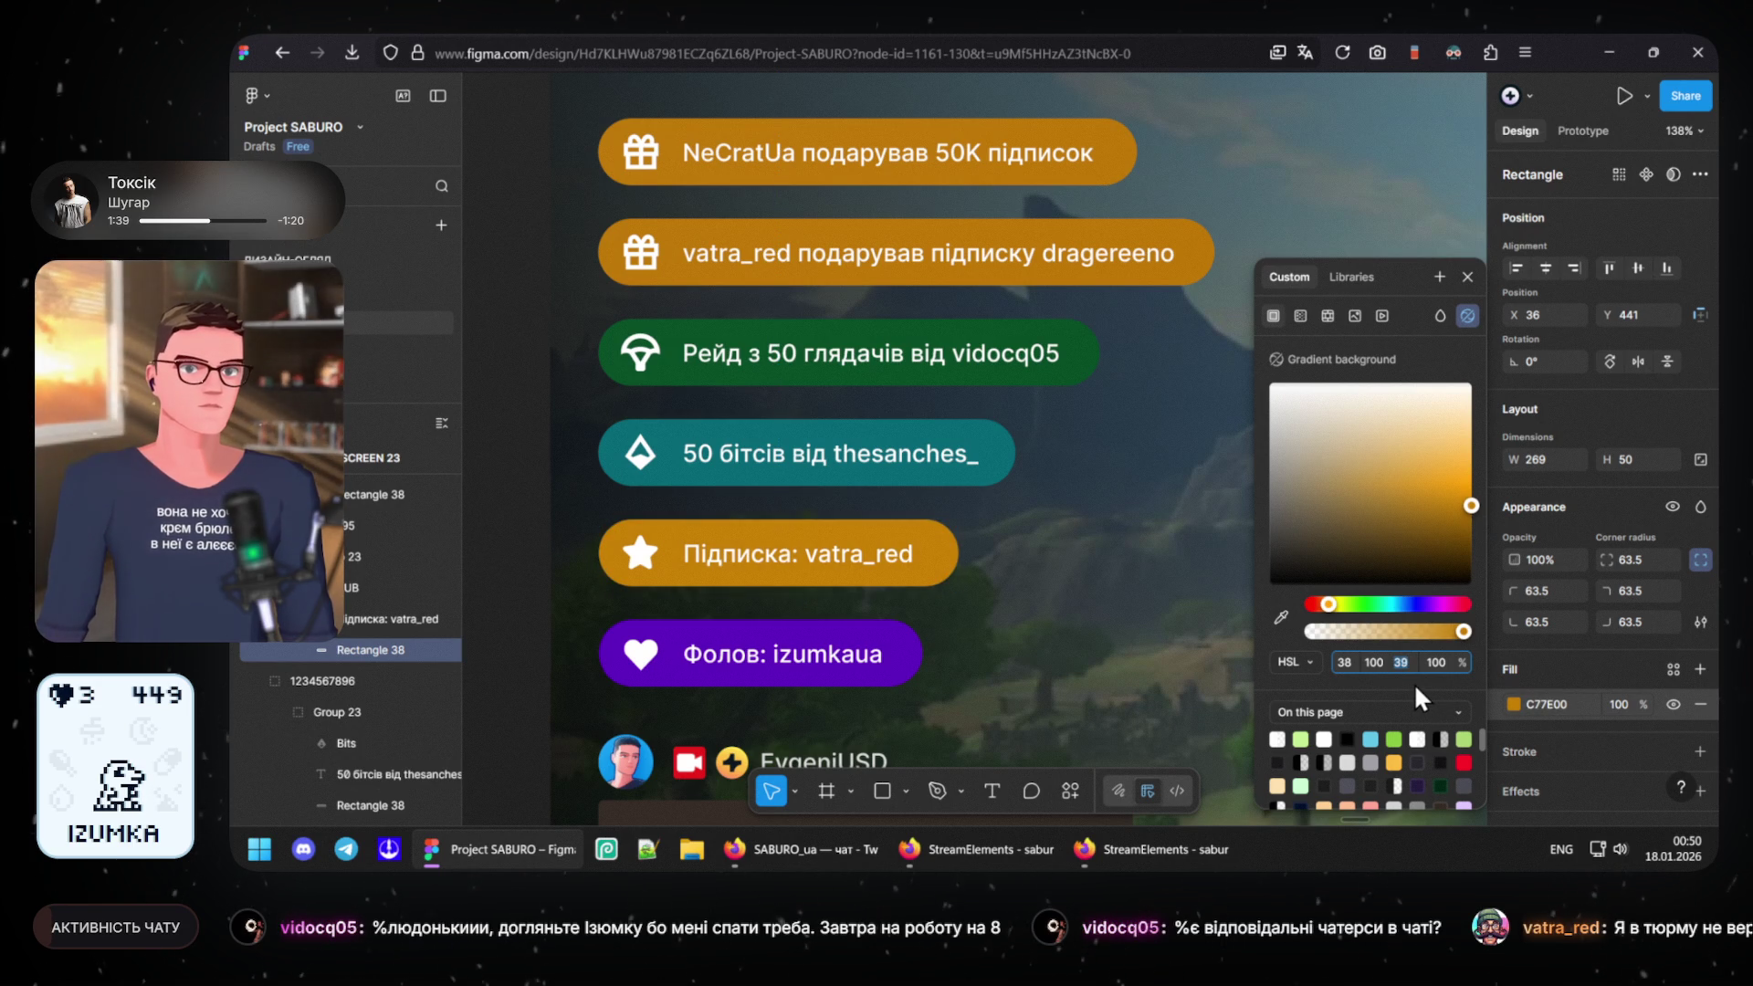
key(Down)
key(Down)
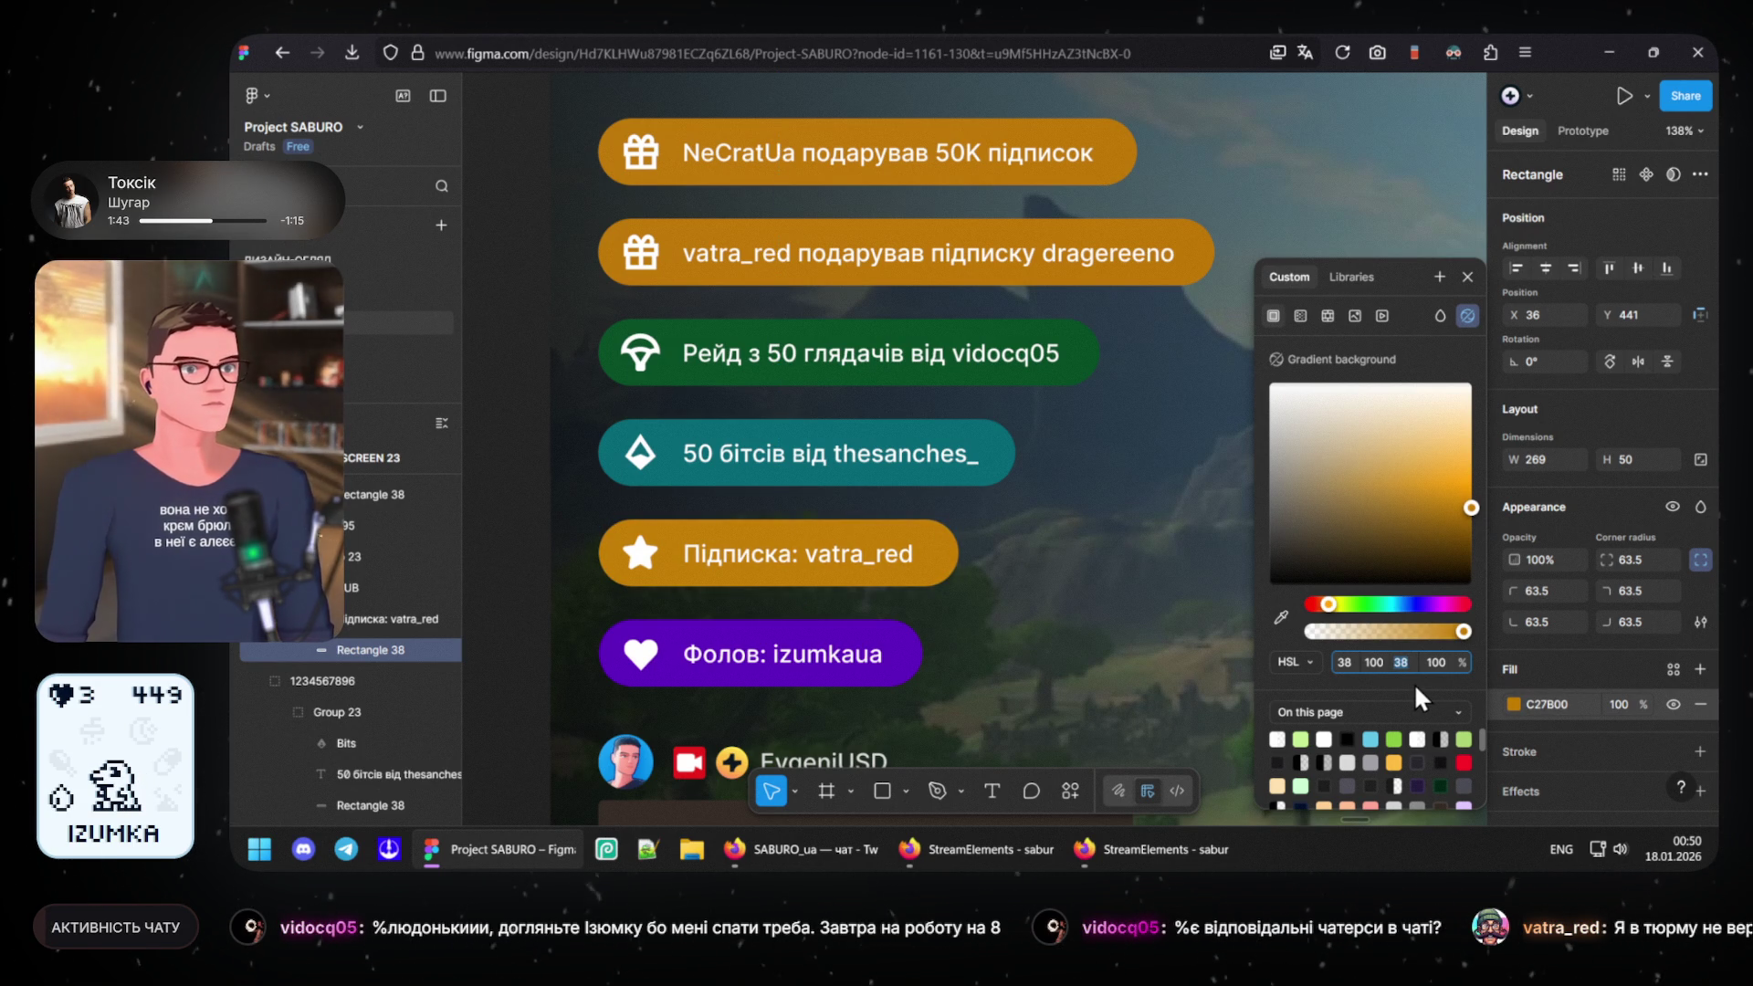
key(Down)
key(Down)
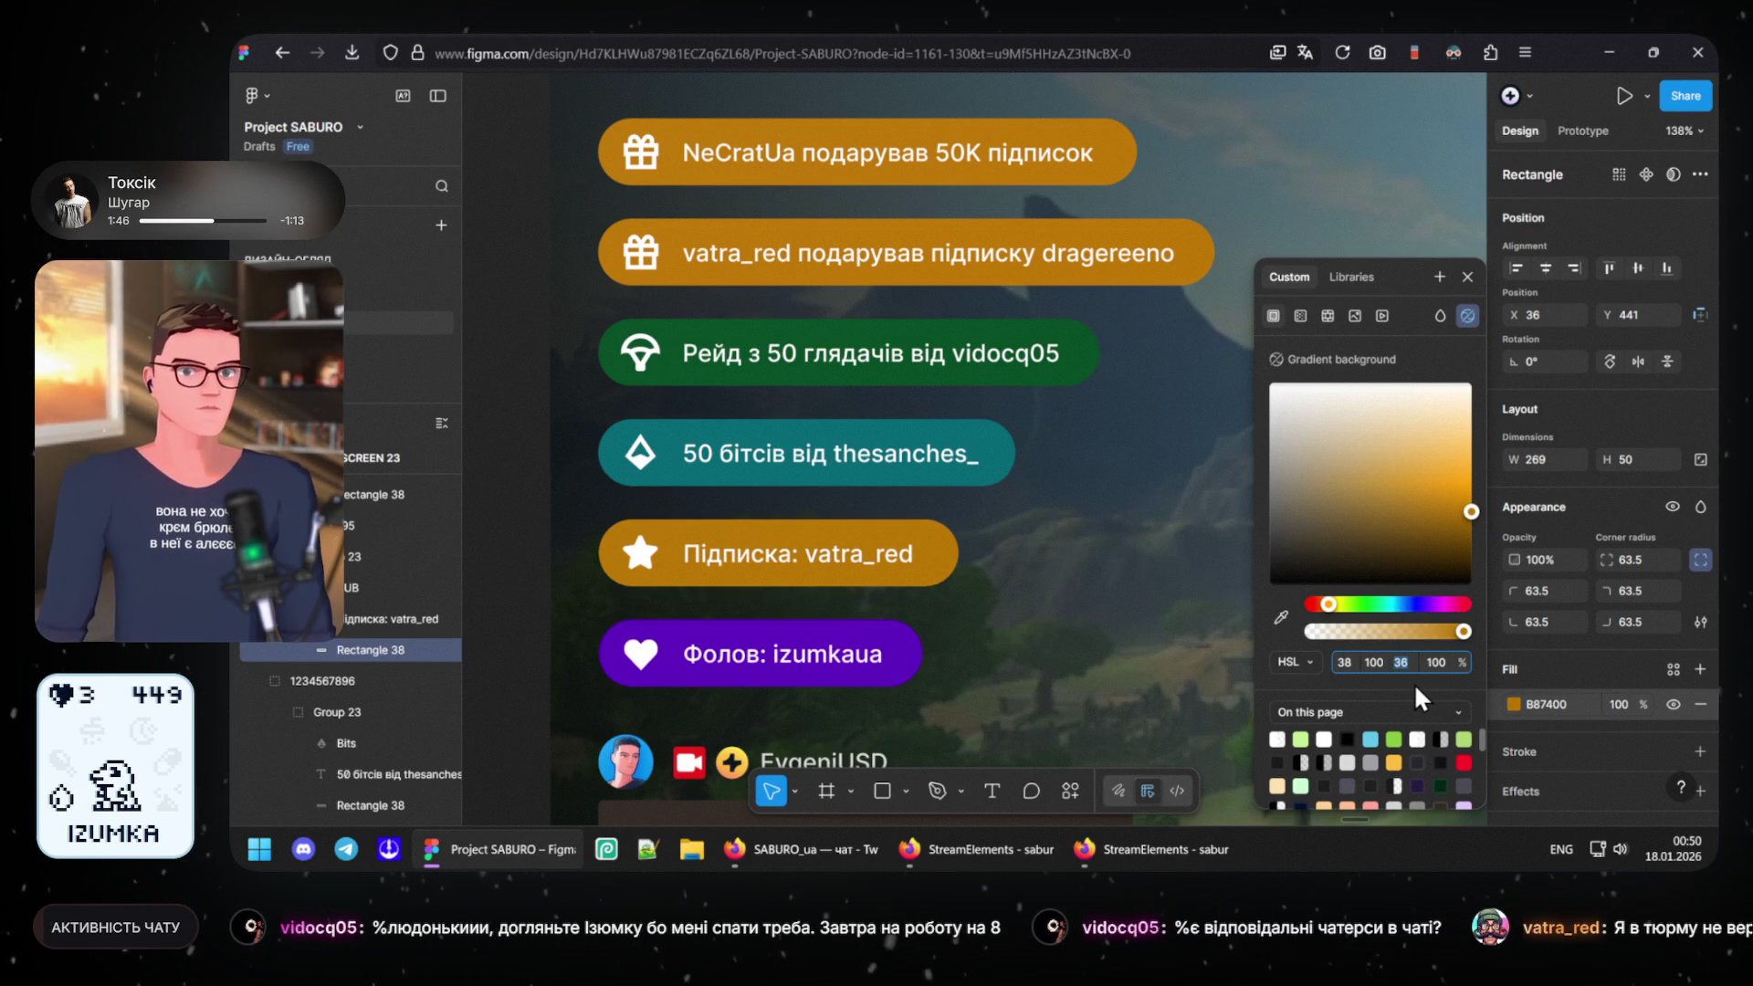
key(Up)
key(Up)
key(Up)
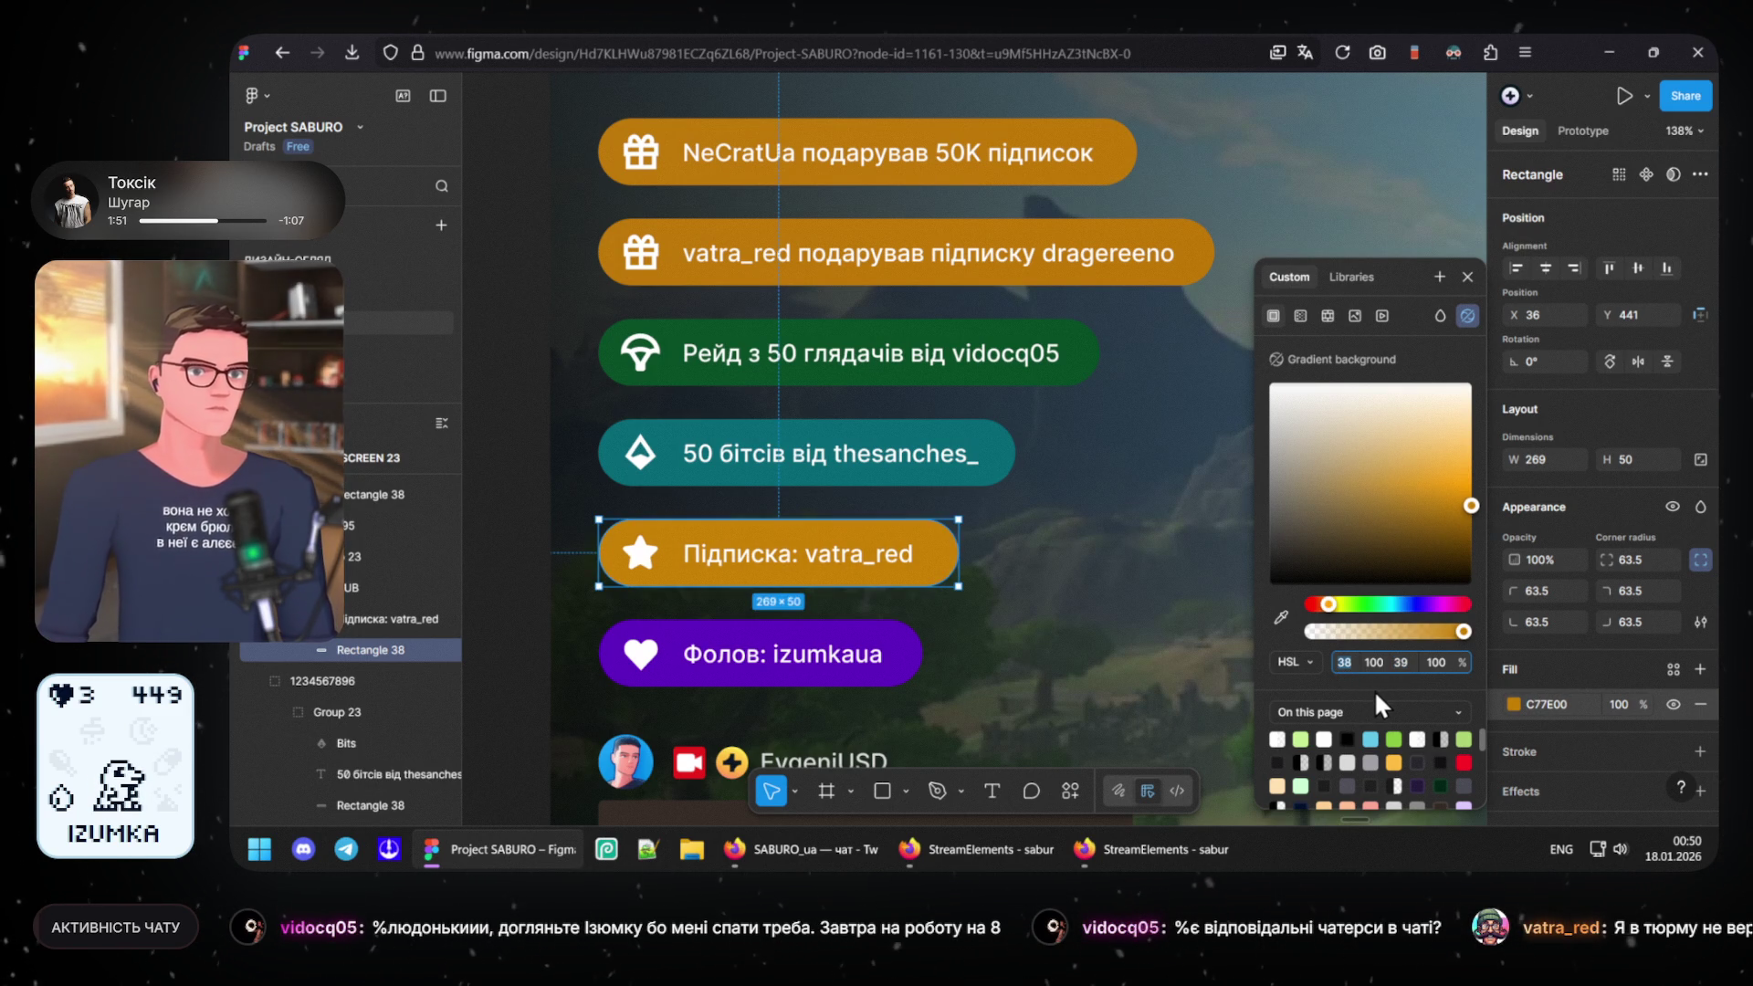
key(shift+Tab)
key(shift+Tab)
key(Down)
key(Up)
key(Up)
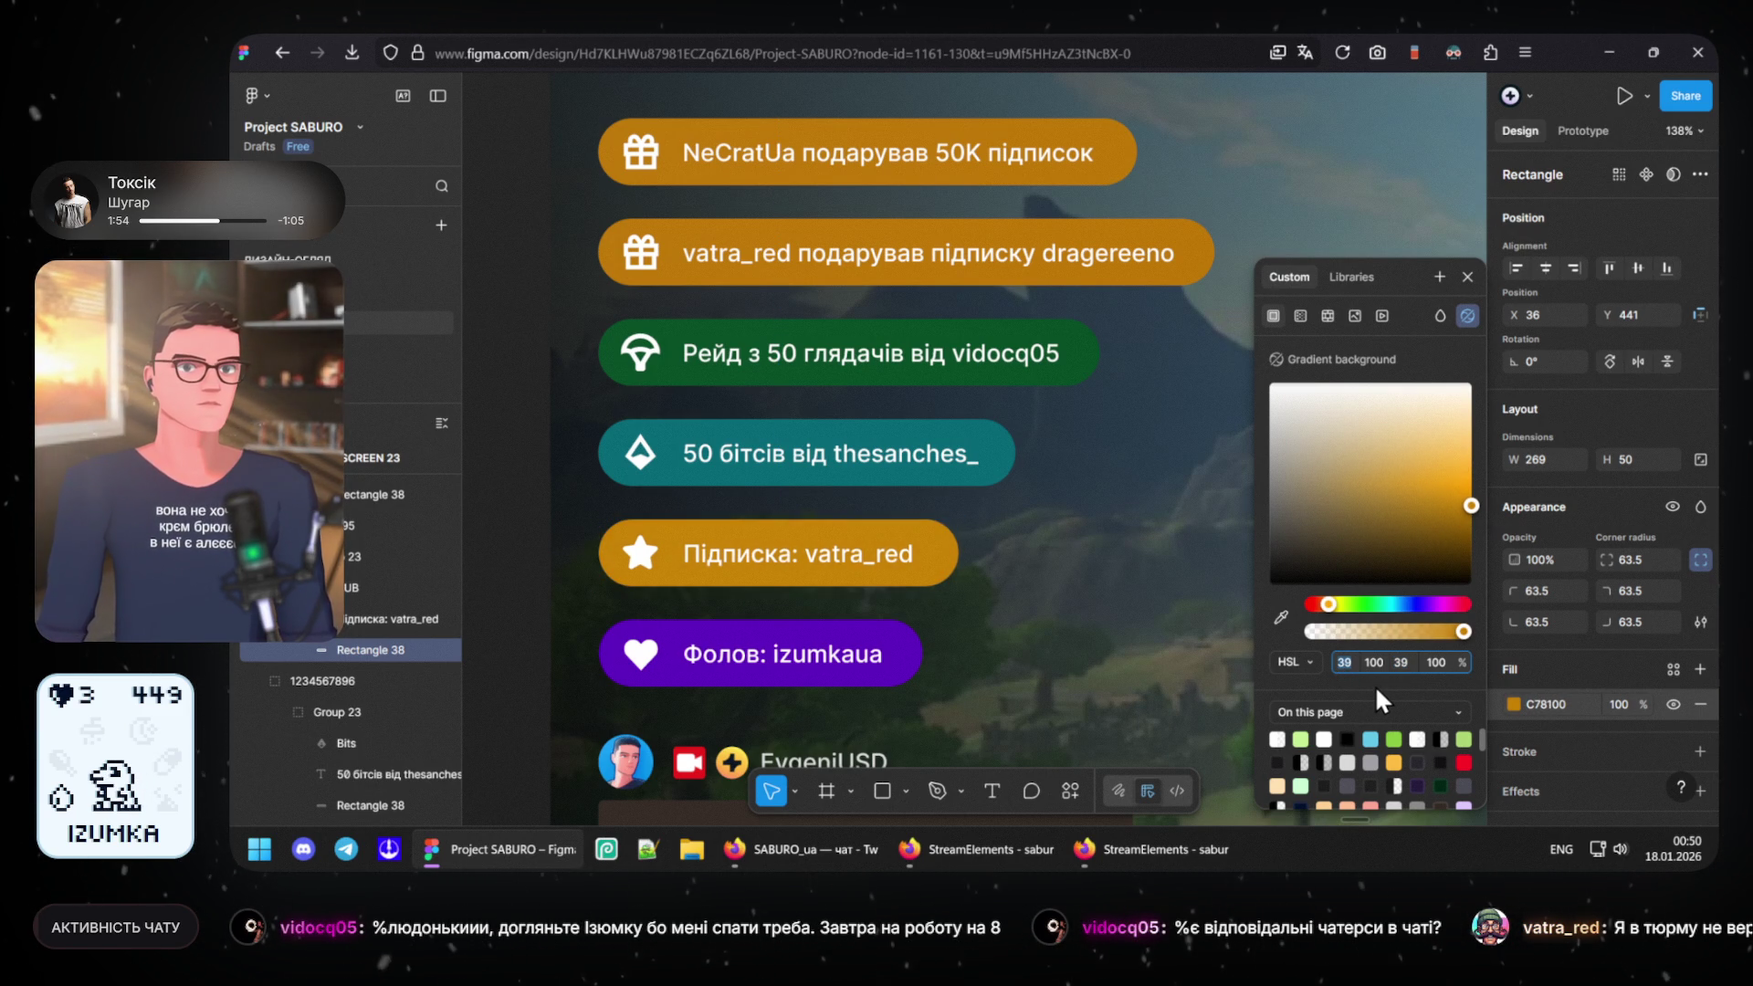
key(Down)
key(Down)
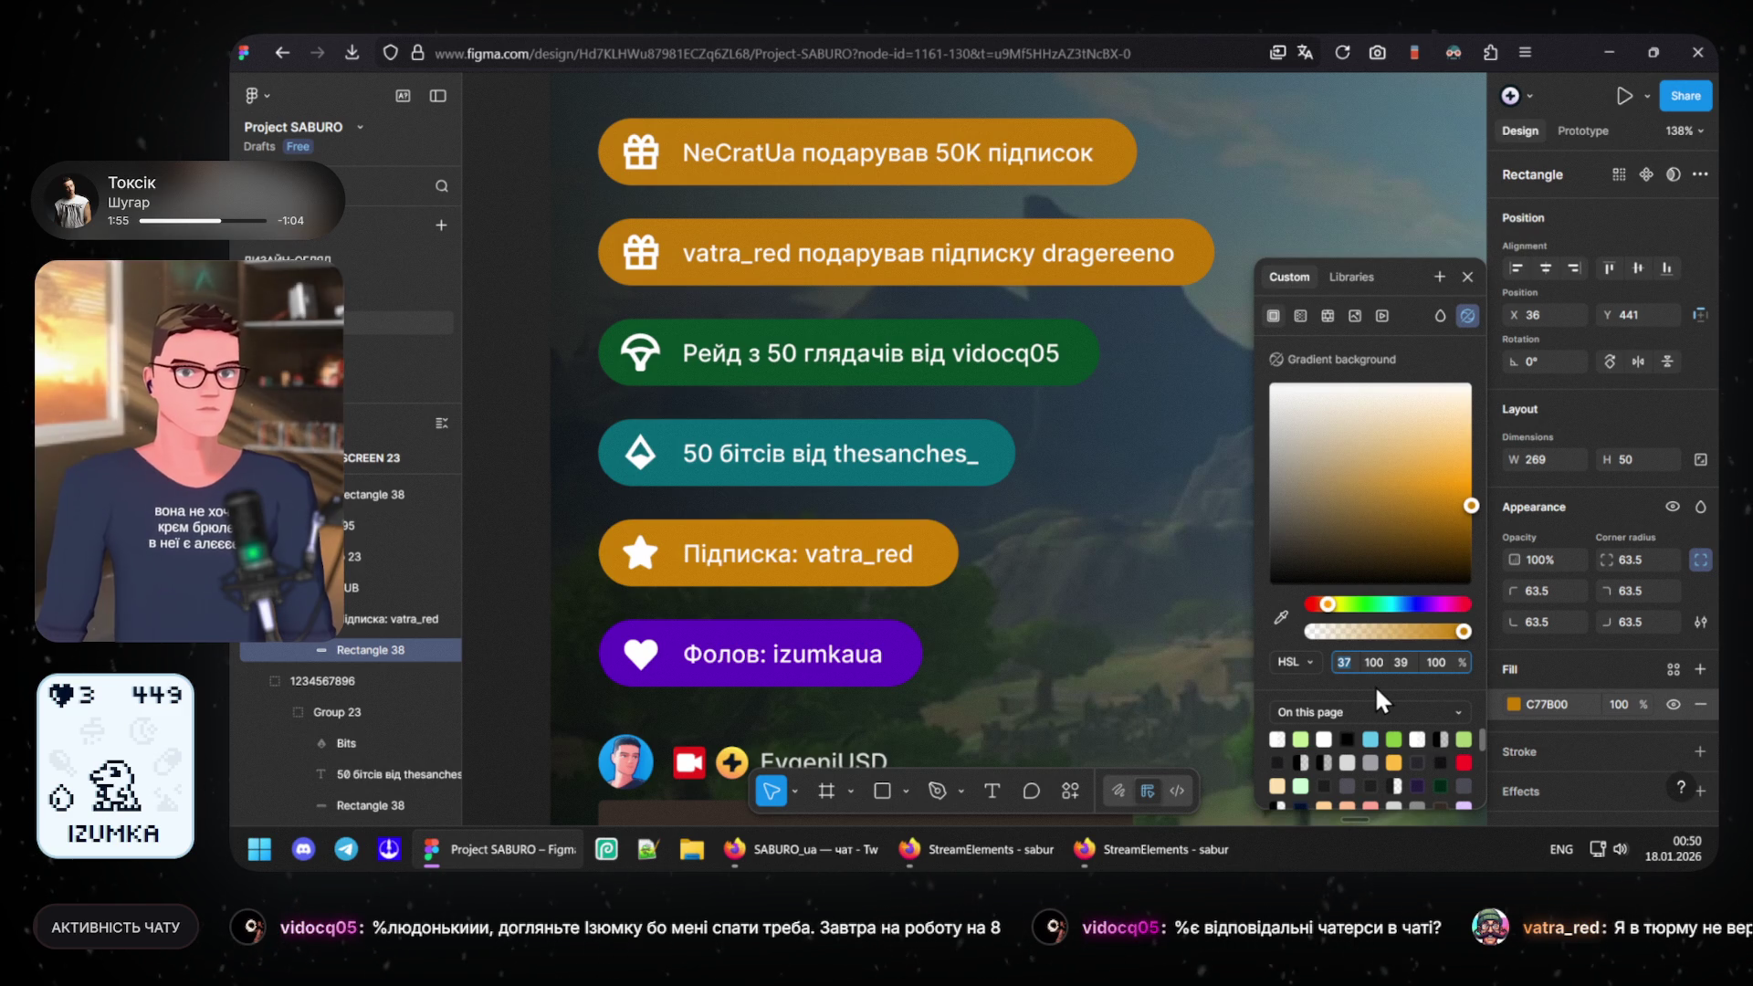
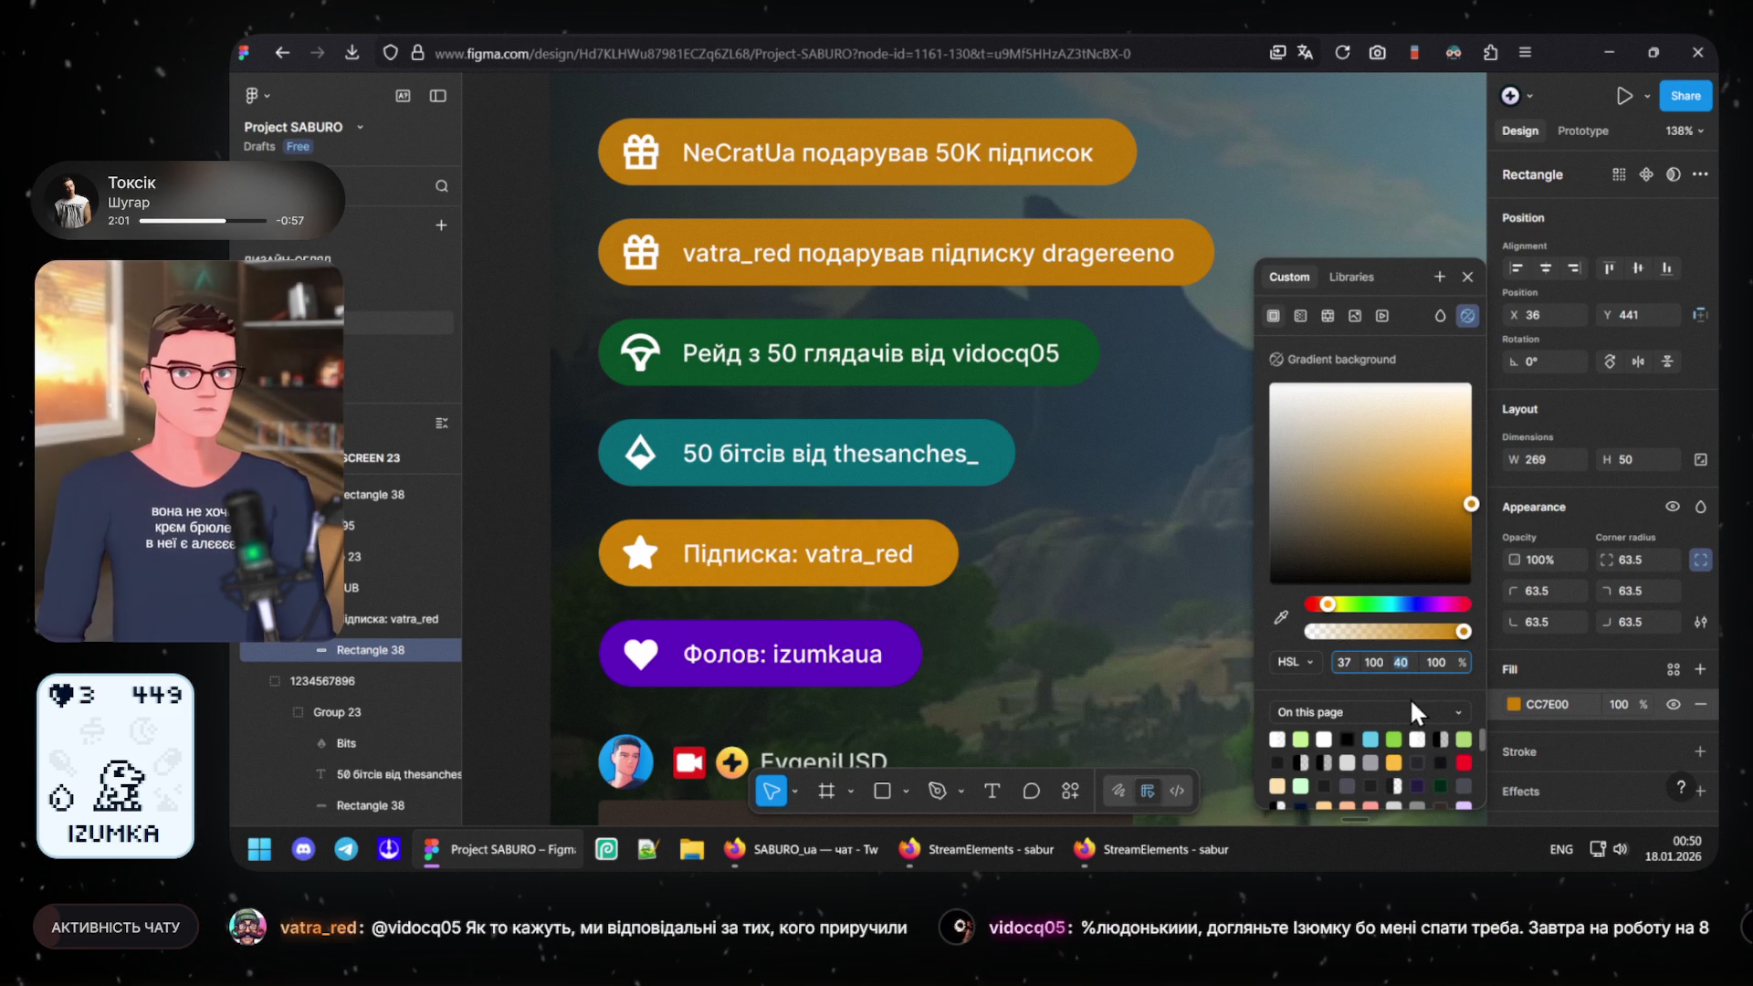
- Lower the subscription pill's lightness to 38 and show the C27800 fill as a hex code
key(Down)
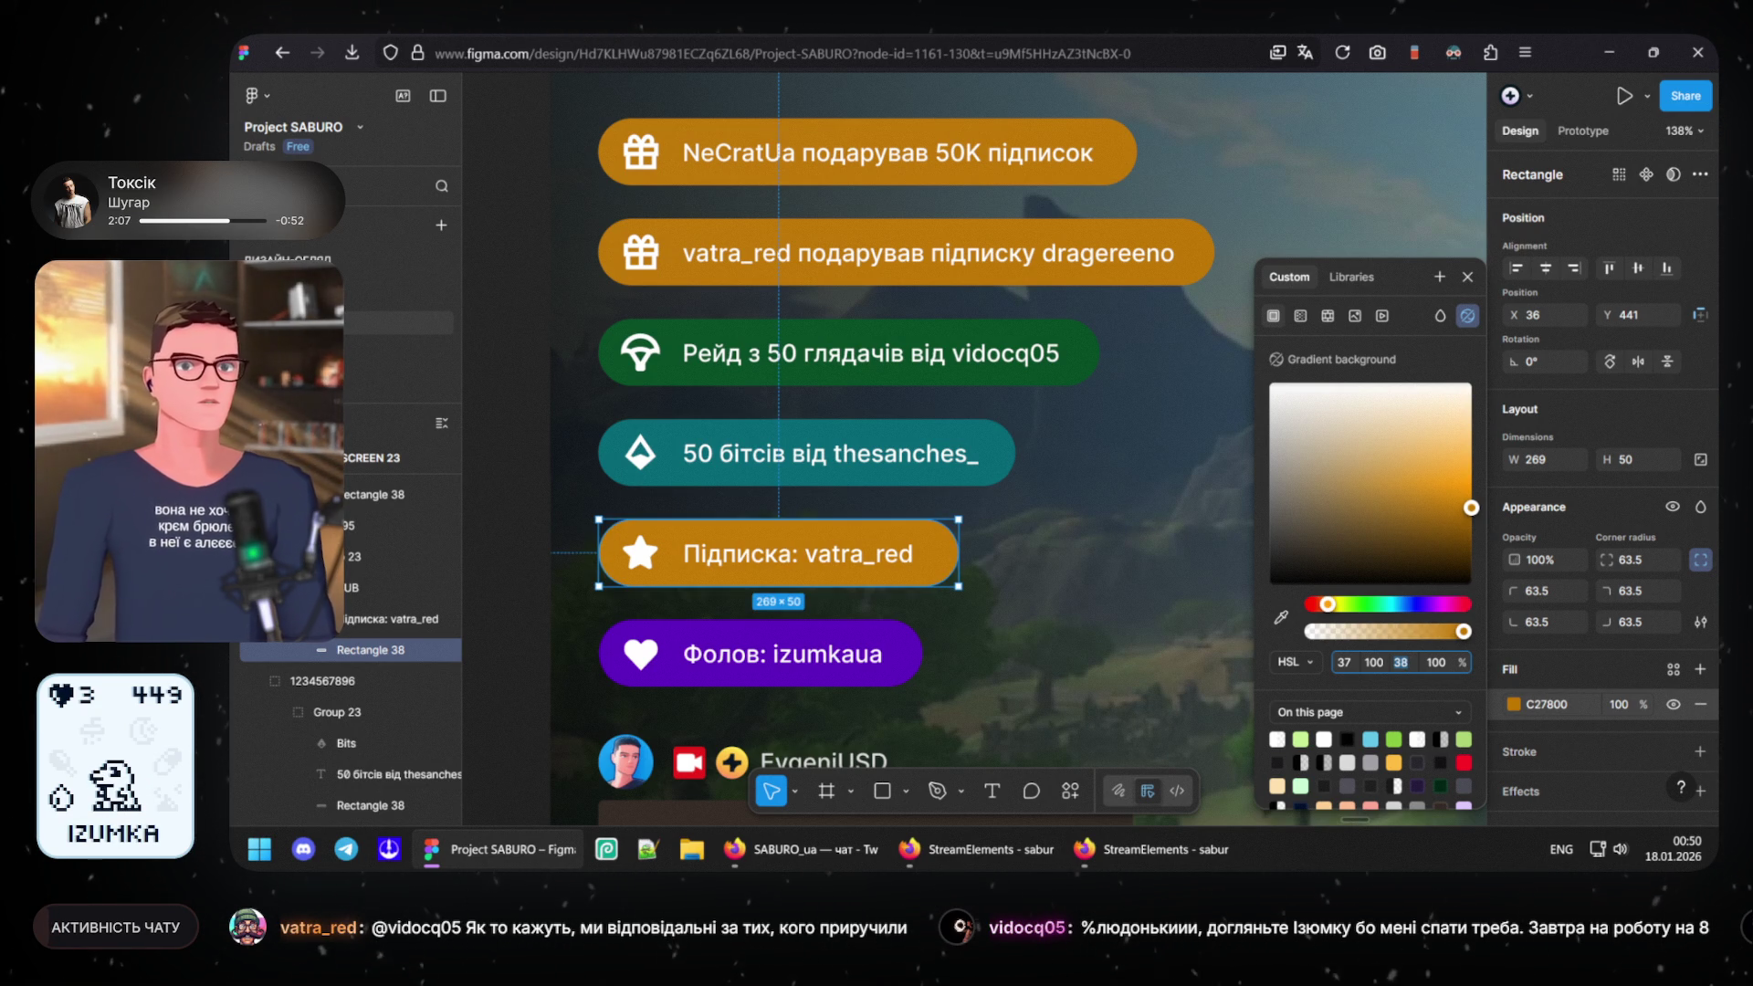
click(1308, 659)
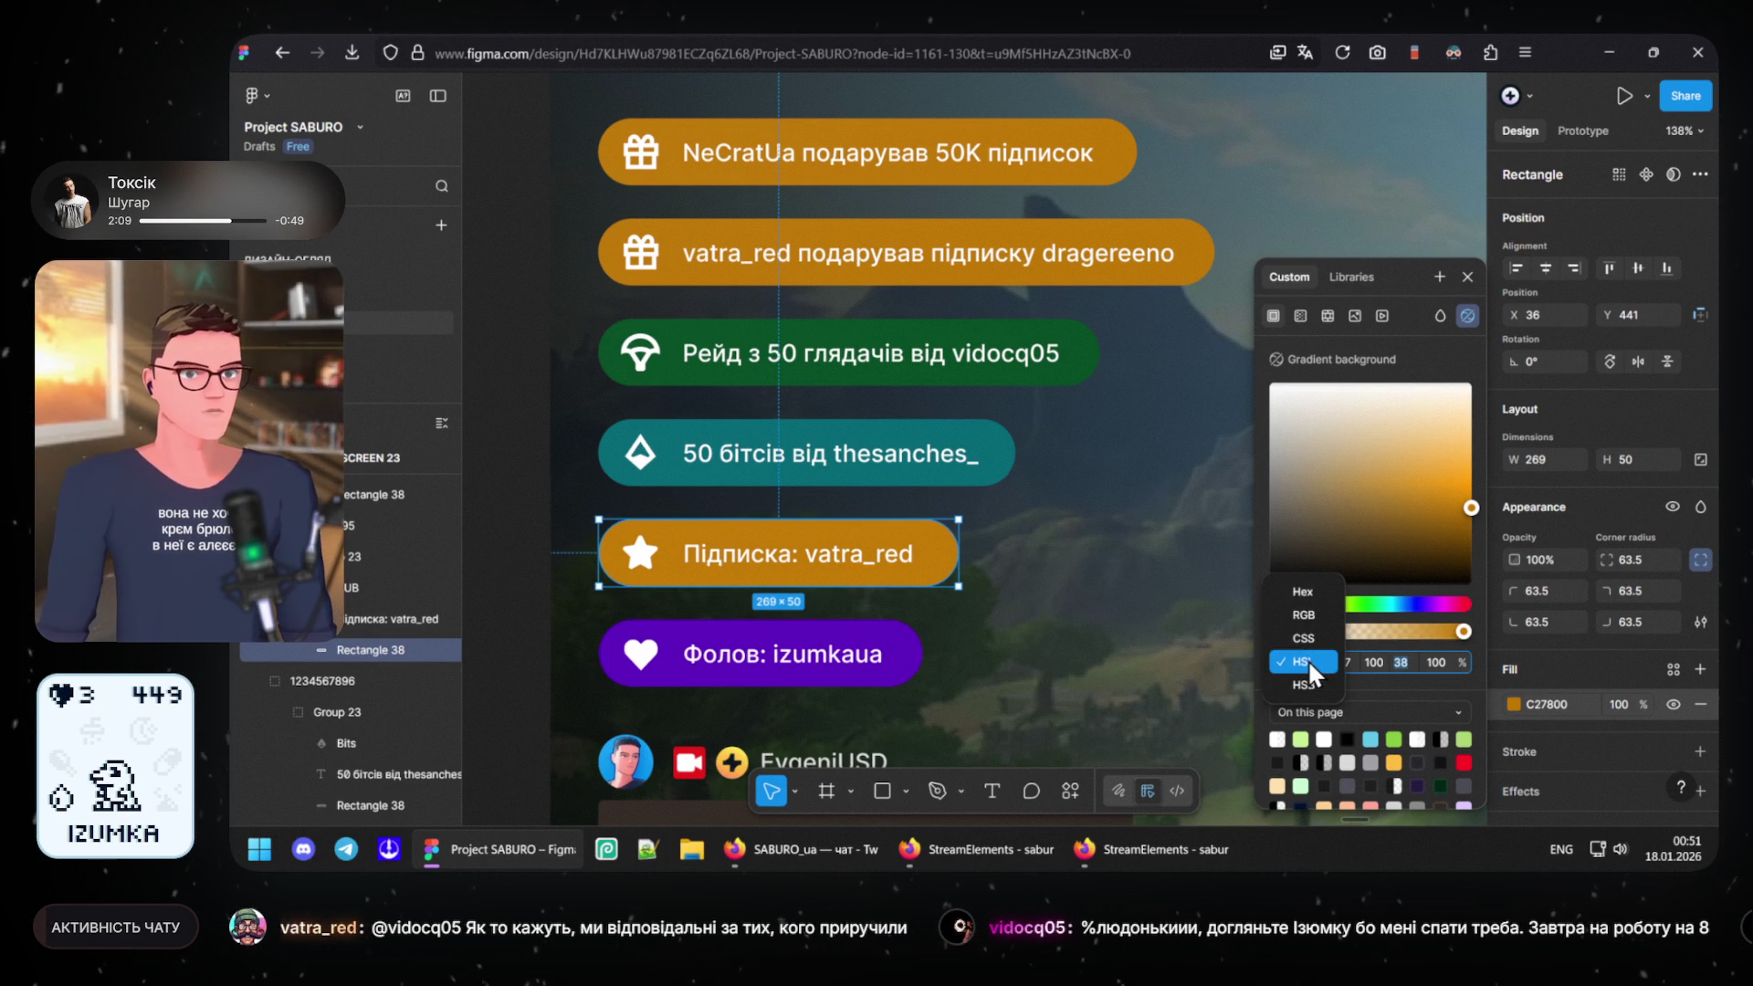
click(1320, 591)
click(1390, 658)
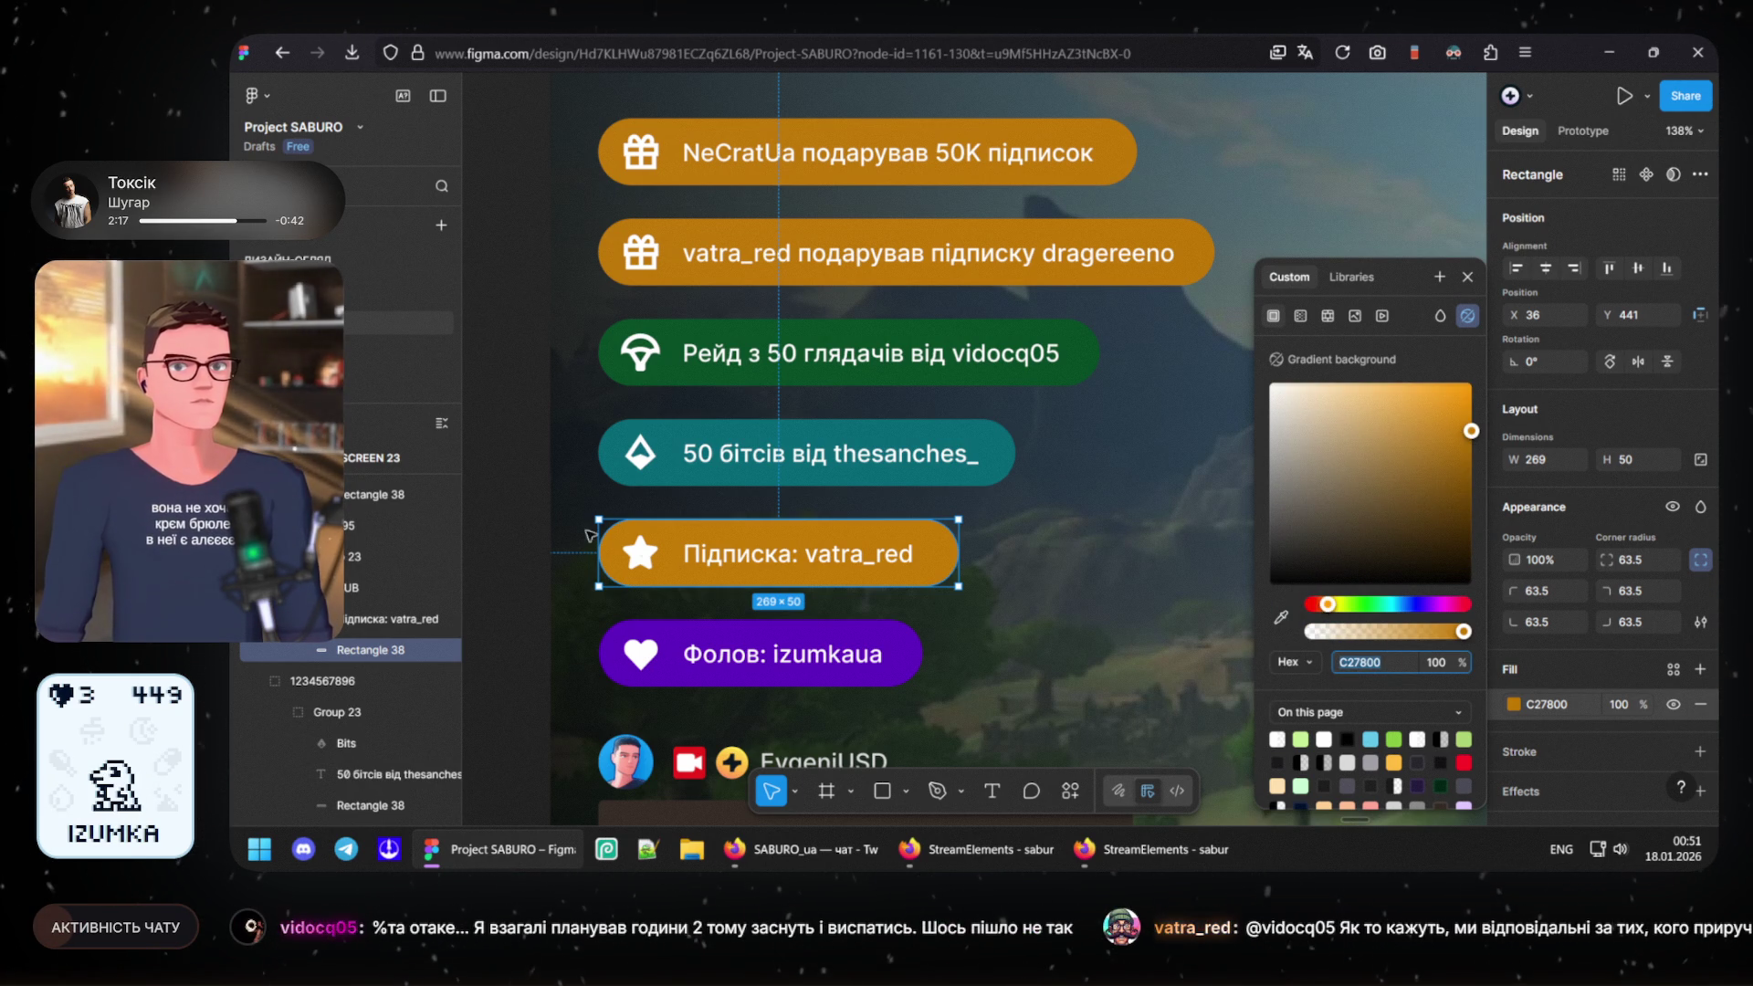
- Apply the C27800 orange fill to both the vatra_red and NeCratUa gift pills
click(555, 511)
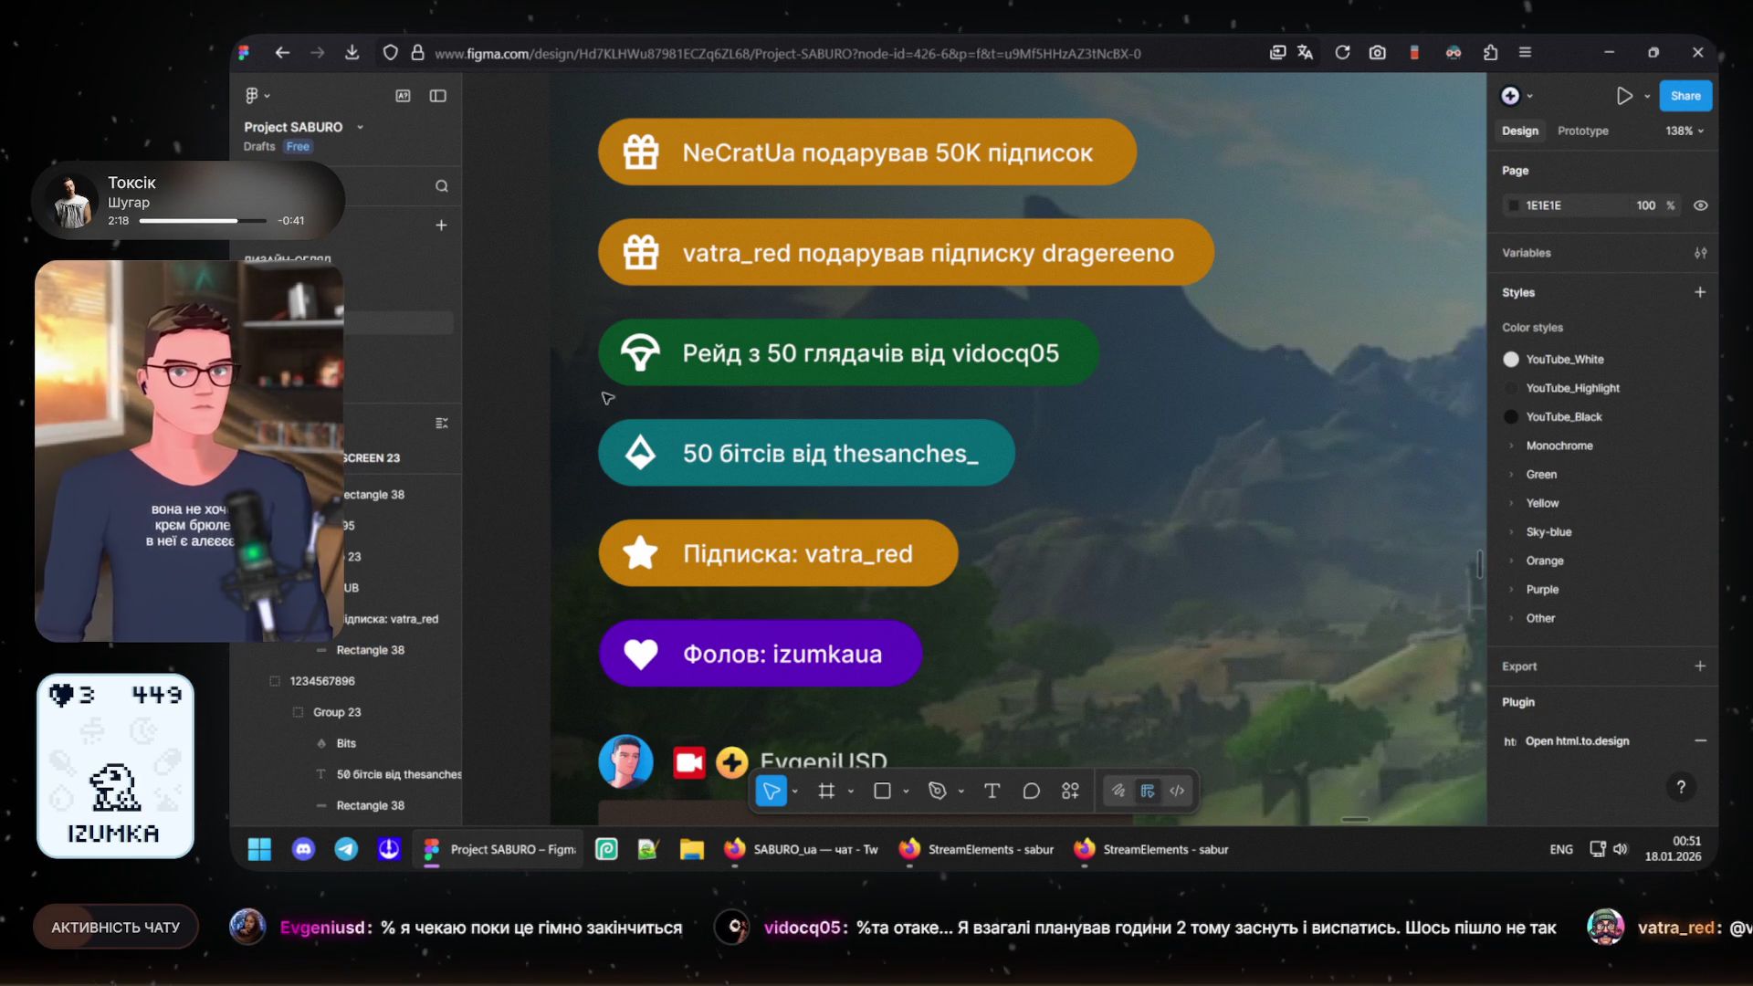
click(610, 254)
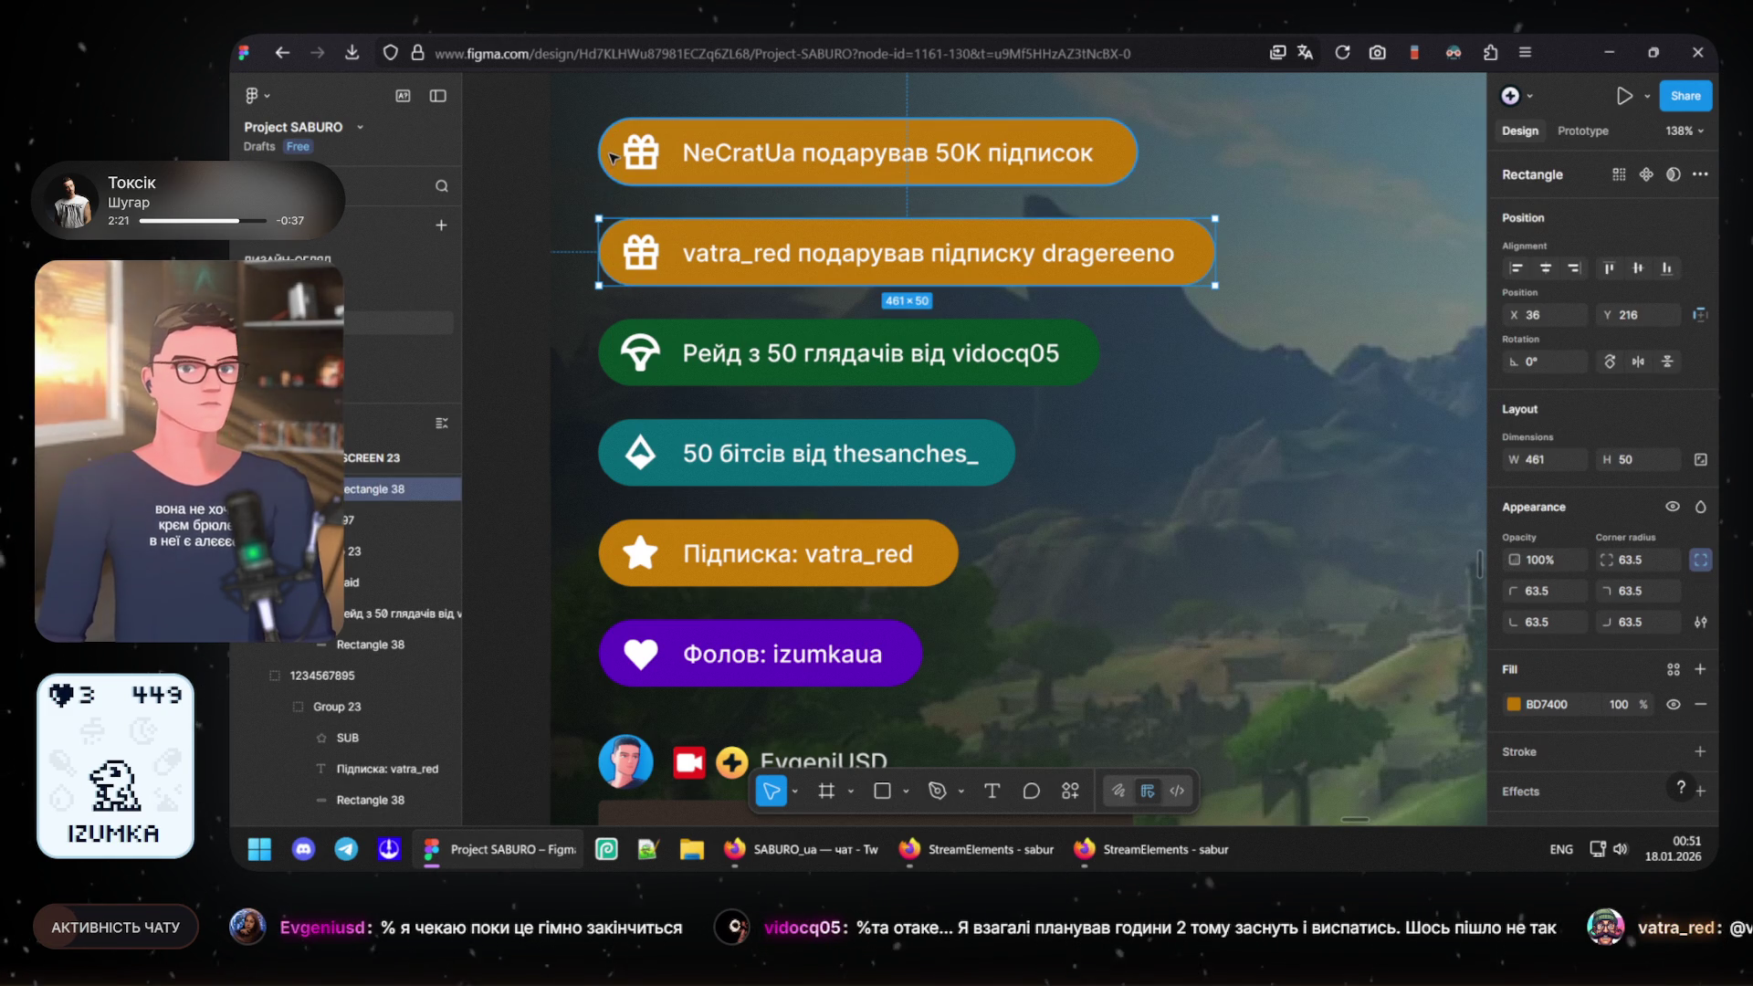
shift+click(610, 160)
click(1546, 701)
key(Return)
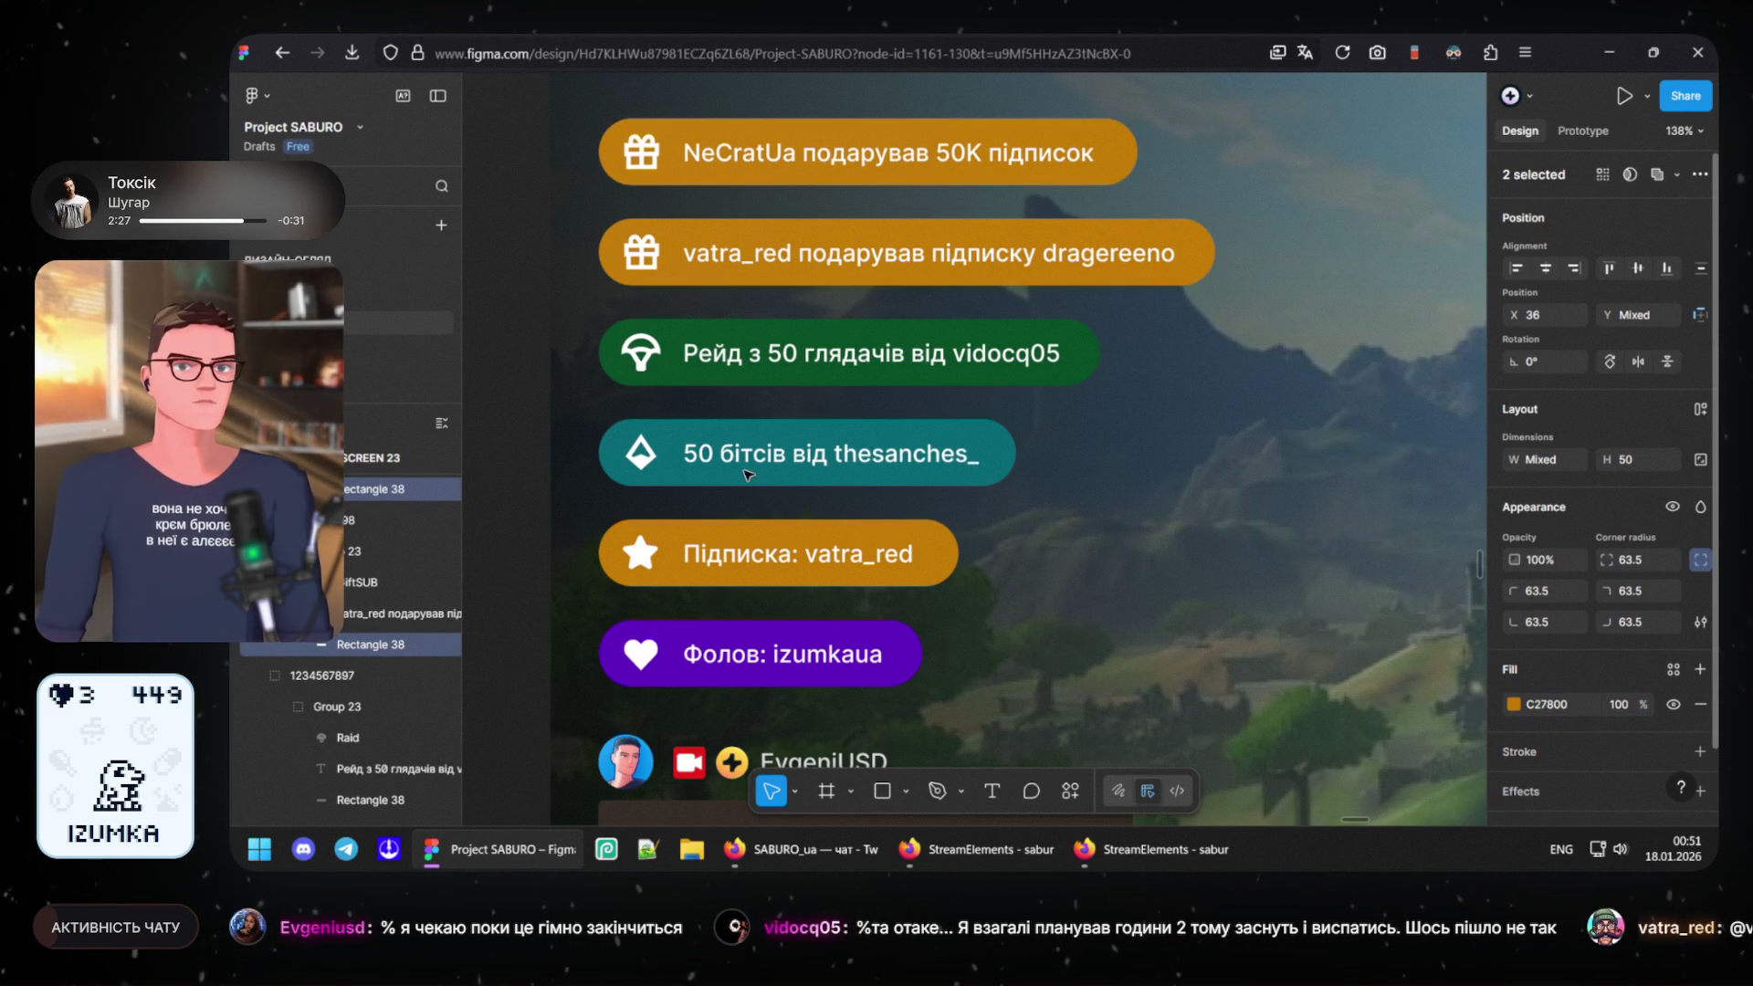
- Select the teal 50 бітсів pill and bring up its 006573 fill colour
click(670, 482)
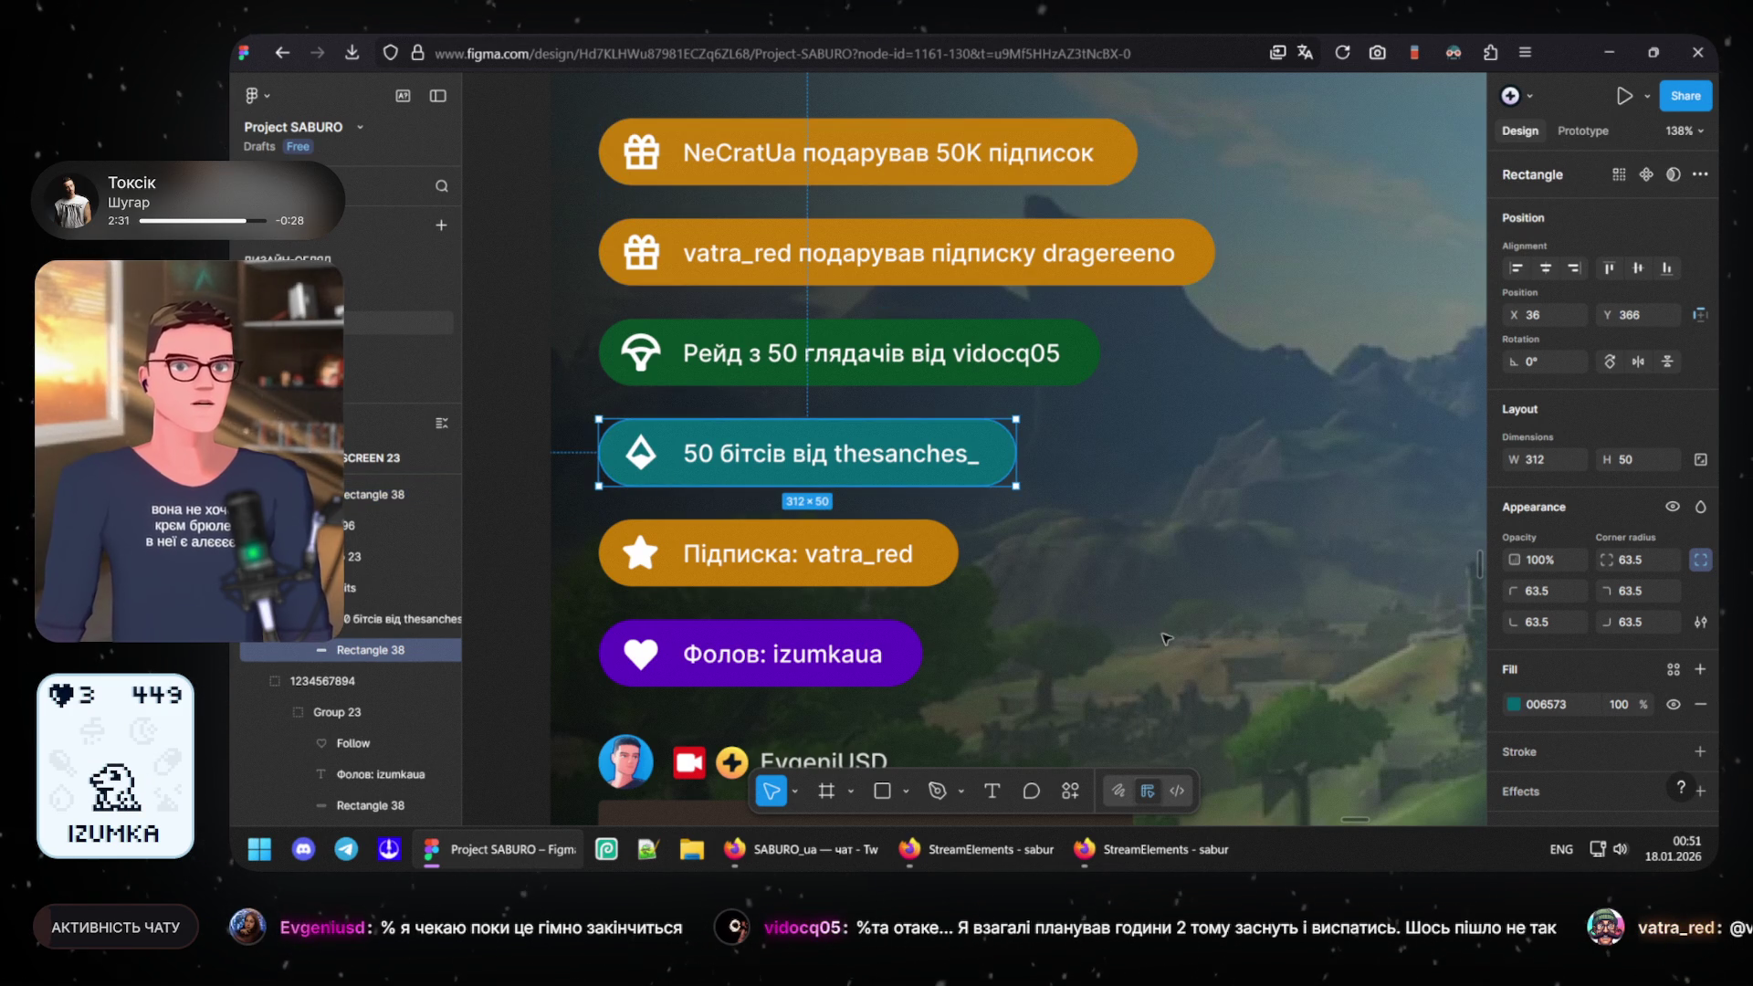
click(1515, 702)
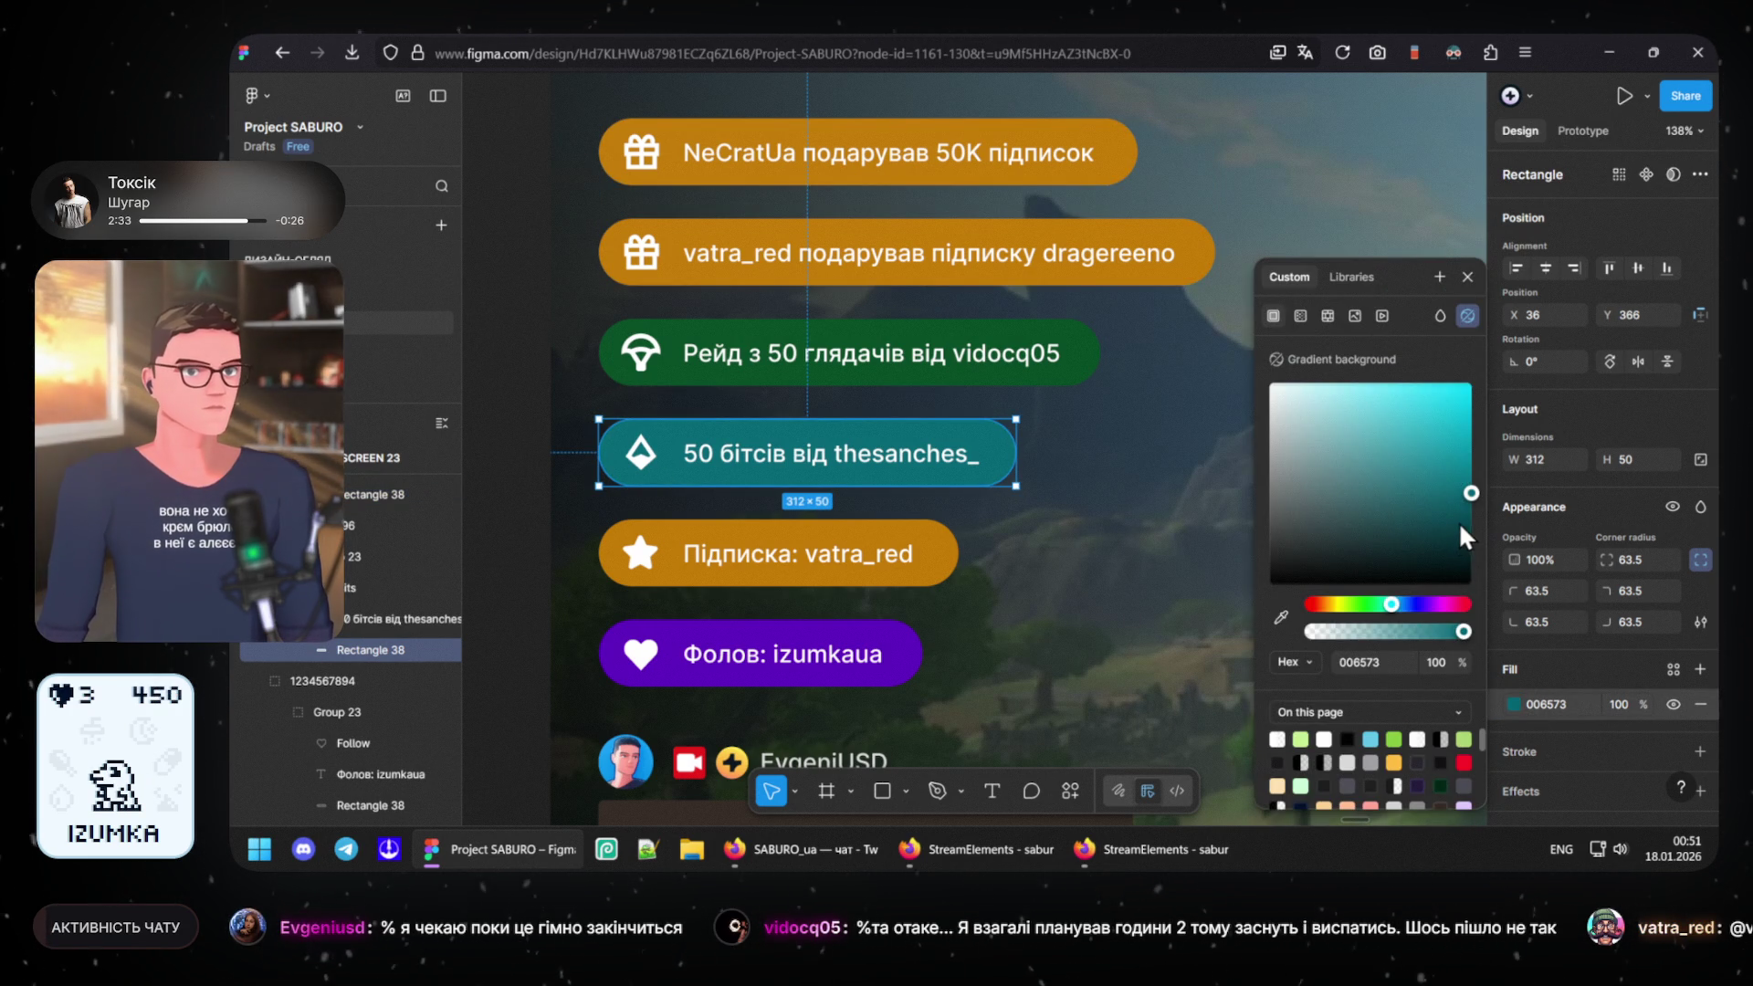
- Tune the teal pill's hue, saturation and brightness until the fill reads 008296
drag(1390, 603, 1394, 606)
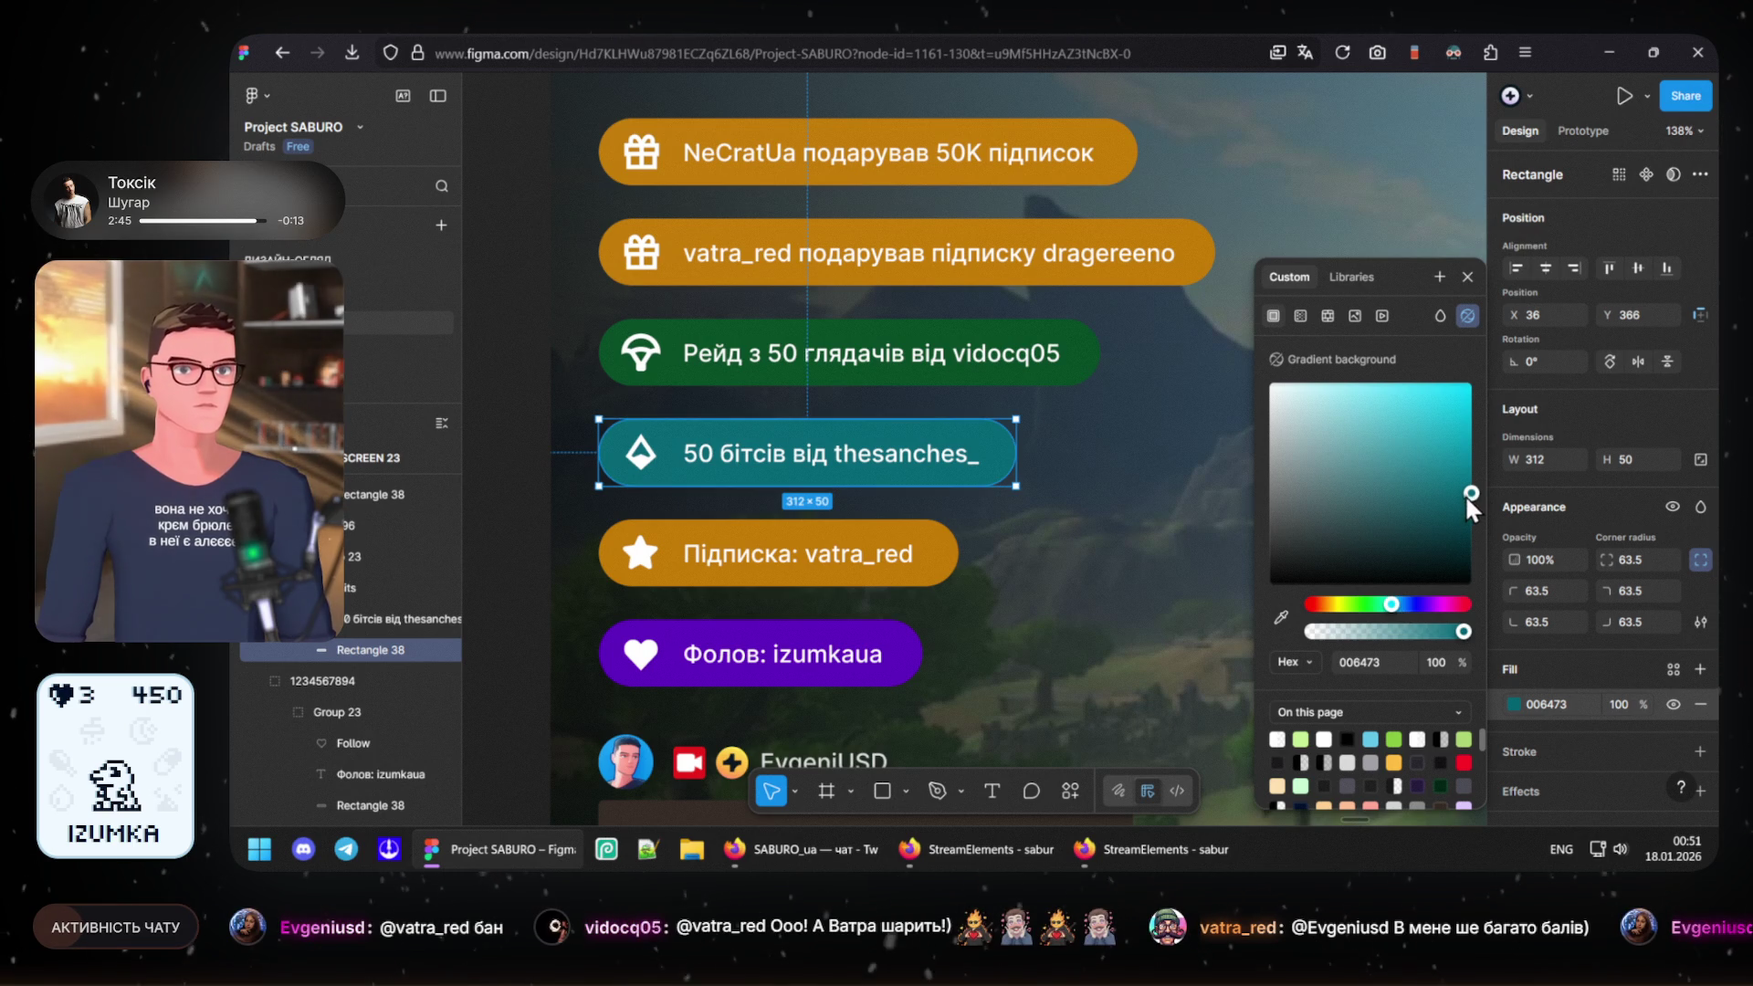
drag(1472, 488, 1493, 479)
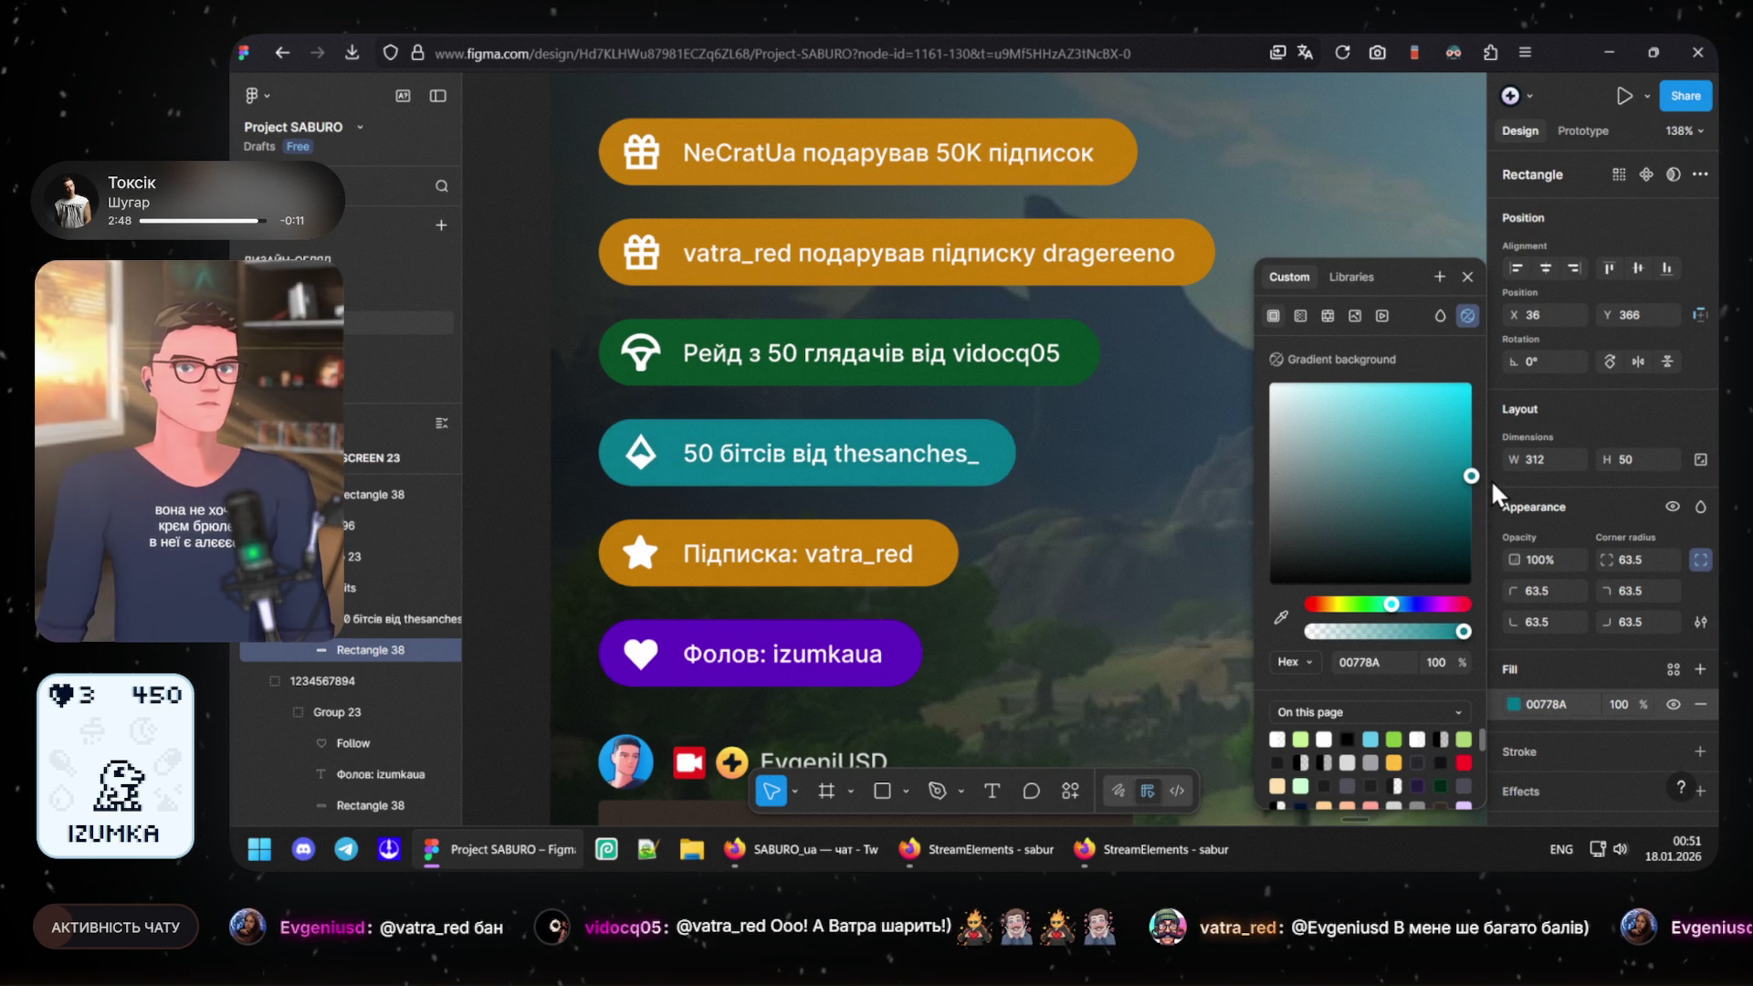
drag(1492, 478, 1498, 483)
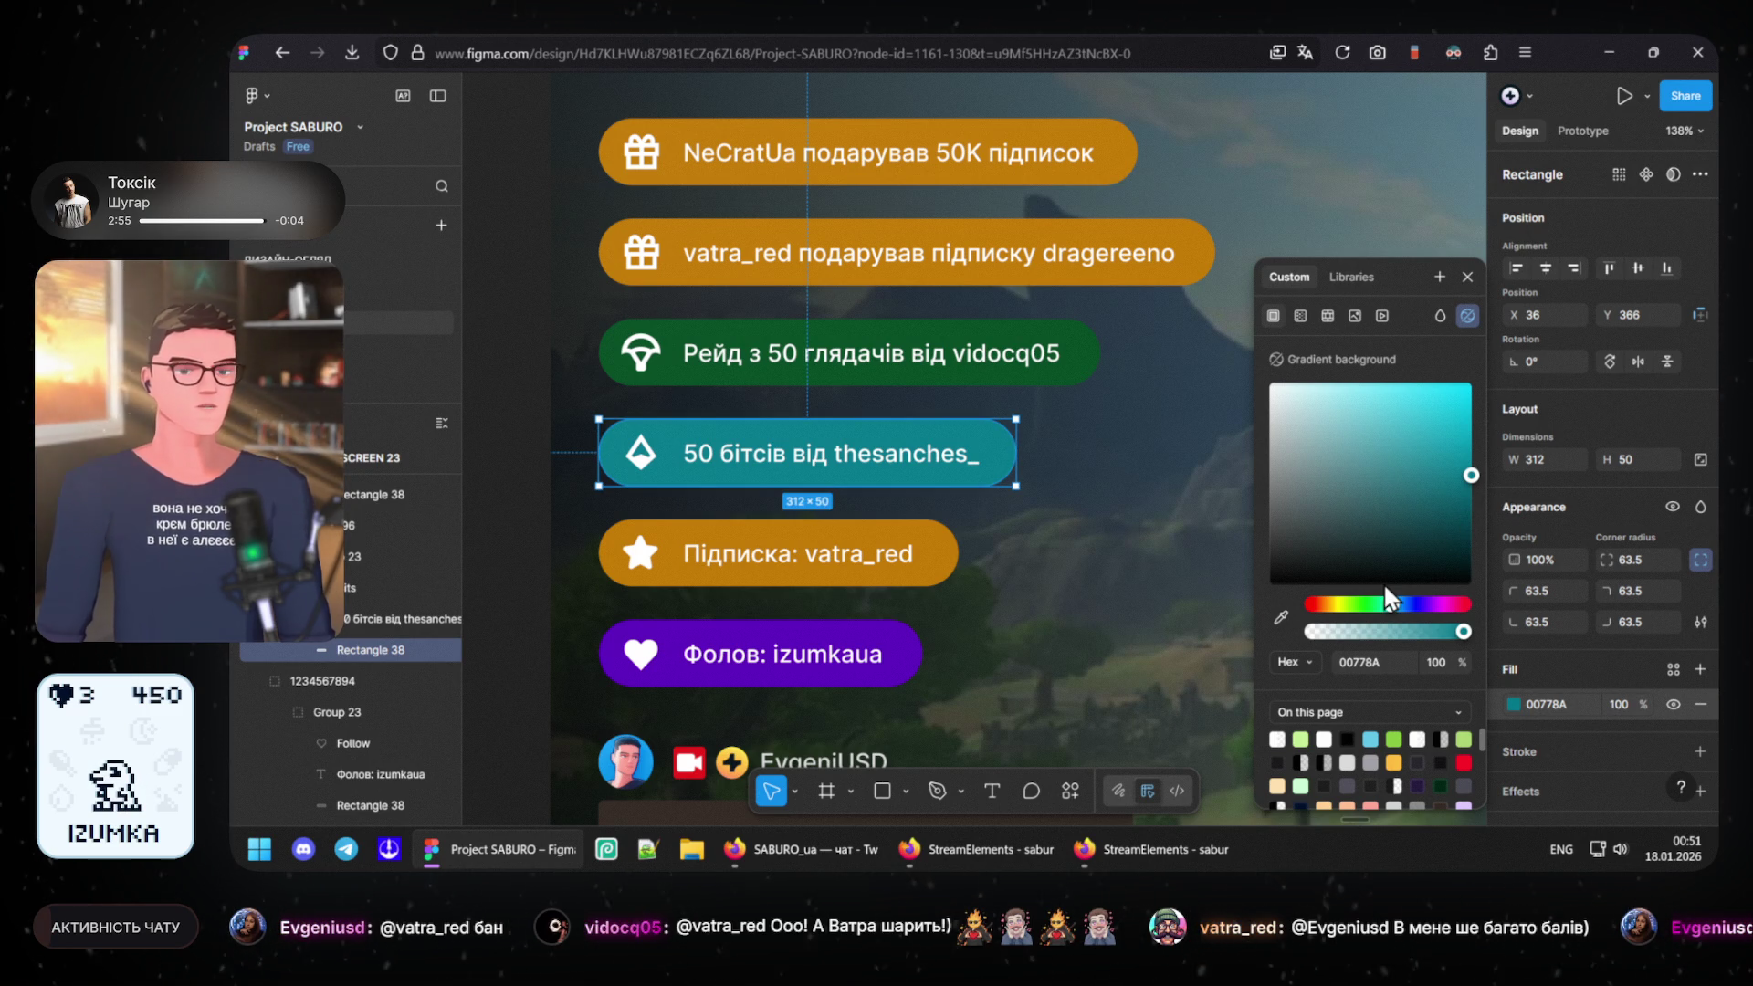
click(1382, 461)
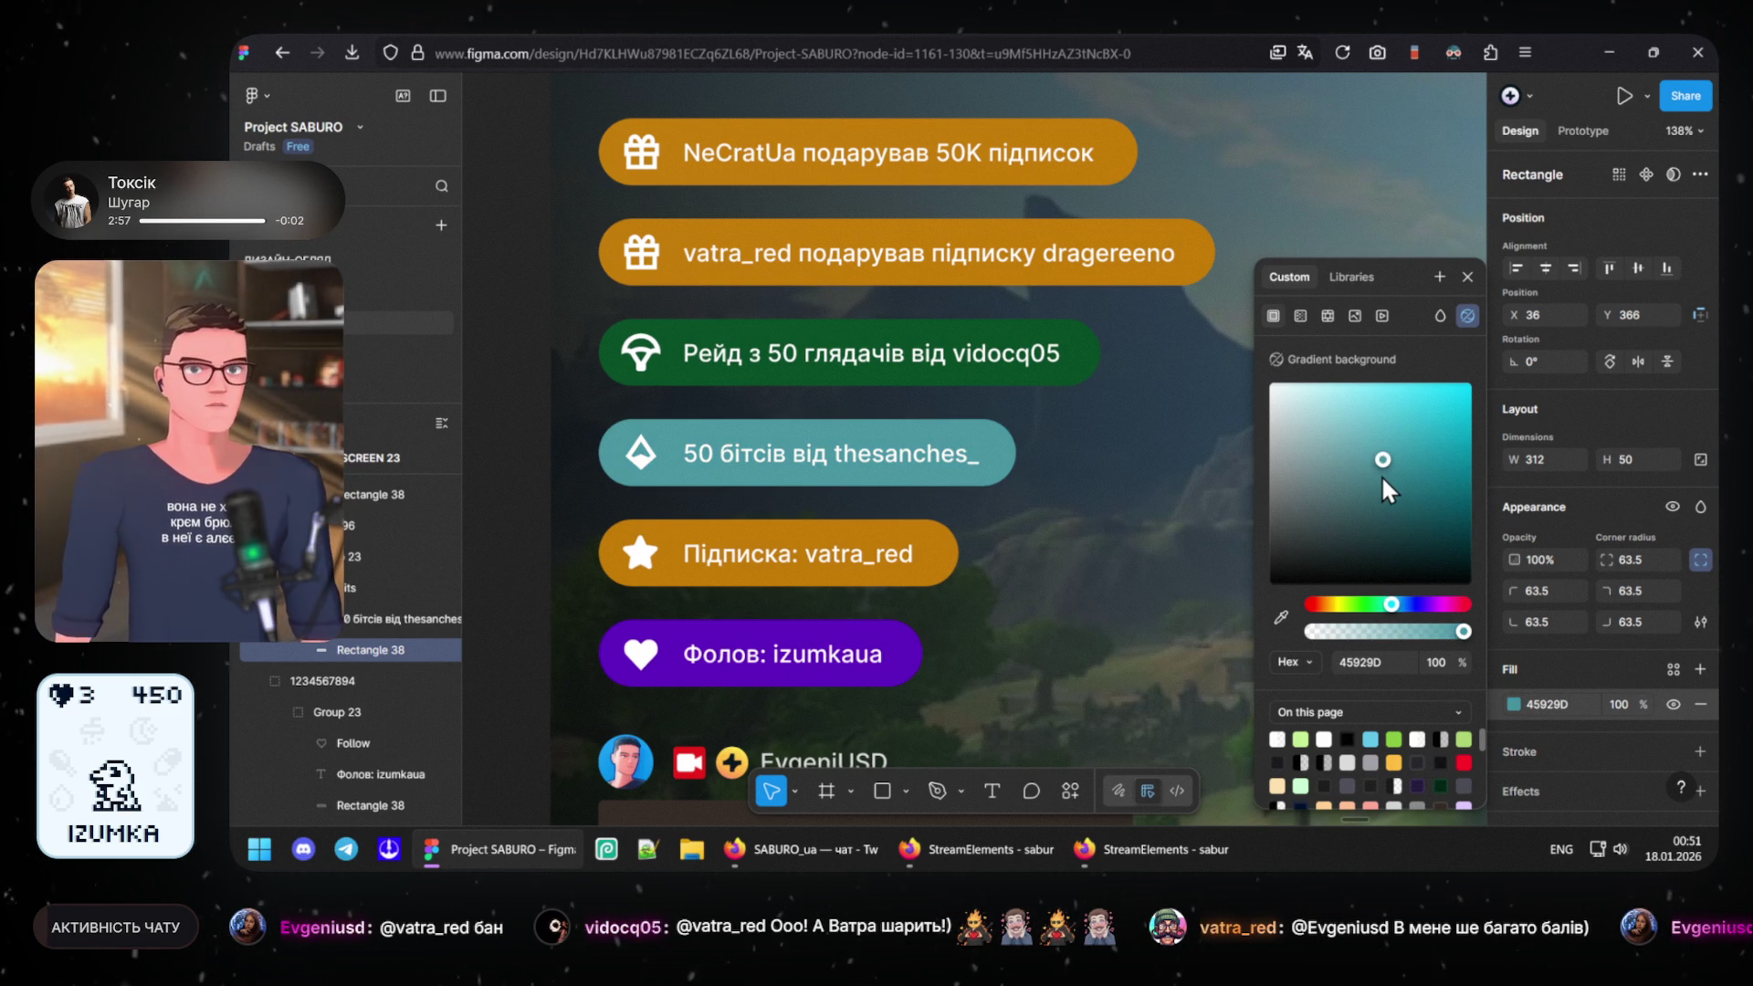
click(1469, 457)
drag(1478, 457, 1488, 474)
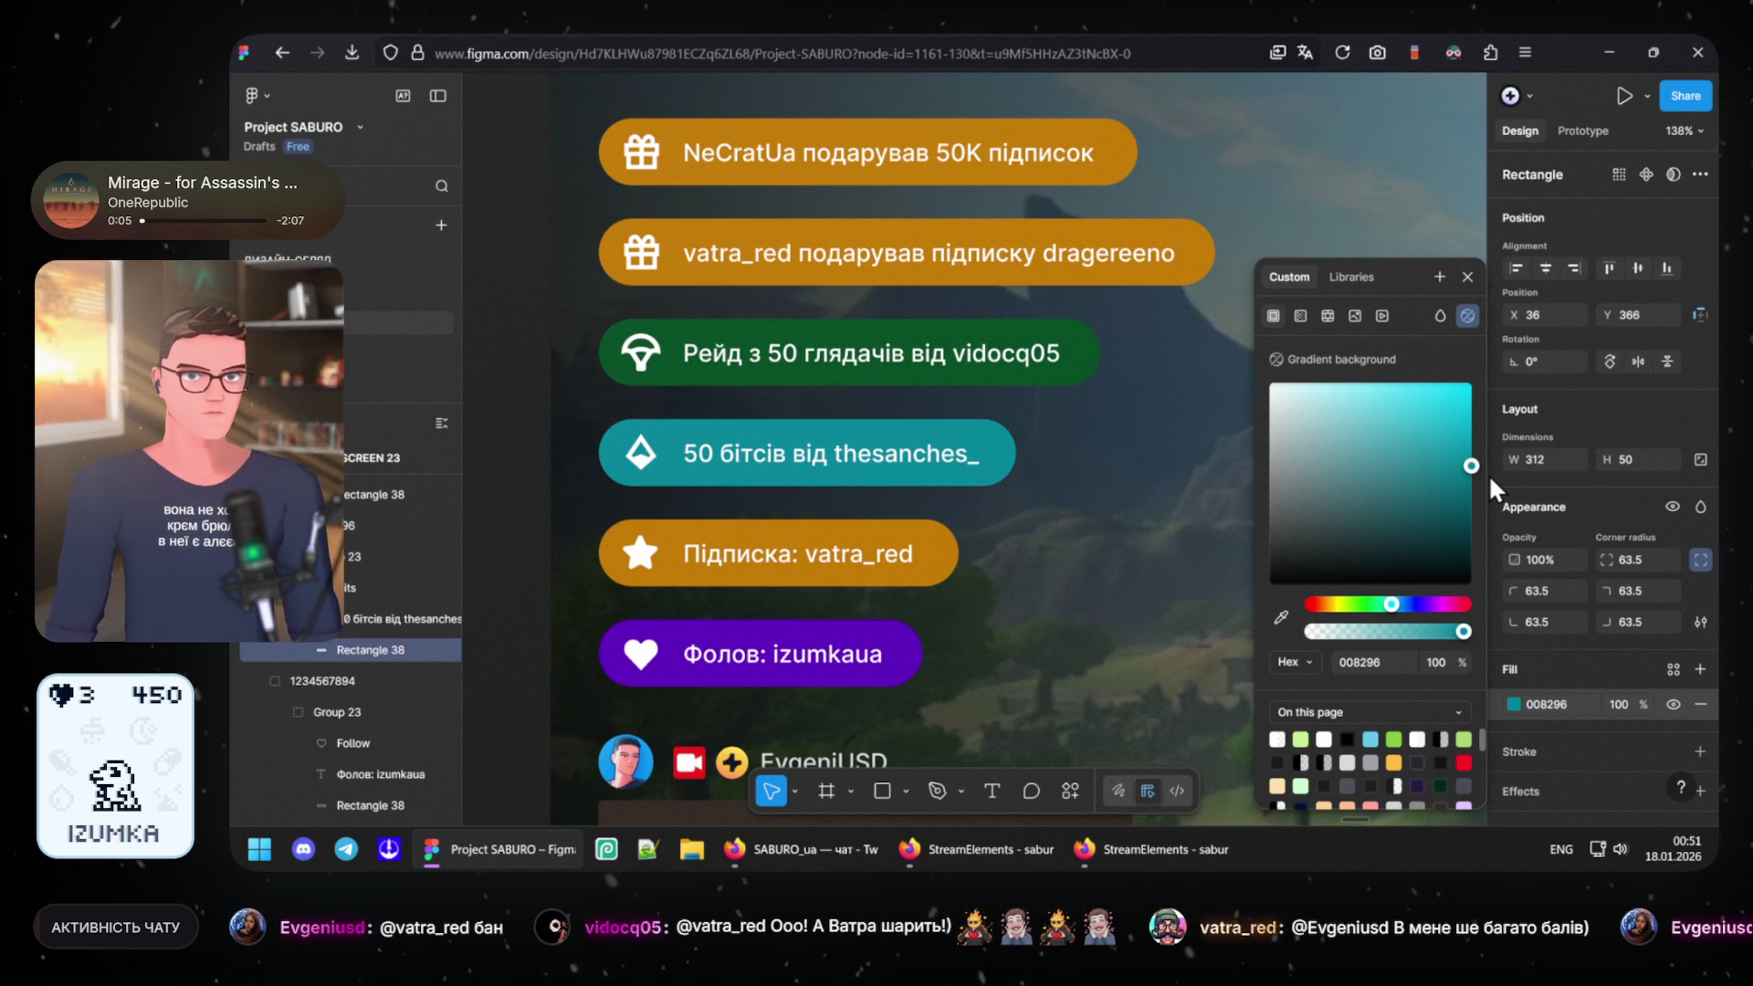
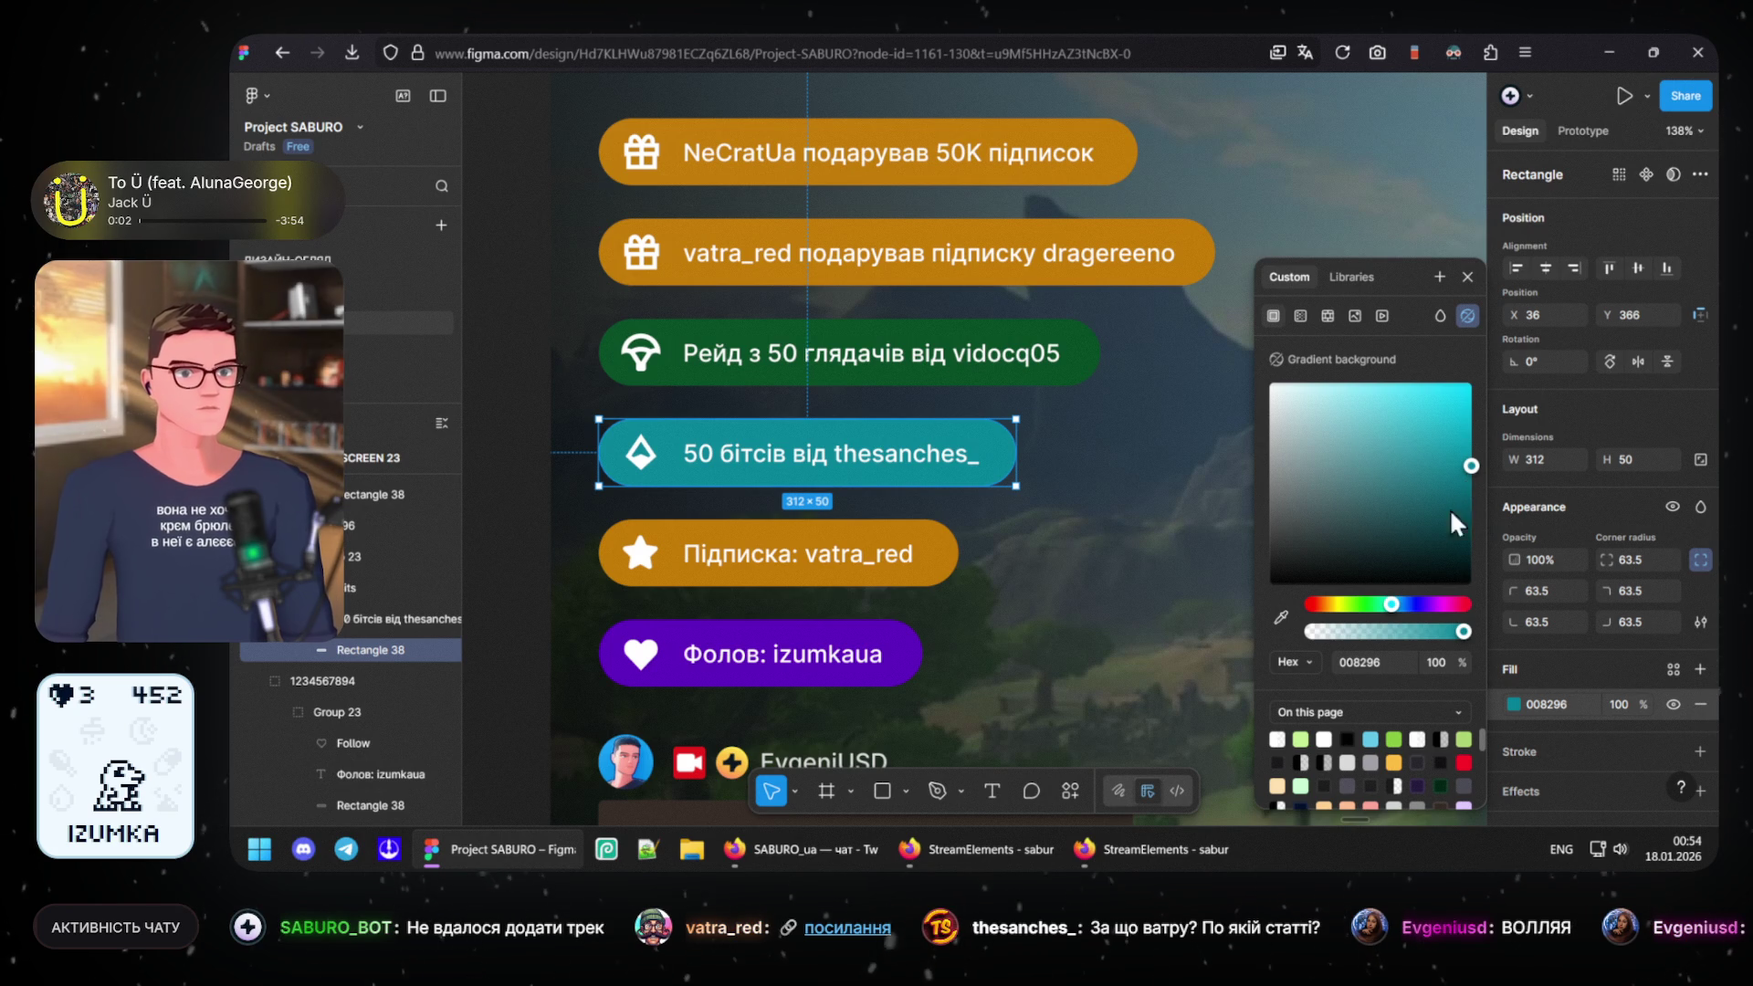
- Tune the bits pill's blue fill to 007EA8, then select the green Рейд pill
drag(1389, 602, 1395, 600)
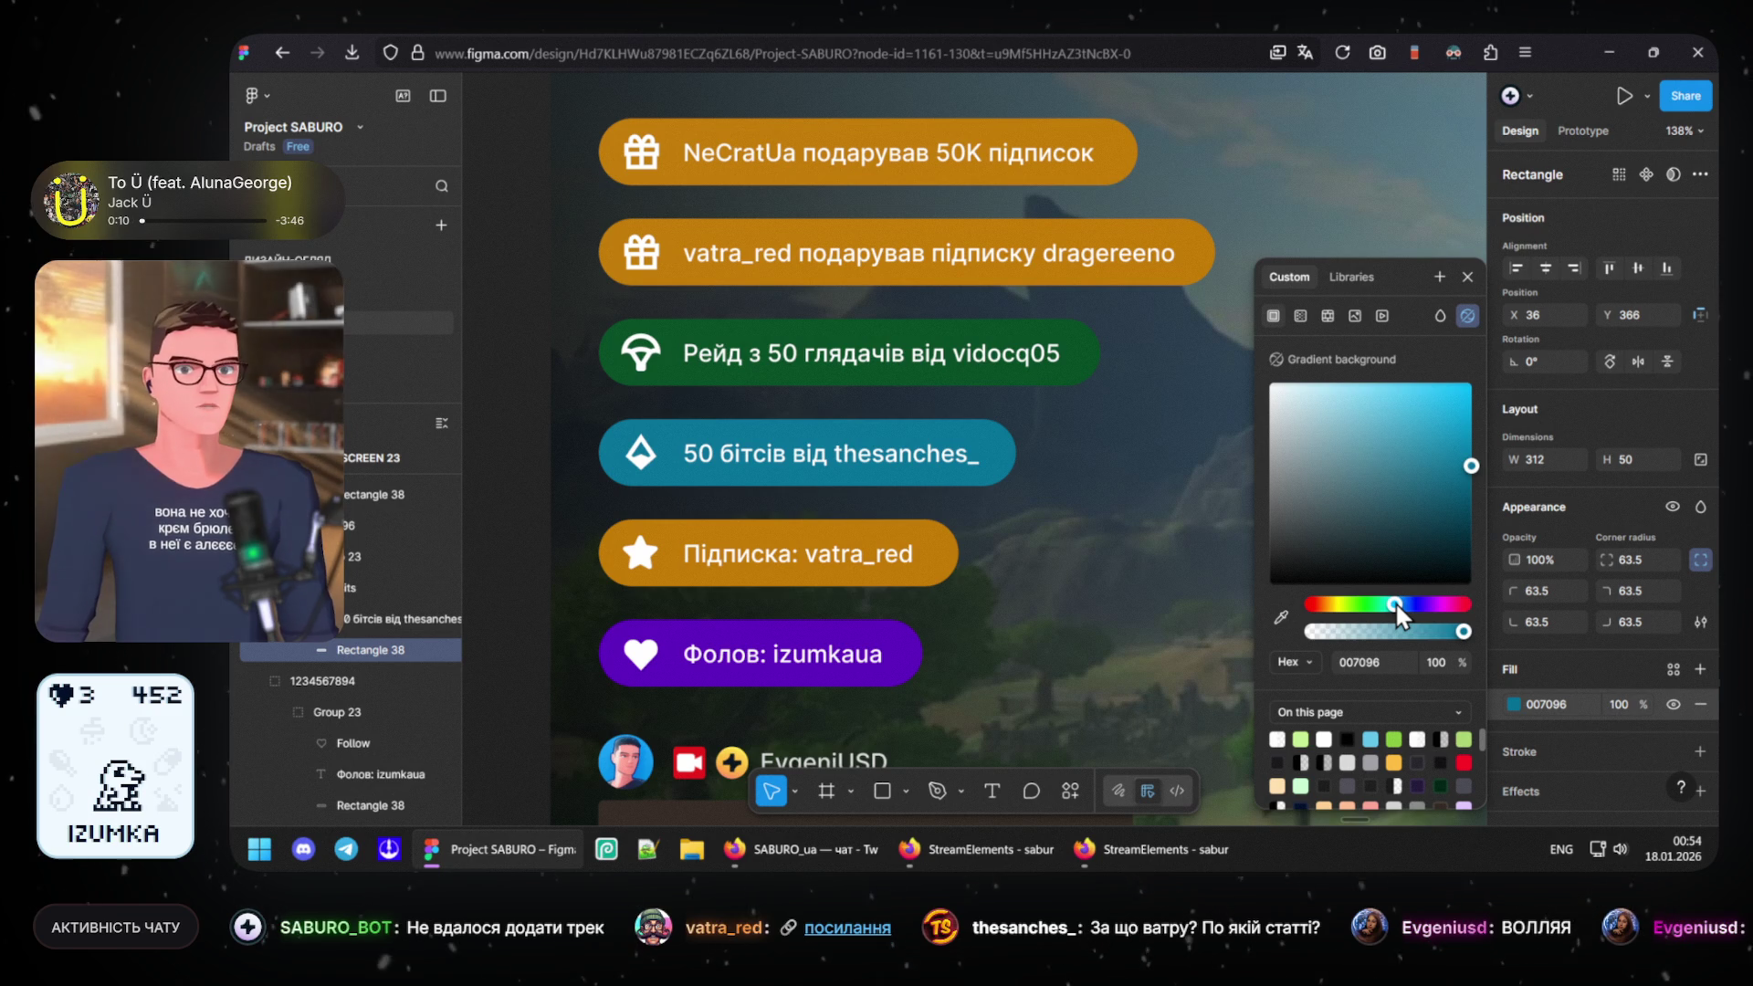
drag(1471, 466, 1475, 458)
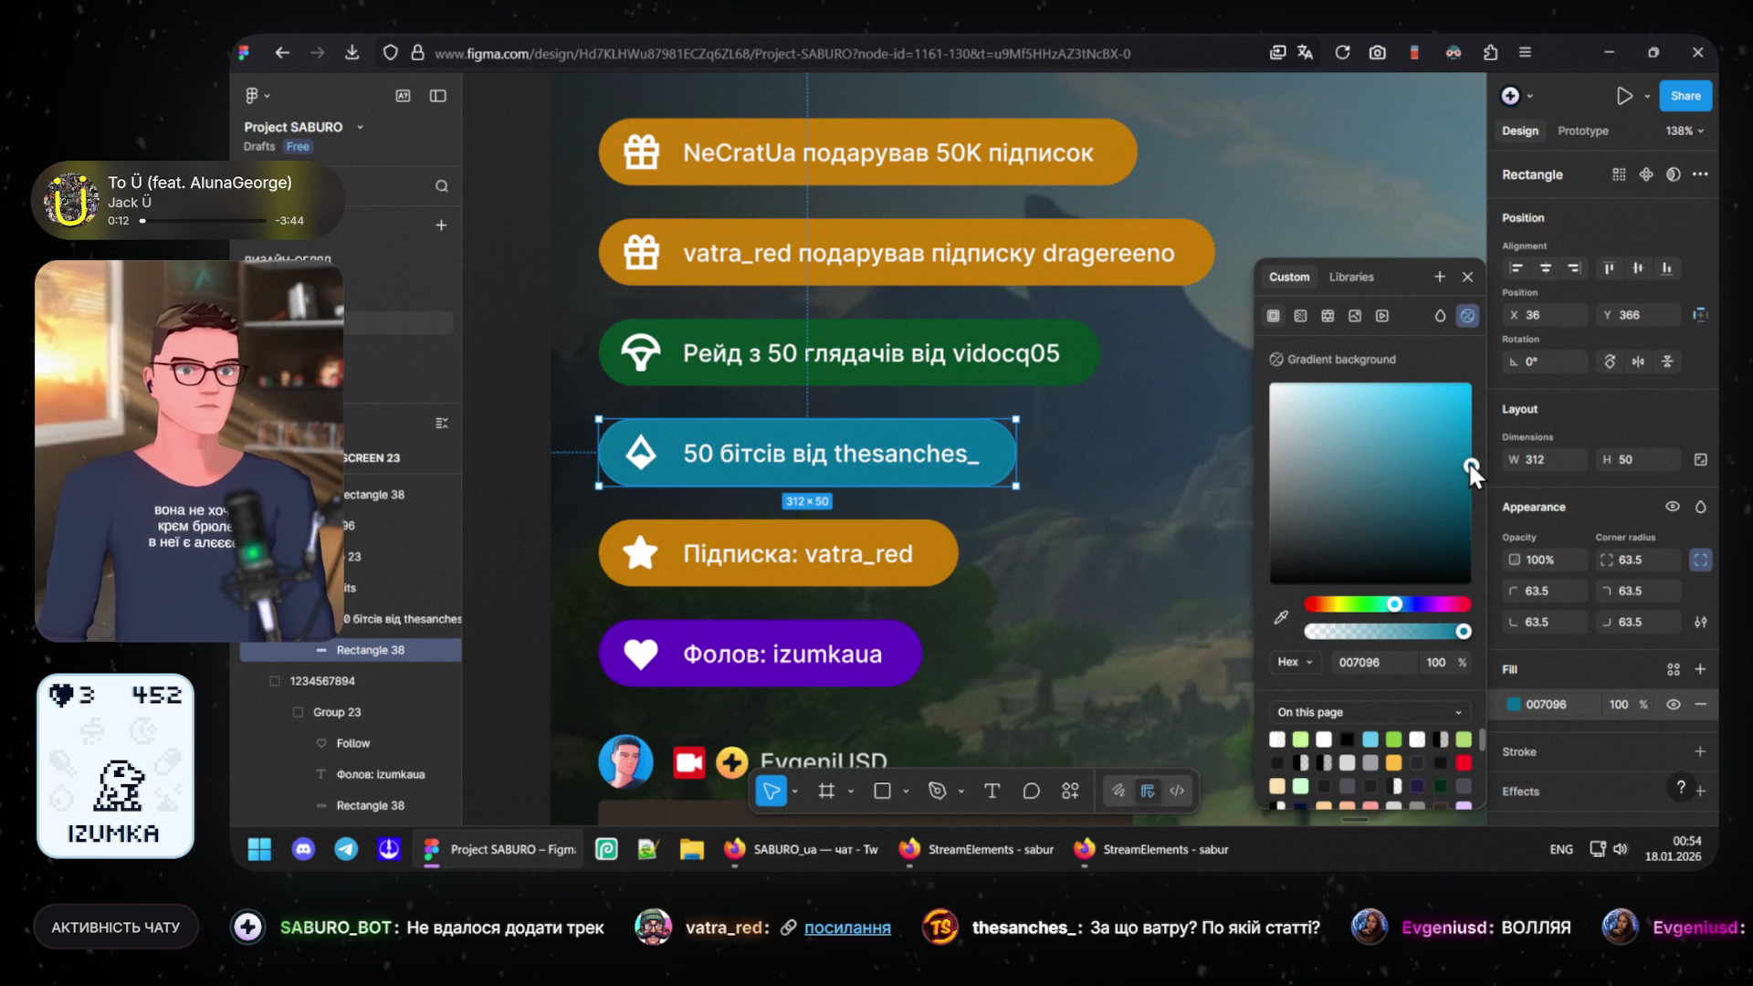
drag(1474, 458, 1475, 459)
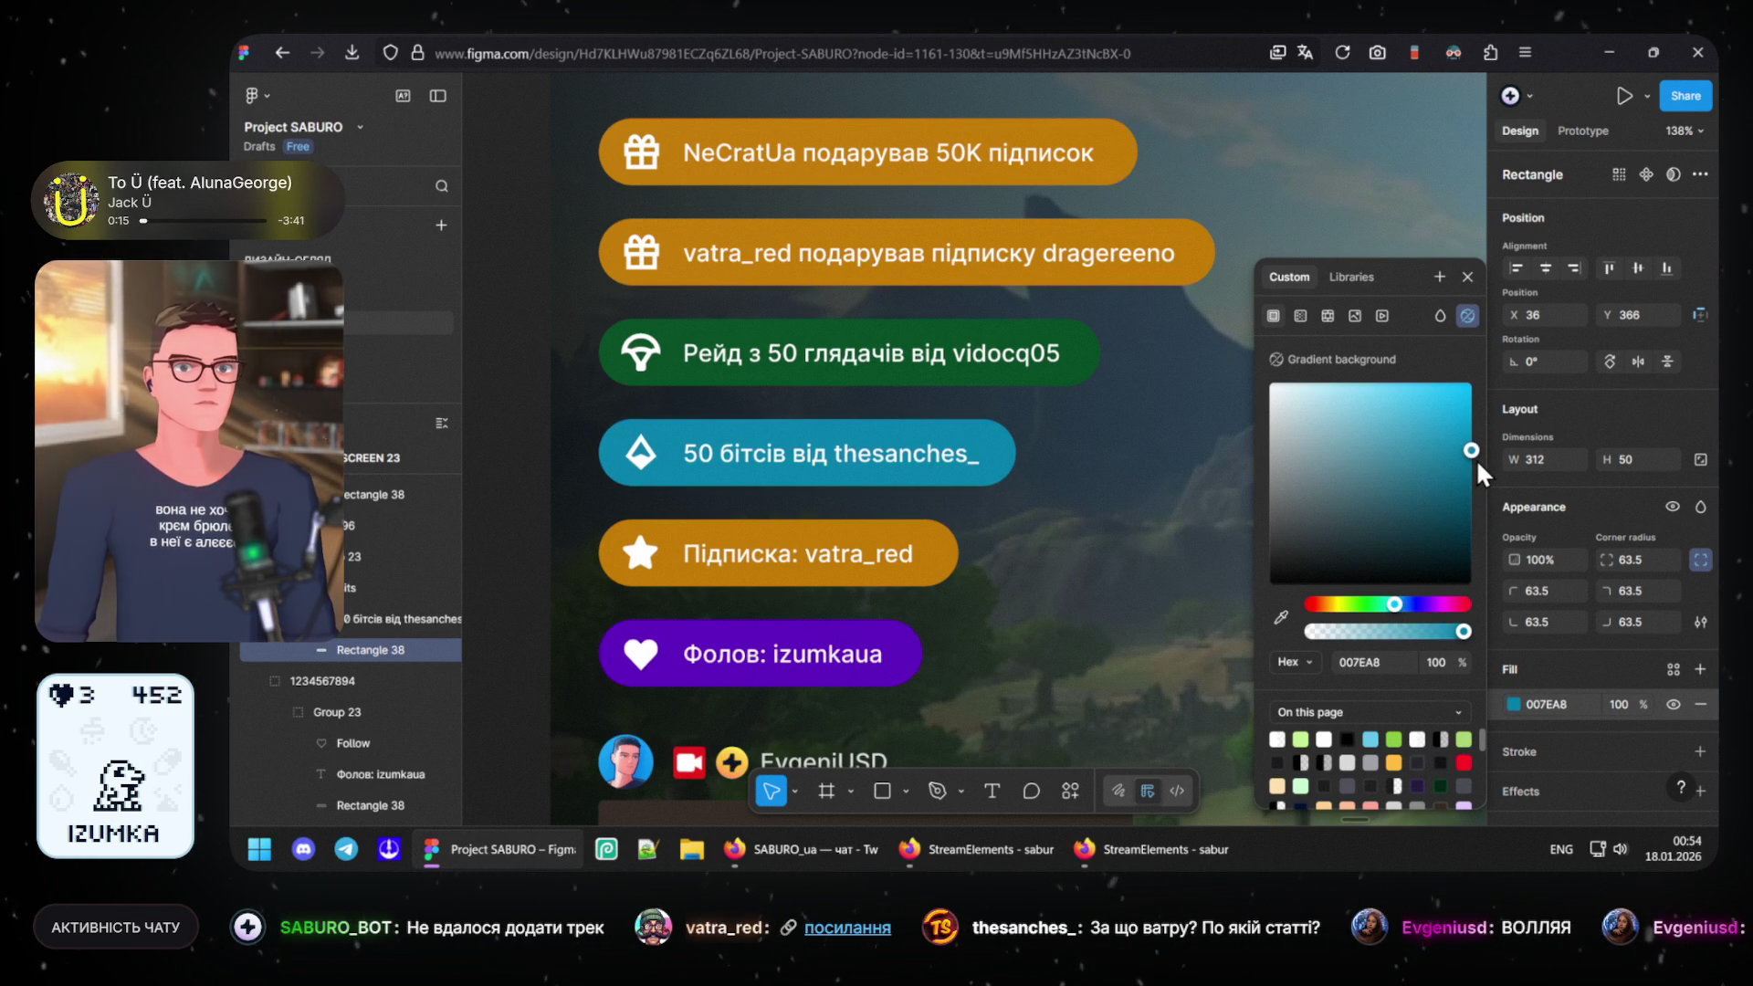
click(619, 359)
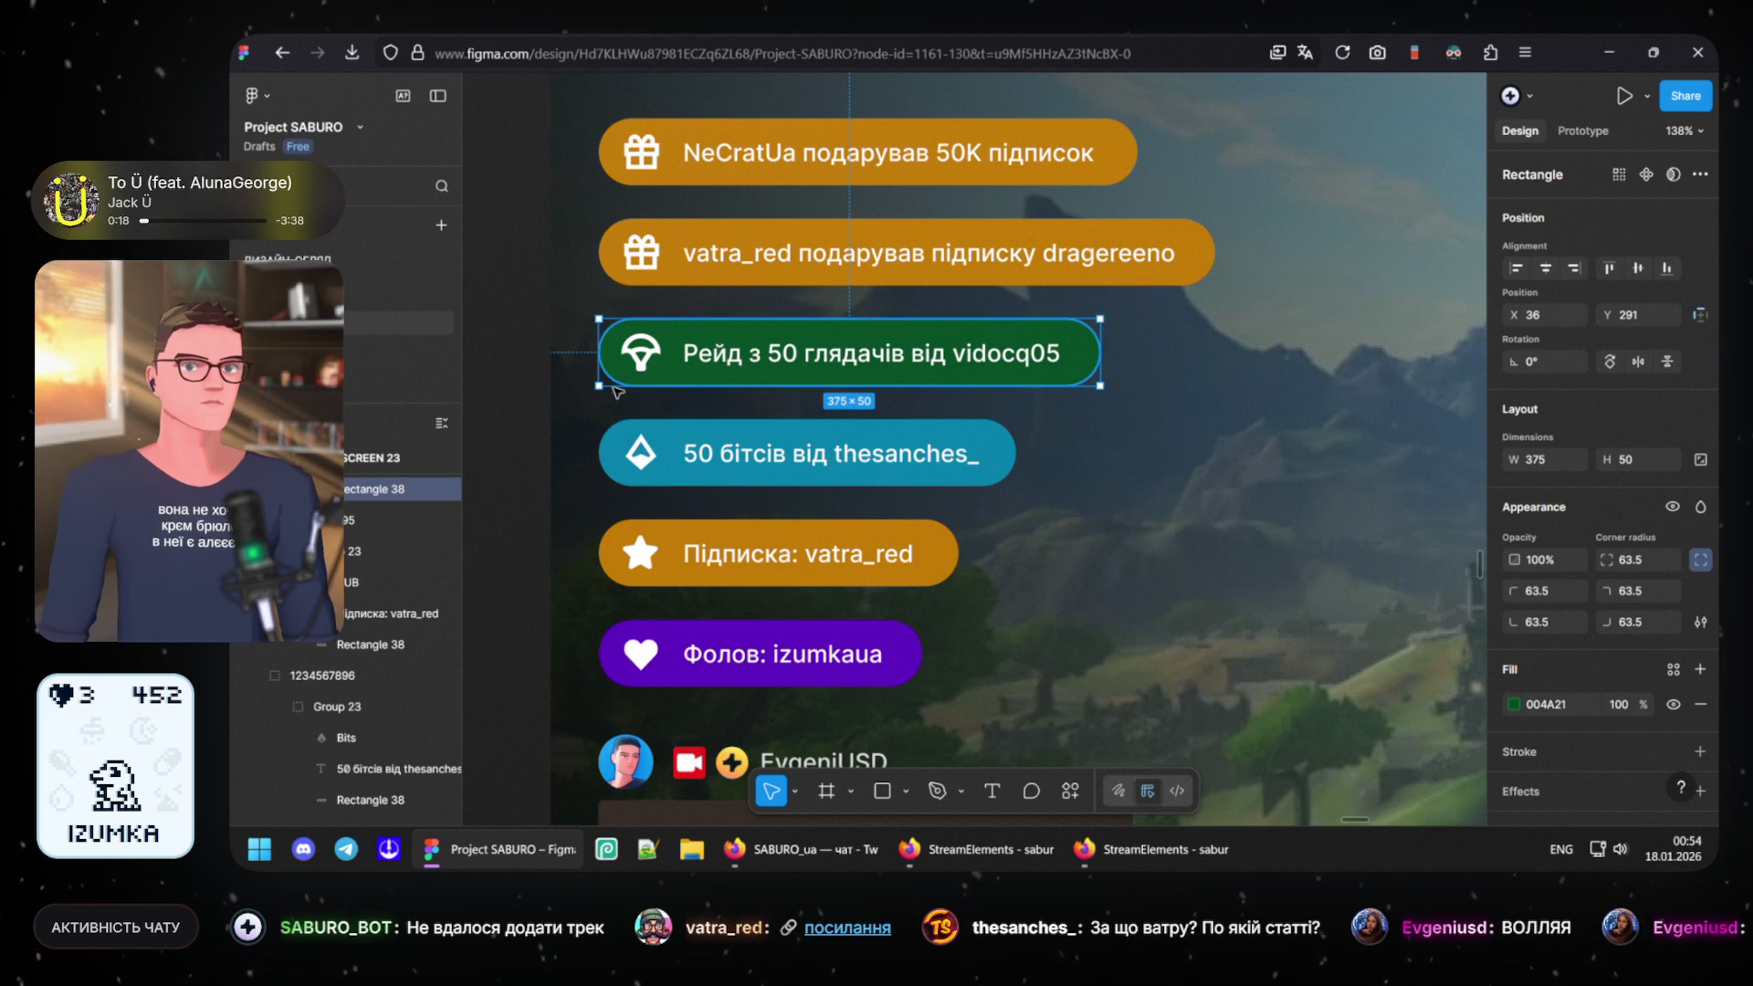
- Lighten the Рейд pill's green fill in the colour picker, then pull it back slightly darker
click(1516, 705)
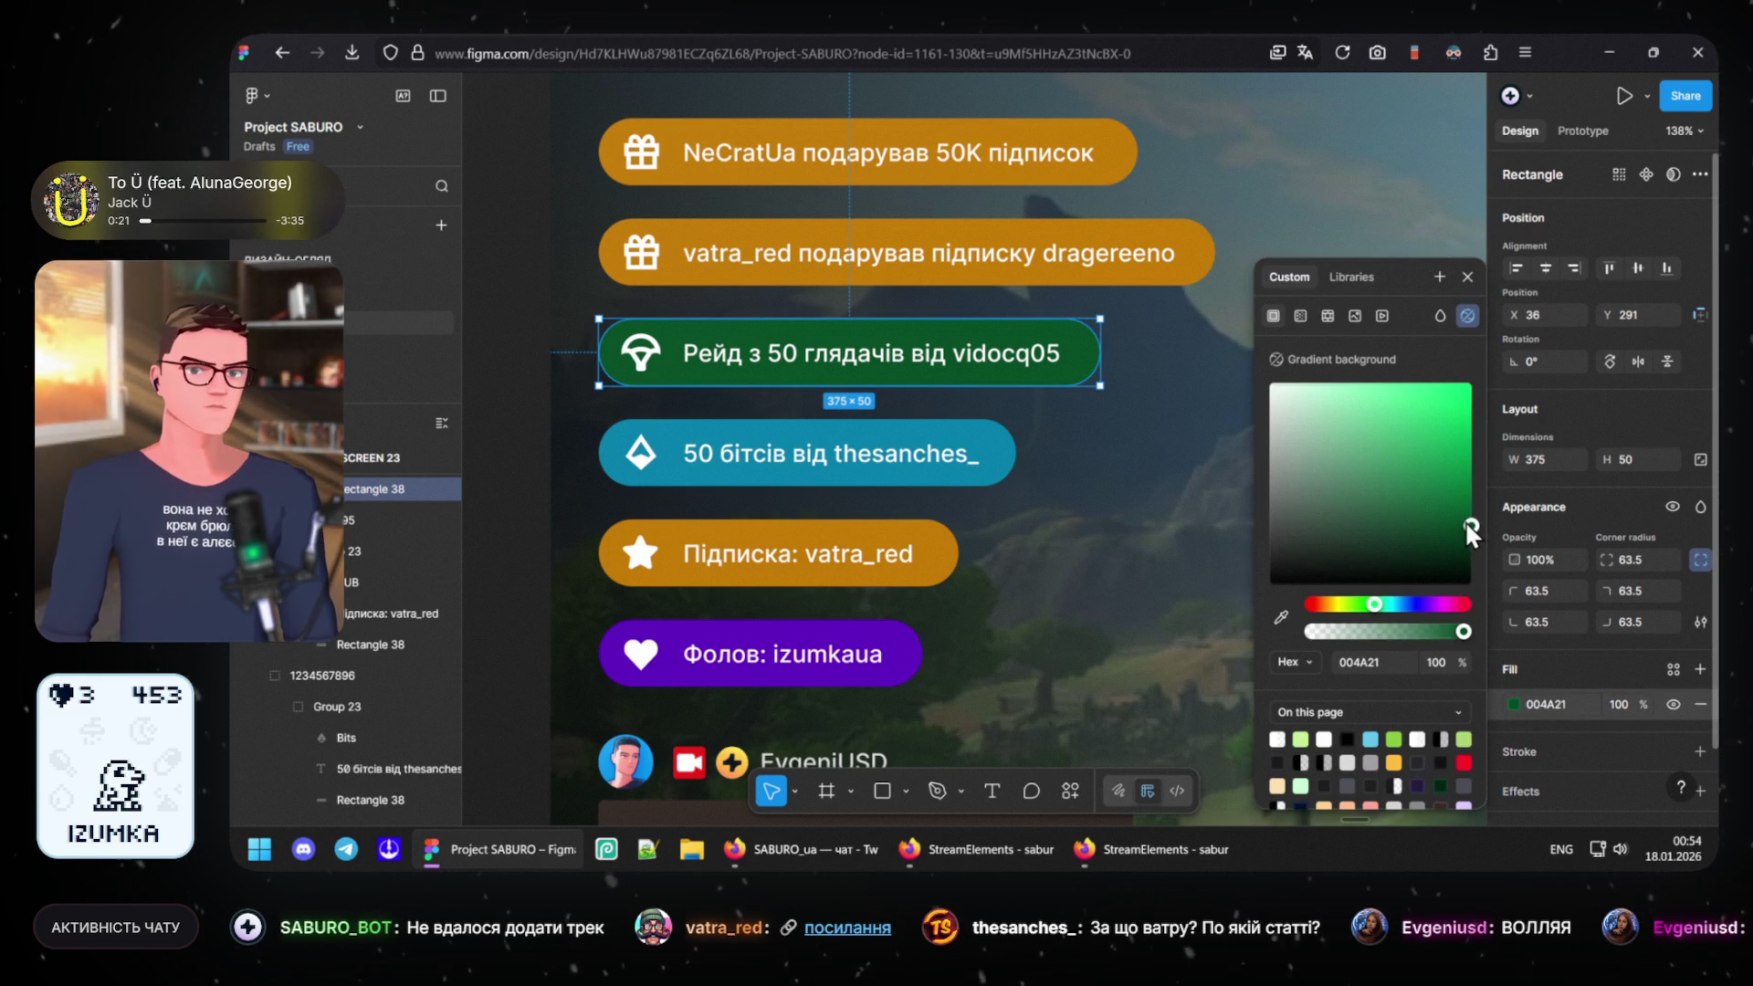
drag(1467, 522, 1496, 517)
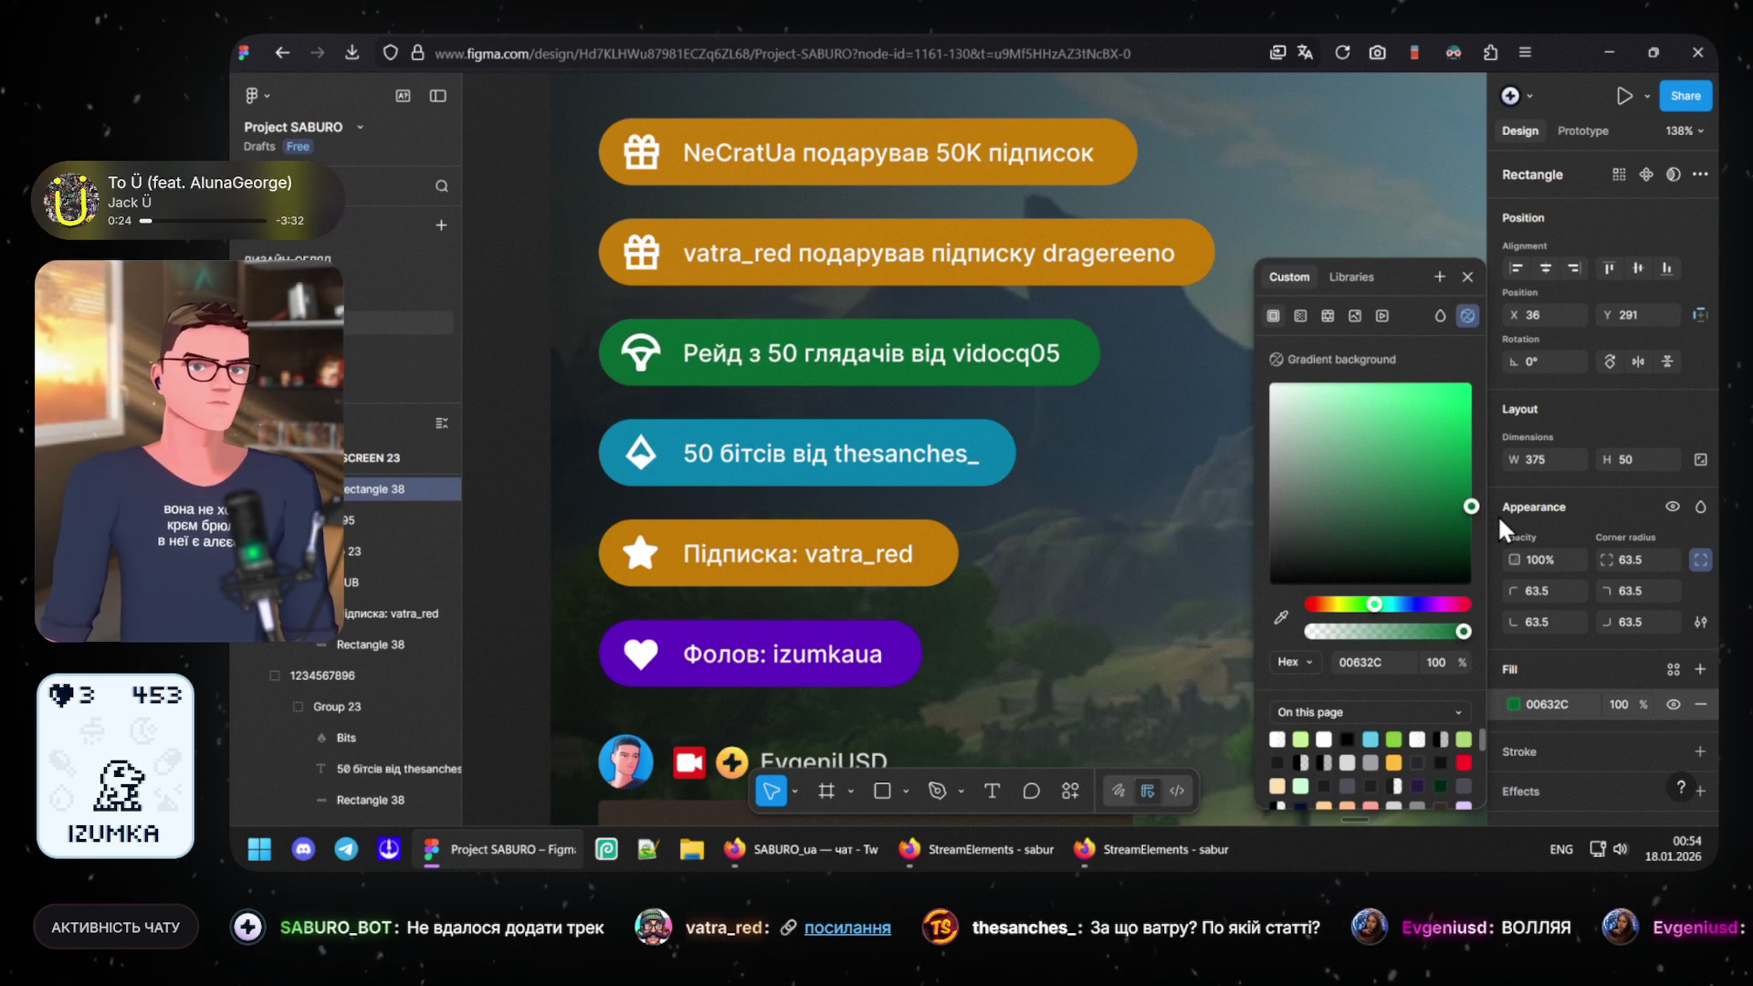
drag(1498, 514, 1488, 511)
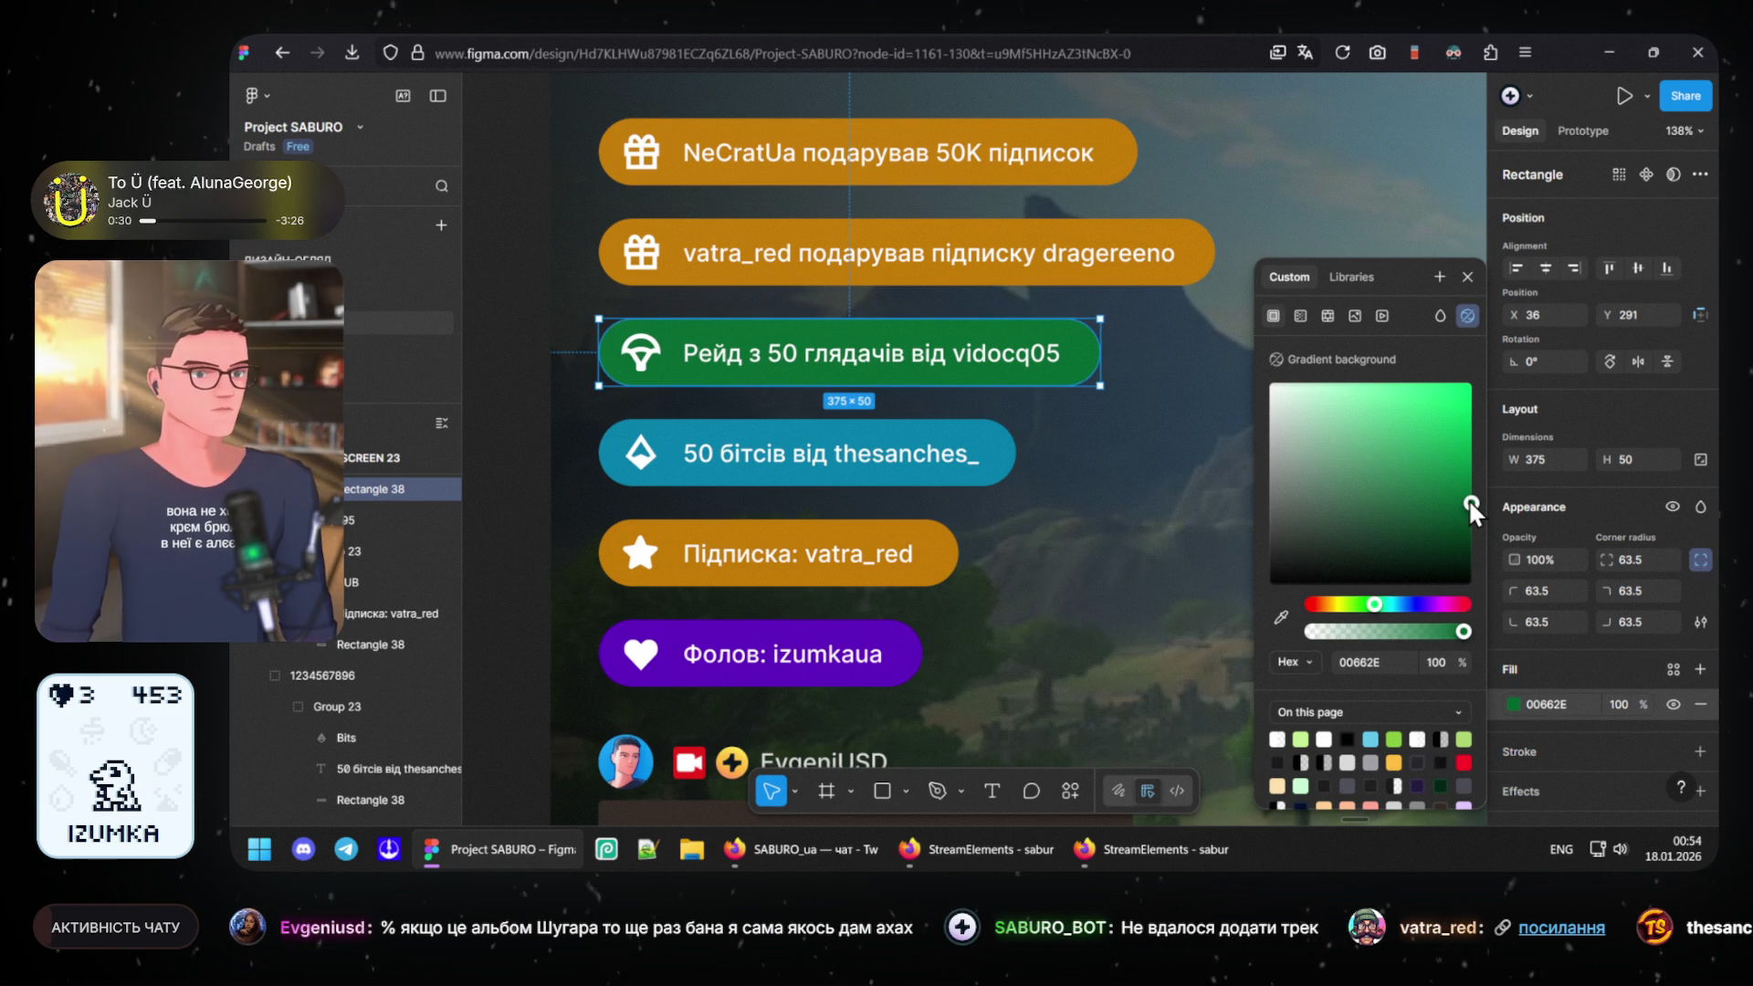
drag(1469, 498, 1475, 503)
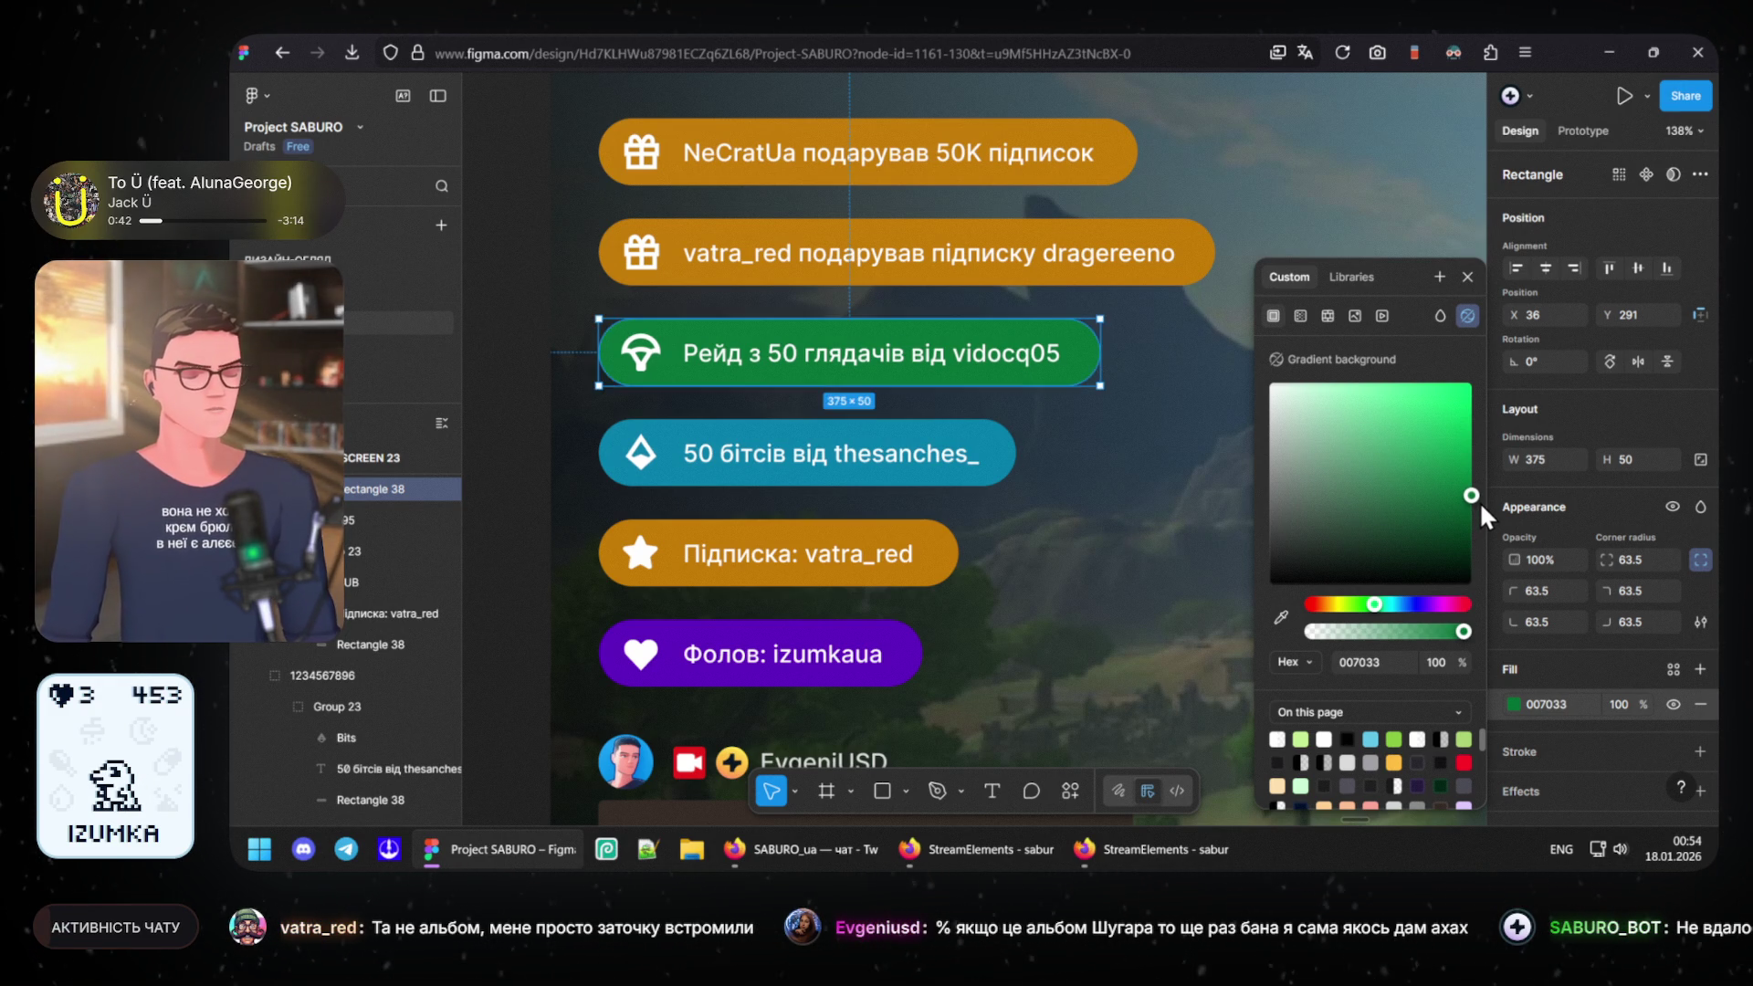
drag(1480, 501, 1480, 511)
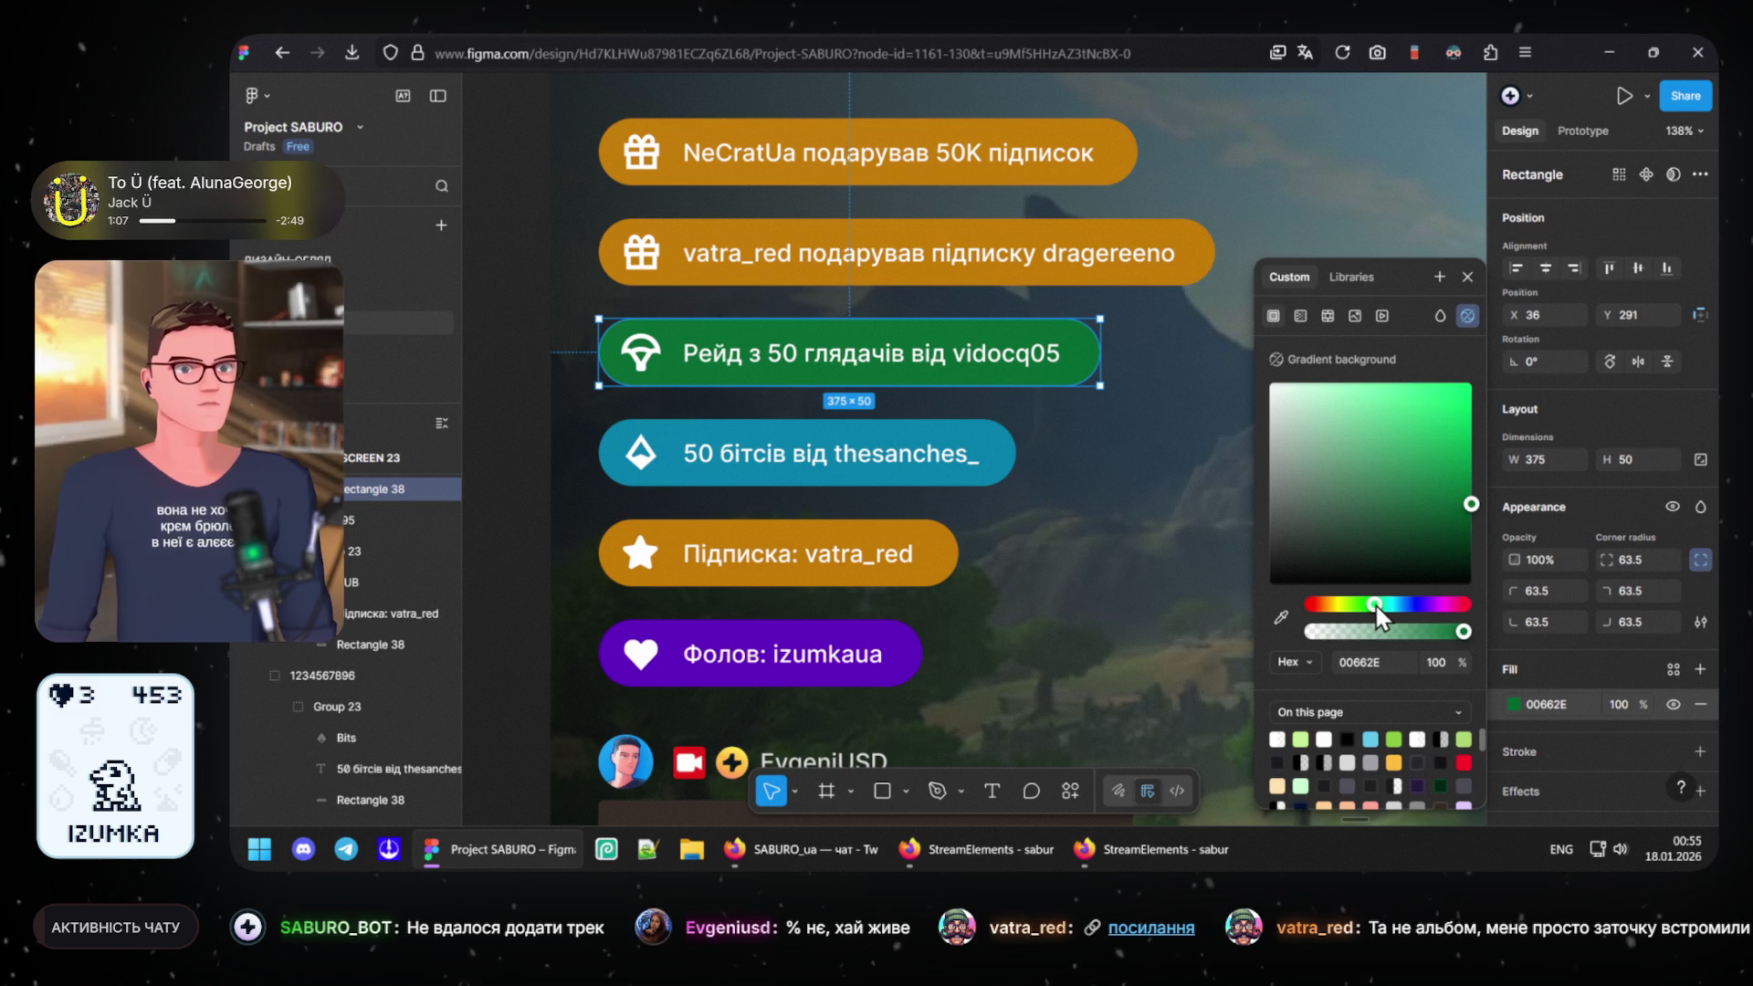
- Shift the green hue and fine-tune brightness until the fill reads 00723B
drag(1375, 608, 1379, 603)
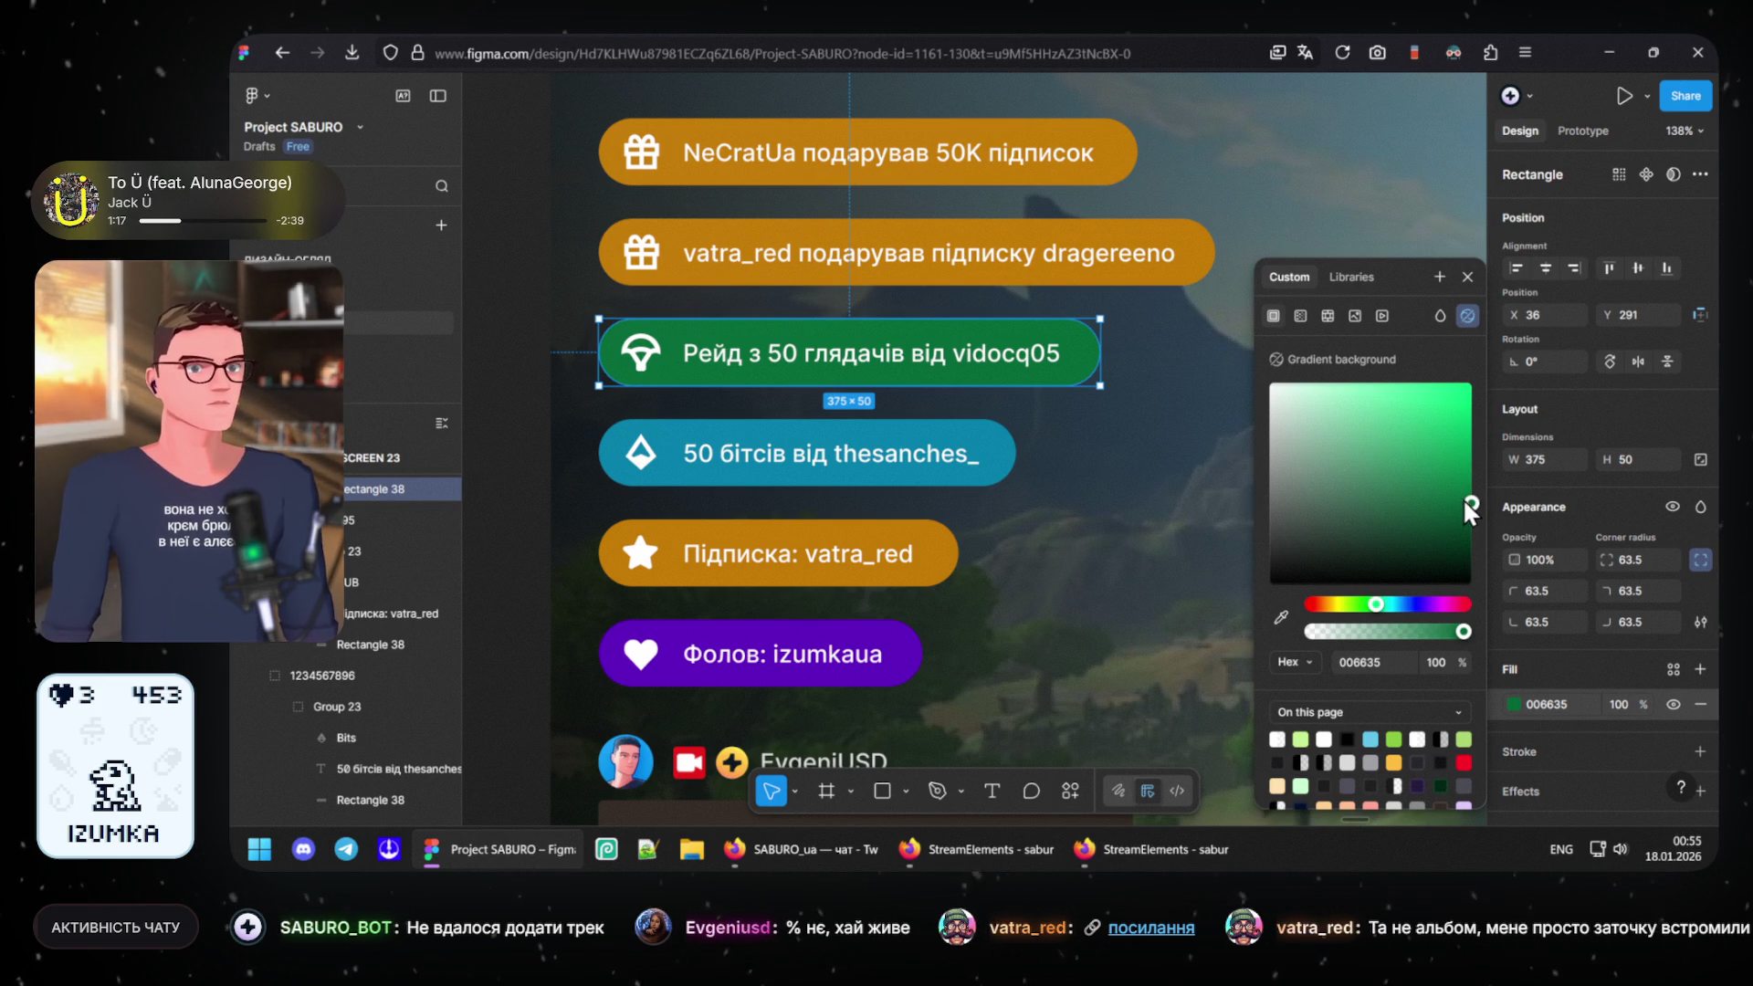
drag(1469, 500, 1482, 507)
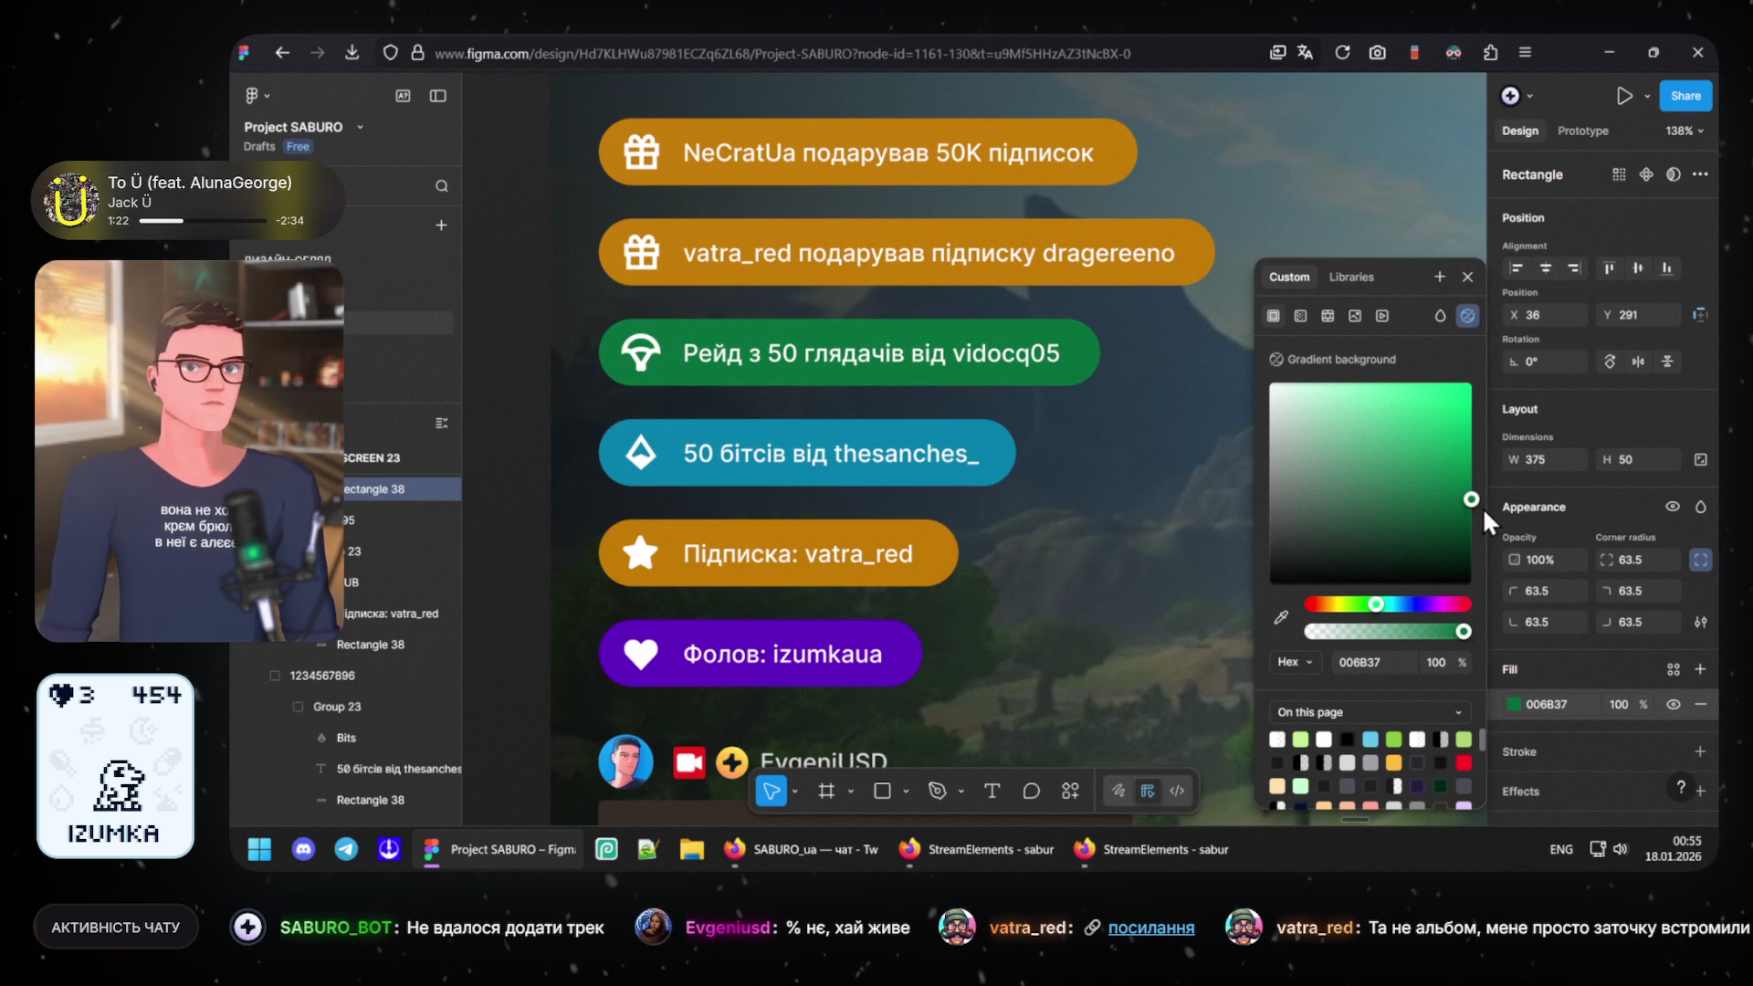
drag(1482, 507, 1485, 506)
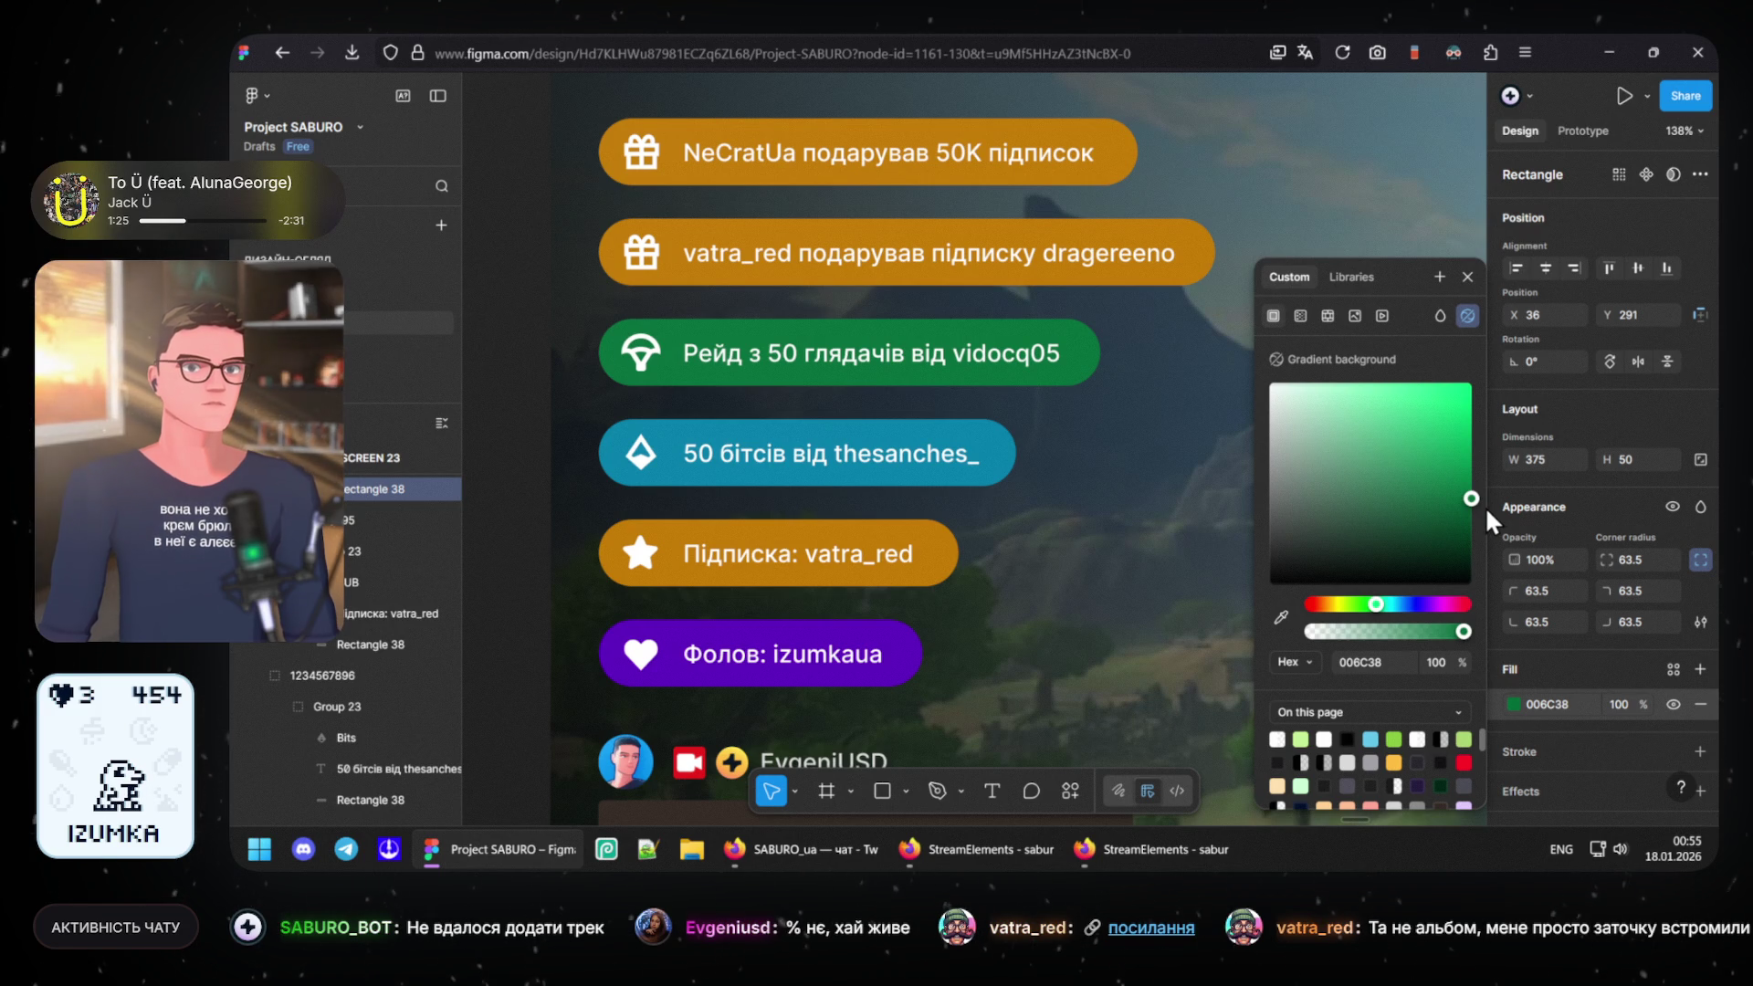
drag(1487, 506, 1487, 503)
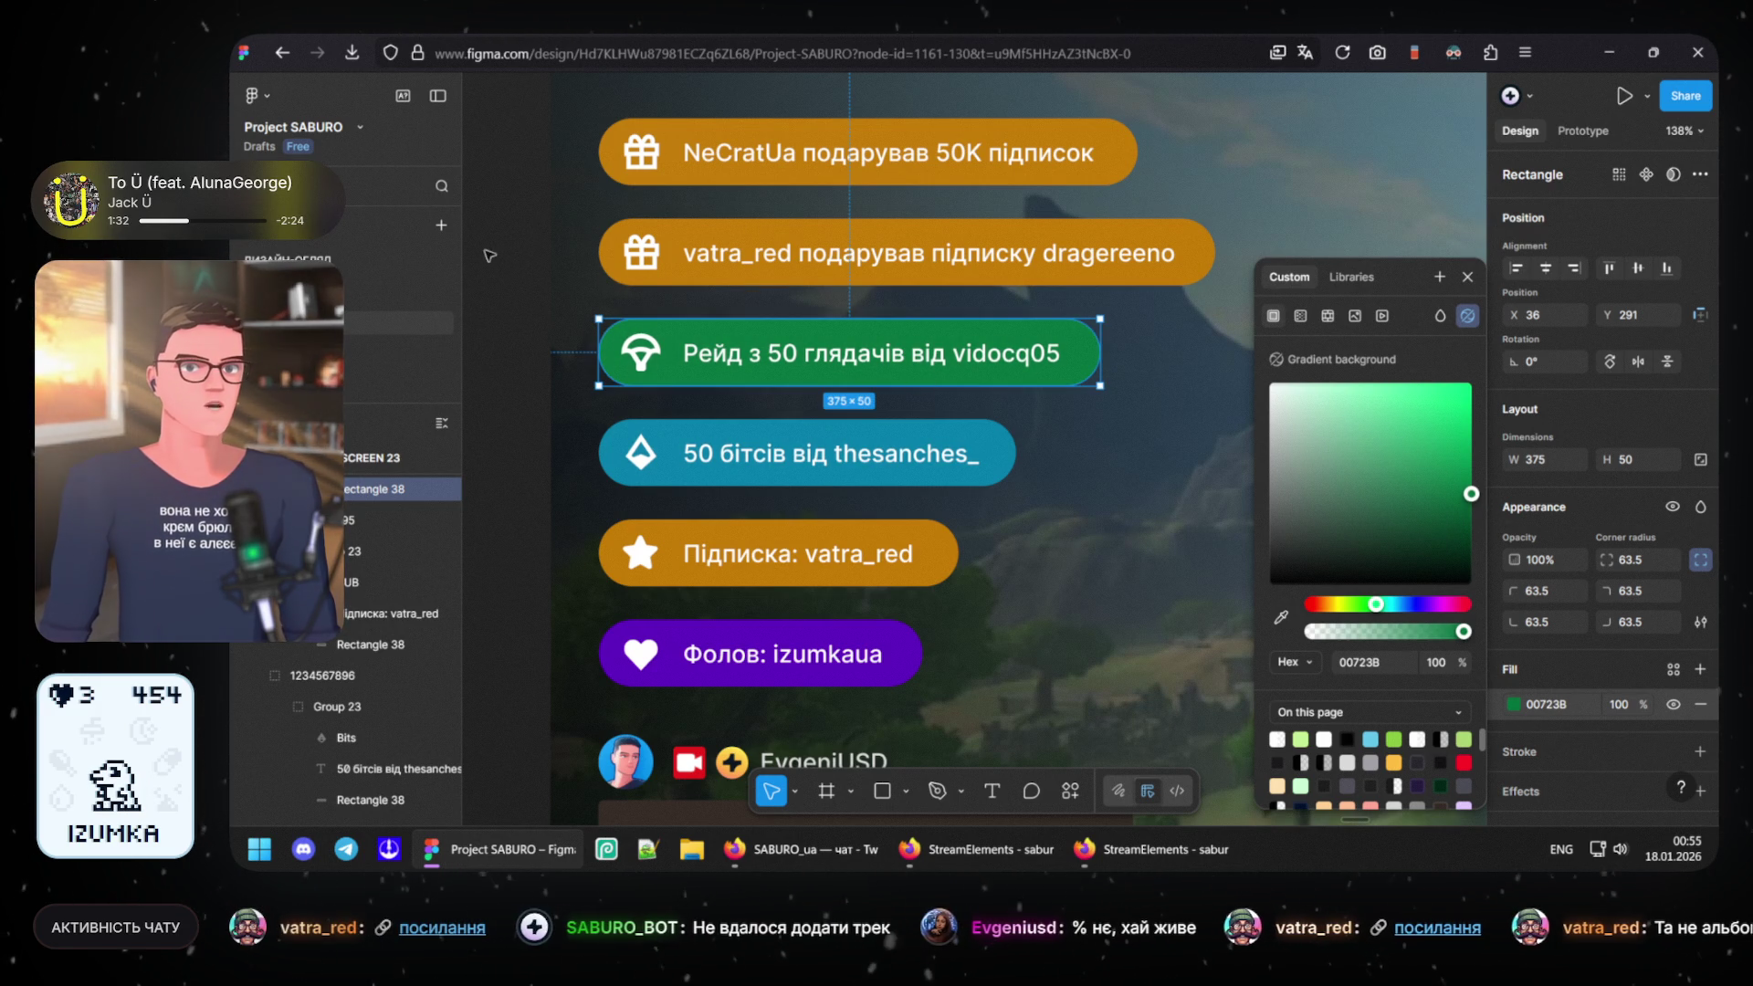
- Close the colour picker by deselecting the pill, then minimize the Figma window
click(758, 288)
scroll(926, 517, up, 2)
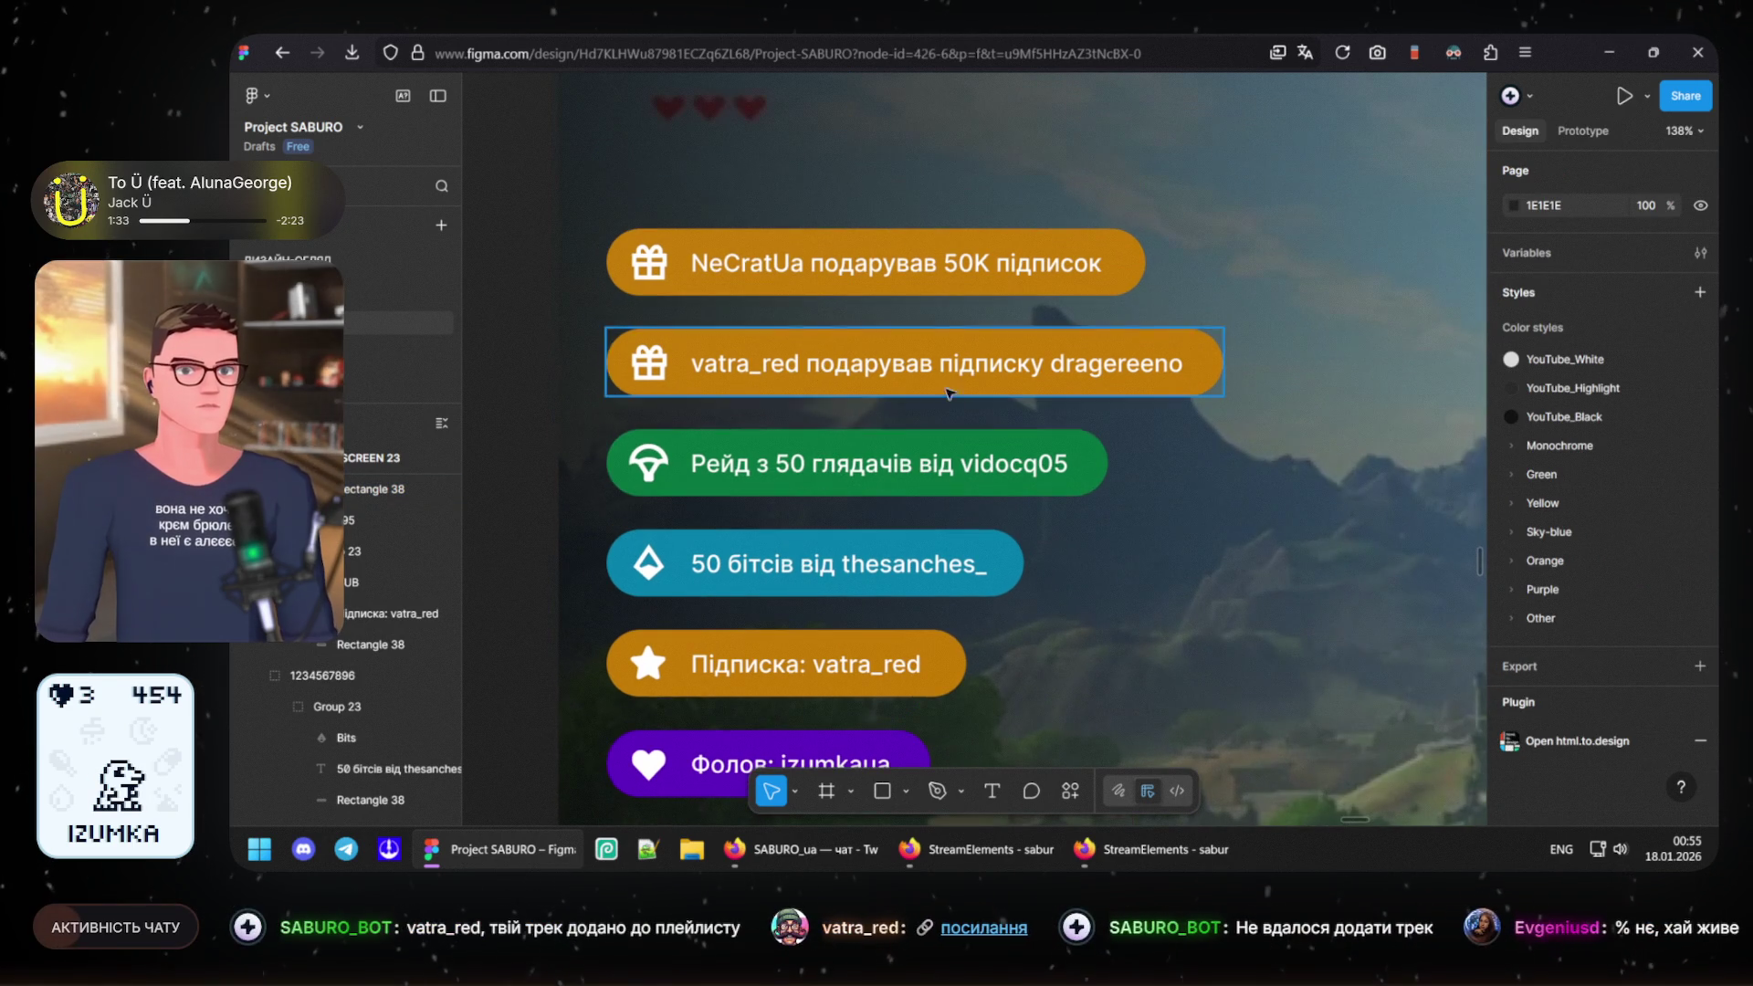
scroll(838, 420, down, 2)
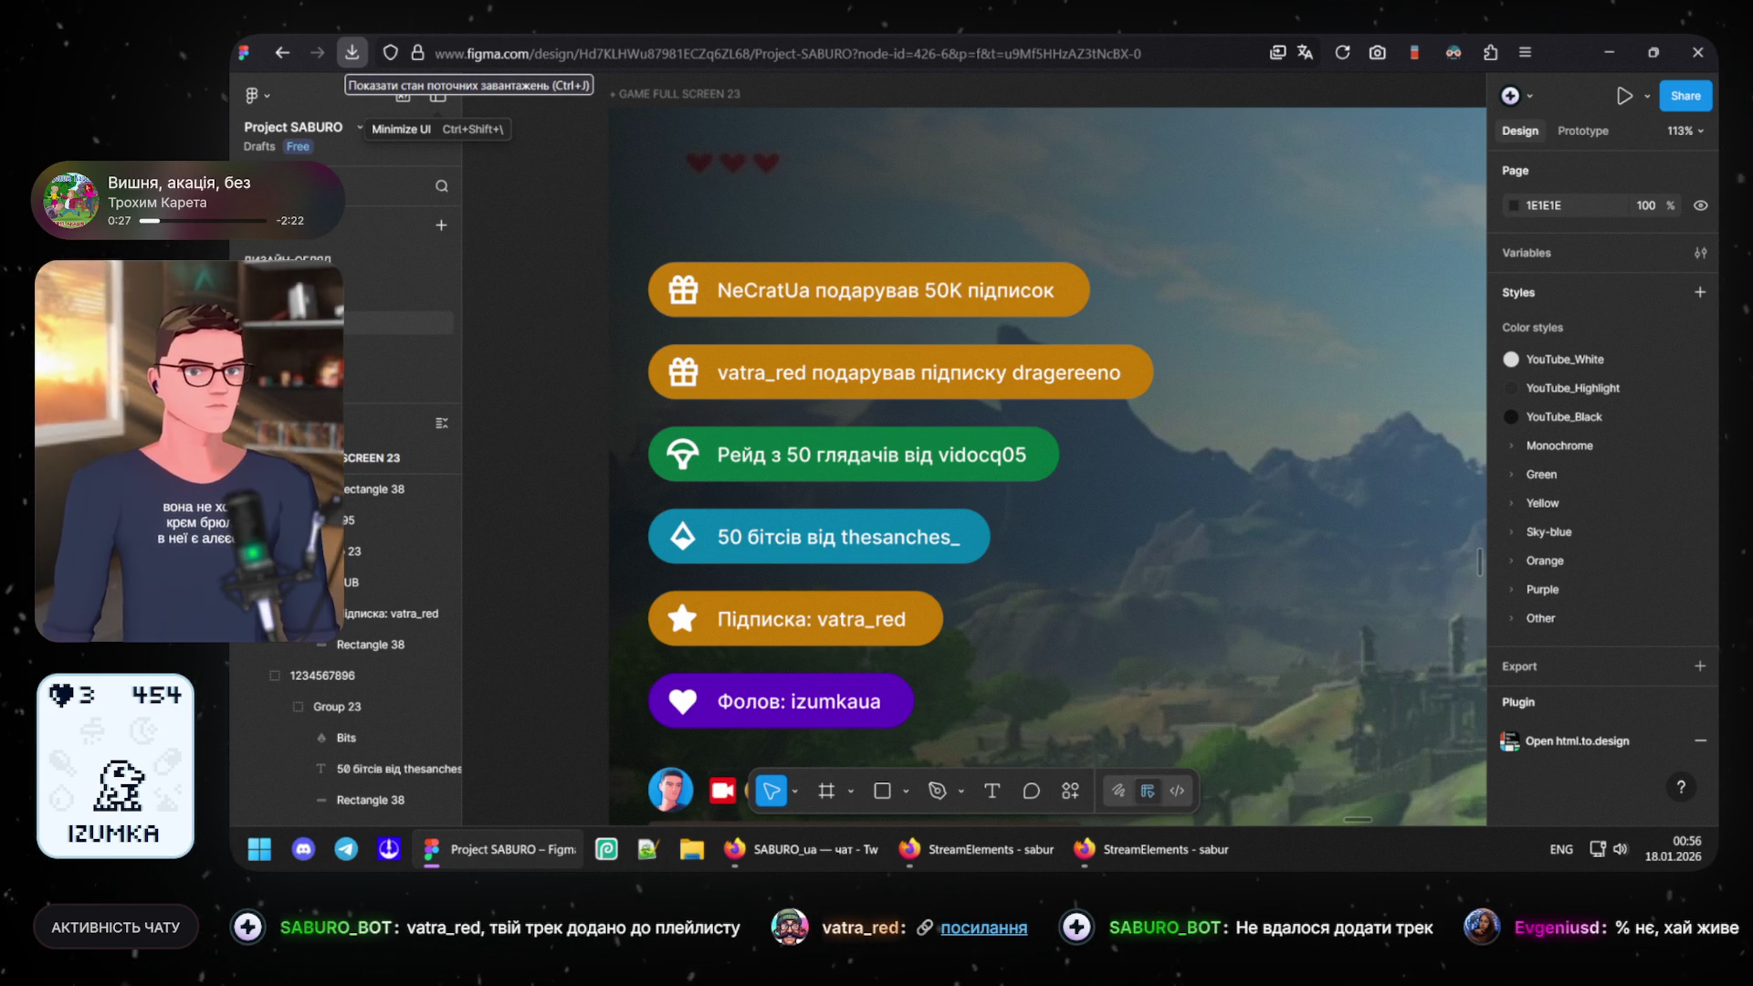
click(1612, 52)
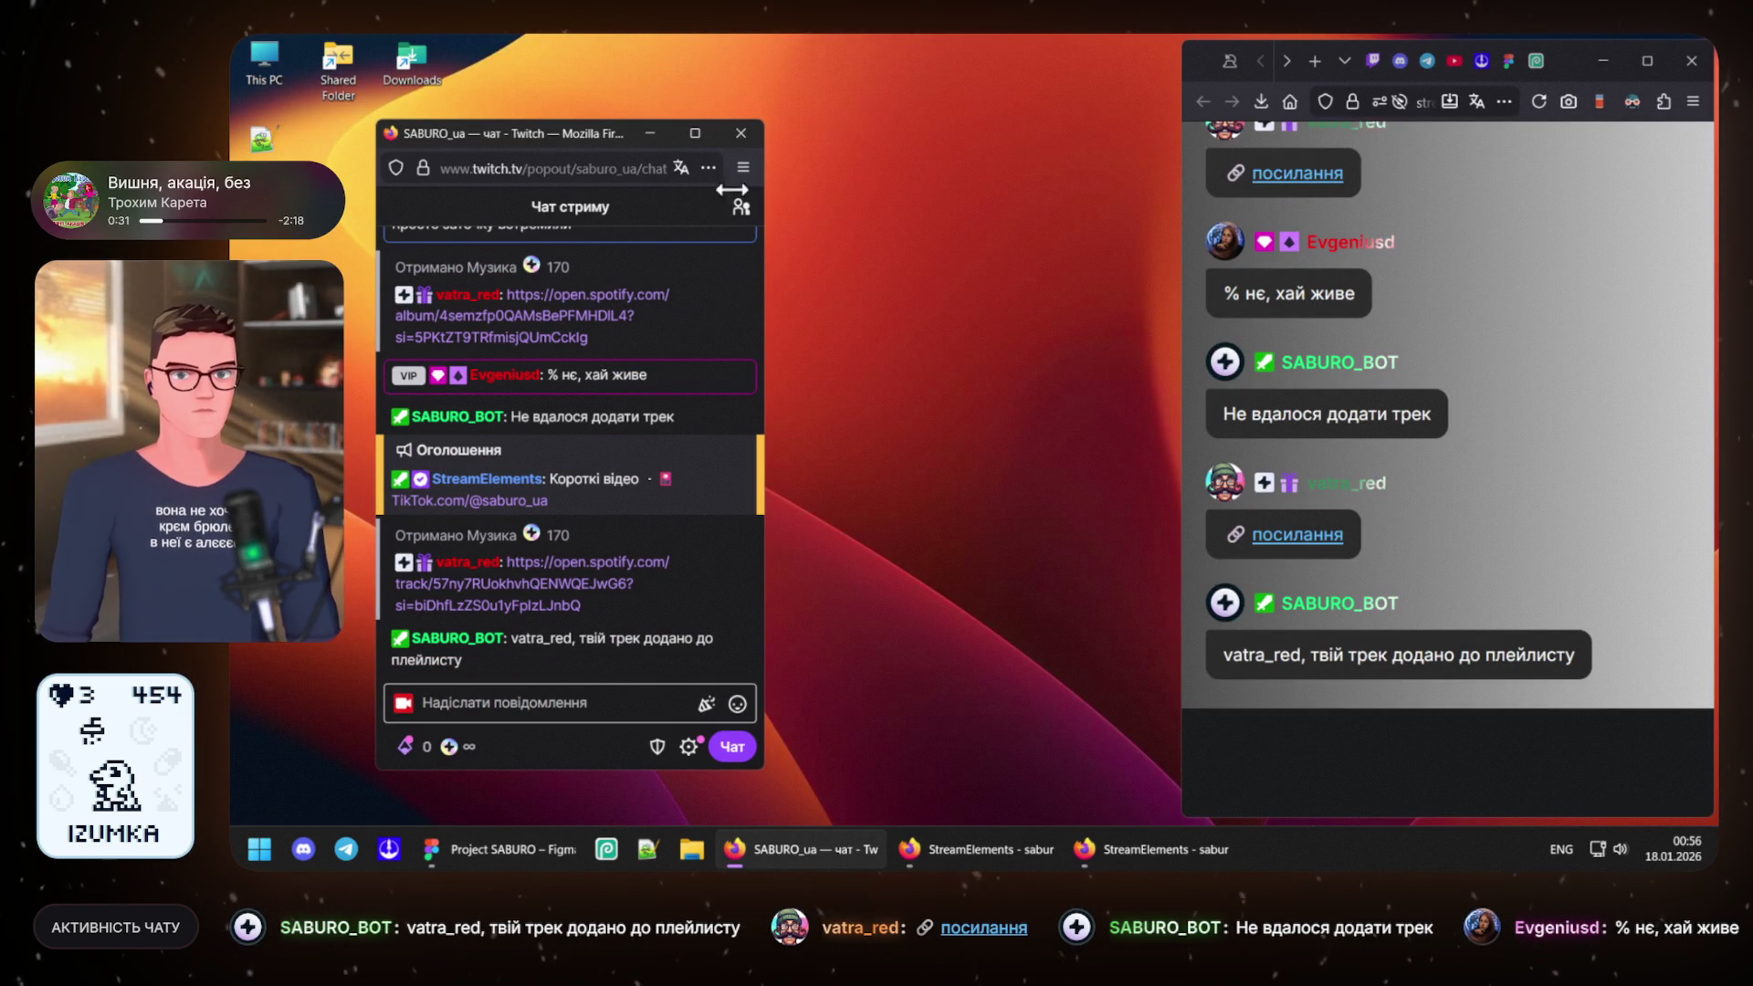
- Minimize the Twitch chat popout so the desktop and stream chat feed show
click(649, 133)
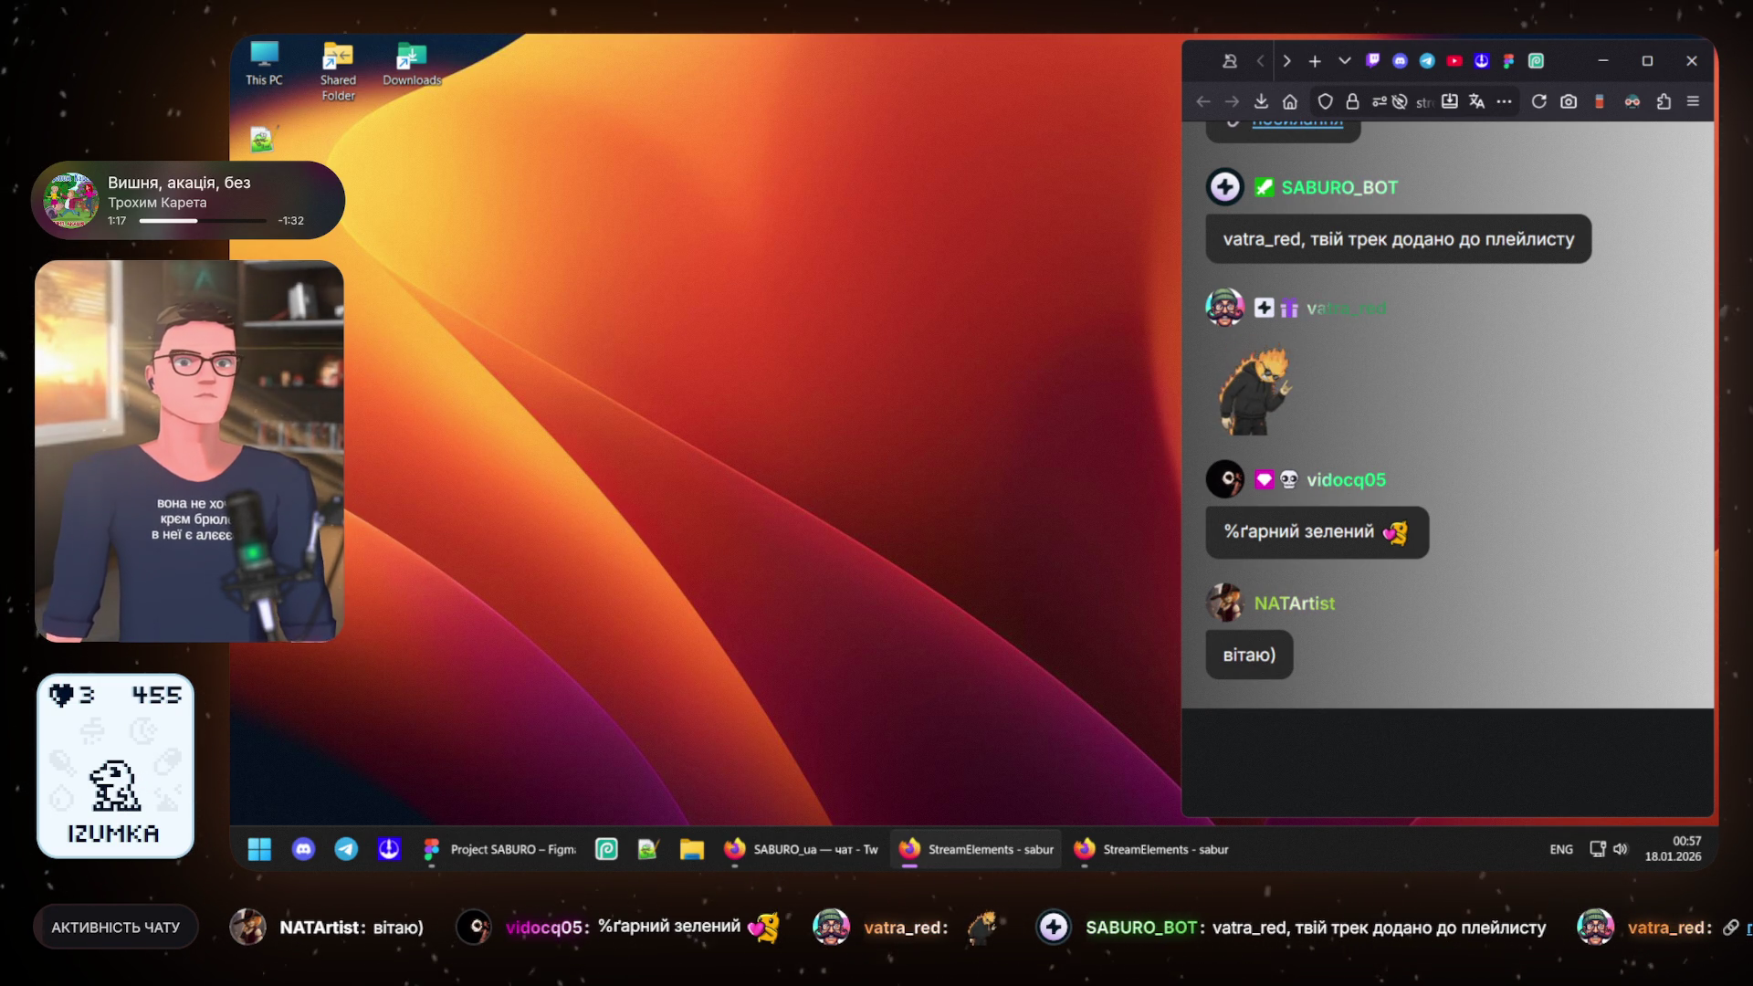
- Restore the Figma window and show the stream chat window beside the mockup
click(470, 844)
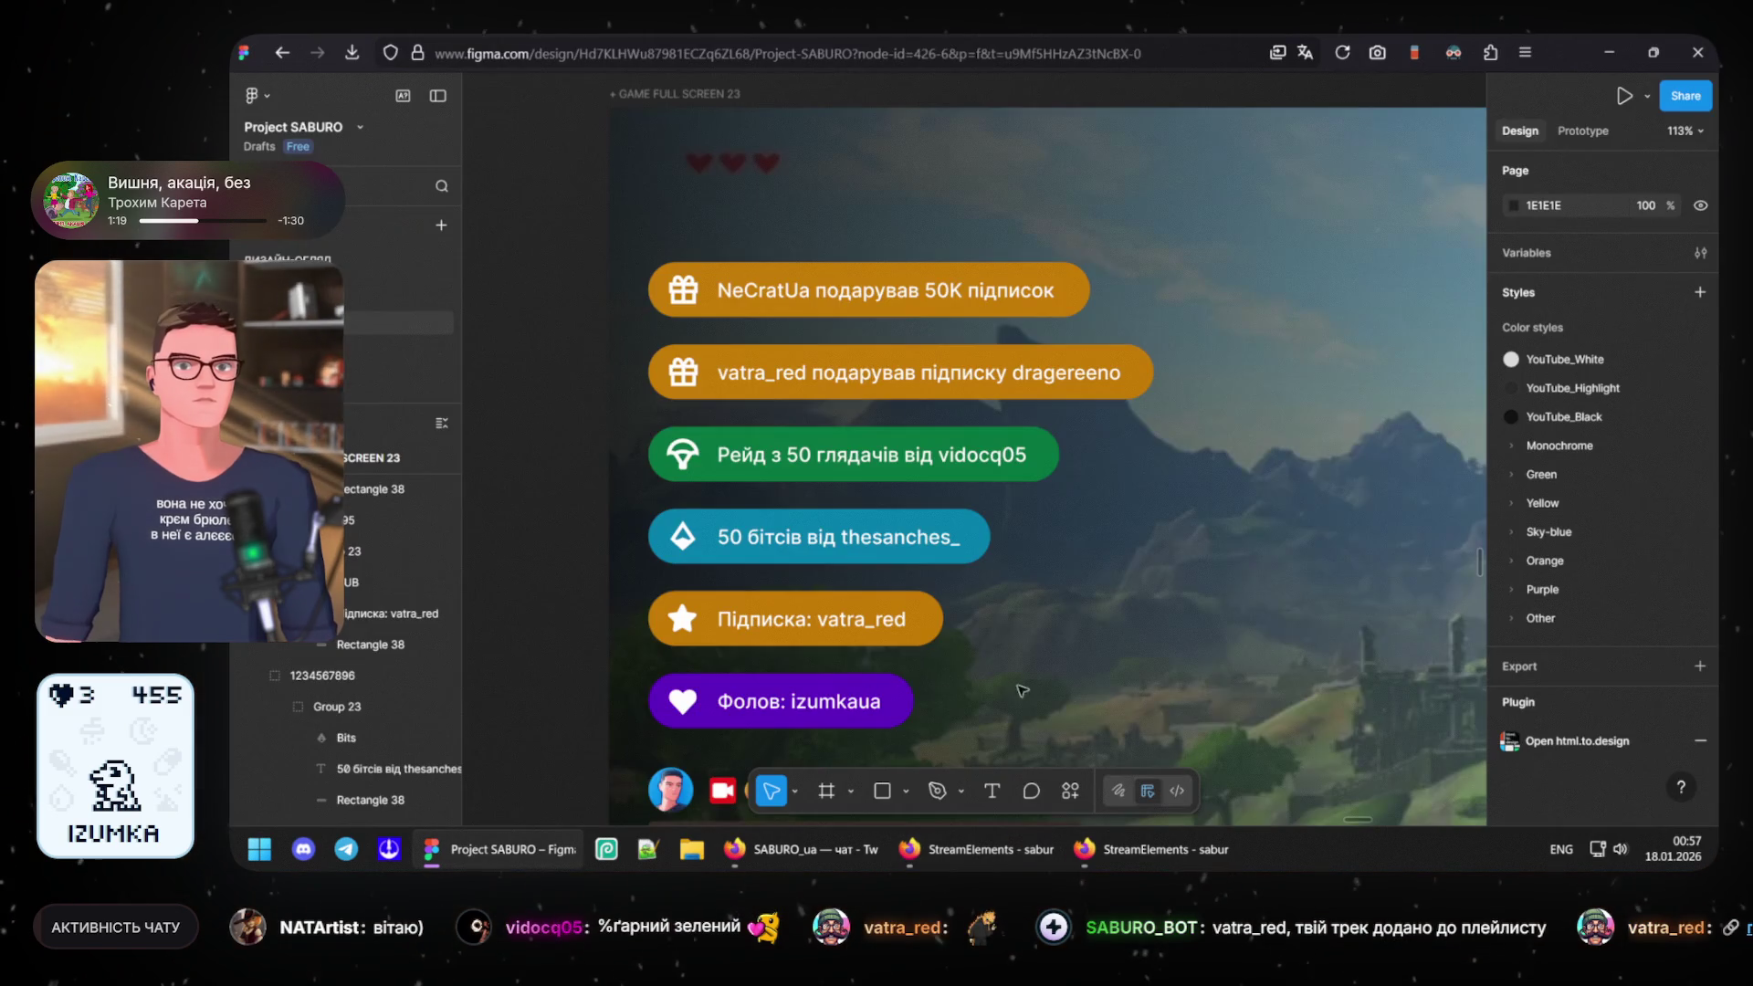
scroll(824, 315, down, 2)
scroll(824, 316, down, 1)
scroll(826, 301, down, 1)
scroll(829, 286, down, 1)
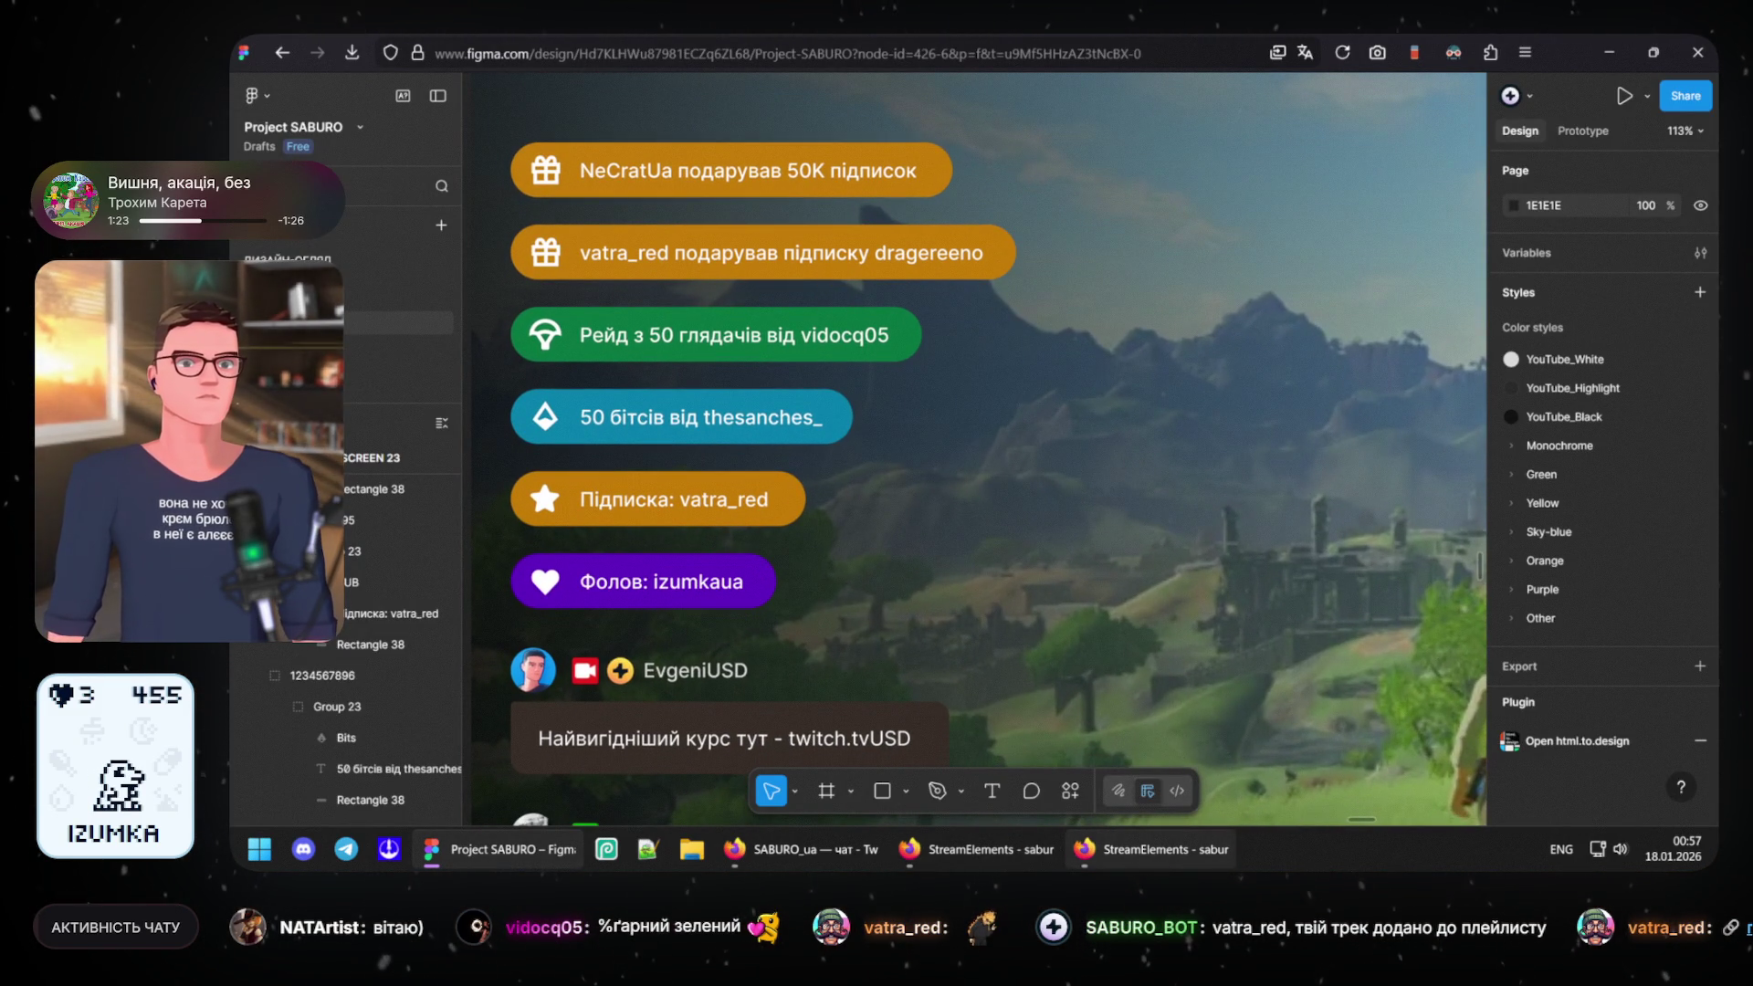
click(1185, 851)
click(1184, 851)
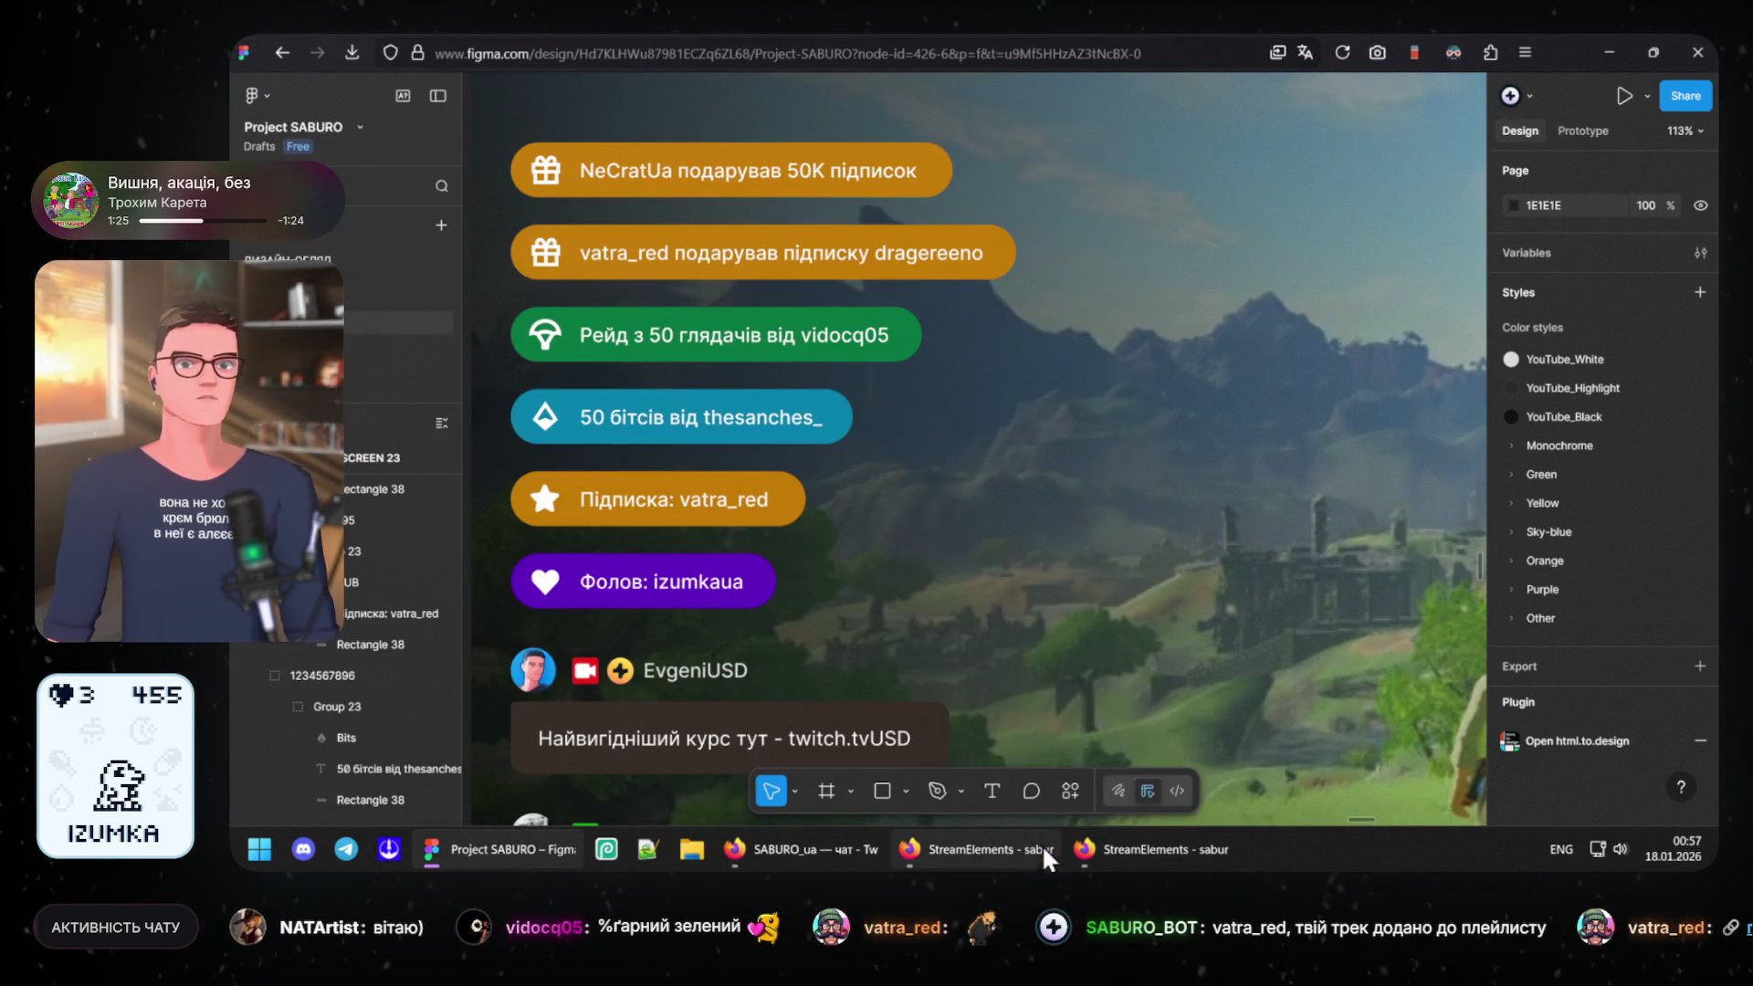
click(996, 848)
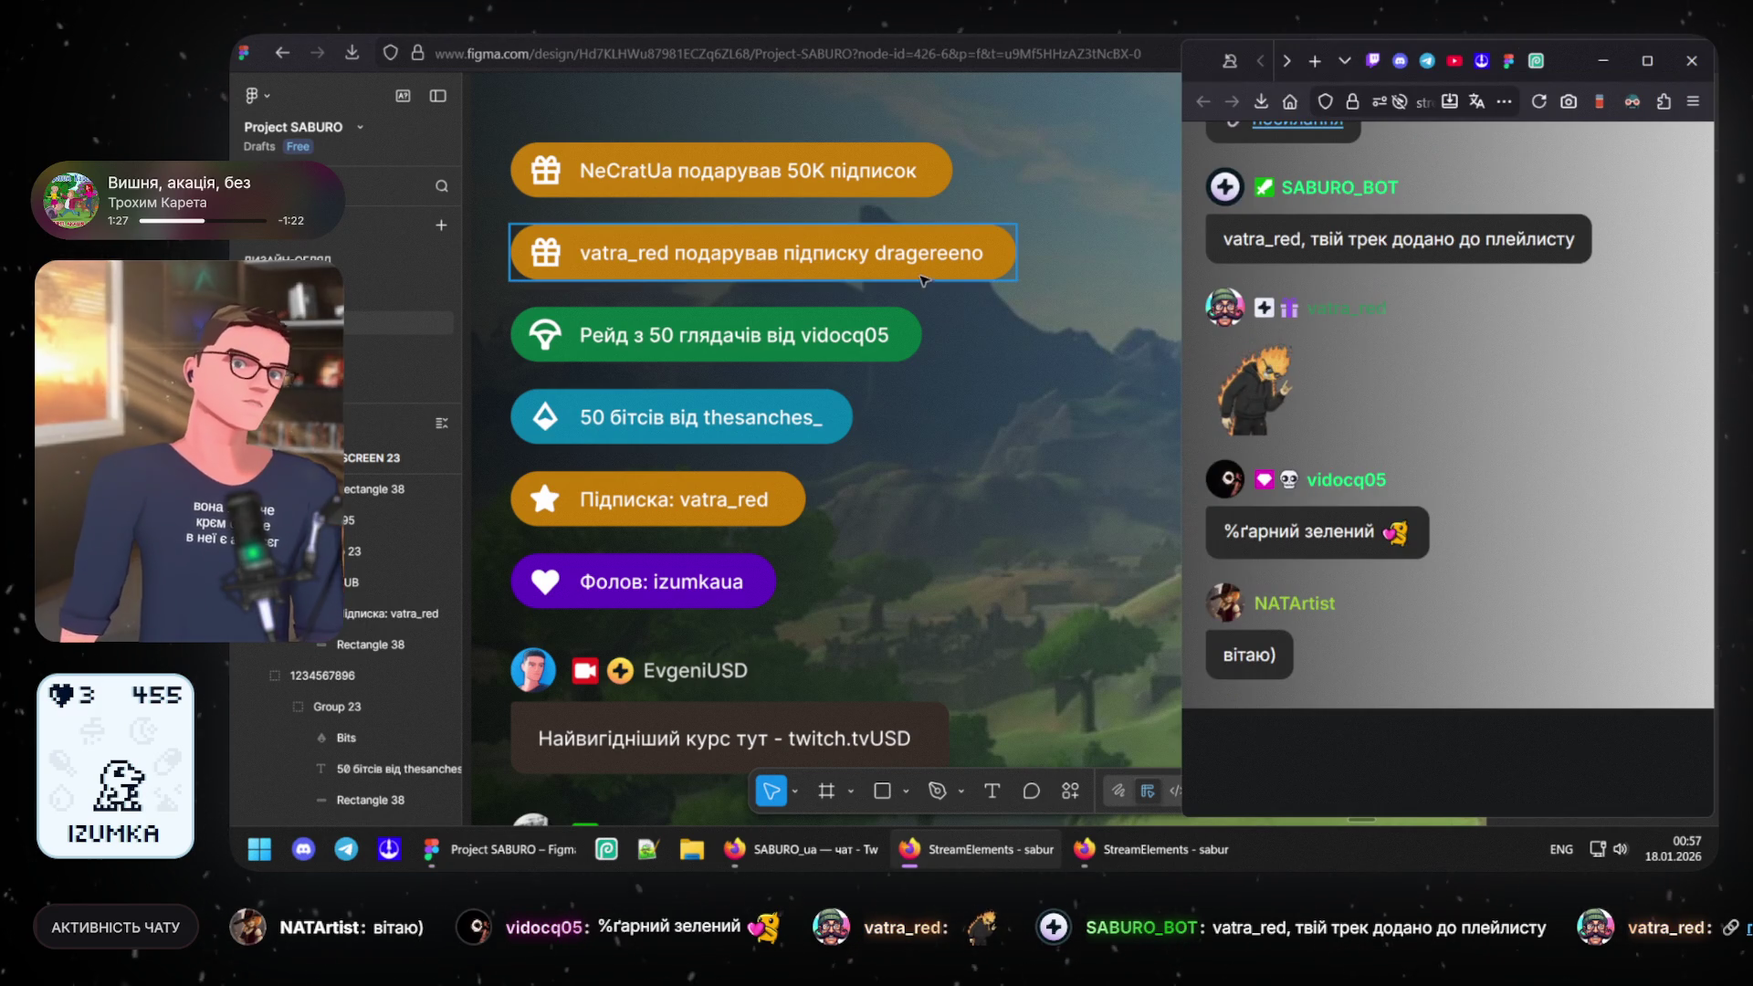
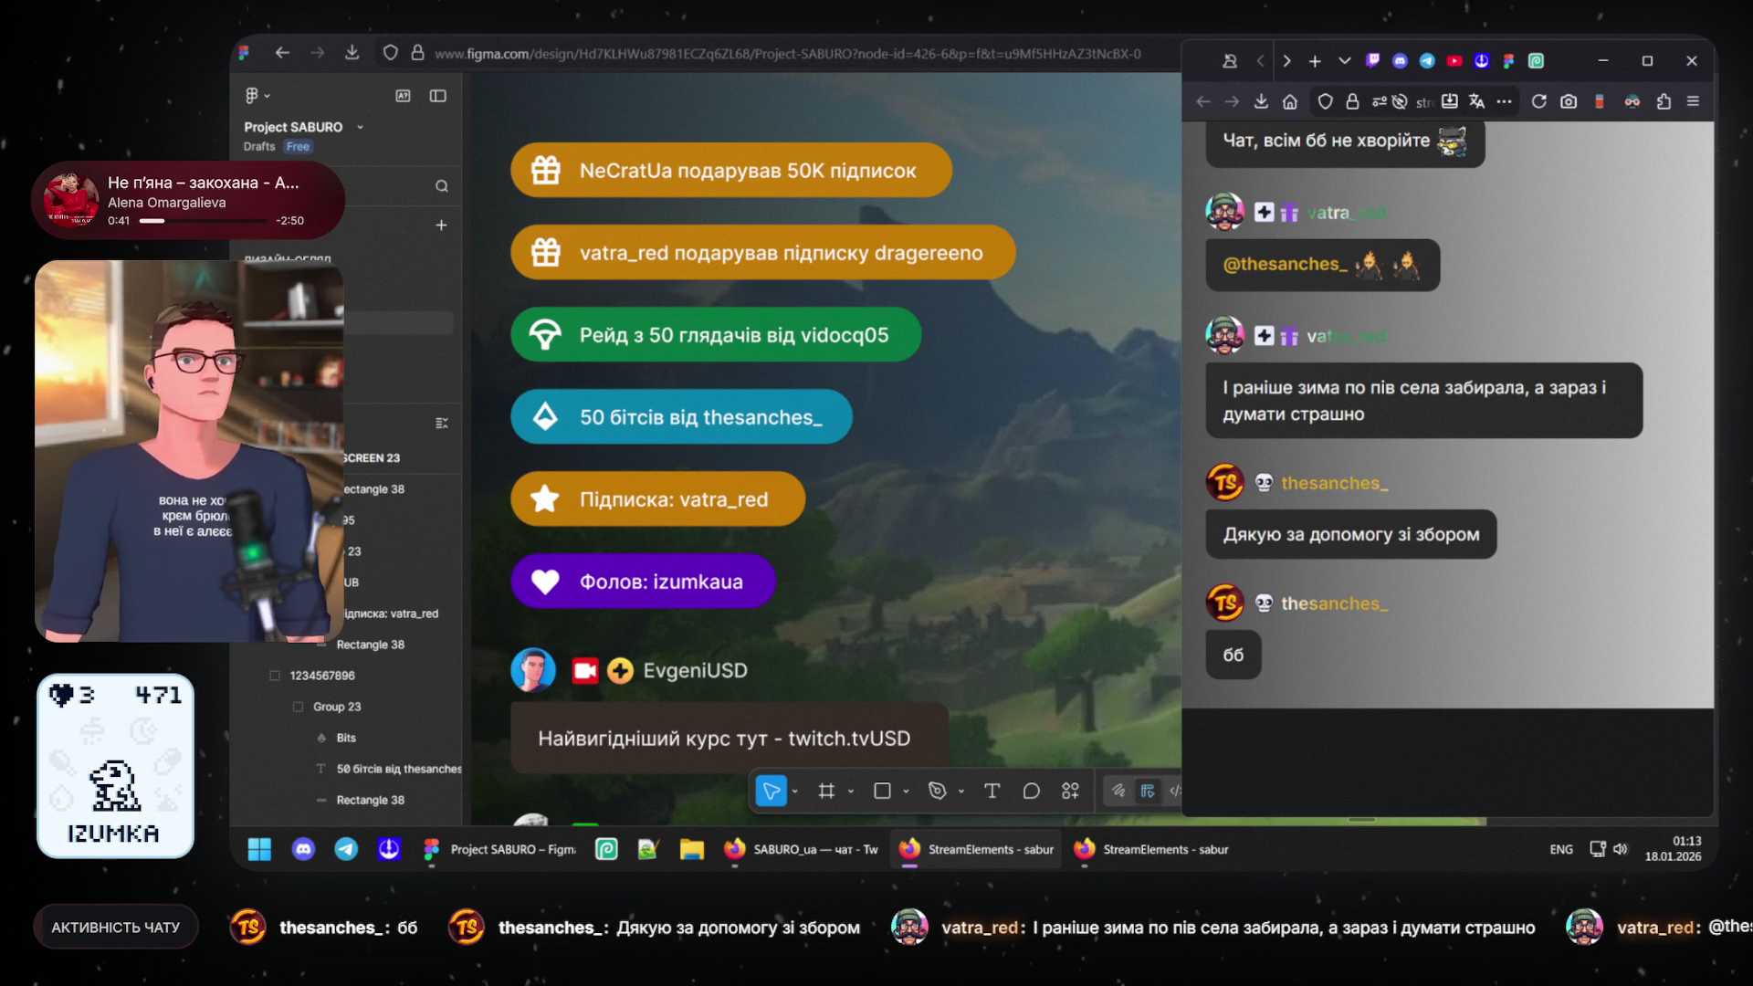
- Bring Figma forward, select the Підписка: vatra_red pill and step up through the alert pills over the game frame
click(906, 279)
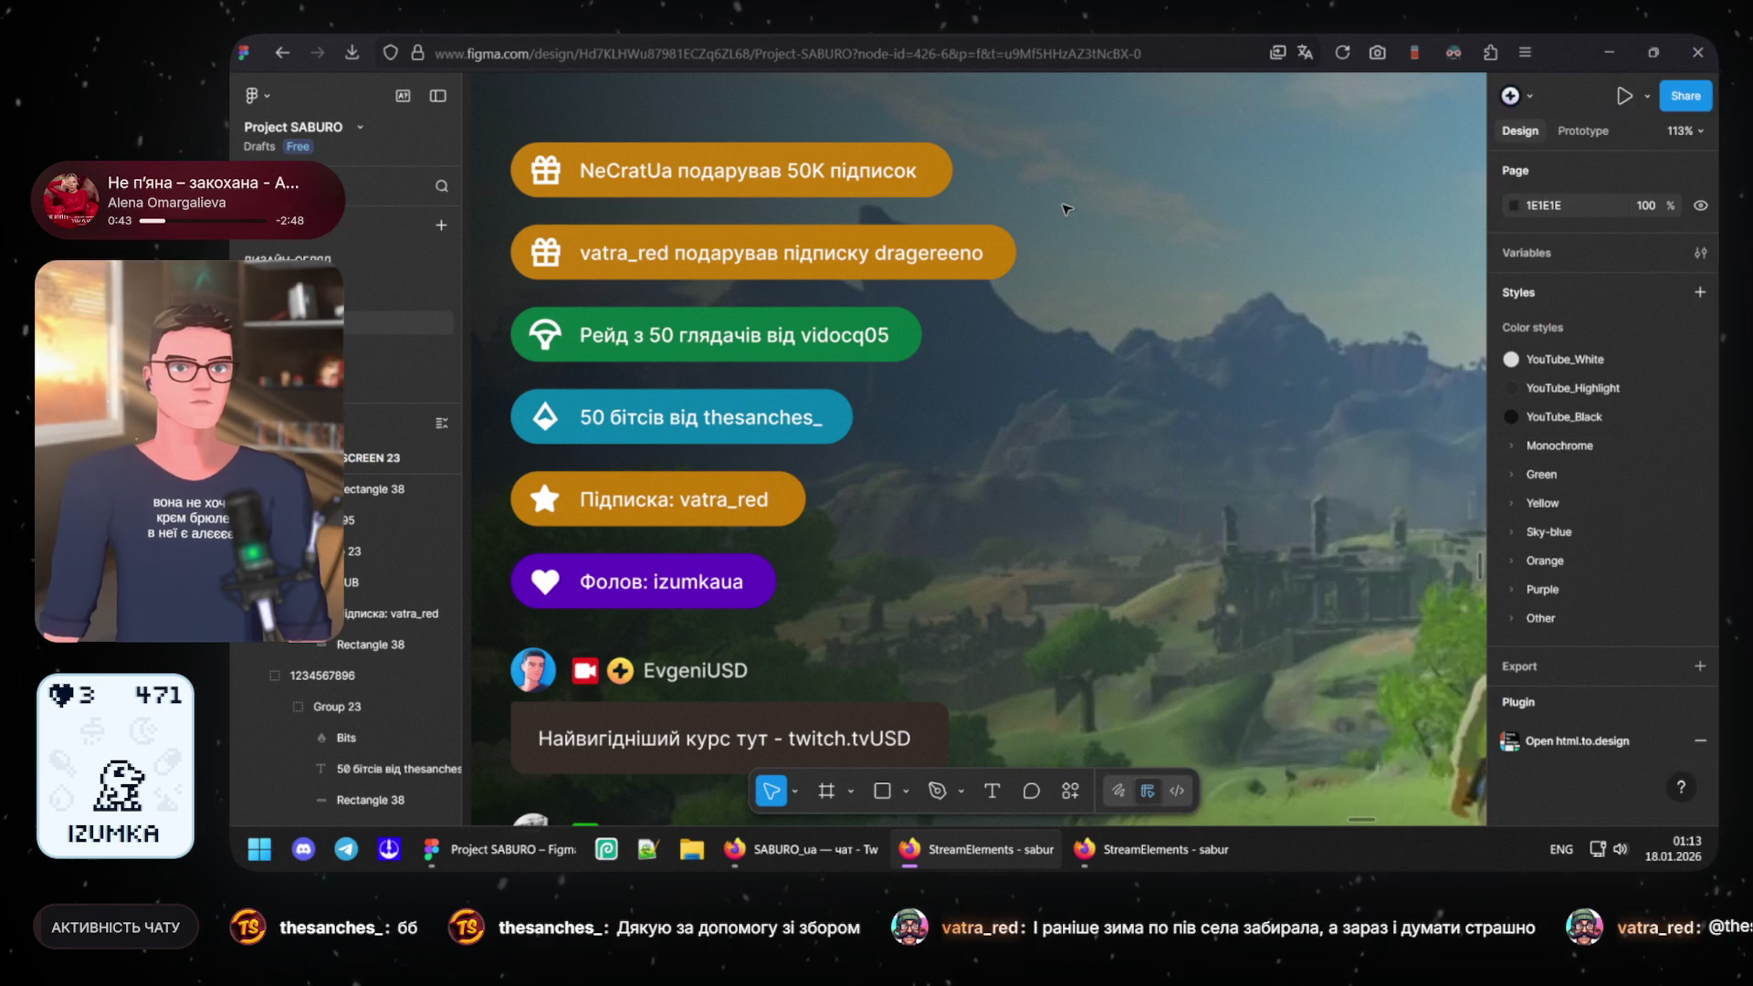
scroll(897, 357, left, 5)
click(881, 470)
key(Tab)
key(Tab)
key(Tab)
key(Tab)
scroll(857, 431, down, 3)
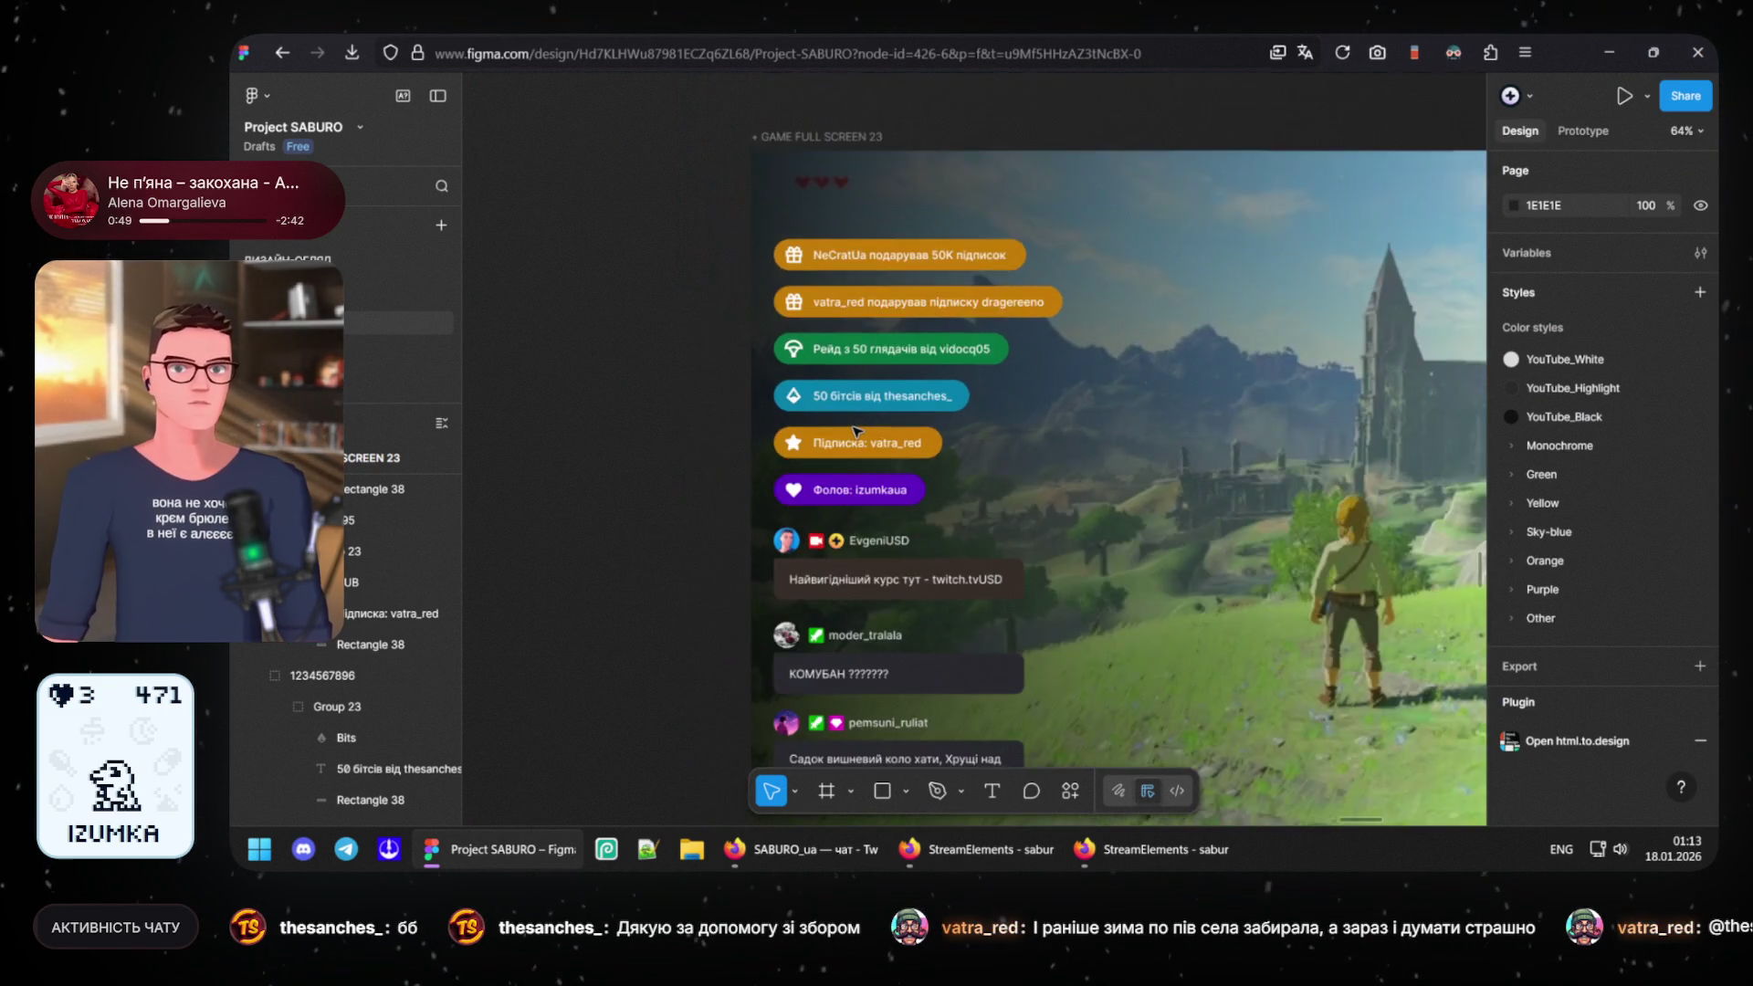
scroll(877, 465, down, 3)
scroll(916, 518, down, 3)
scroll(965, 438, down, 3)
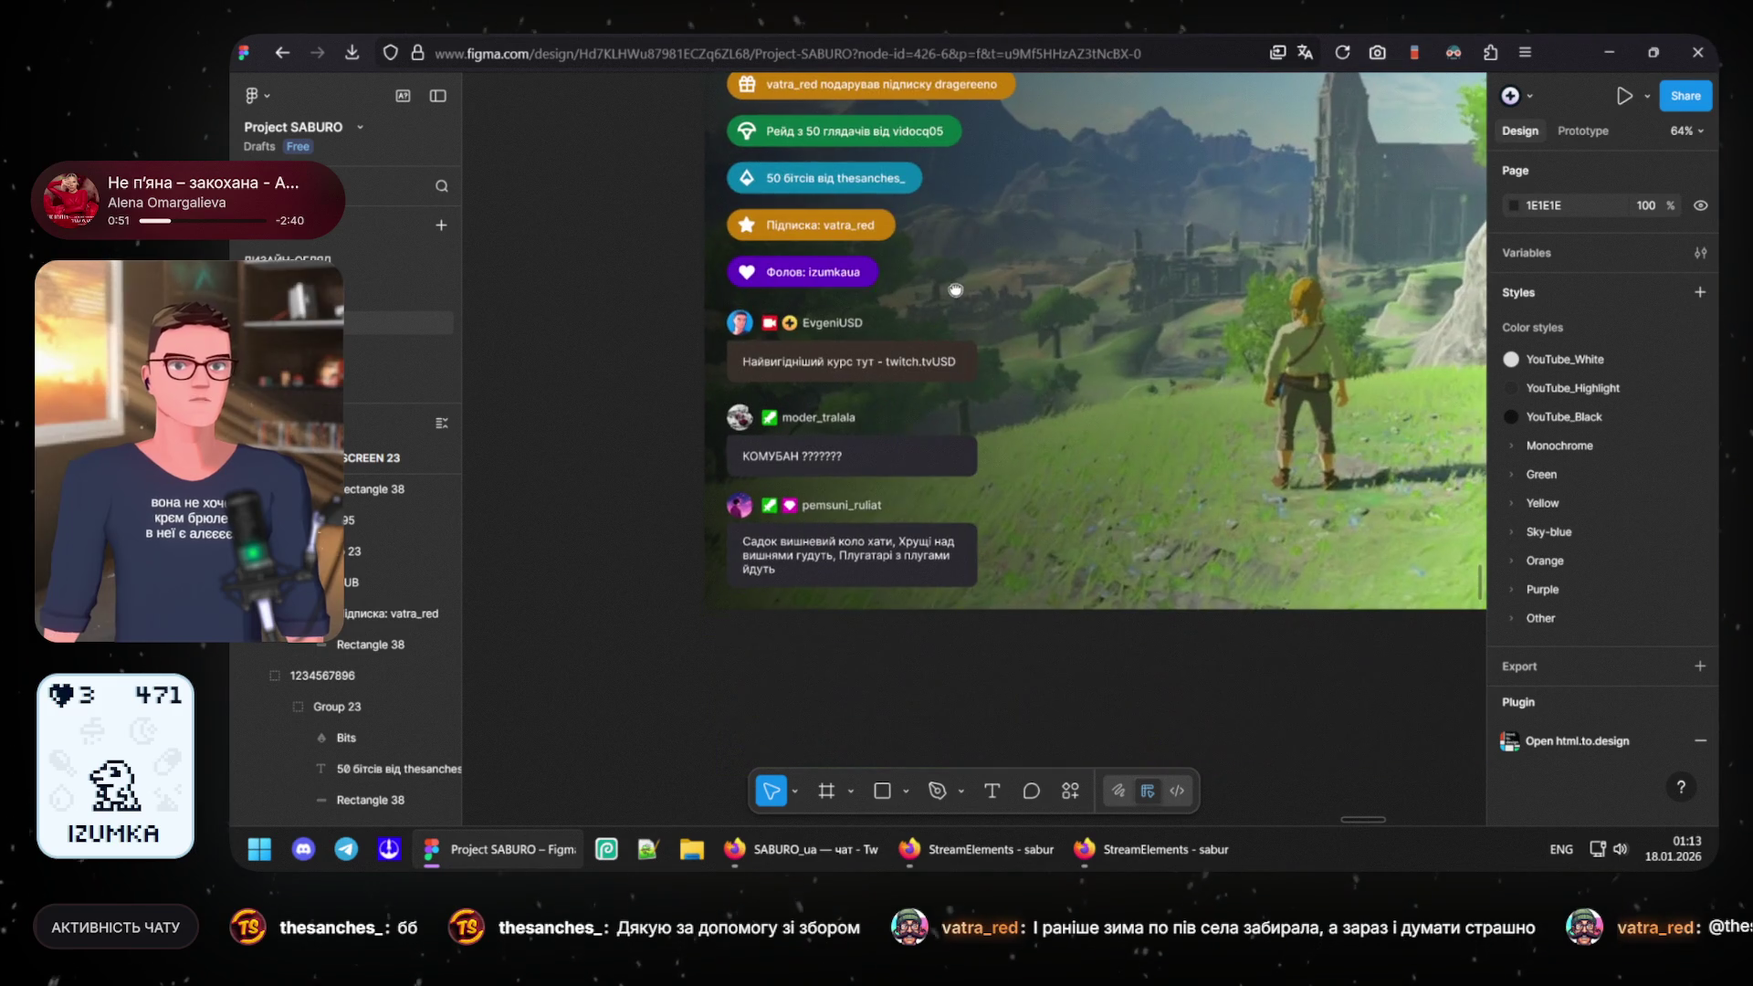
scroll(944, 432, up, 2)
scroll(917, 440, up, 3)
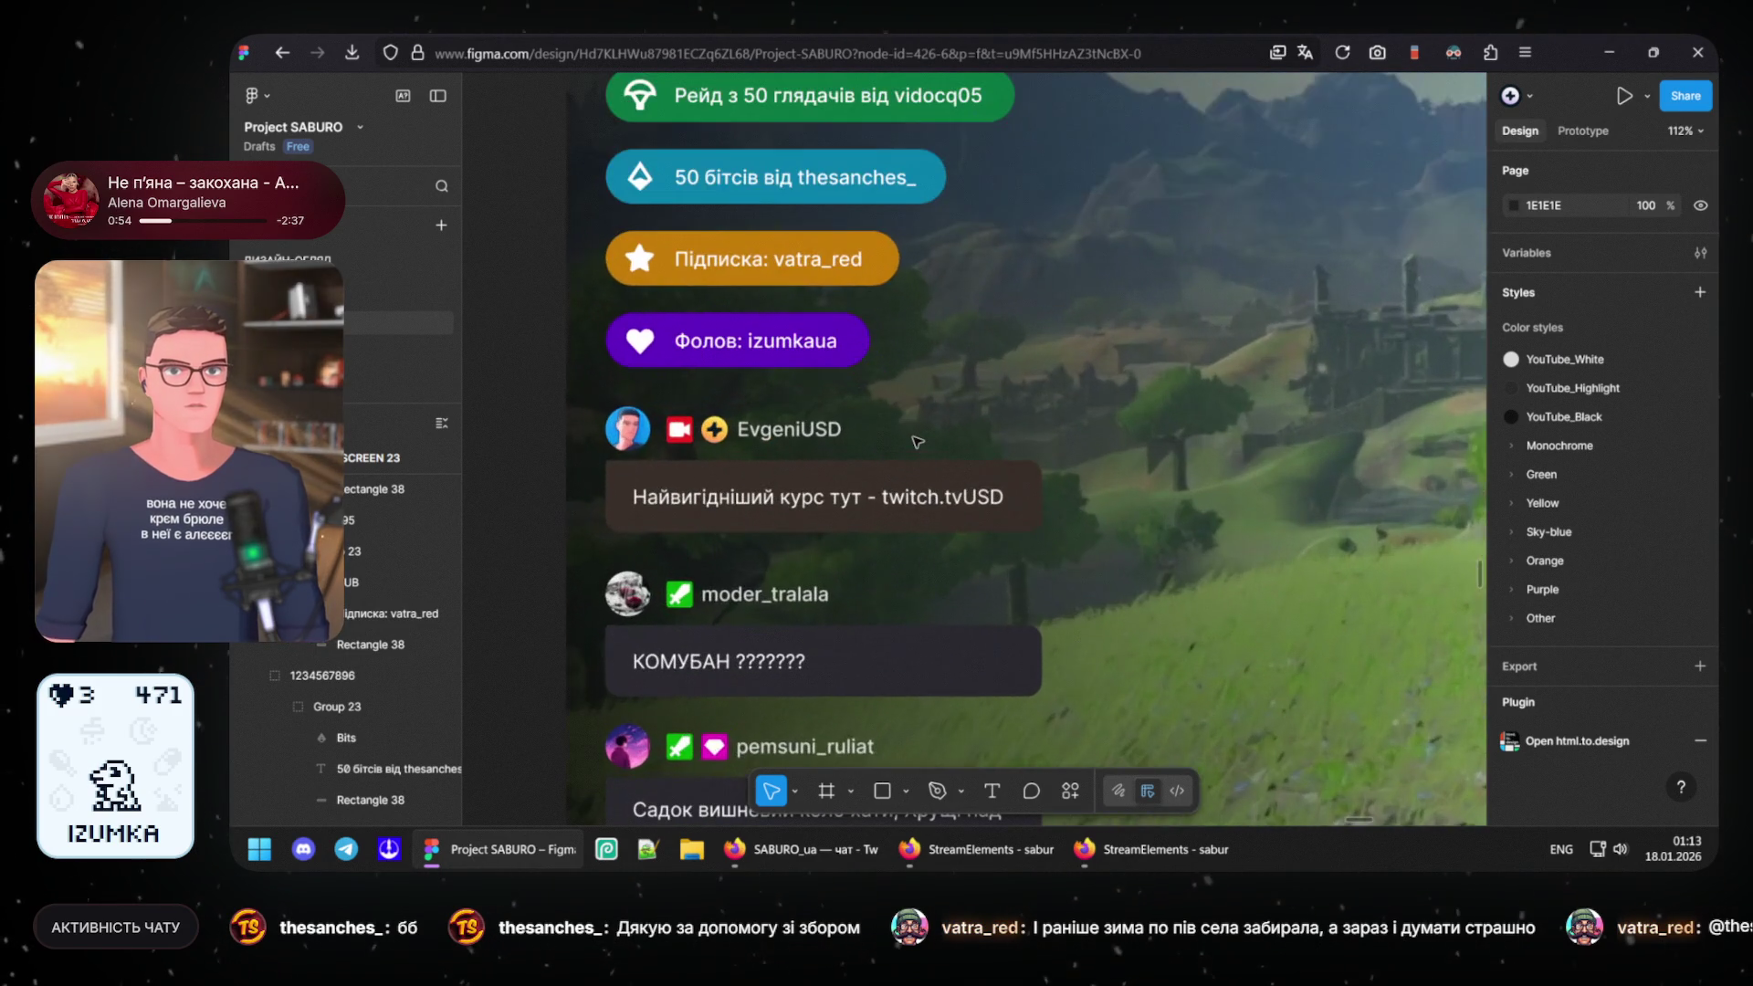
scroll(917, 439, down, 3)
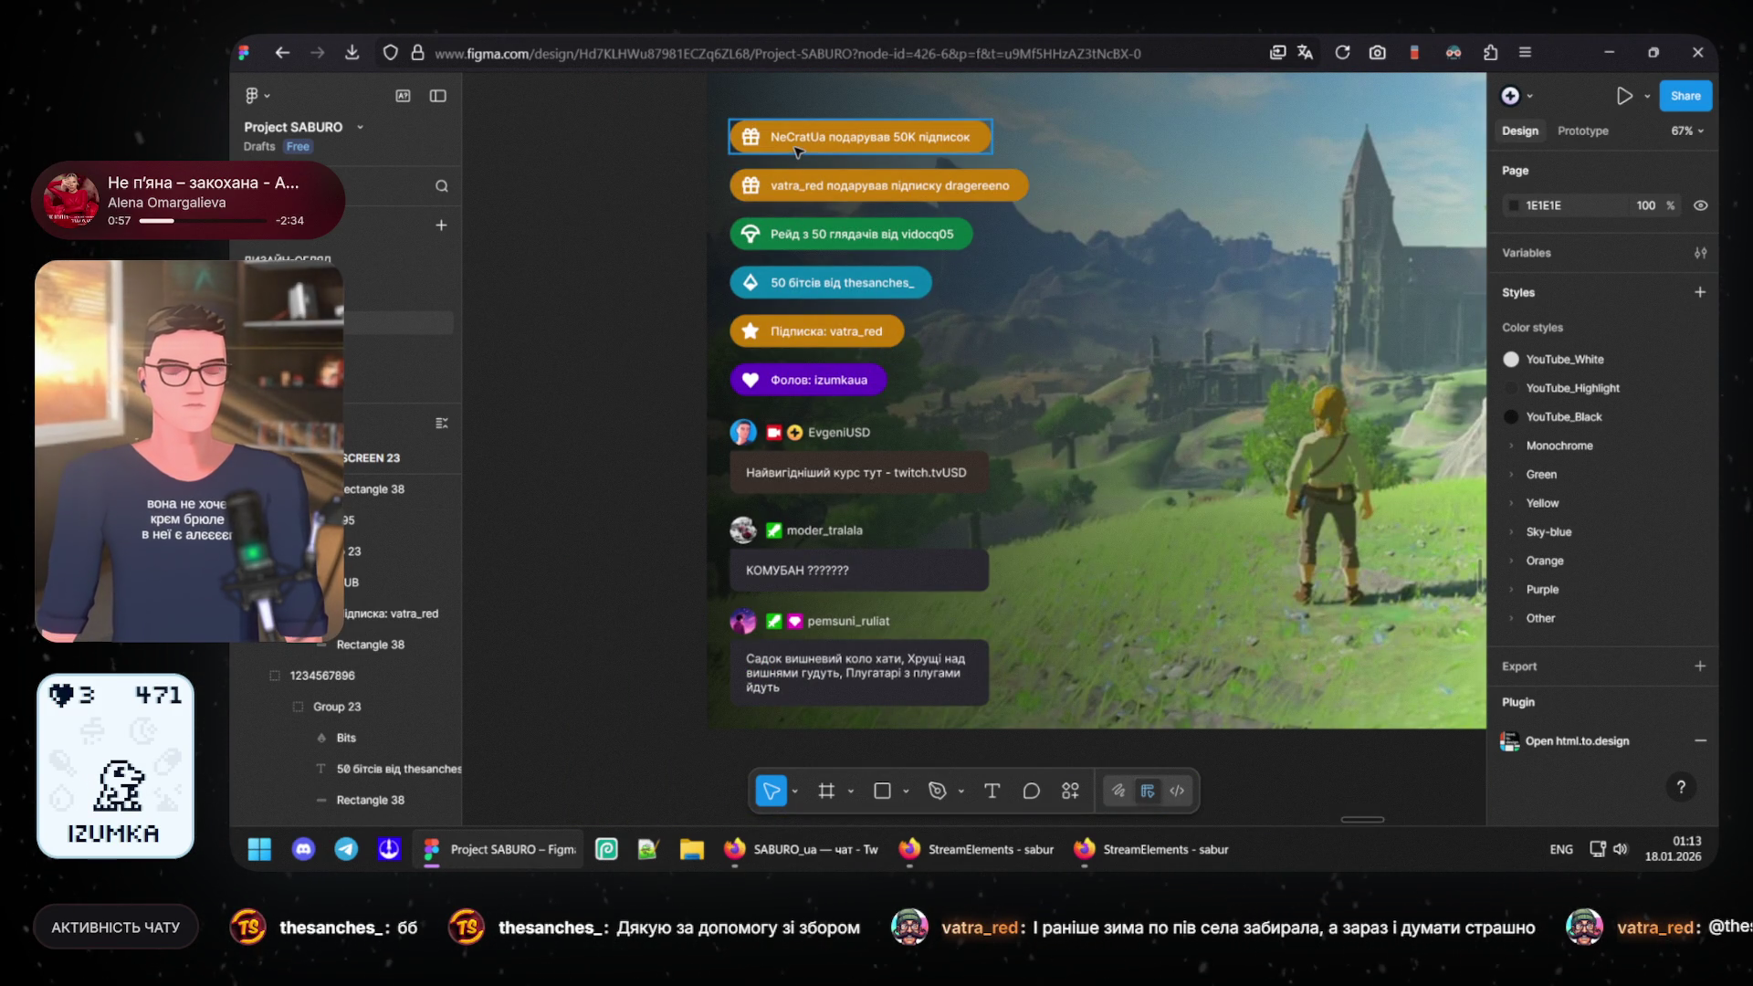
scroll(798, 190, down, 1)
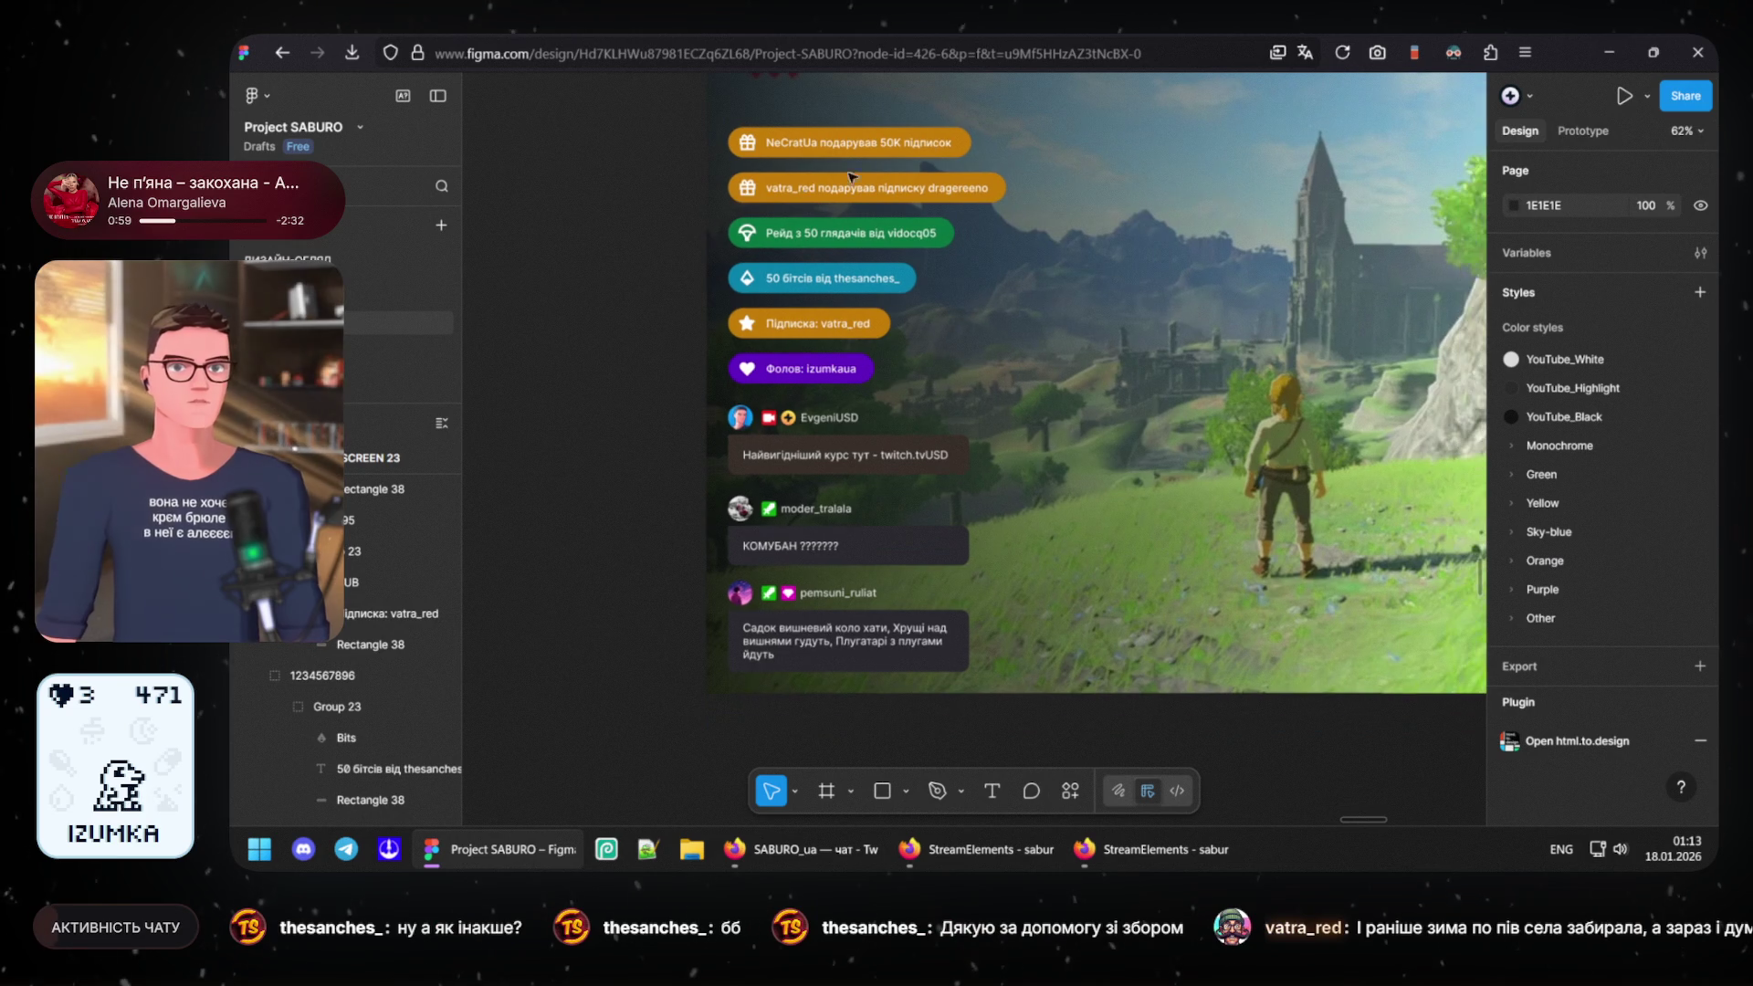
scroll(797, 189, down, 1)
scroll(797, 189, up, 2)
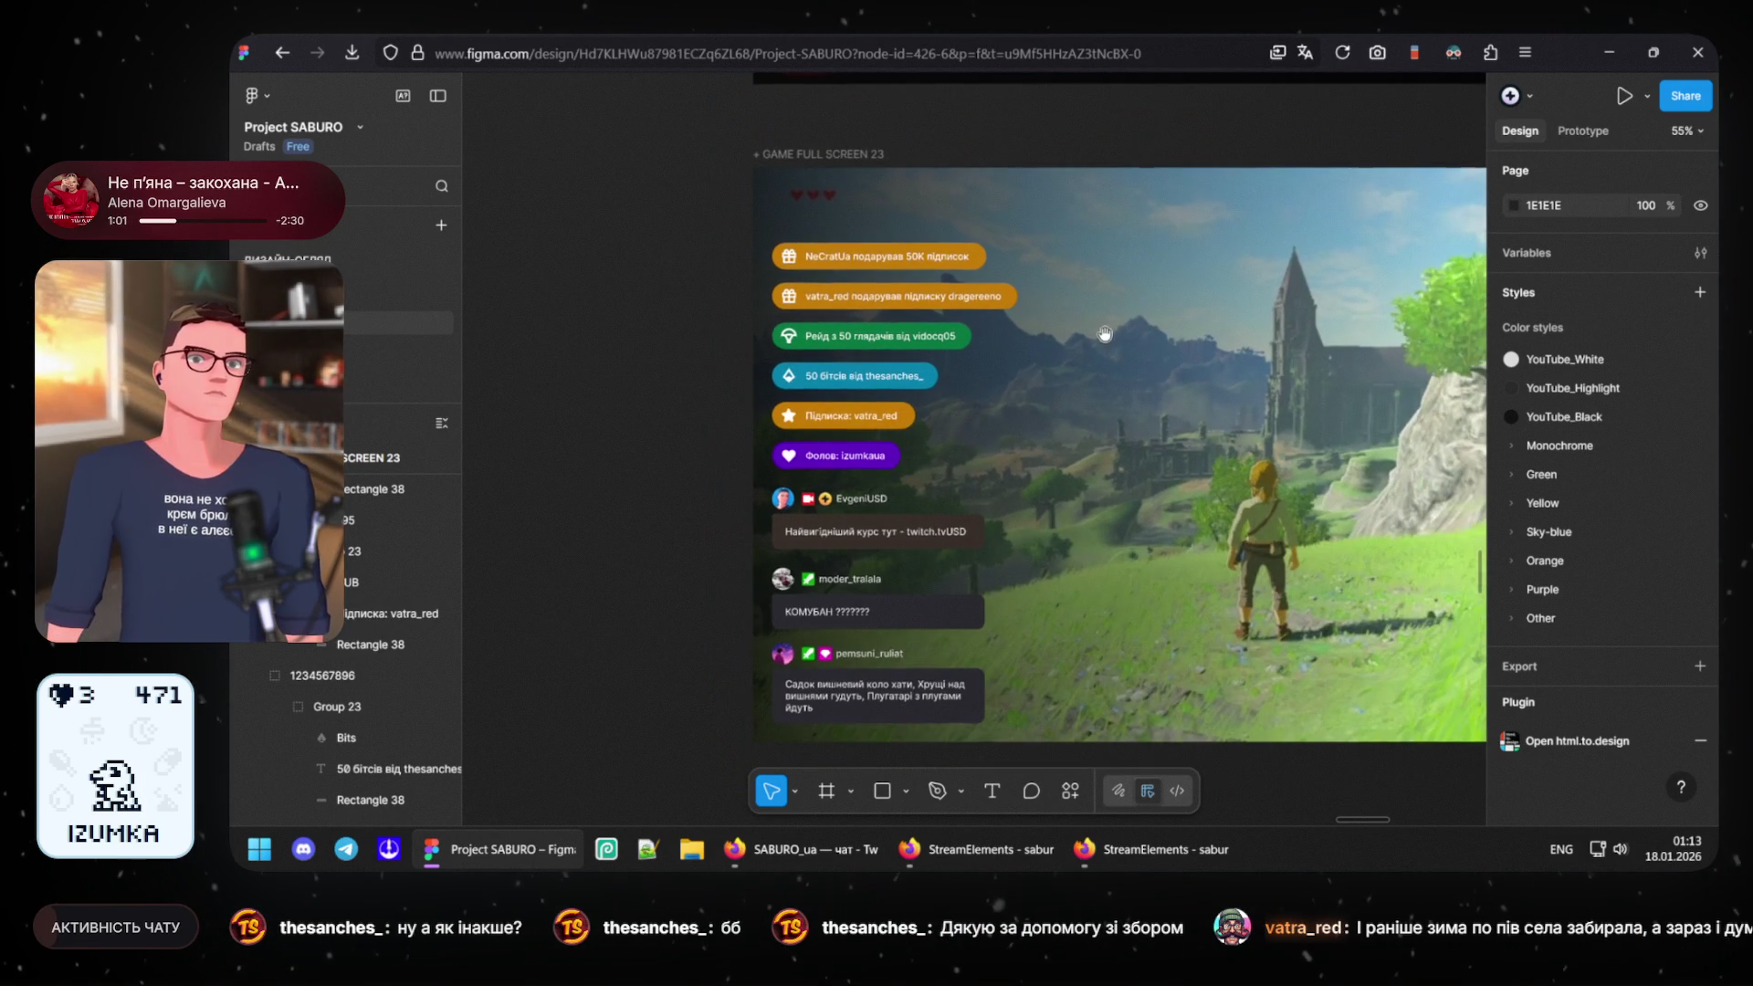
drag(1105, 334, 1027, 333)
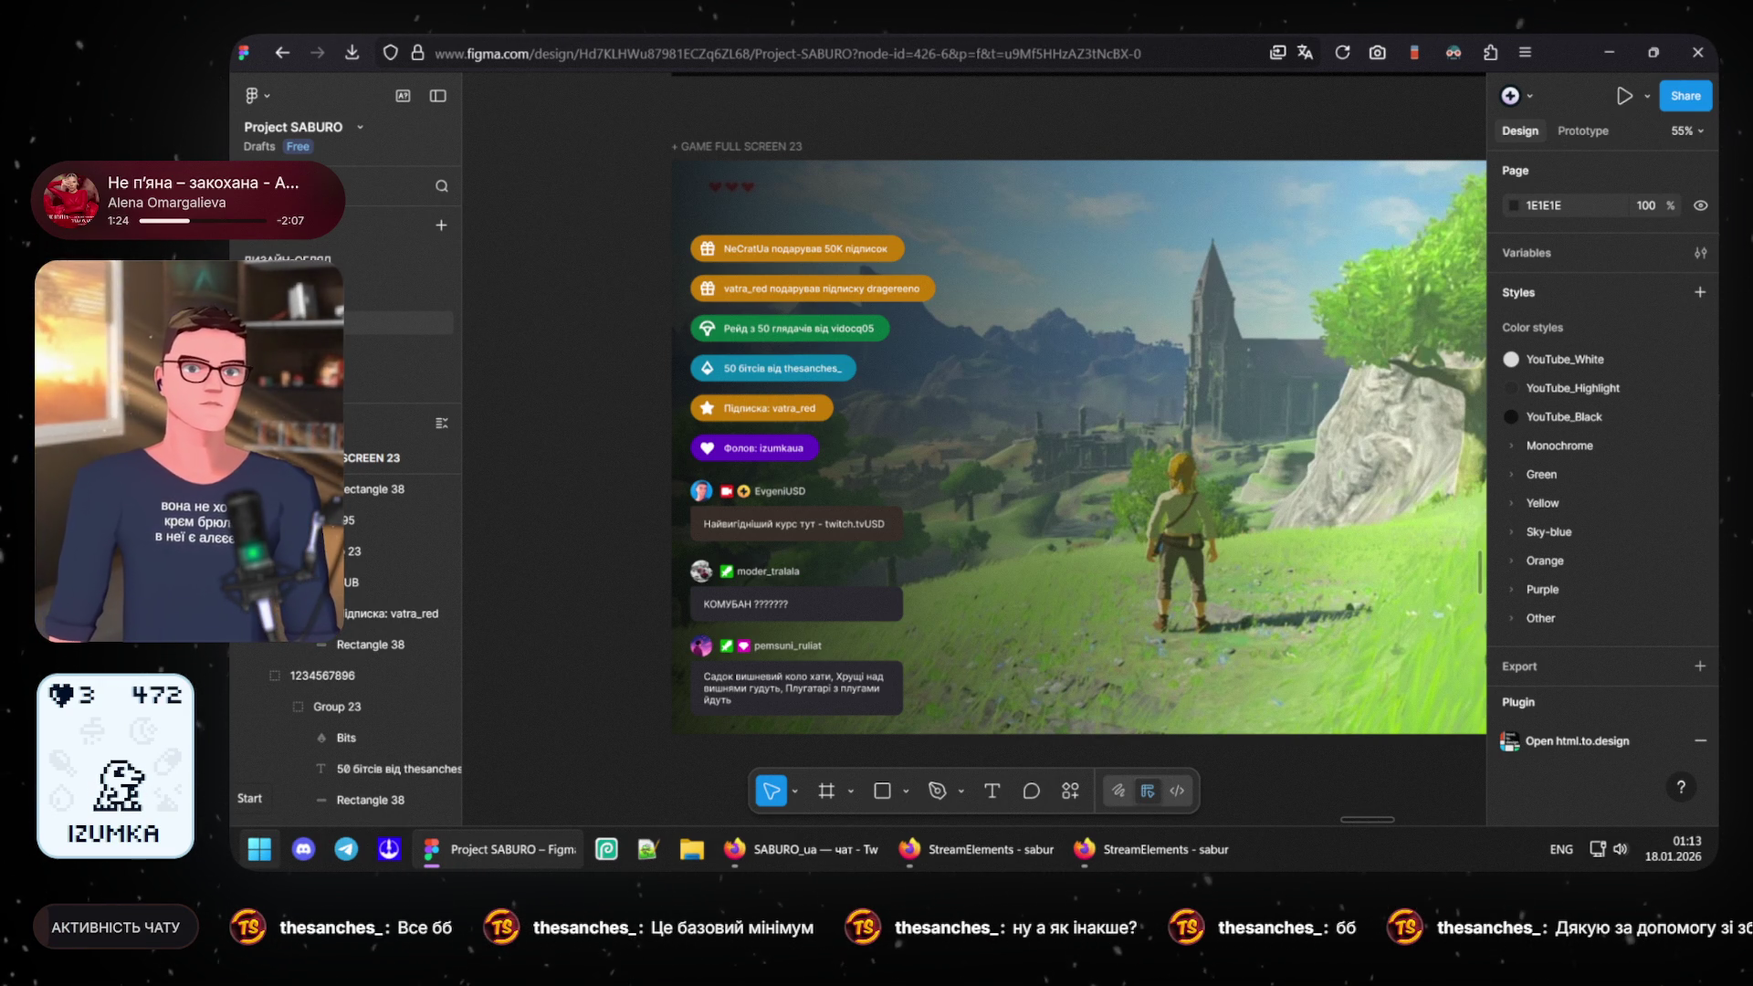
ctrl+scroll(787, 486, up, 2)
ctrl+scroll(767, 499, up, 2)
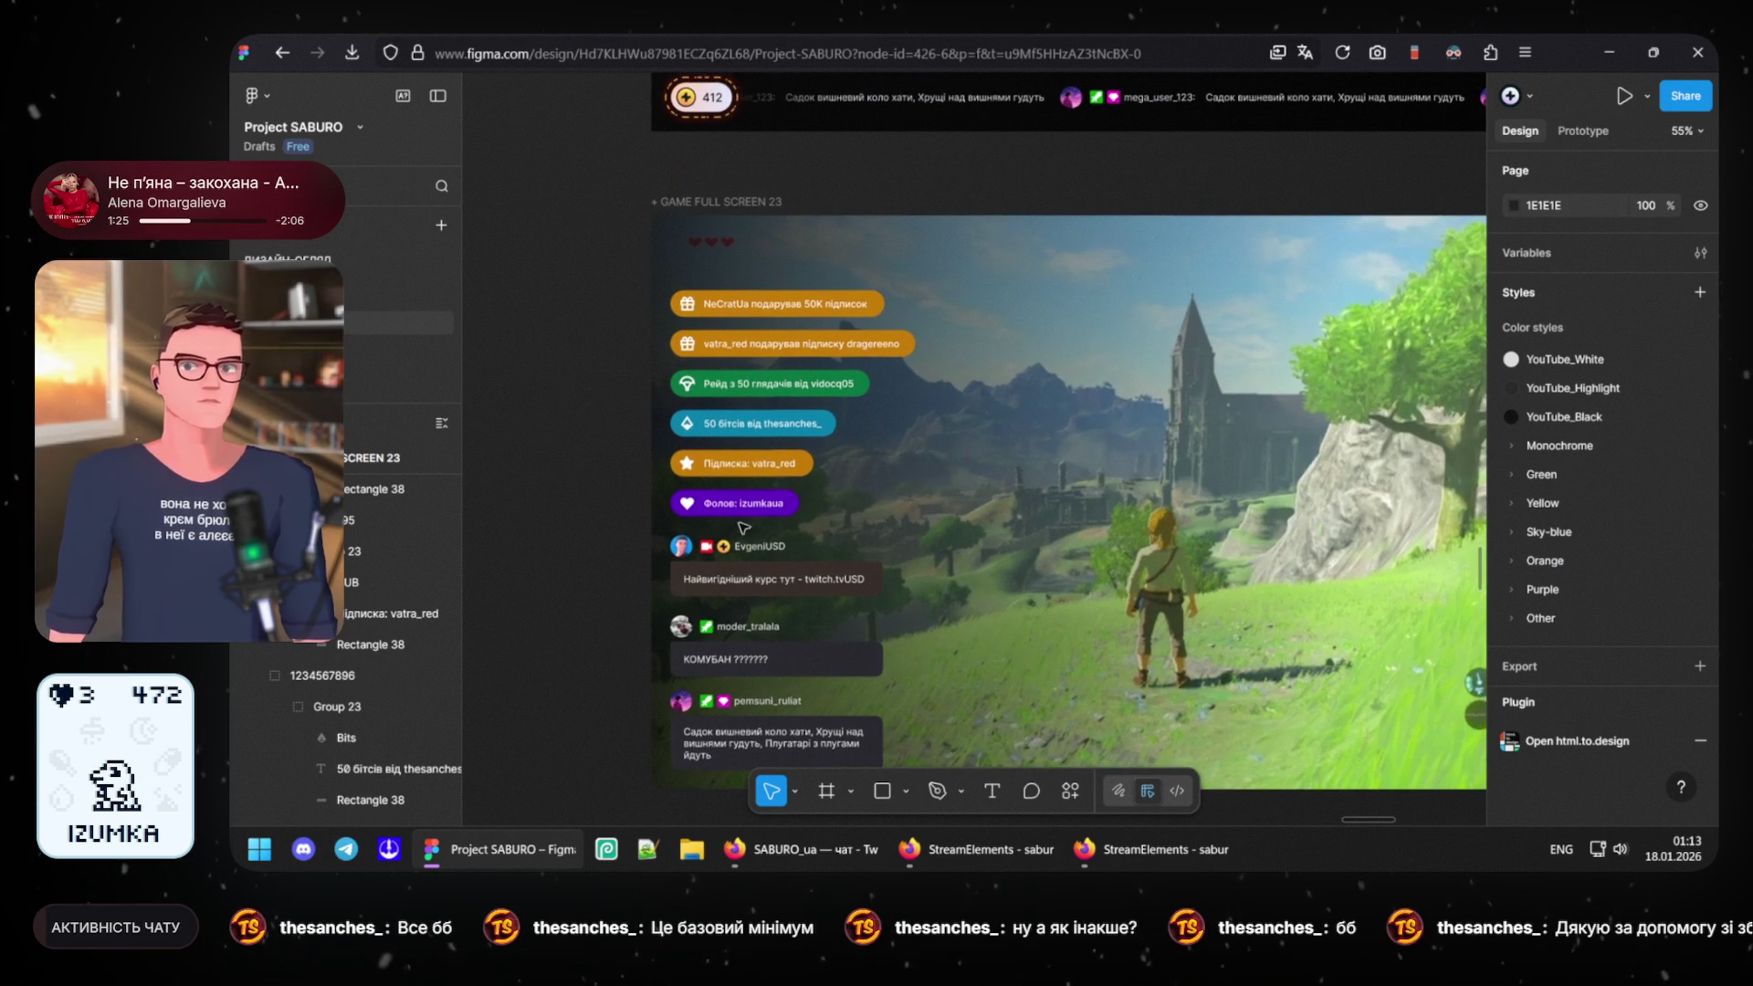
ctrl+scroll(737, 518, up, 2)
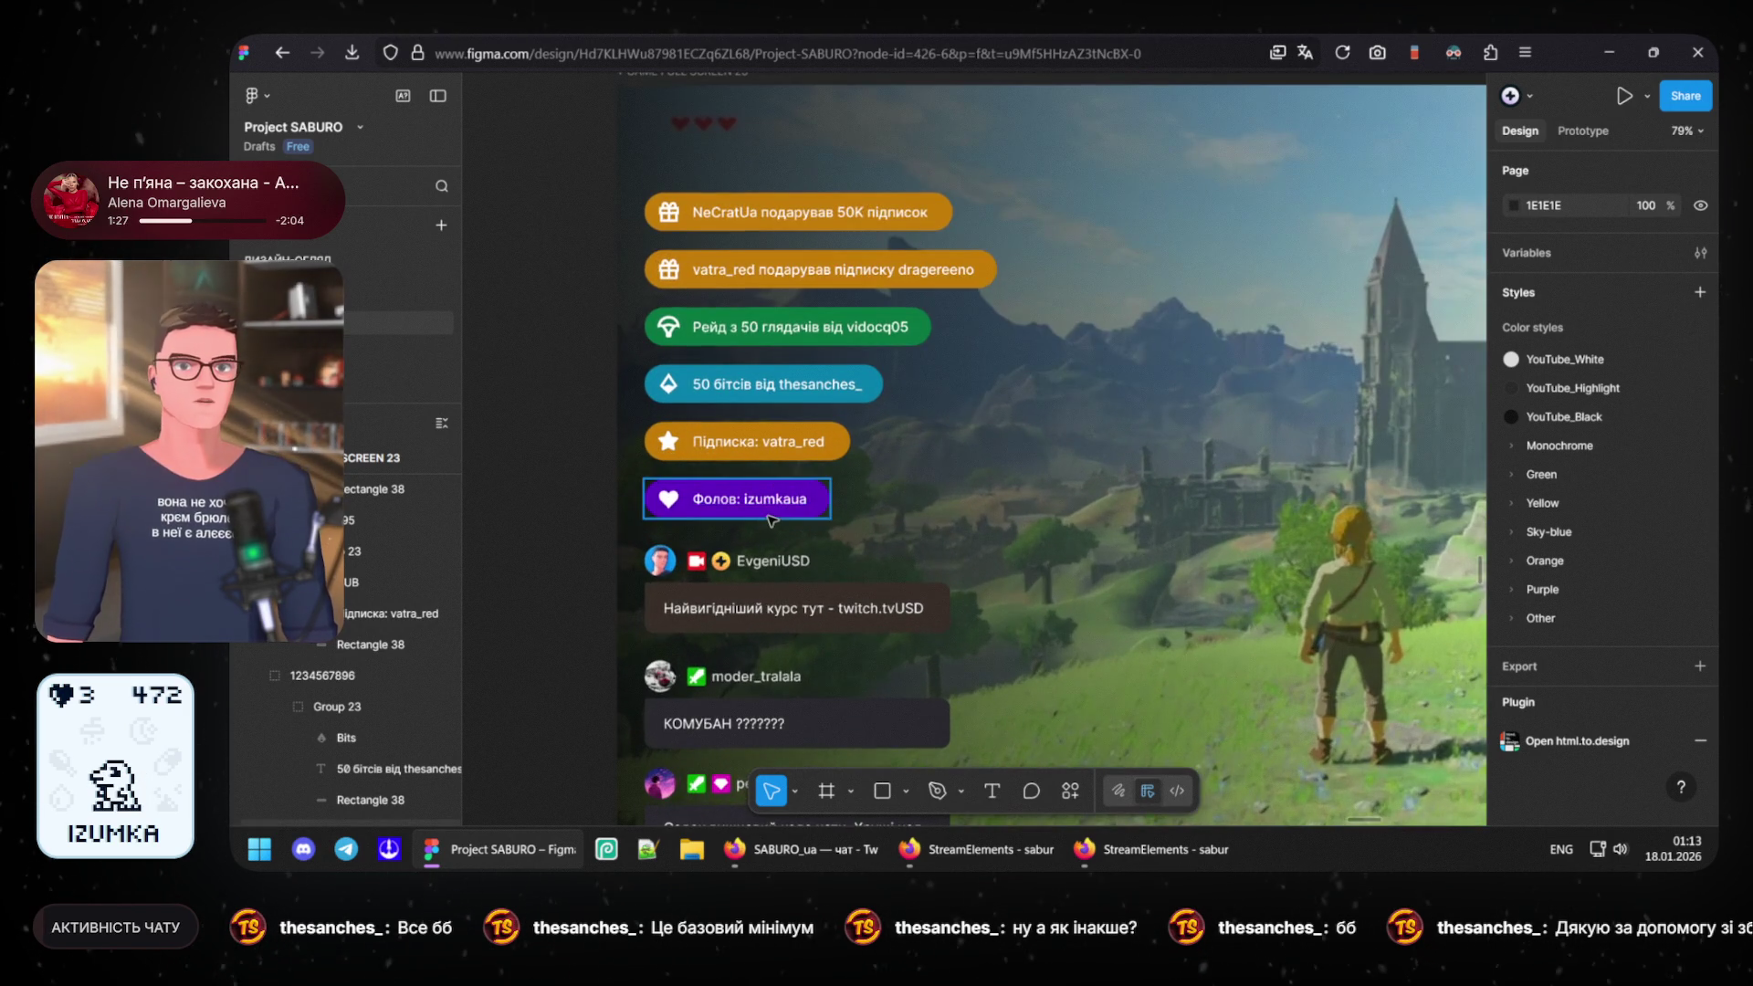
ctrl+scroll(737, 518, down, 3)
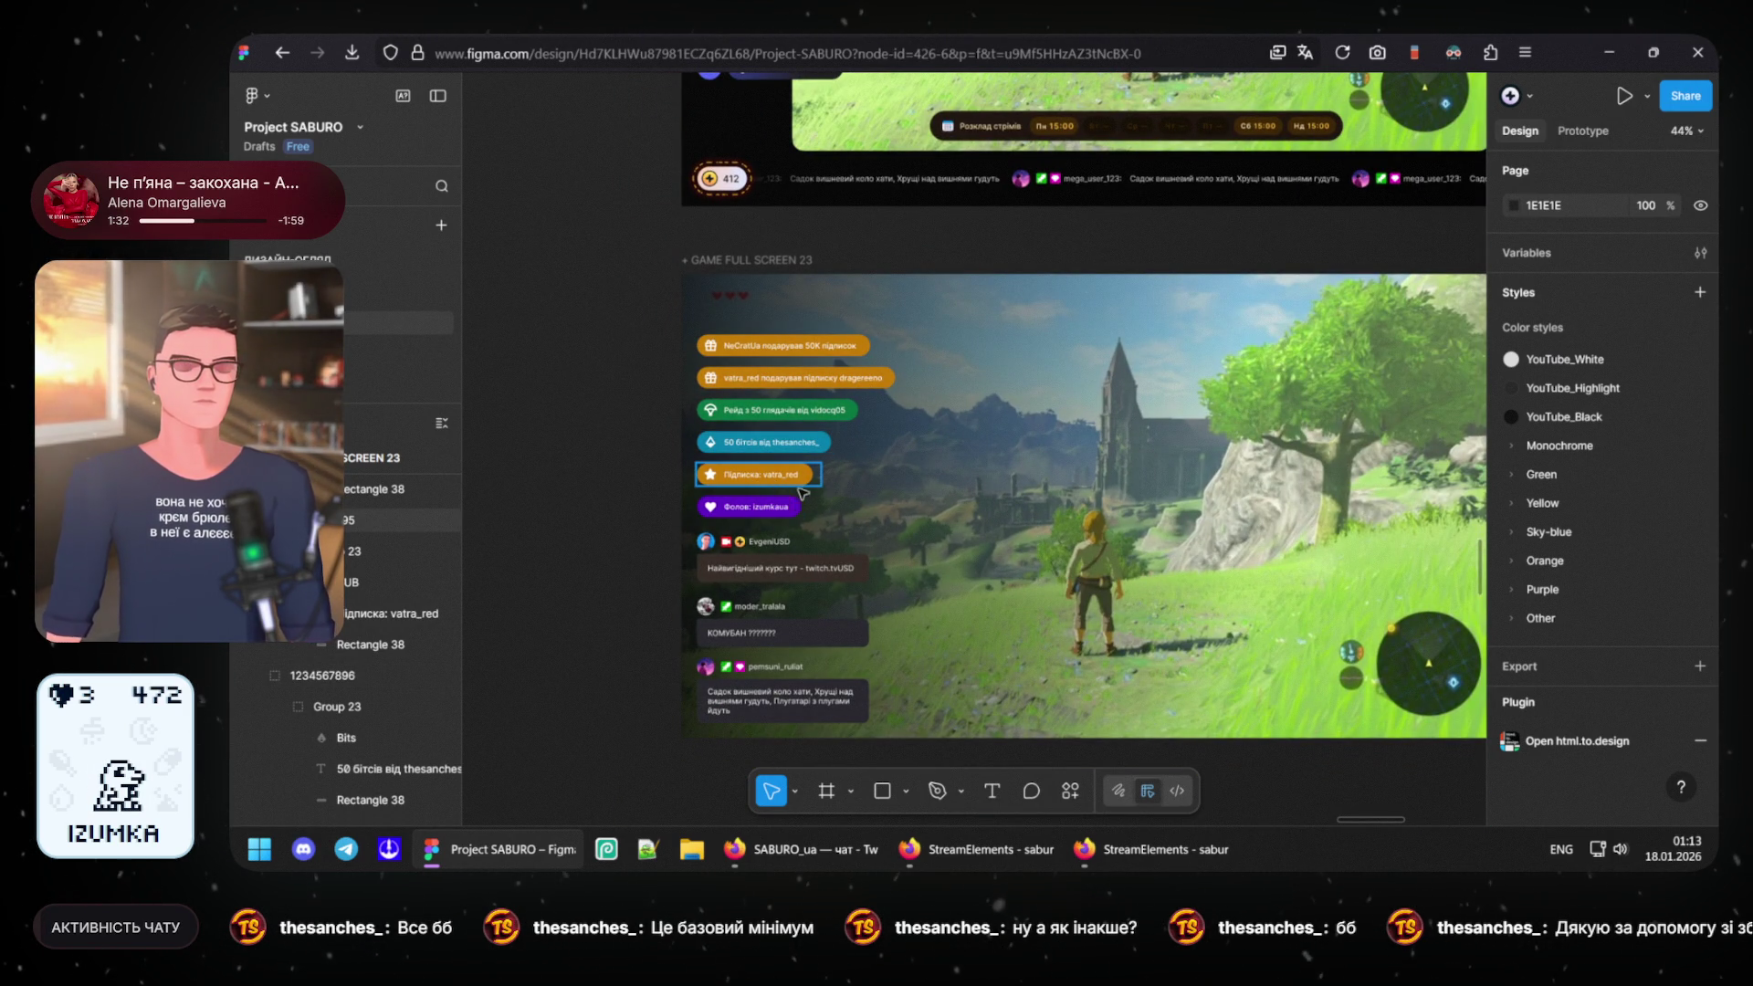
ctrl+scroll(891, 499, up, 2)
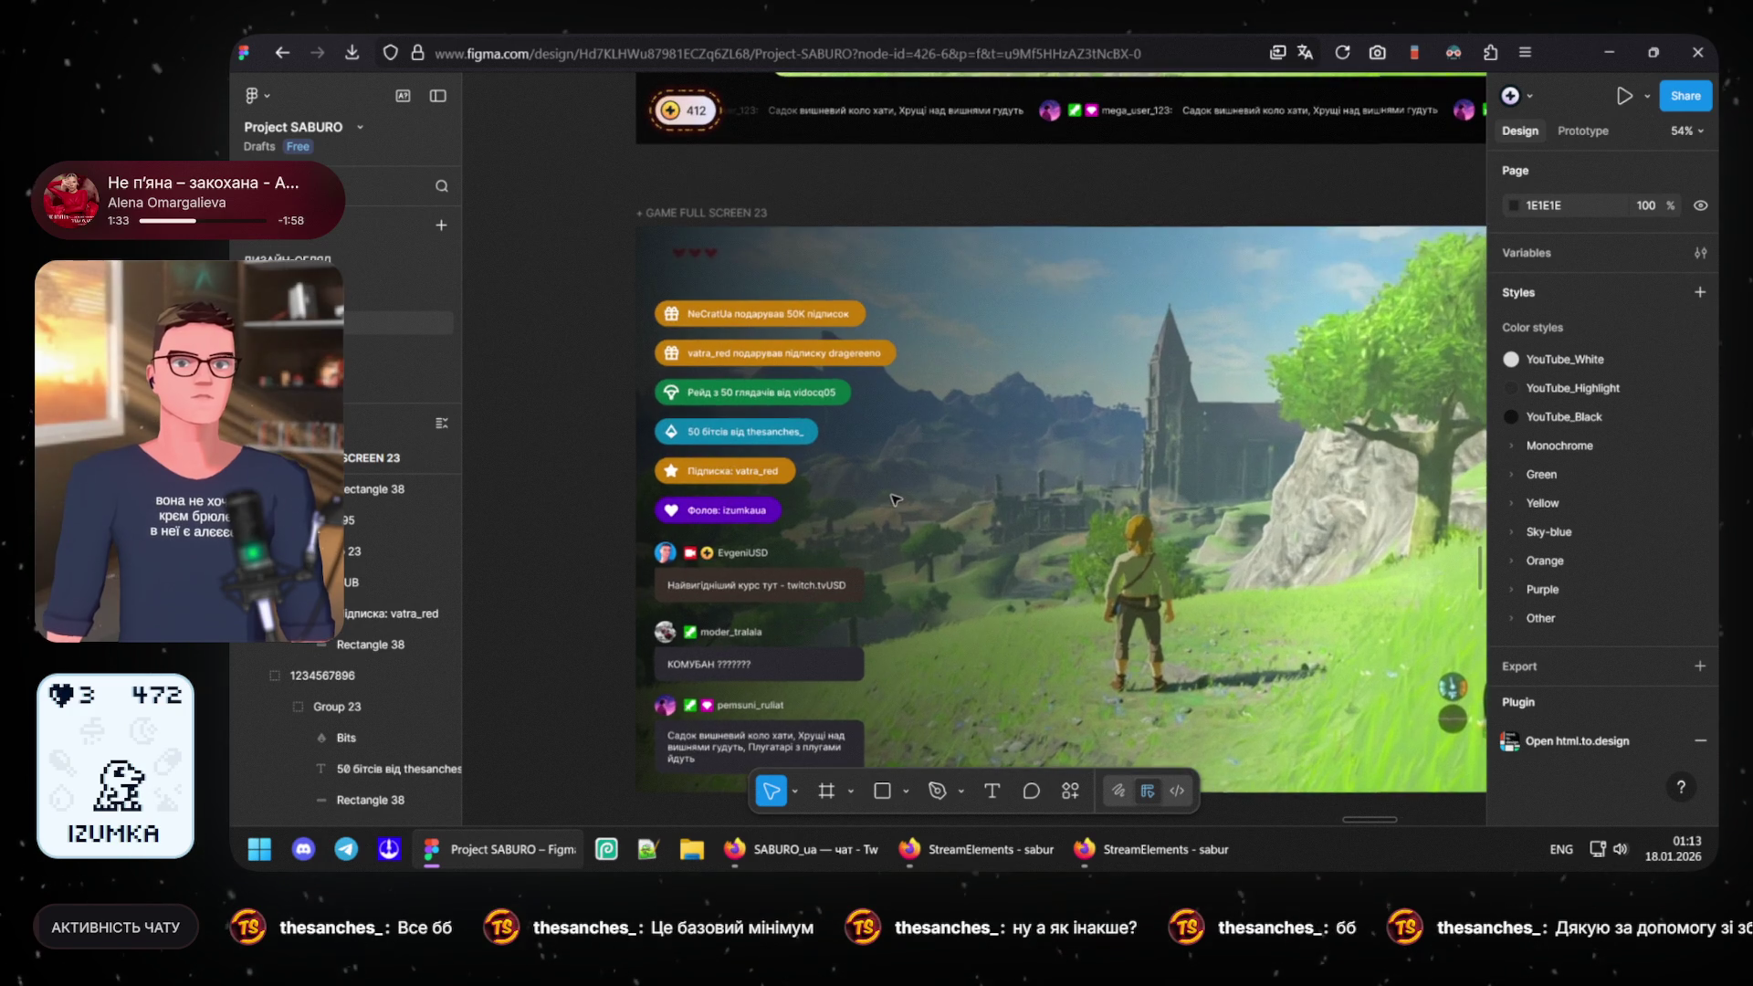
ctrl+scroll(892, 499, up, 2)
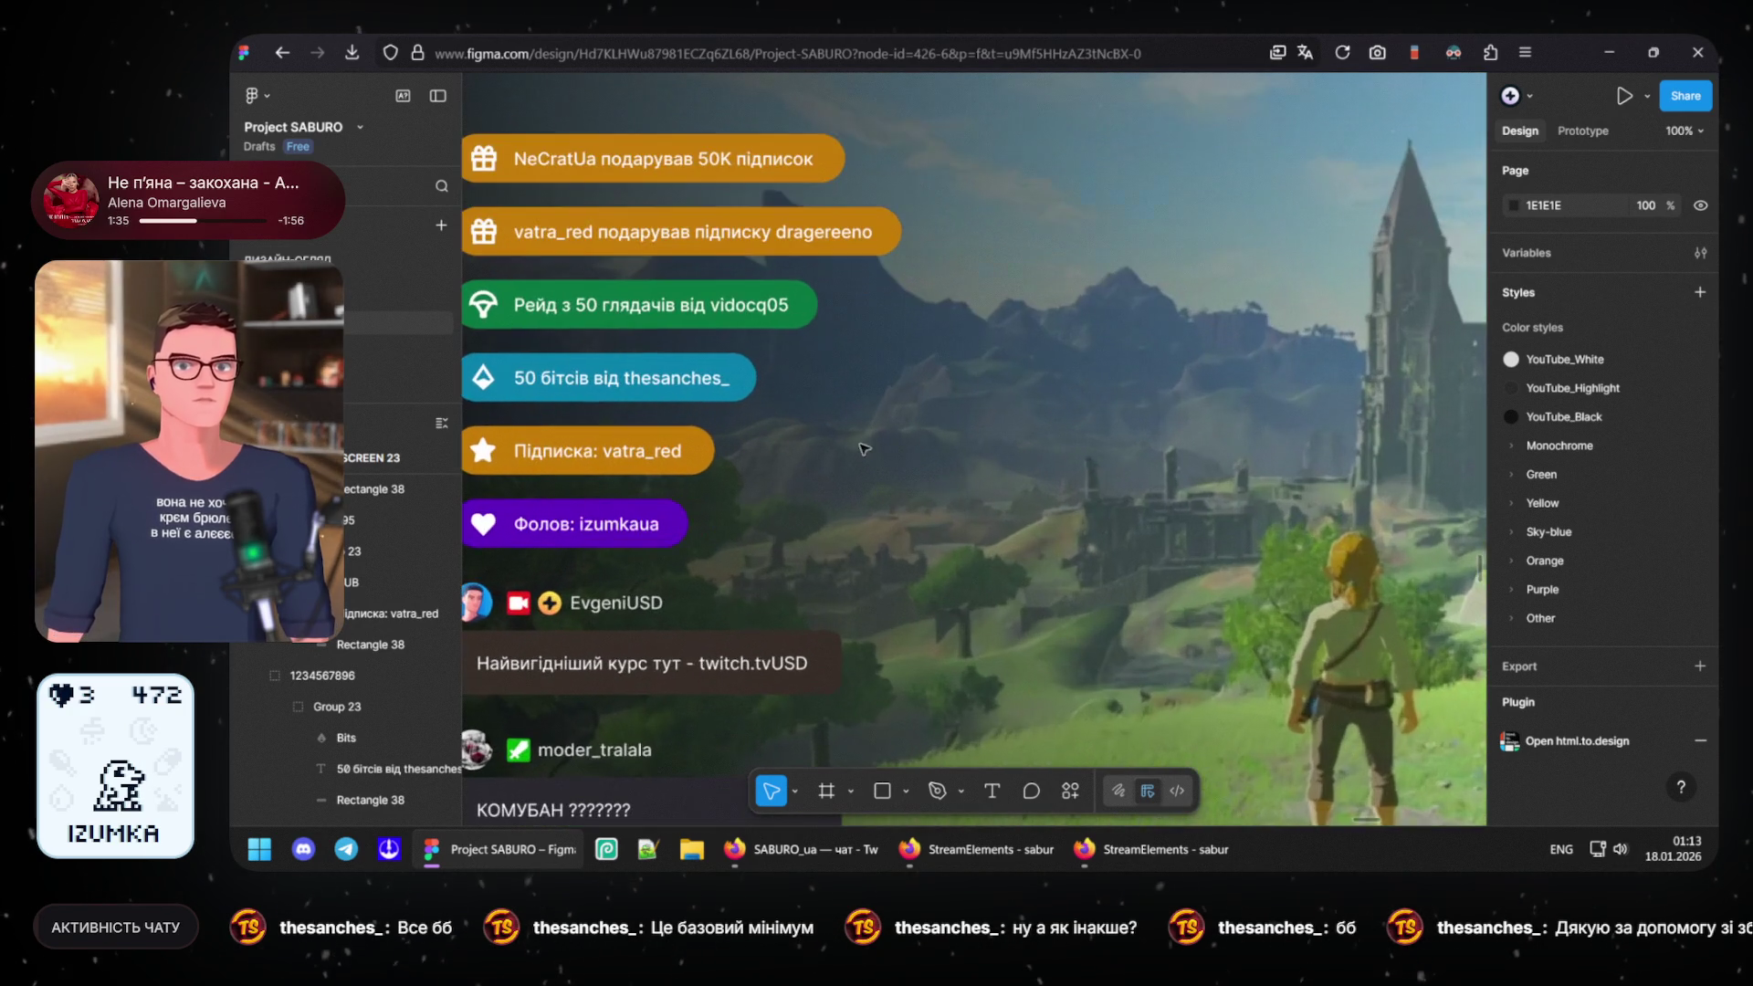
ctrl+scroll(821, 453, up, 3)
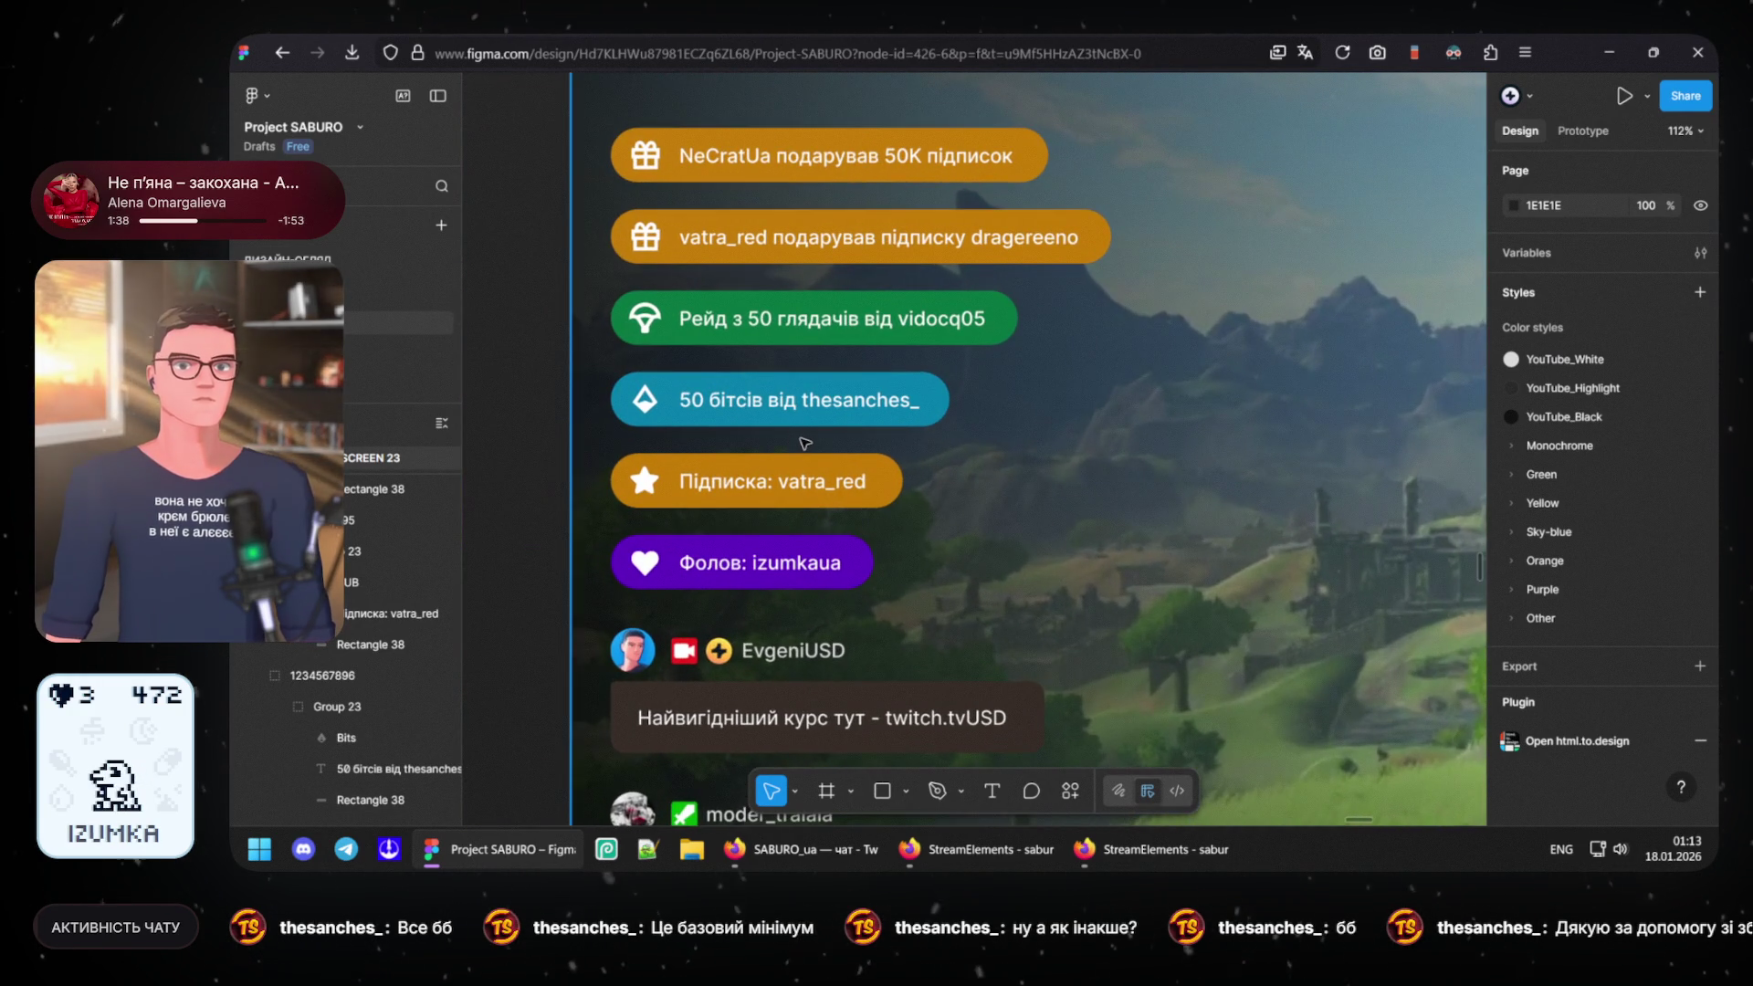
ctrl+scroll(800, 435, up, 1)
ctrl+scroll(827, 399, up, 1)
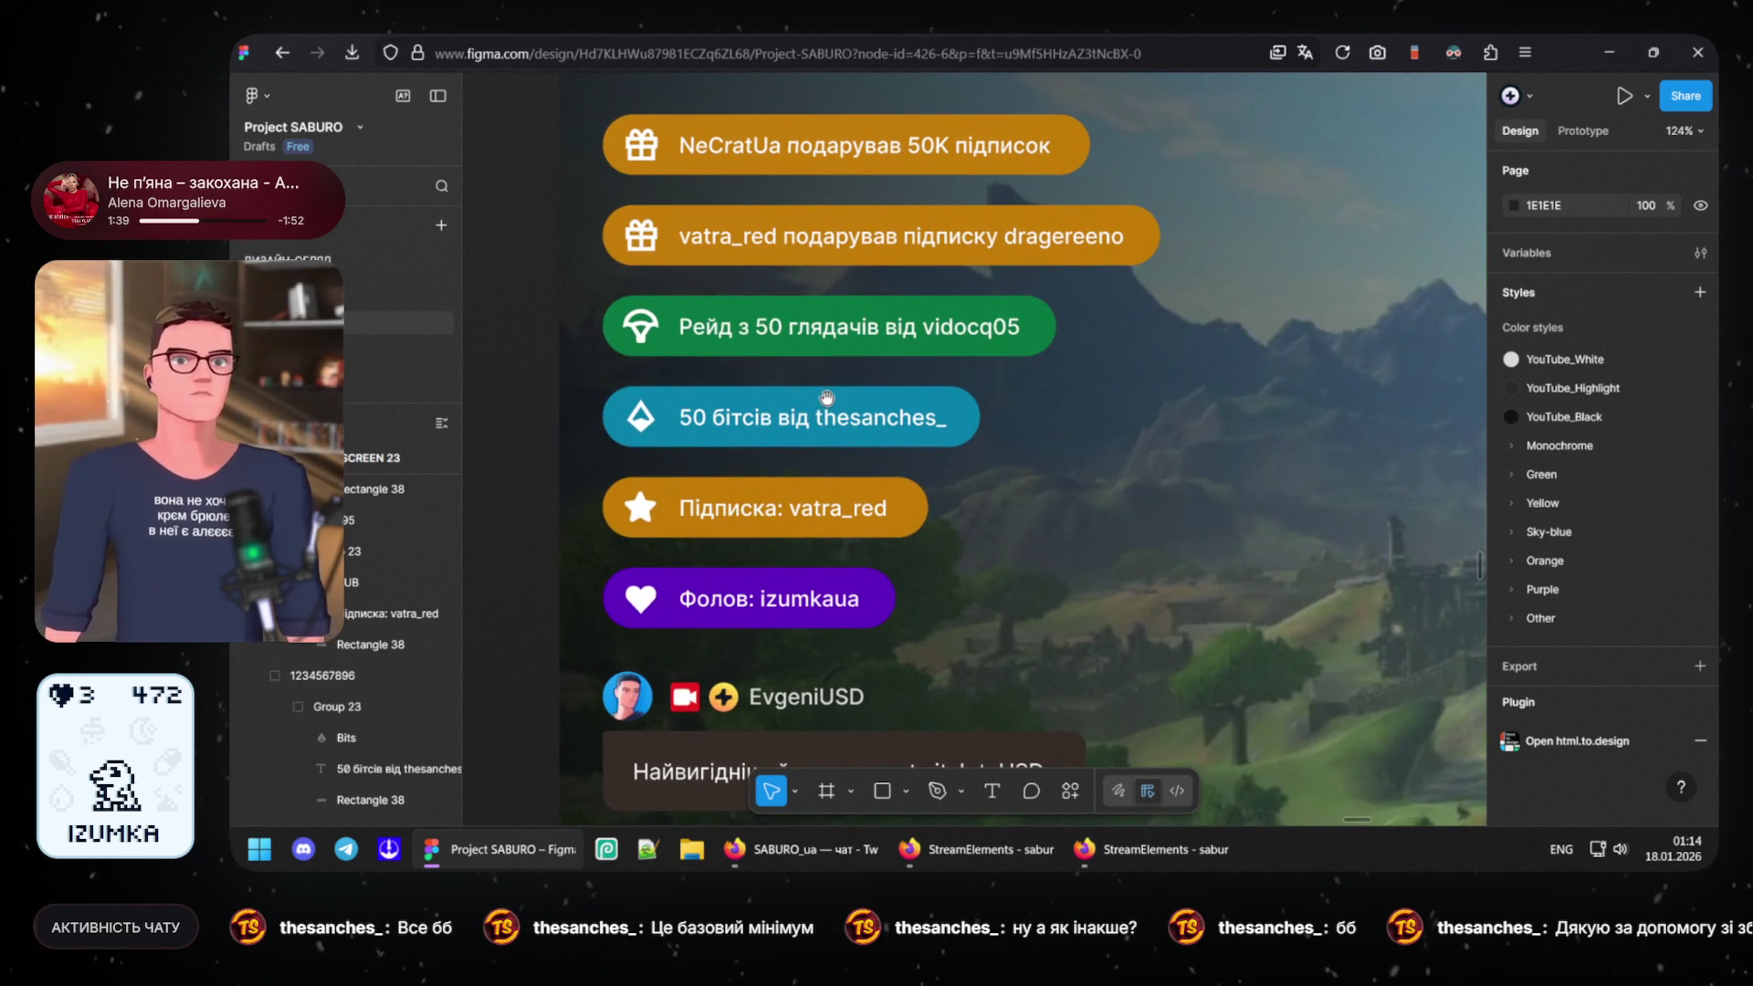
- Darken the Підписка: vatra_red pill's fill in HSL mode to lightness 36
click(915, 508)
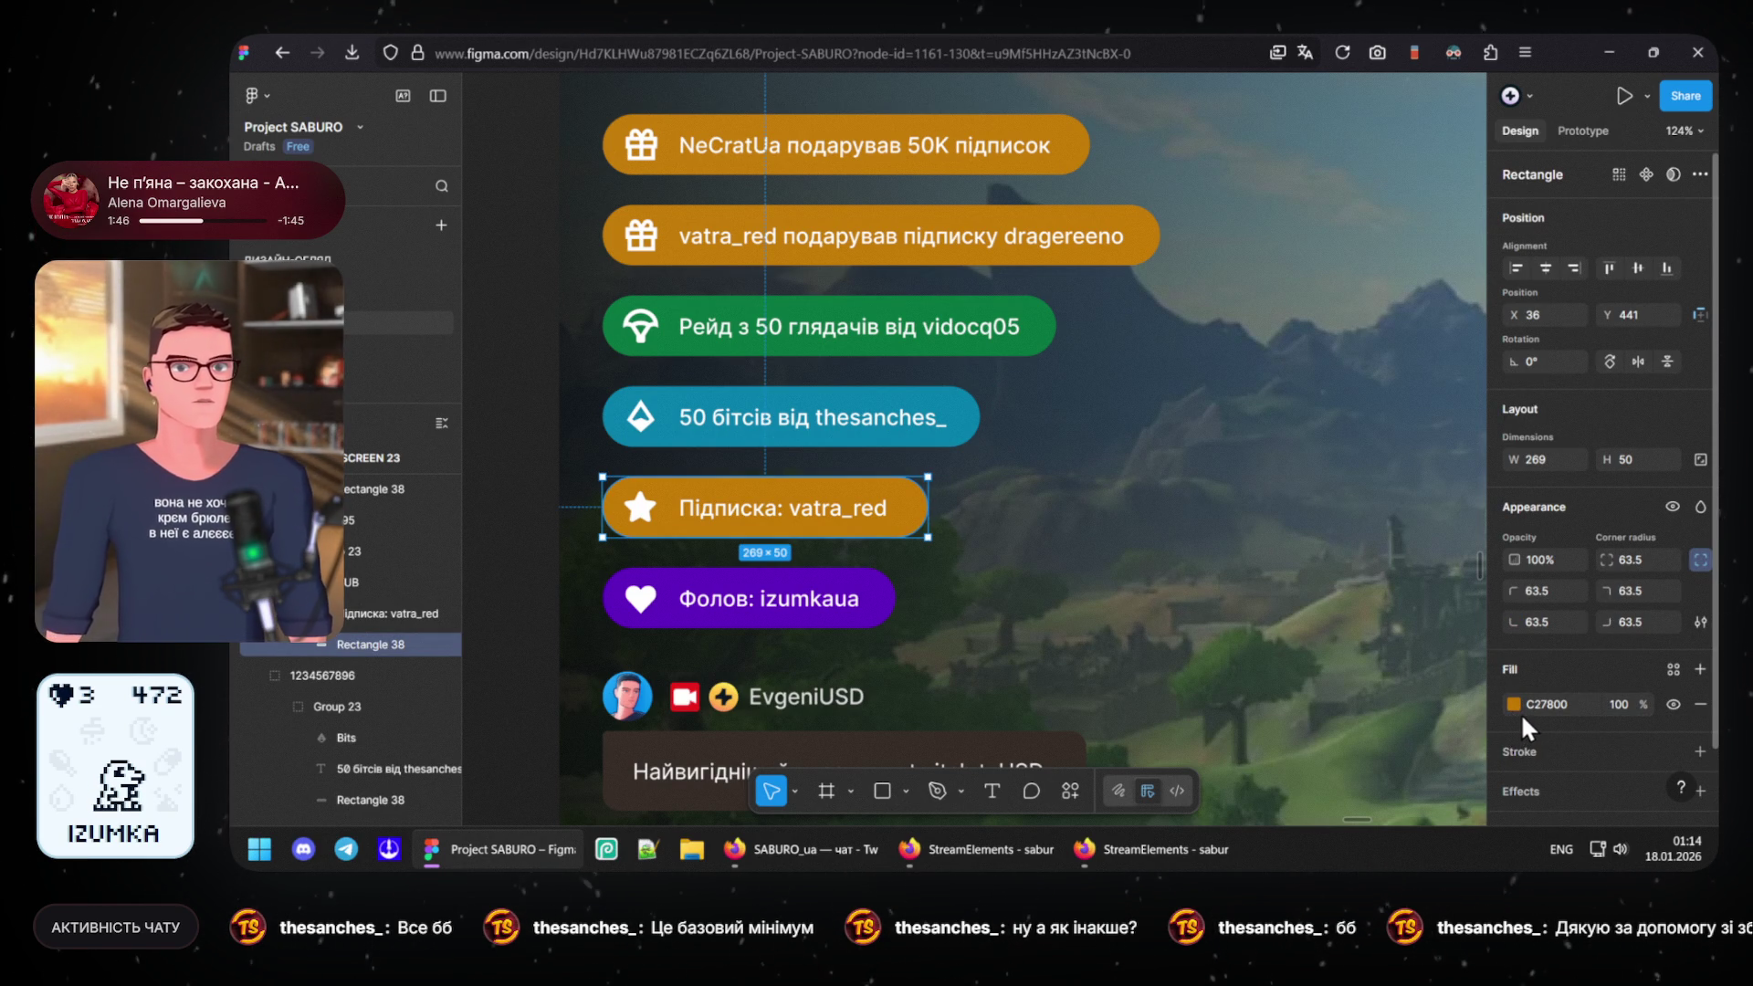
click(1512, 705)
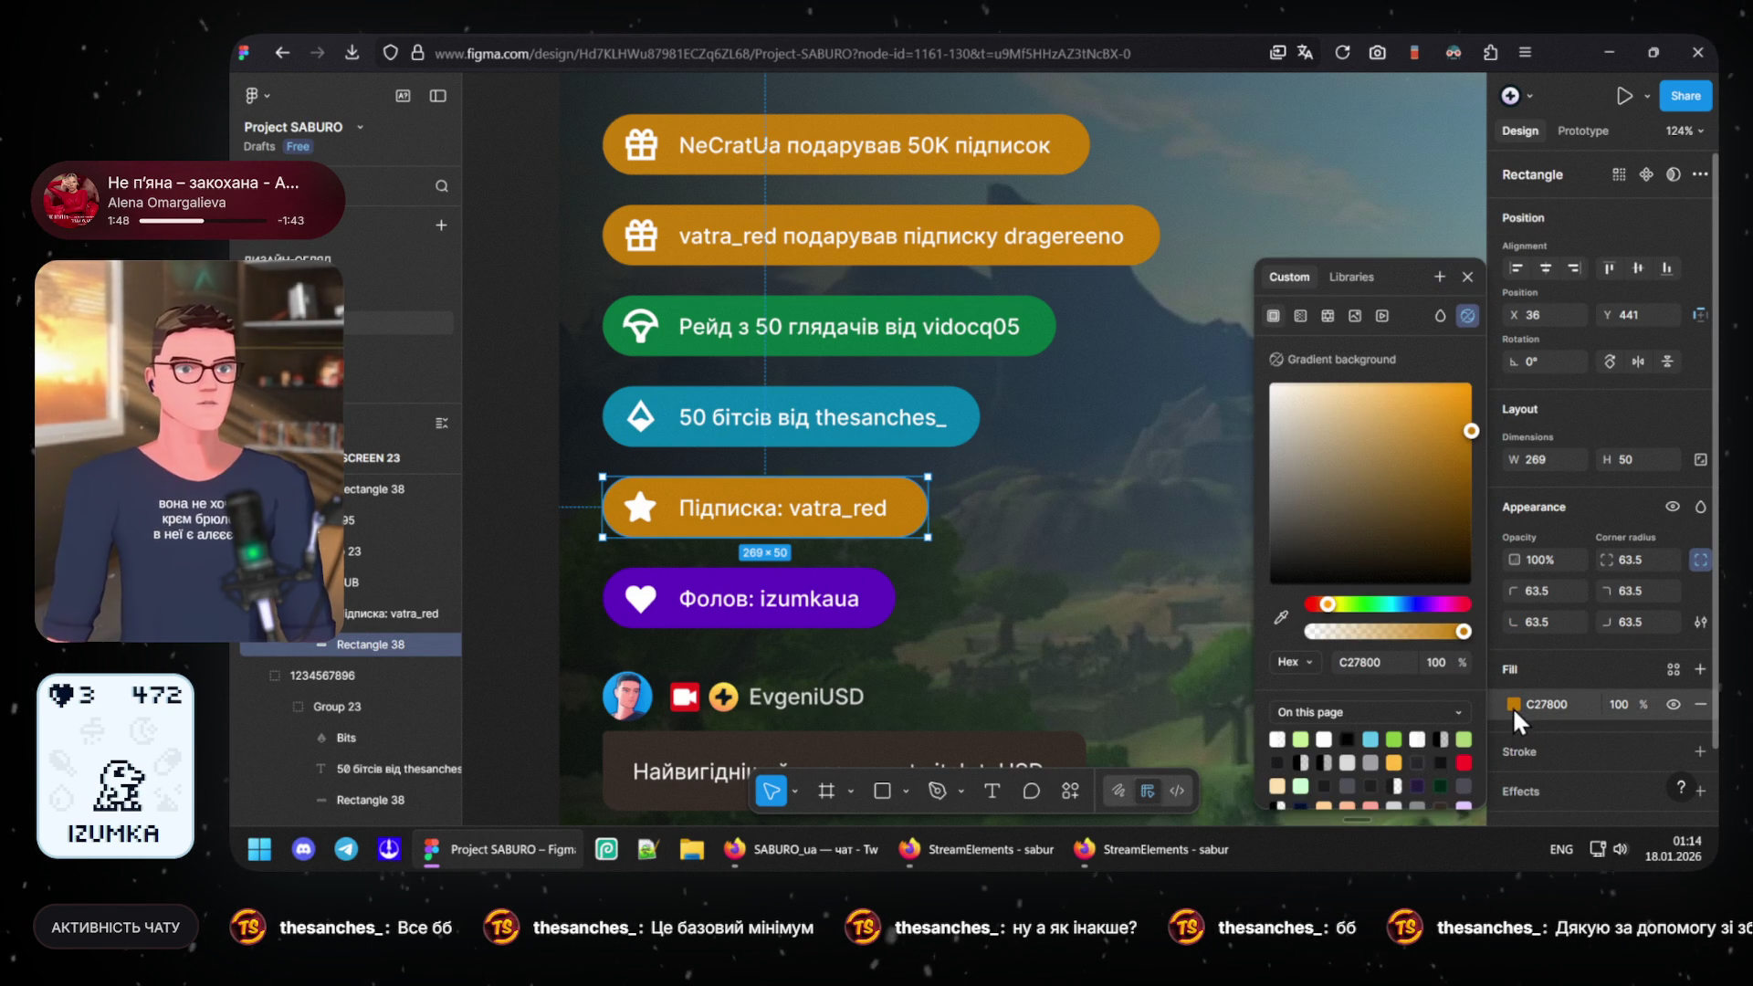
click(1316, 661)
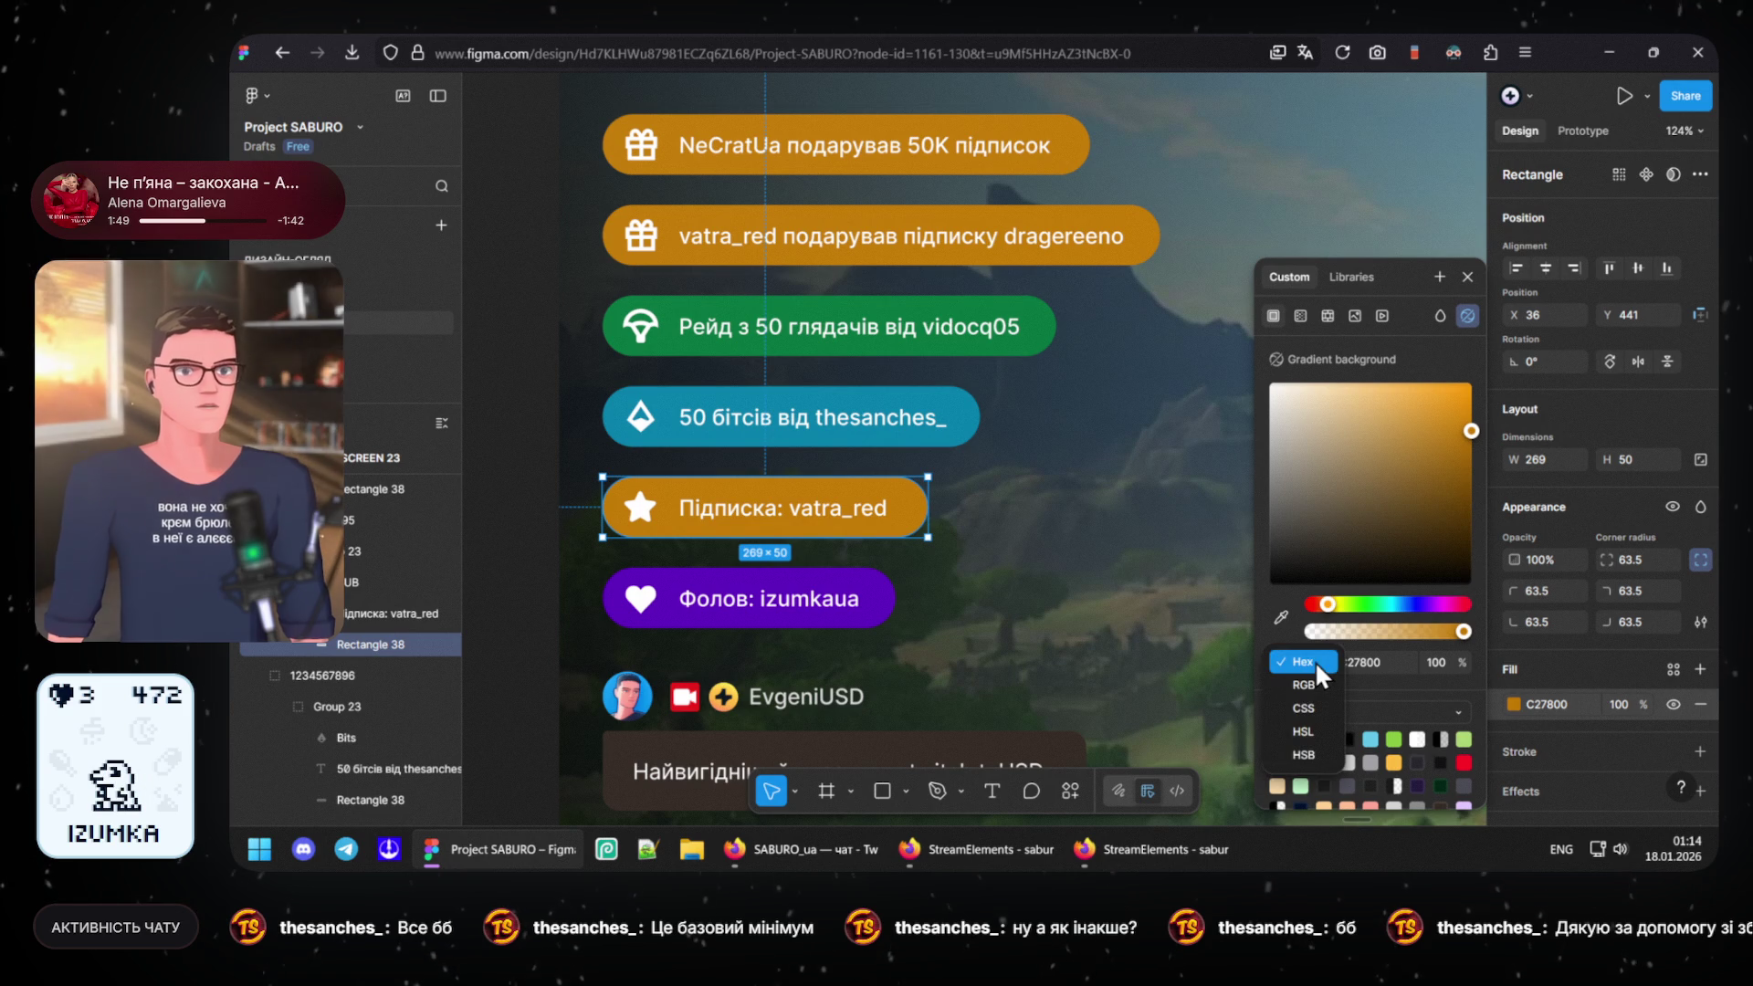
click(1308, 729)
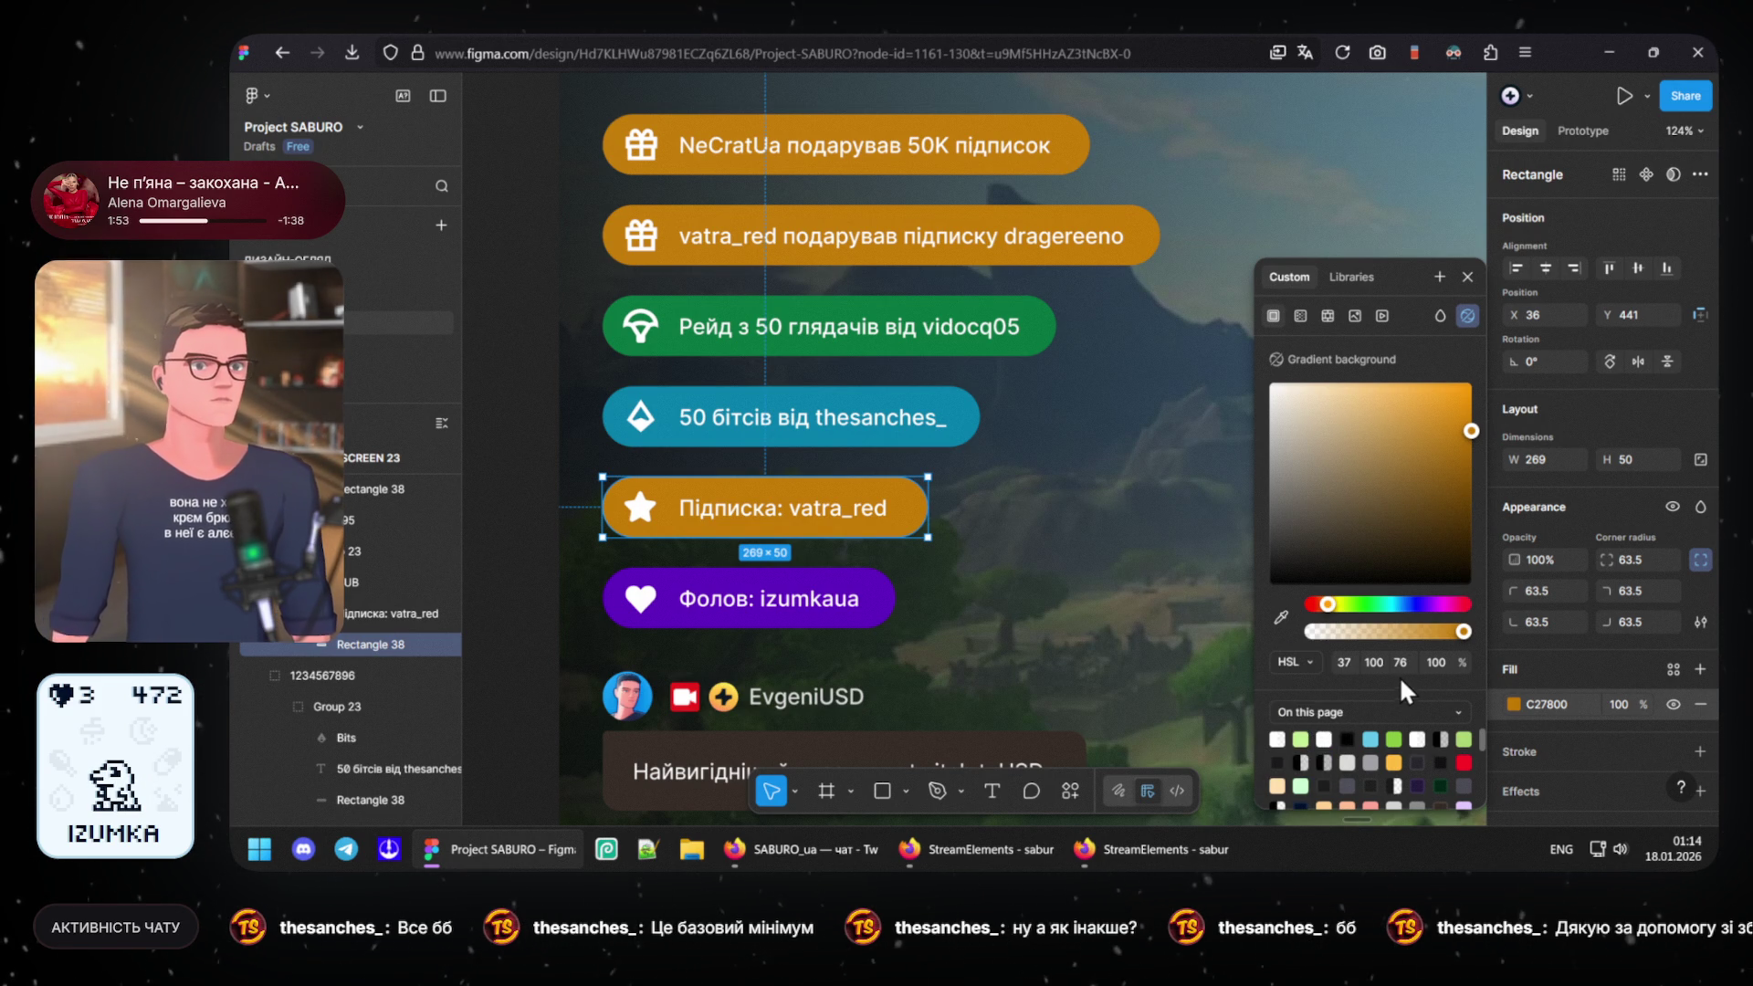
text(7)
key(Return)
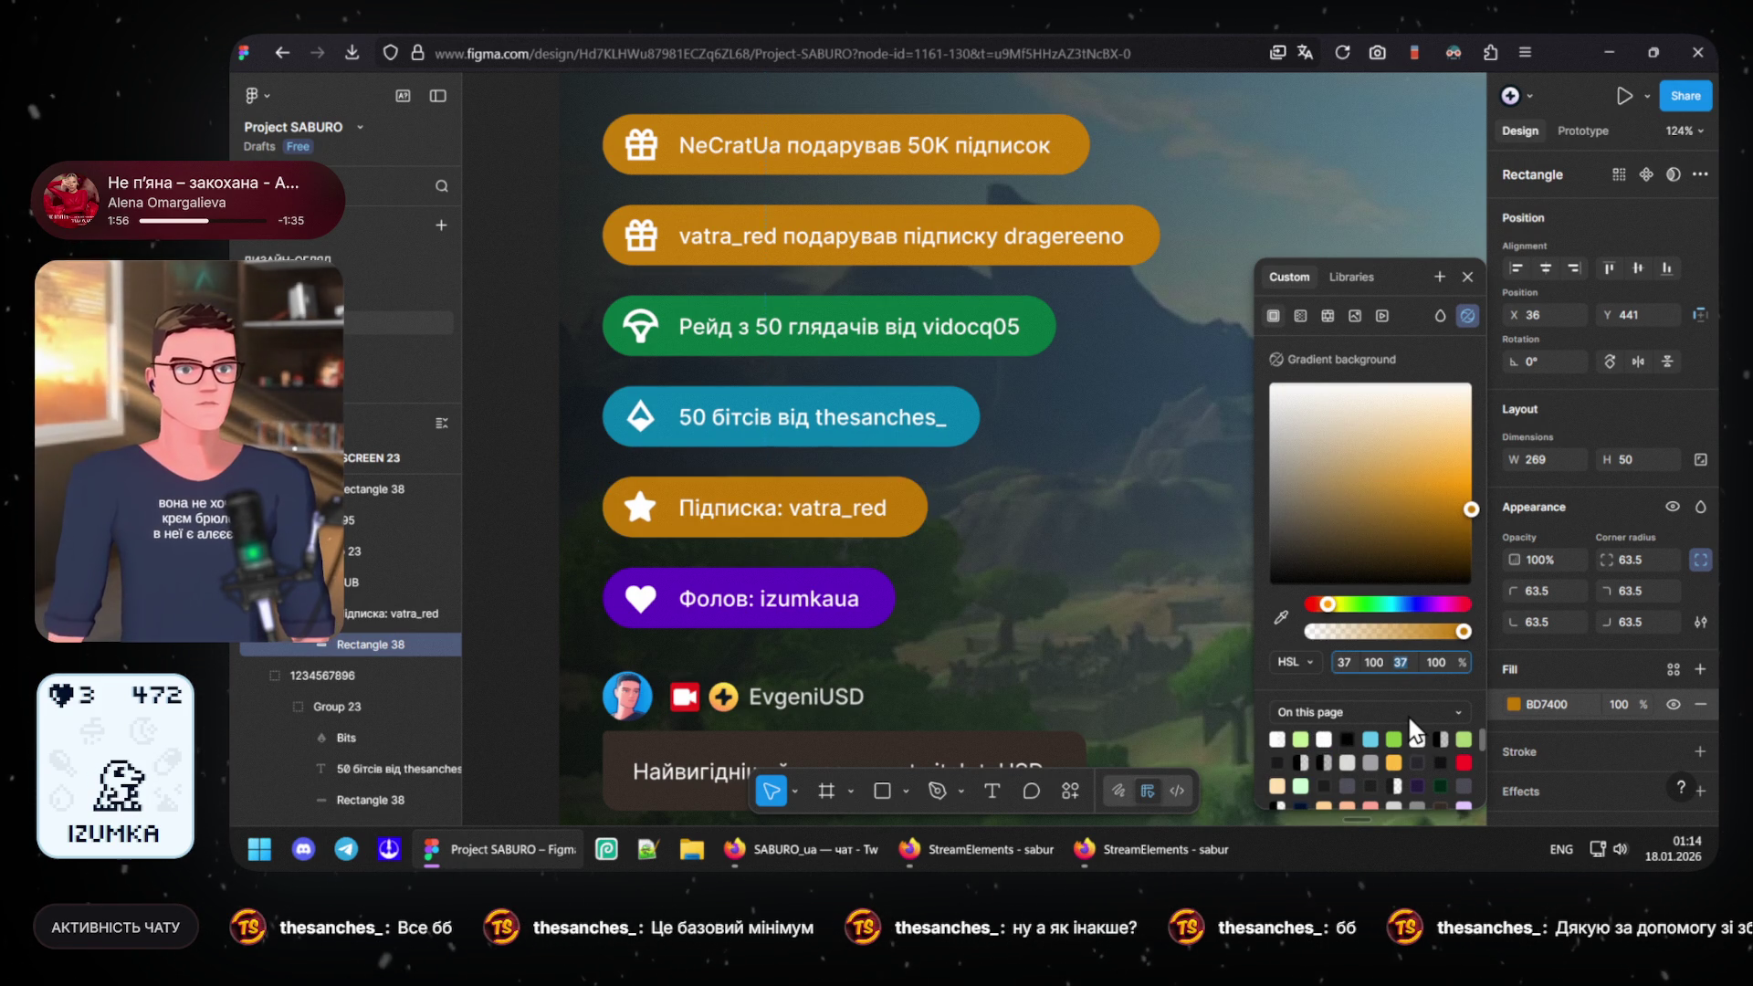
key(Down)
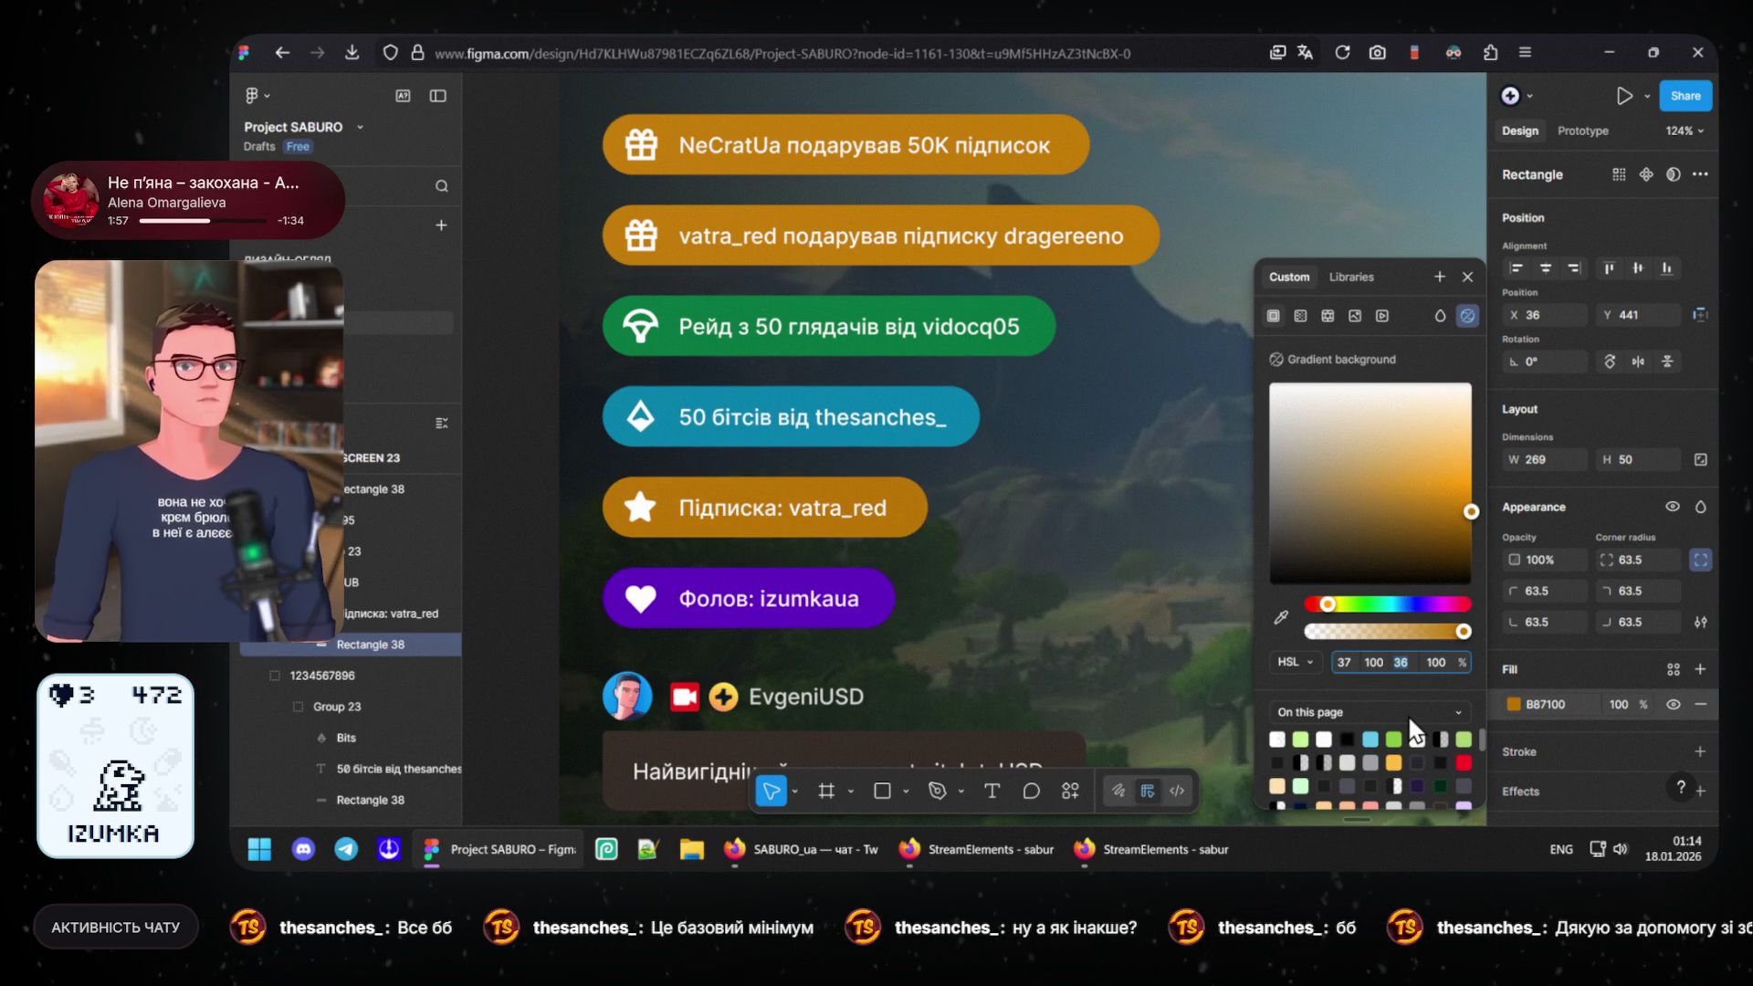
key(Down)
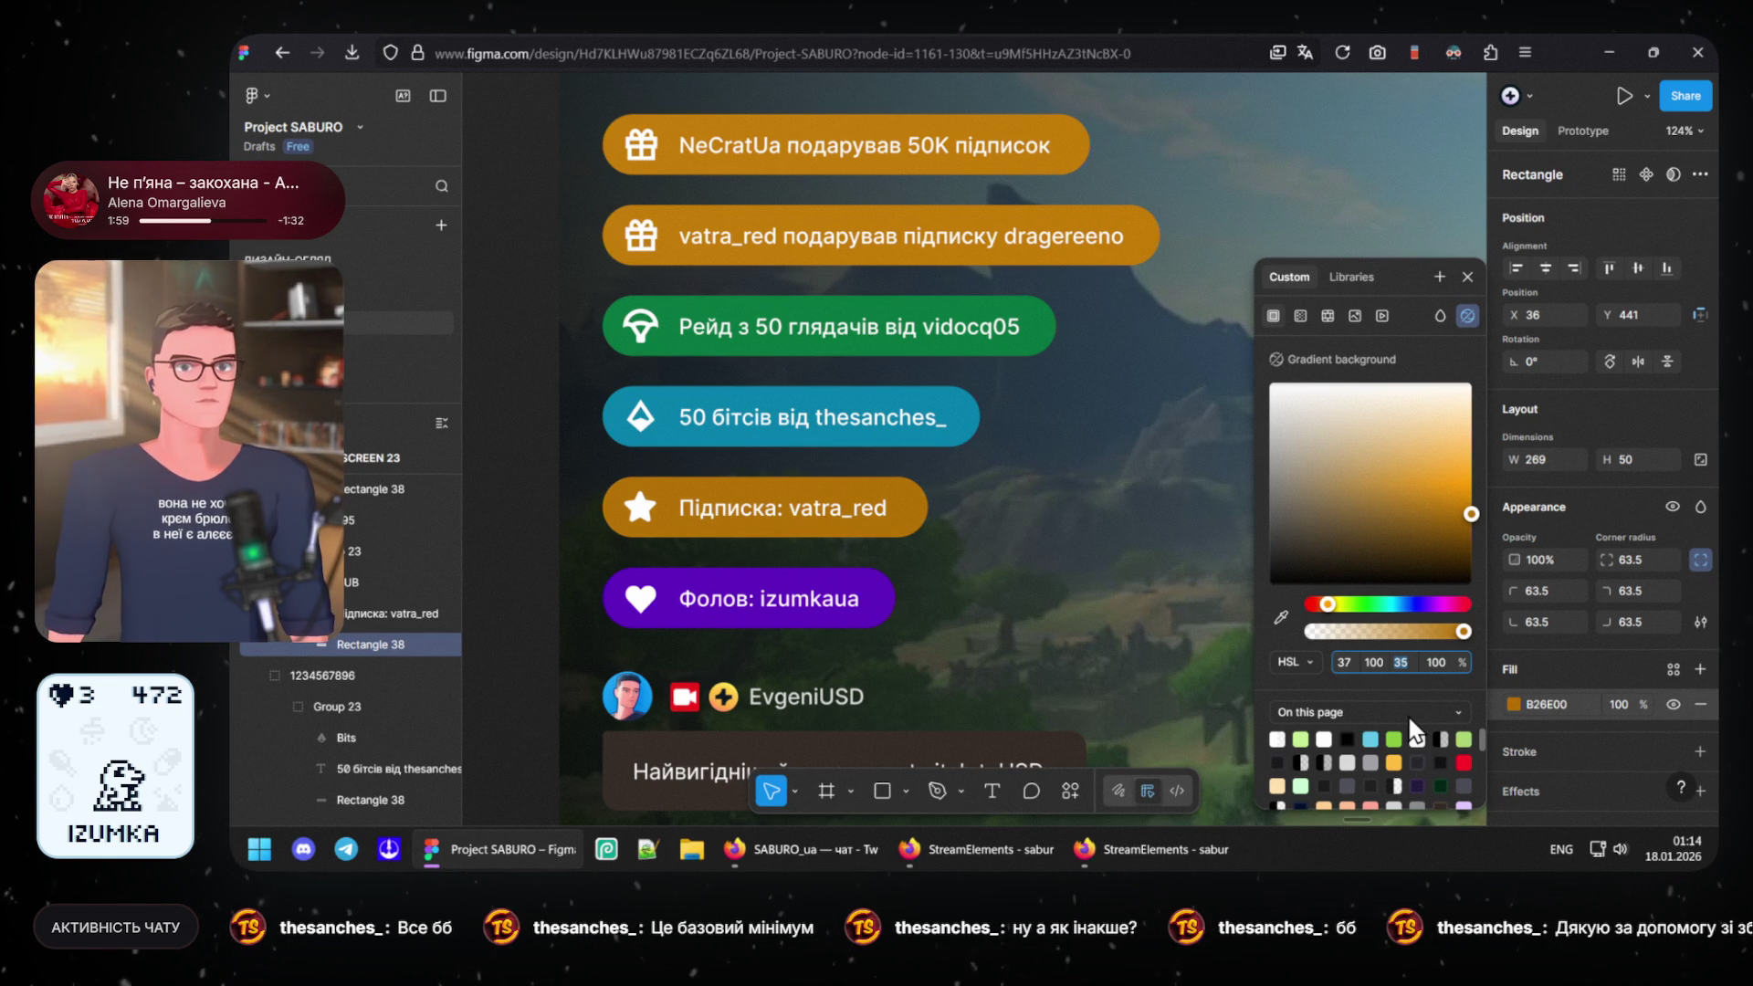
key(Up)
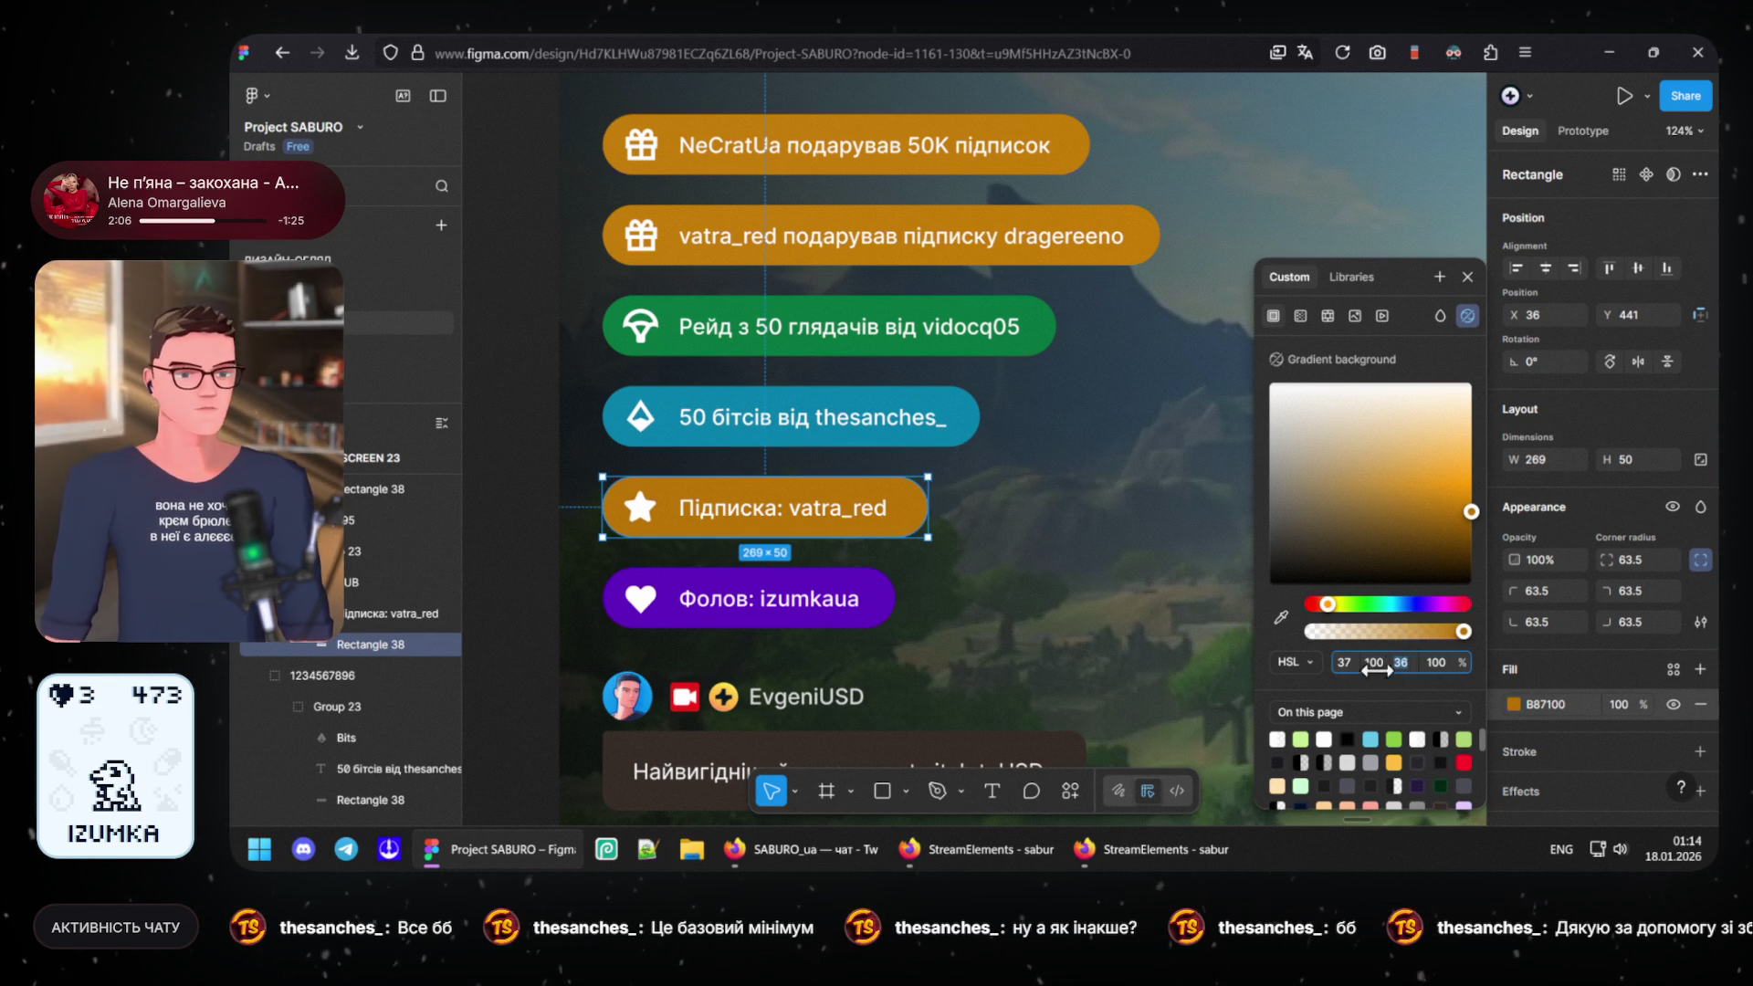
- Read the darkened fill as hex B87100 and select the vatra_red gift pill
click(1310, 662)
click(1313, 606)
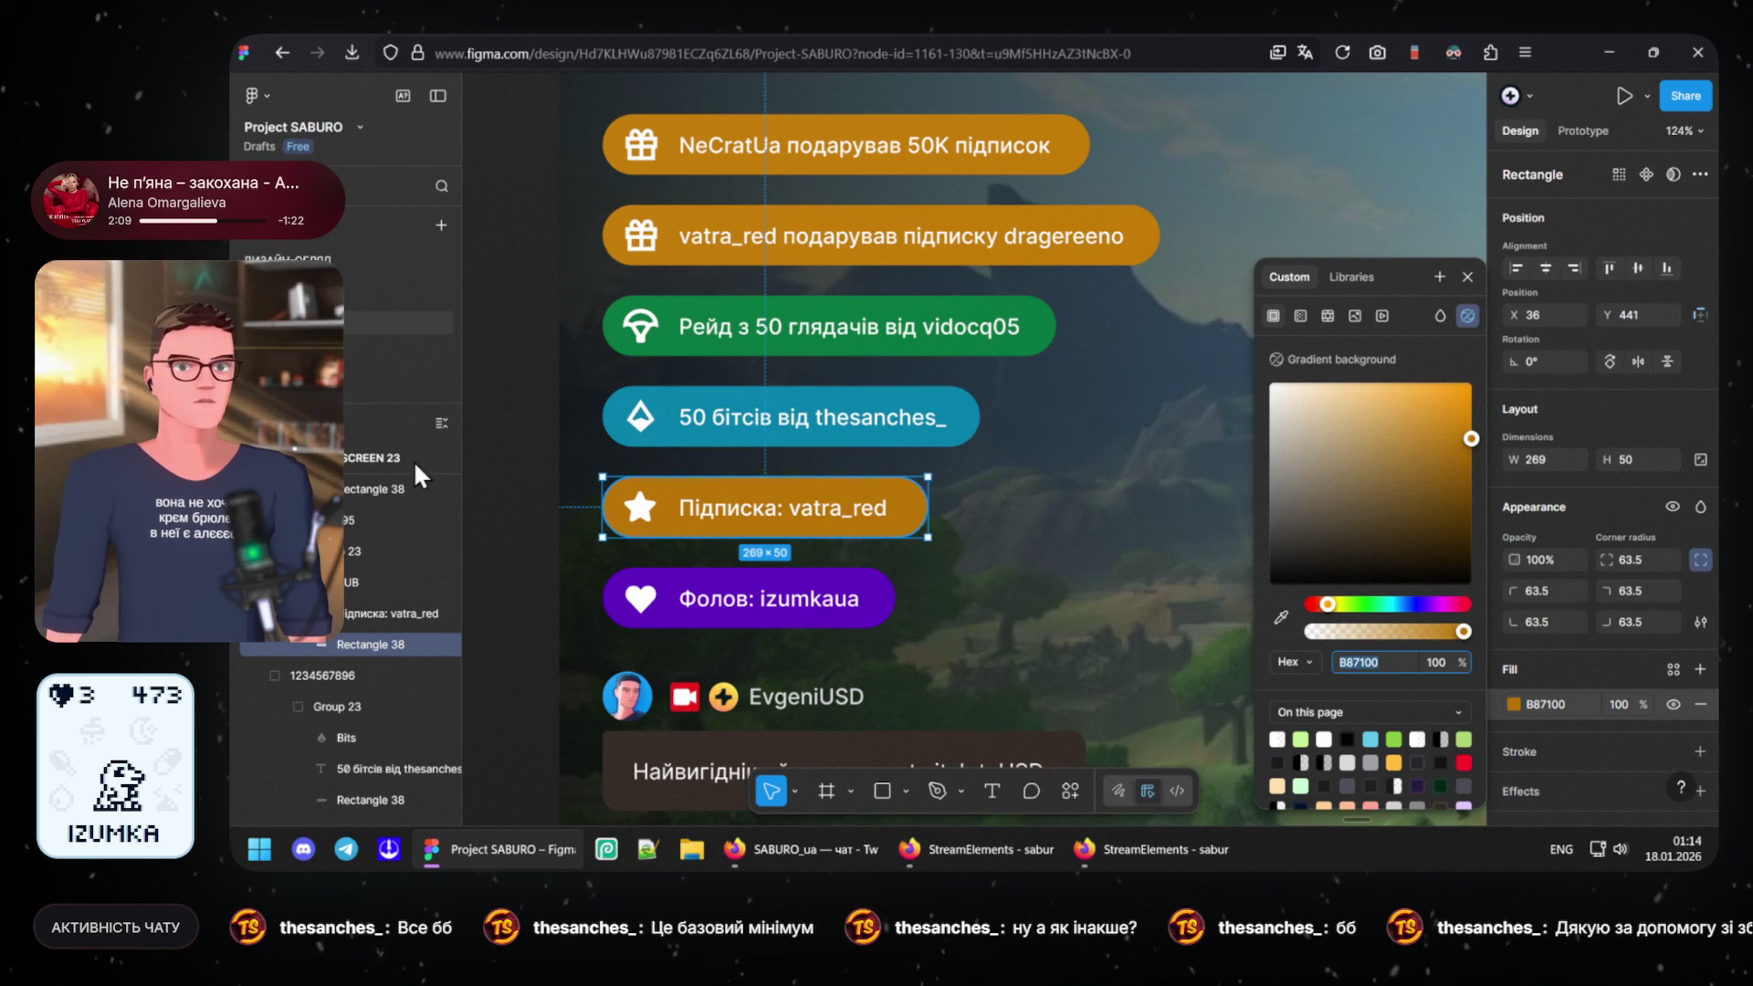
click(616, 237)
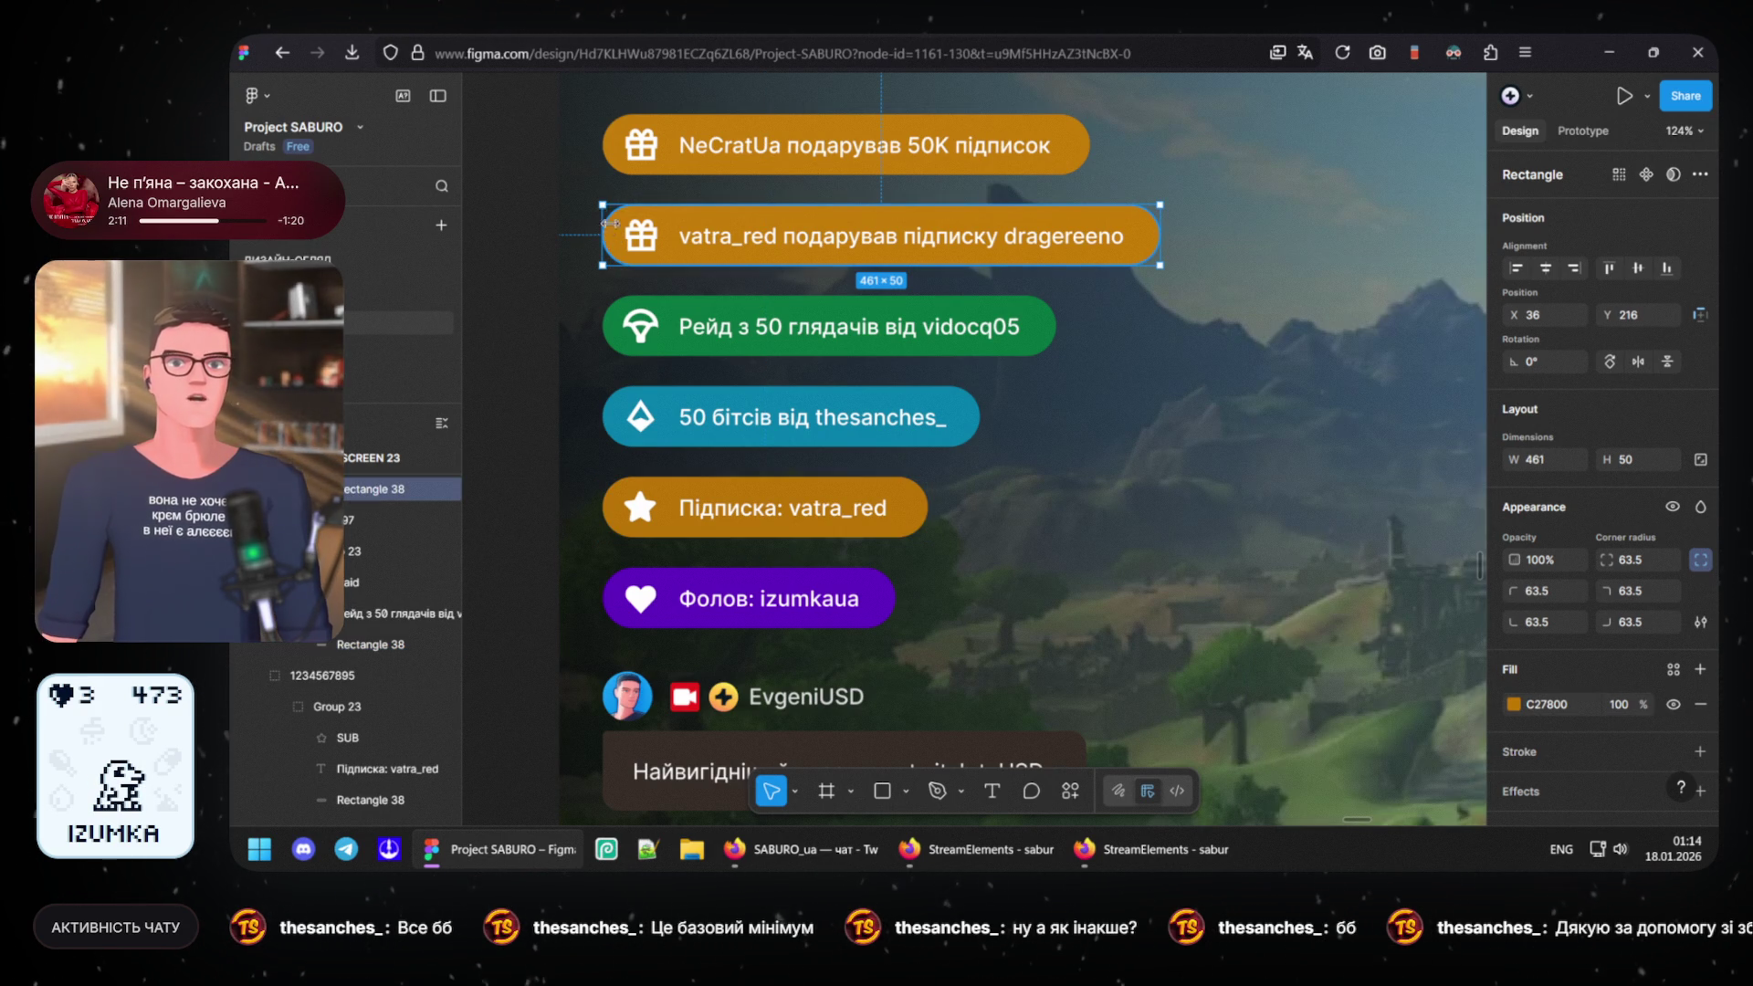
- Give both gift pills (vatra_red, NeCratUa) fill B87100, then hide the Figma window
shift+click(624, 171)
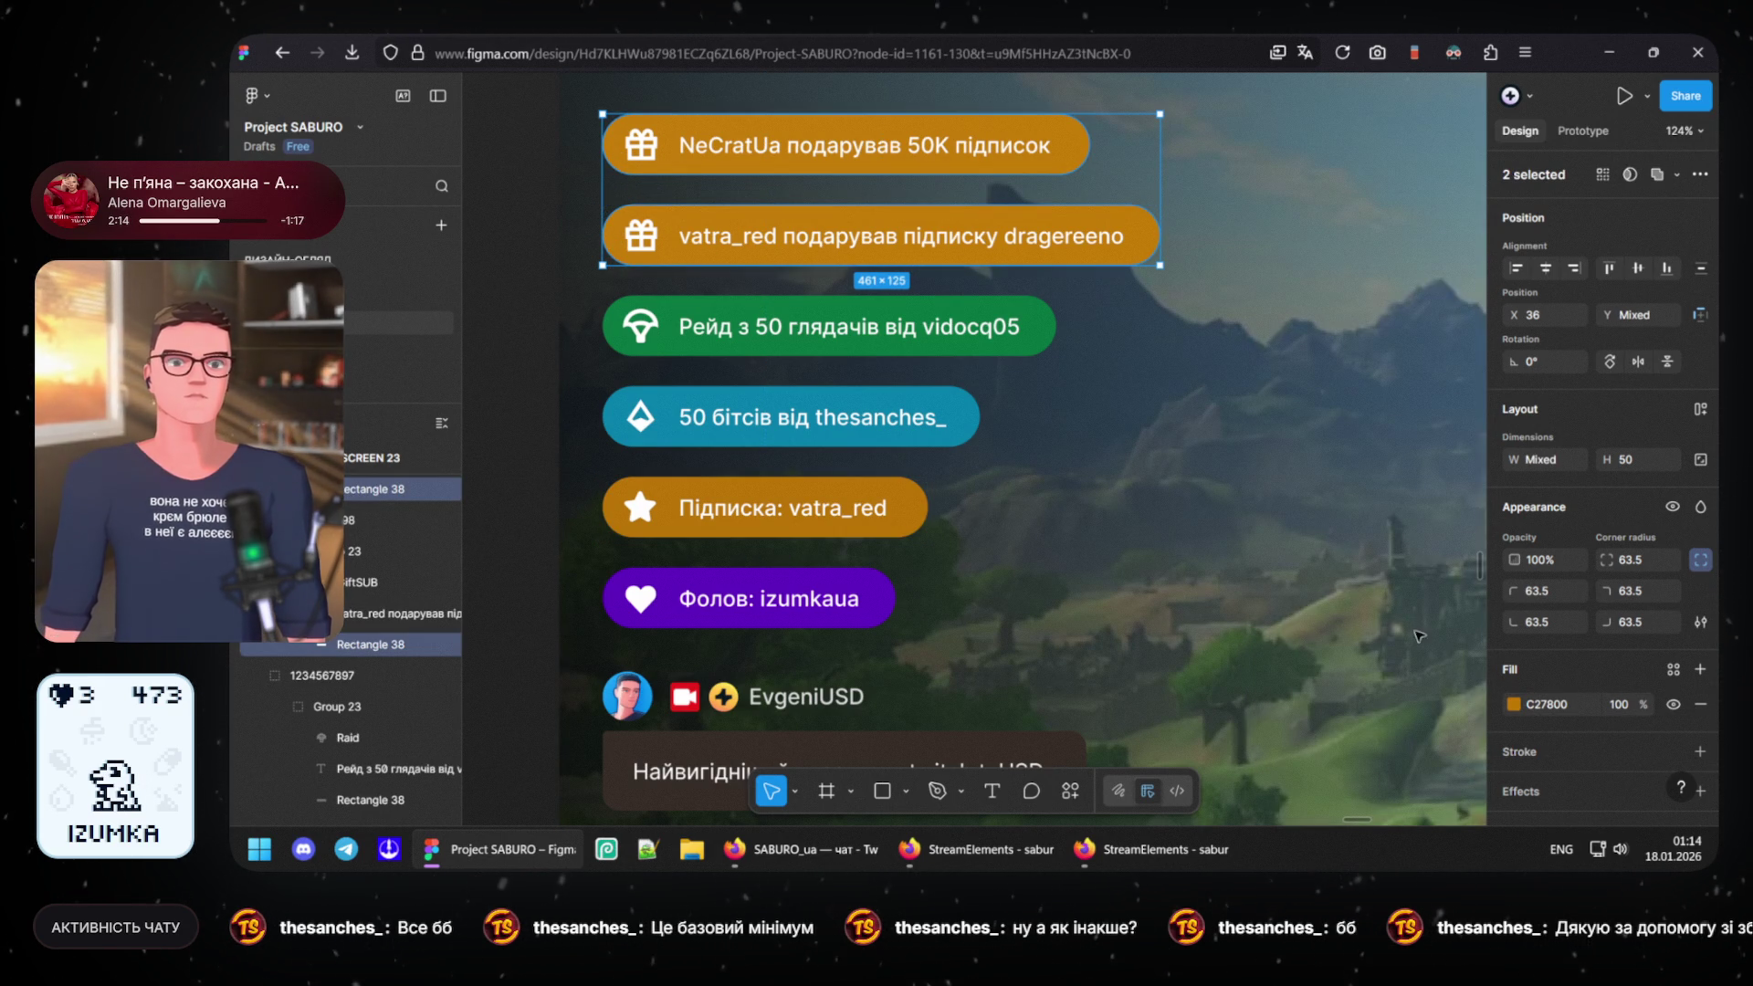
key(ctrl+a)
text(B87100)
key(Return)
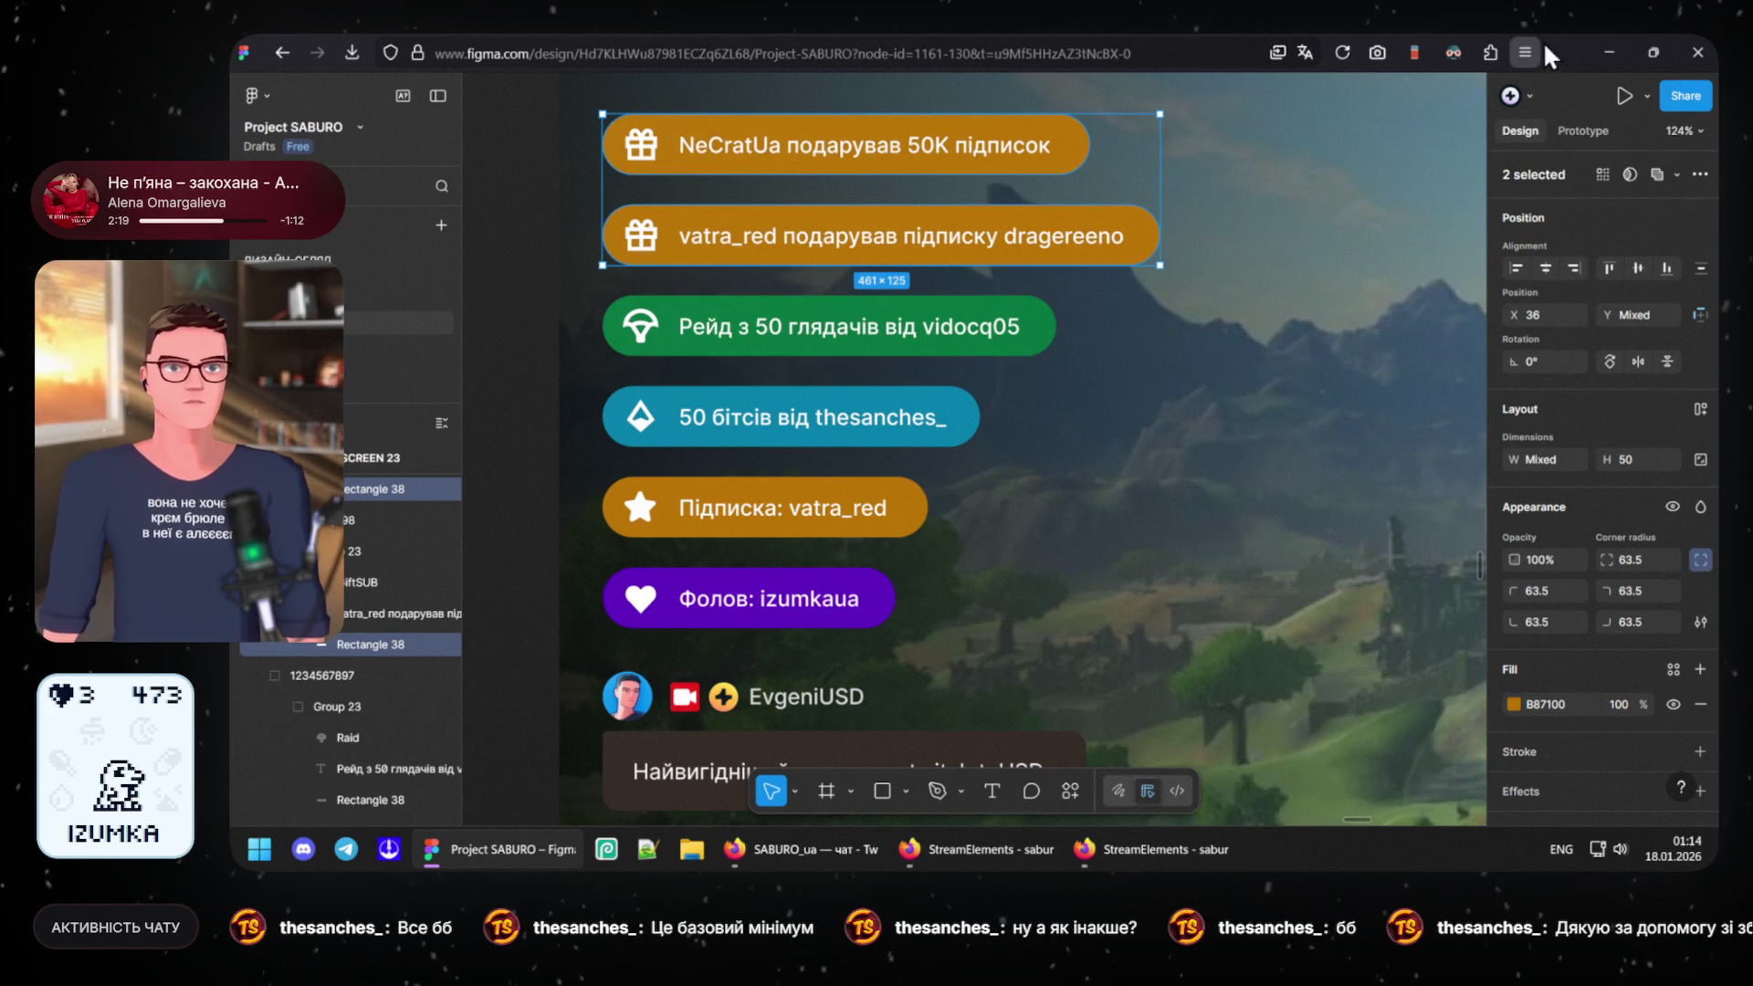
click(1606, 51)
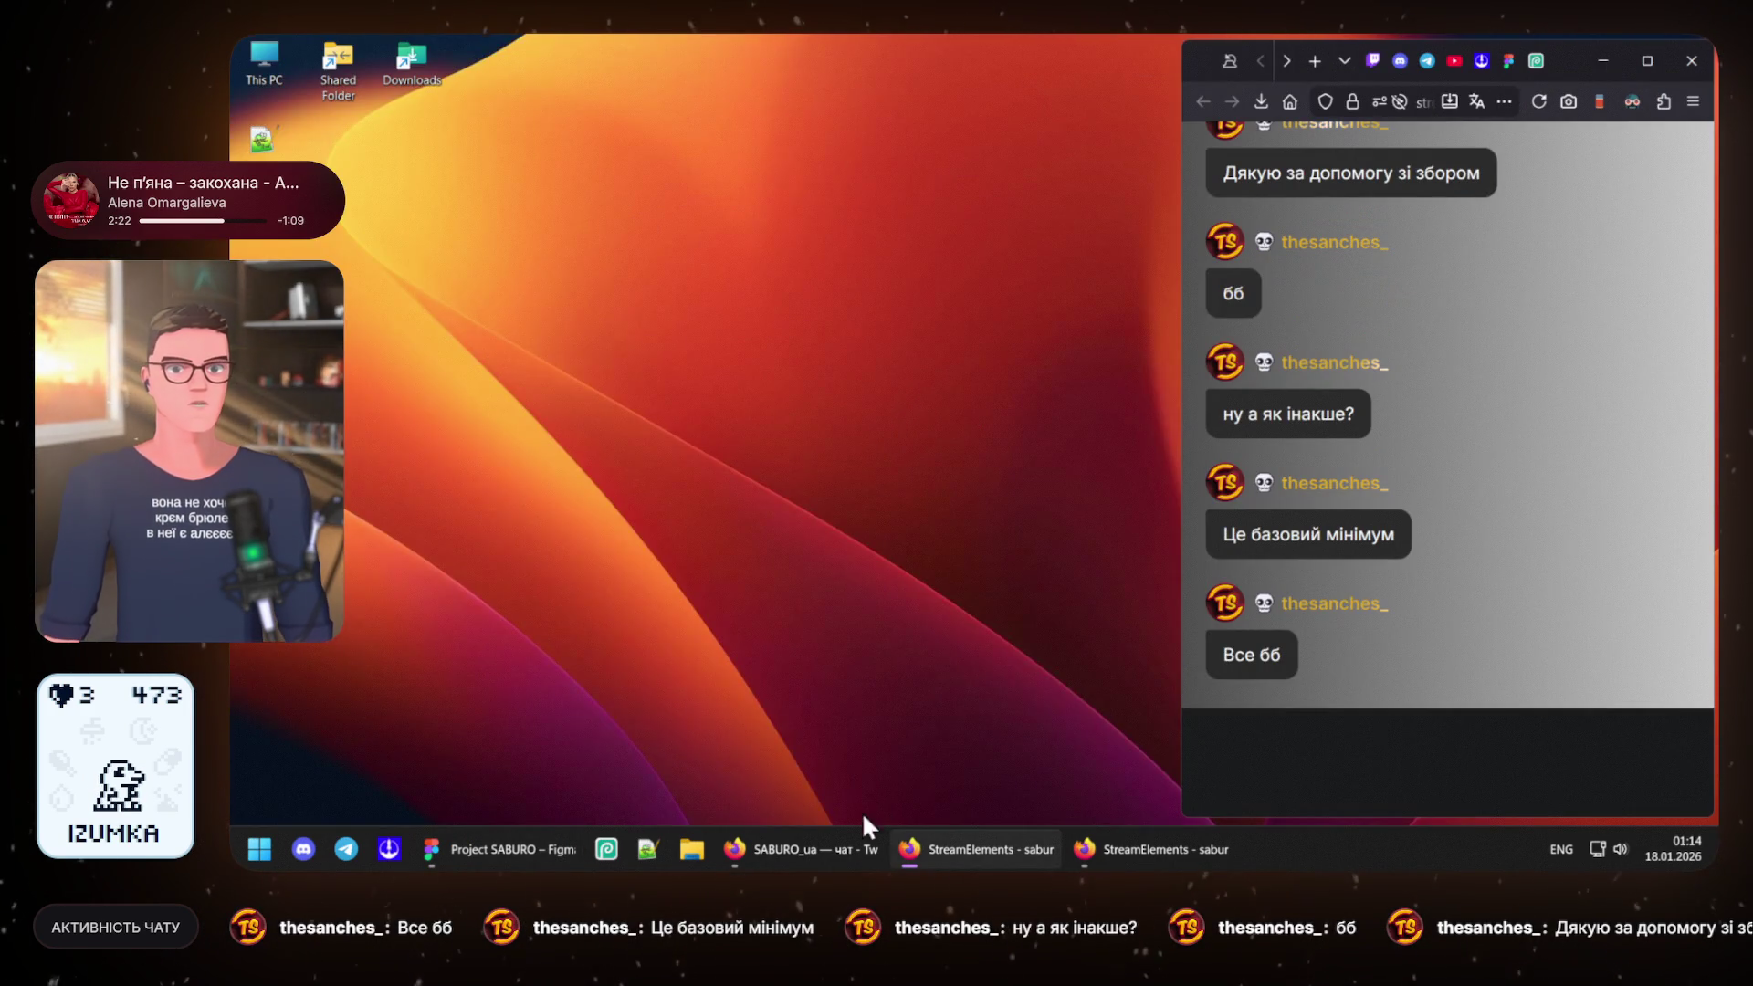
- In the overlay's custom CSS, paste #B87100 into --alert-subscribe and --alert-giftsub
click(1089, 850)
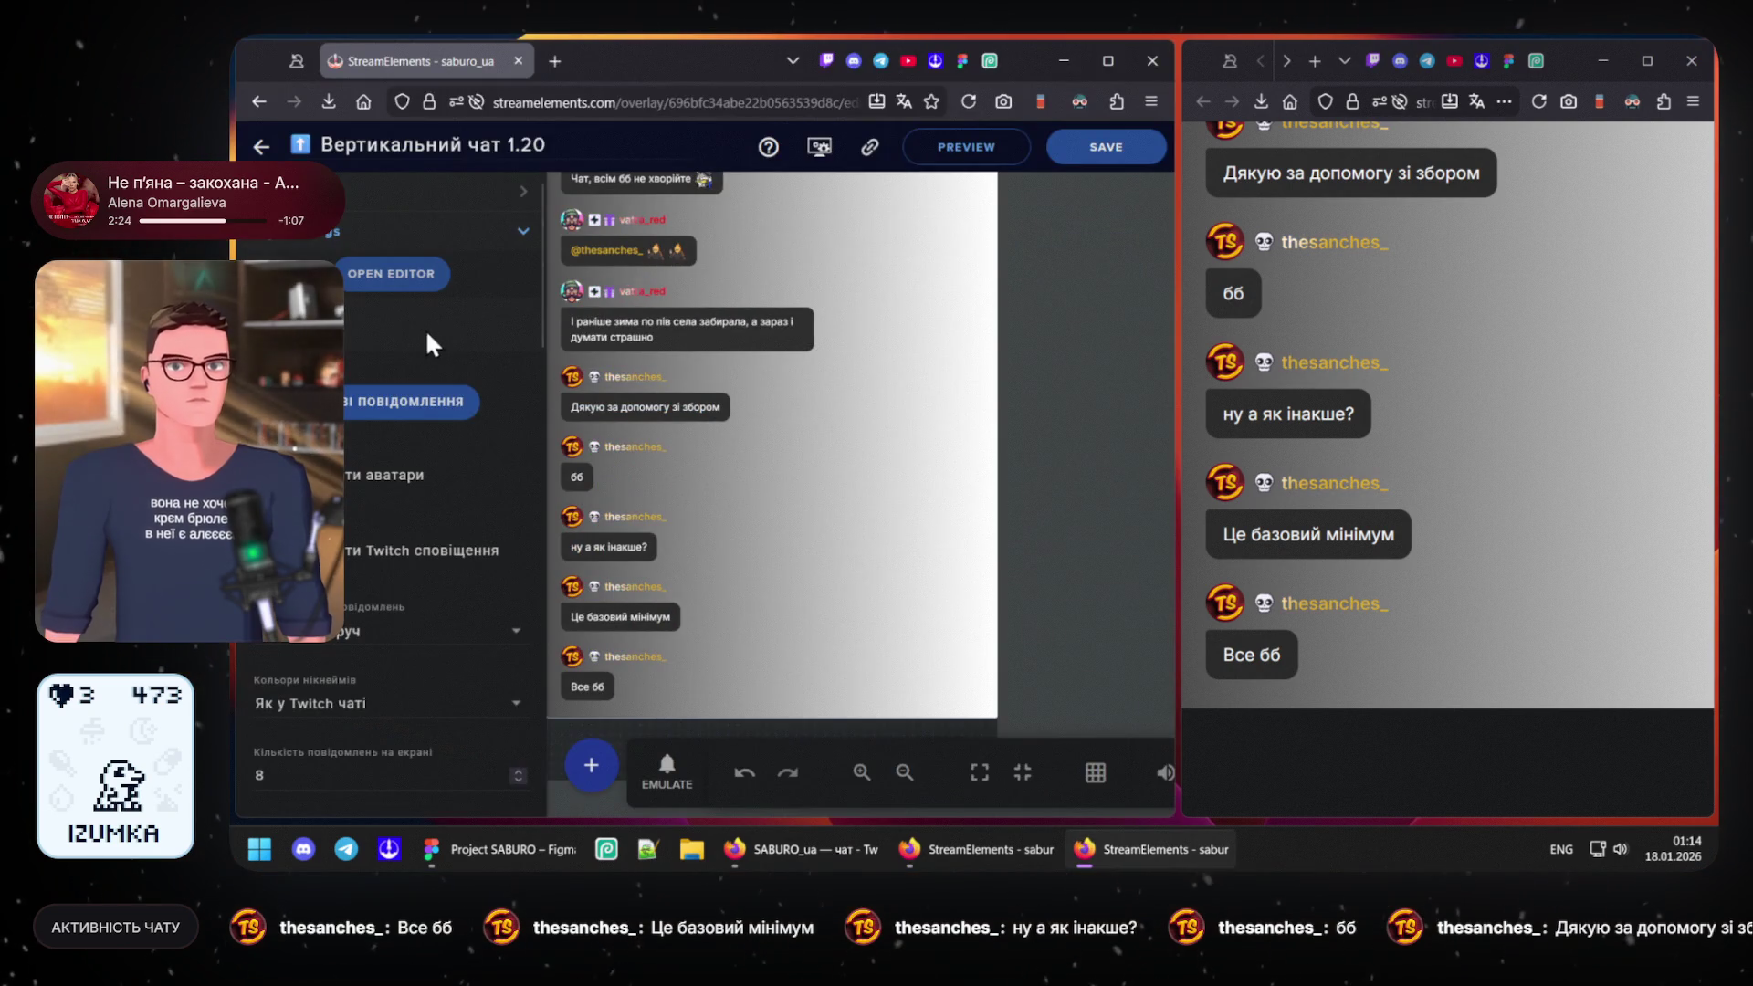
click(391, 277)
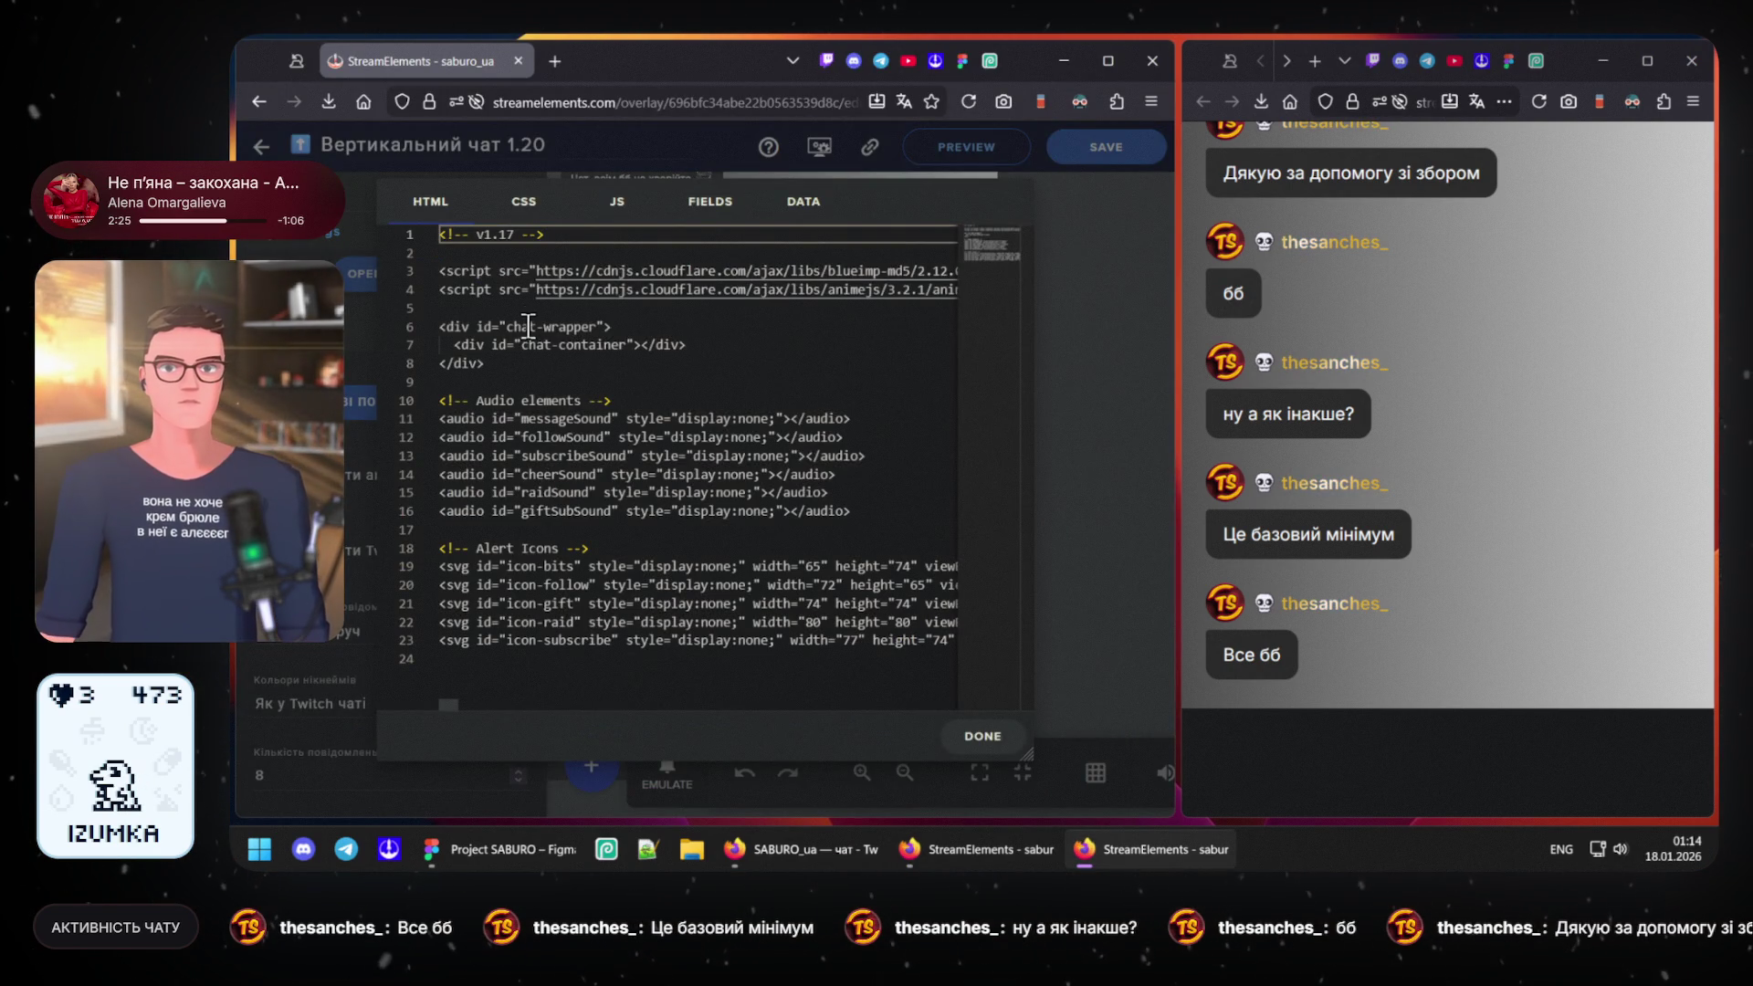
click(517, 205)
scroll(586, 475, down, 3)
scroll(587, 474, down, 3)
scroll(586, 474, down, 3)
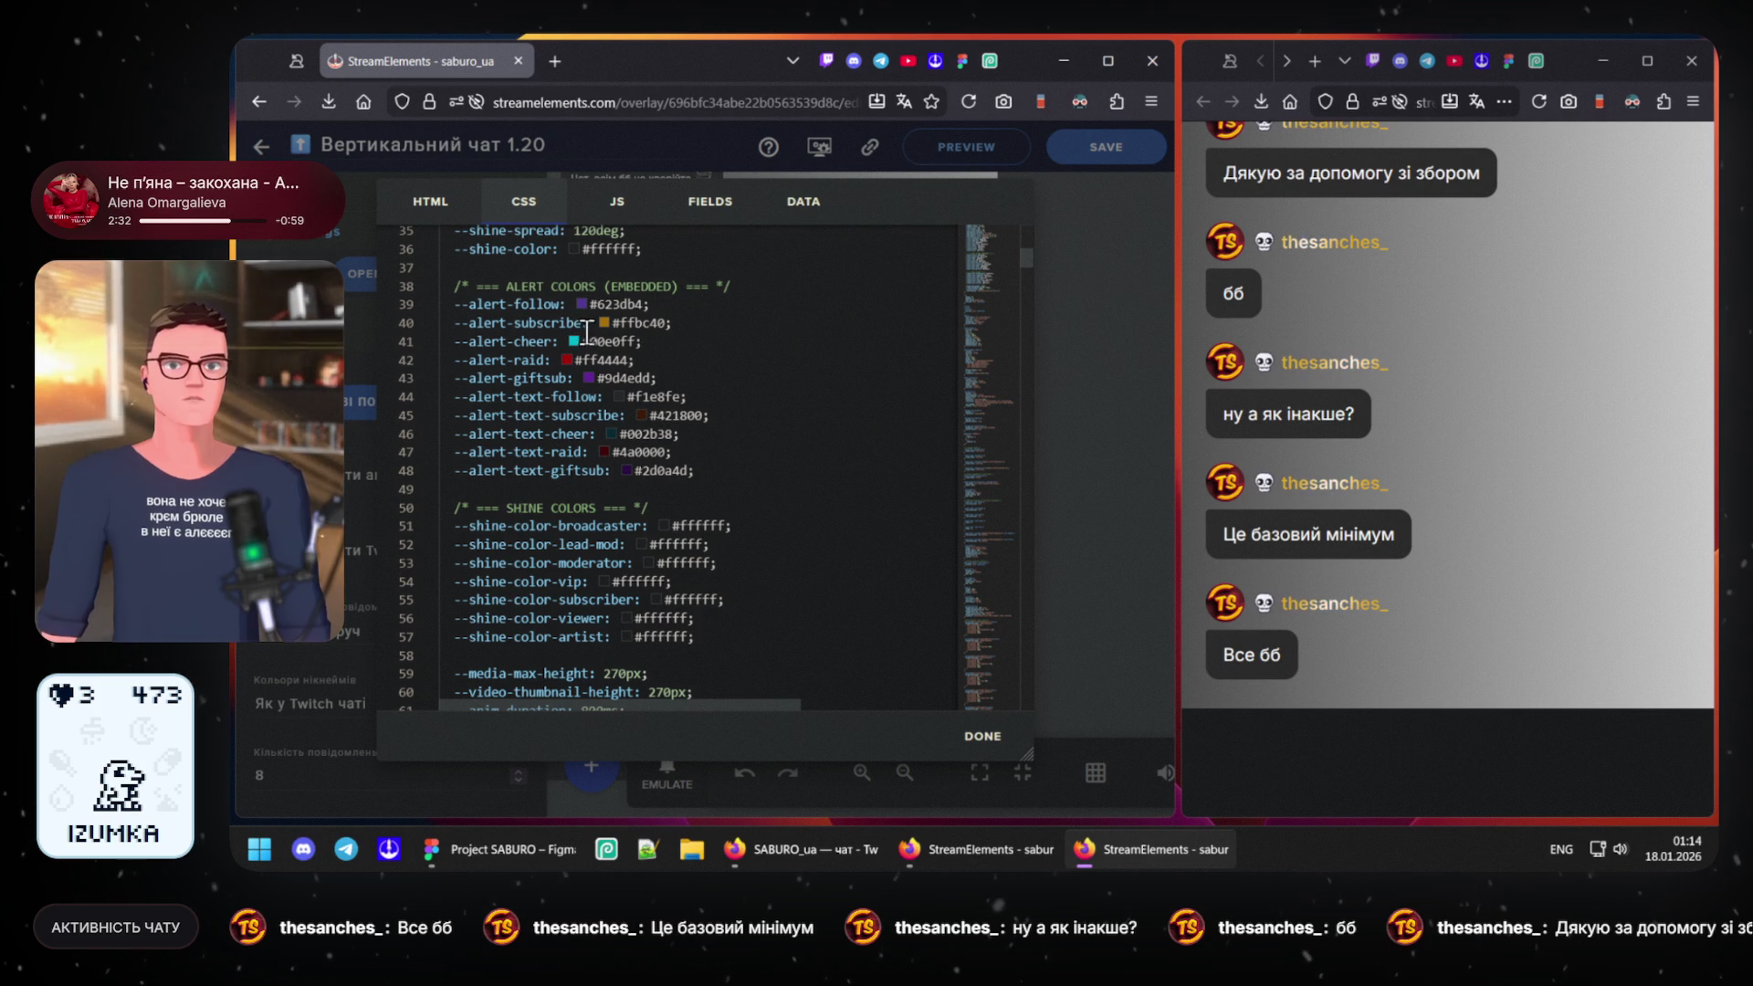
double_click(631, 322)
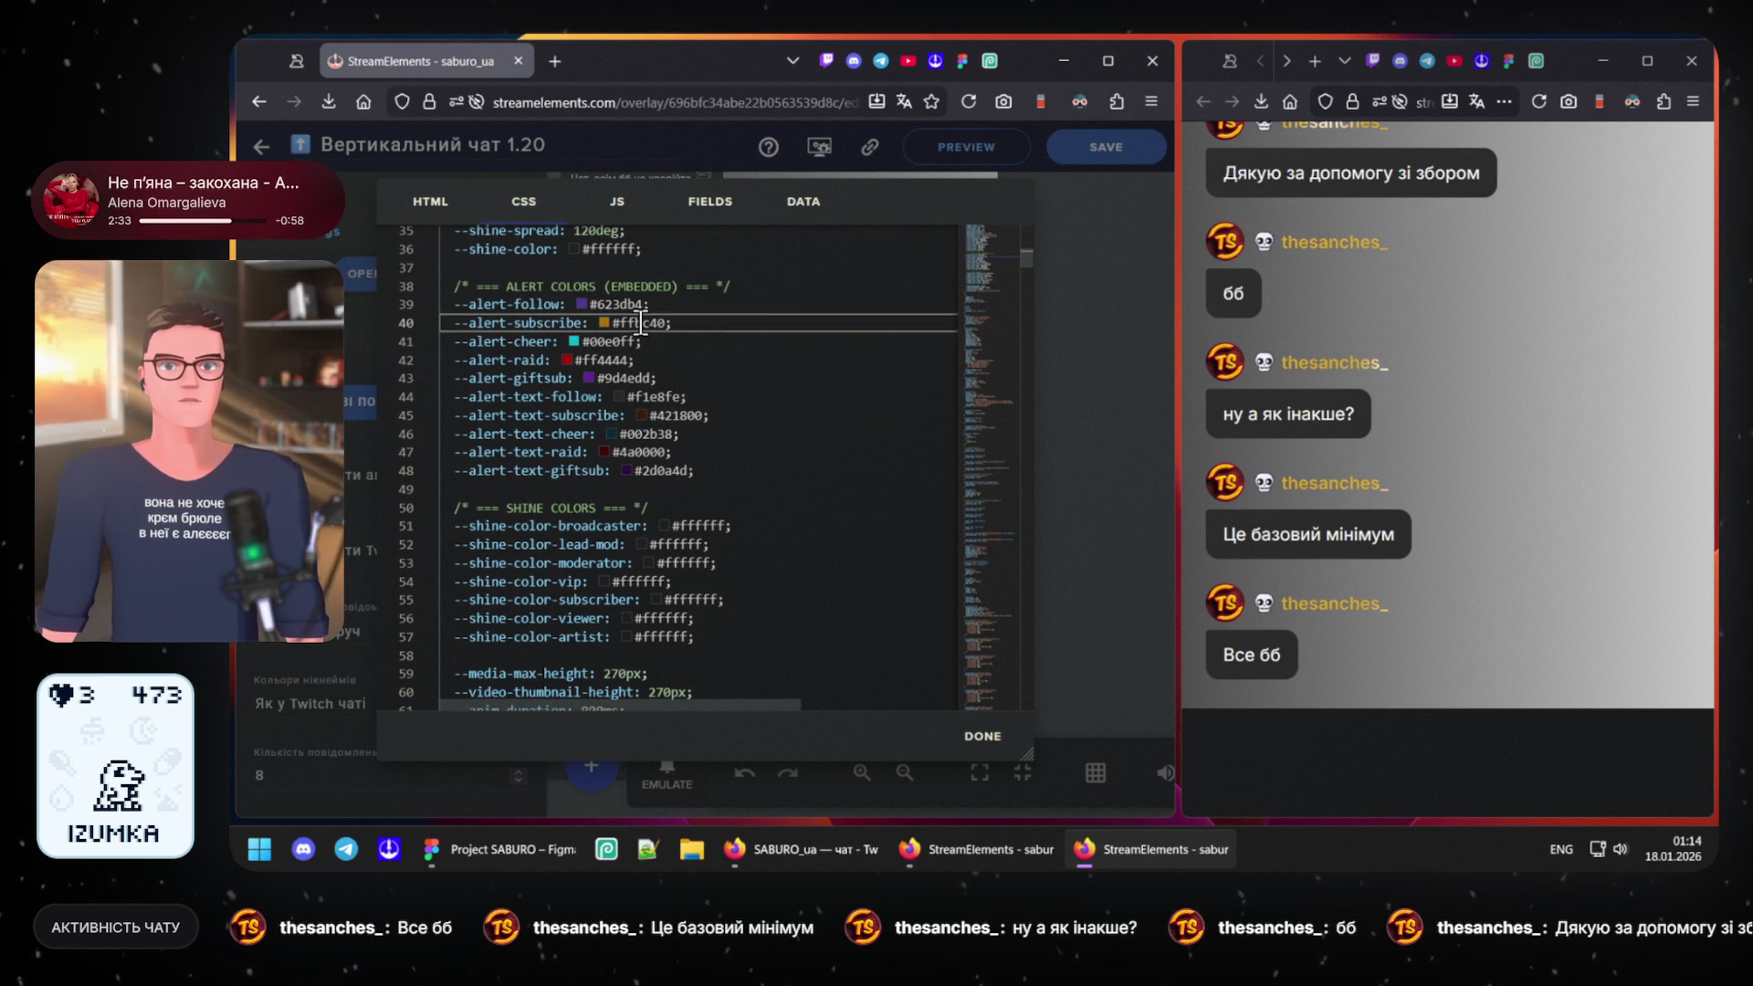
text(#B87100)
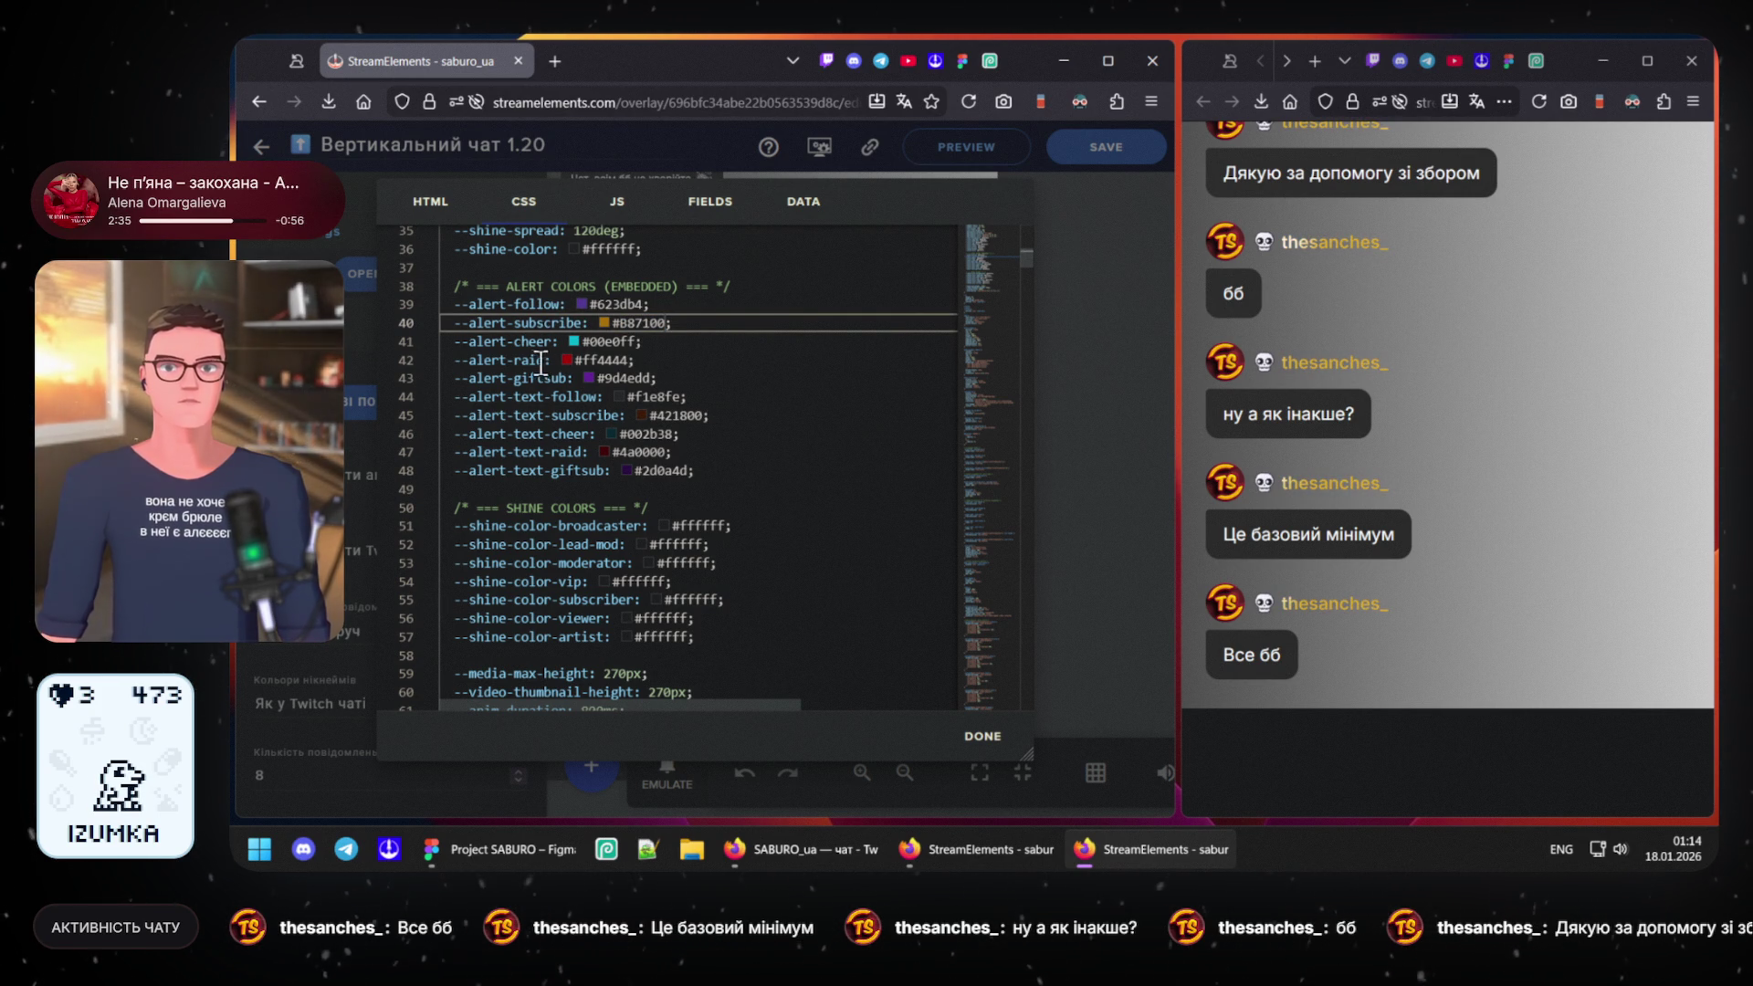
double_click(654, 471)
text(B87100)
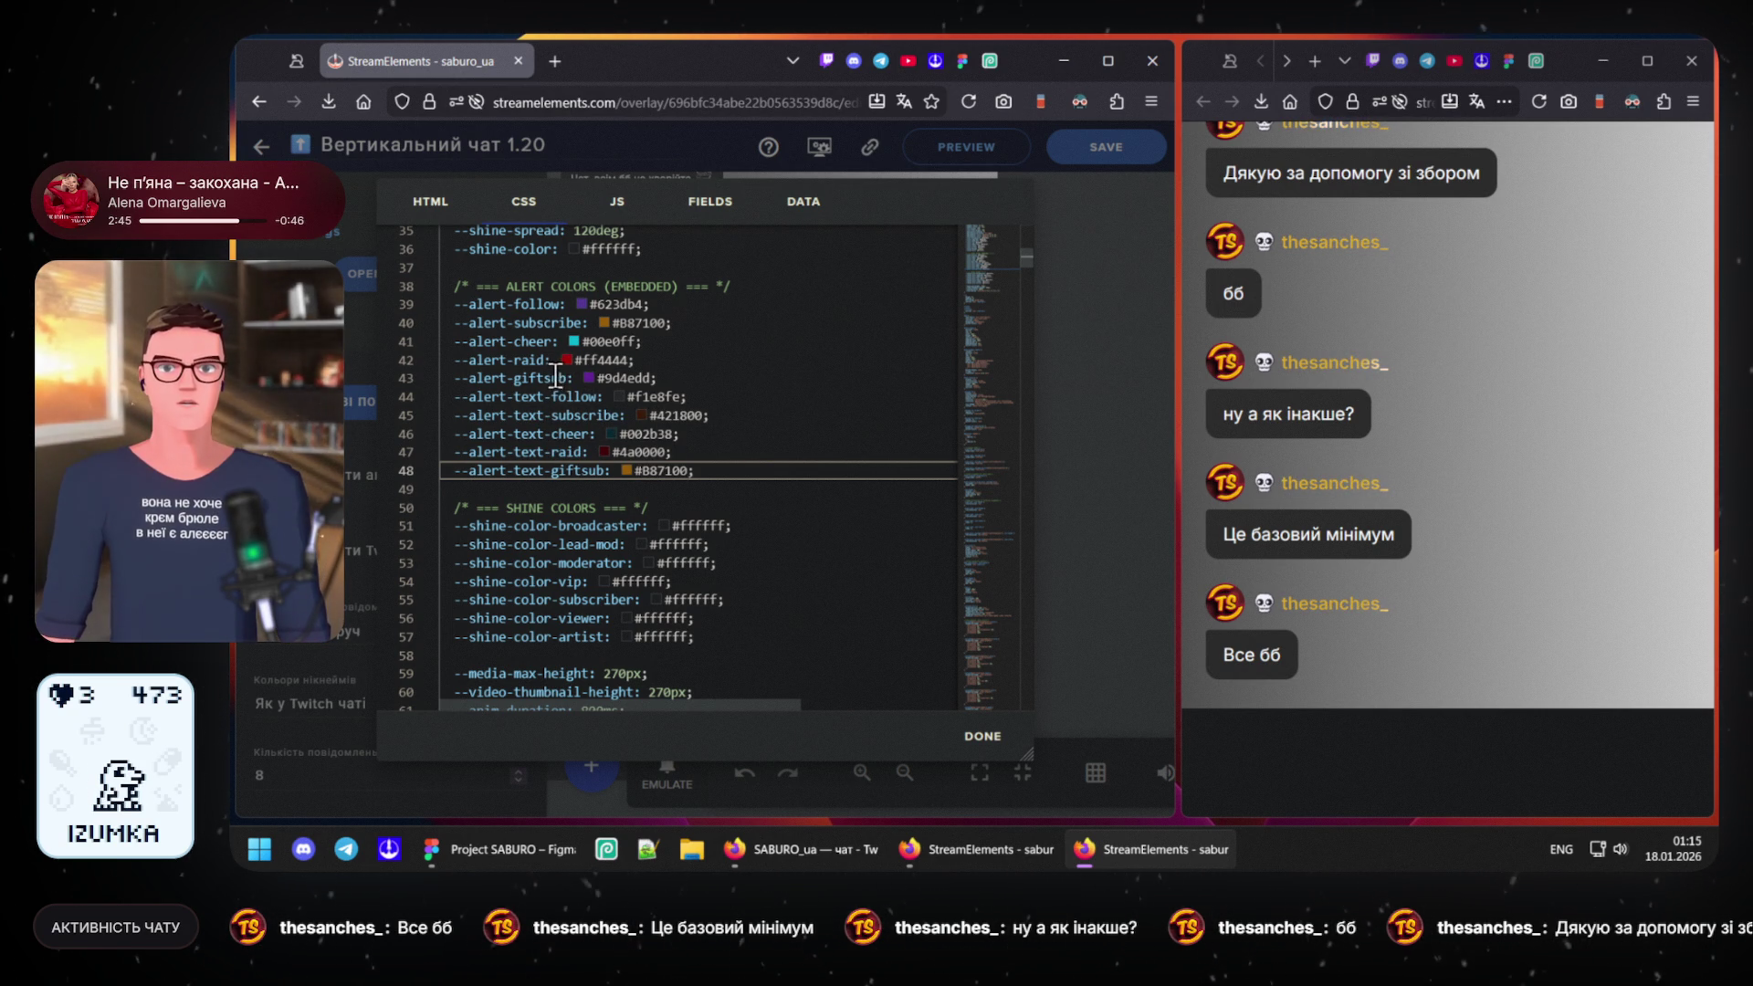
double_click(639, 378)
text(B87100)
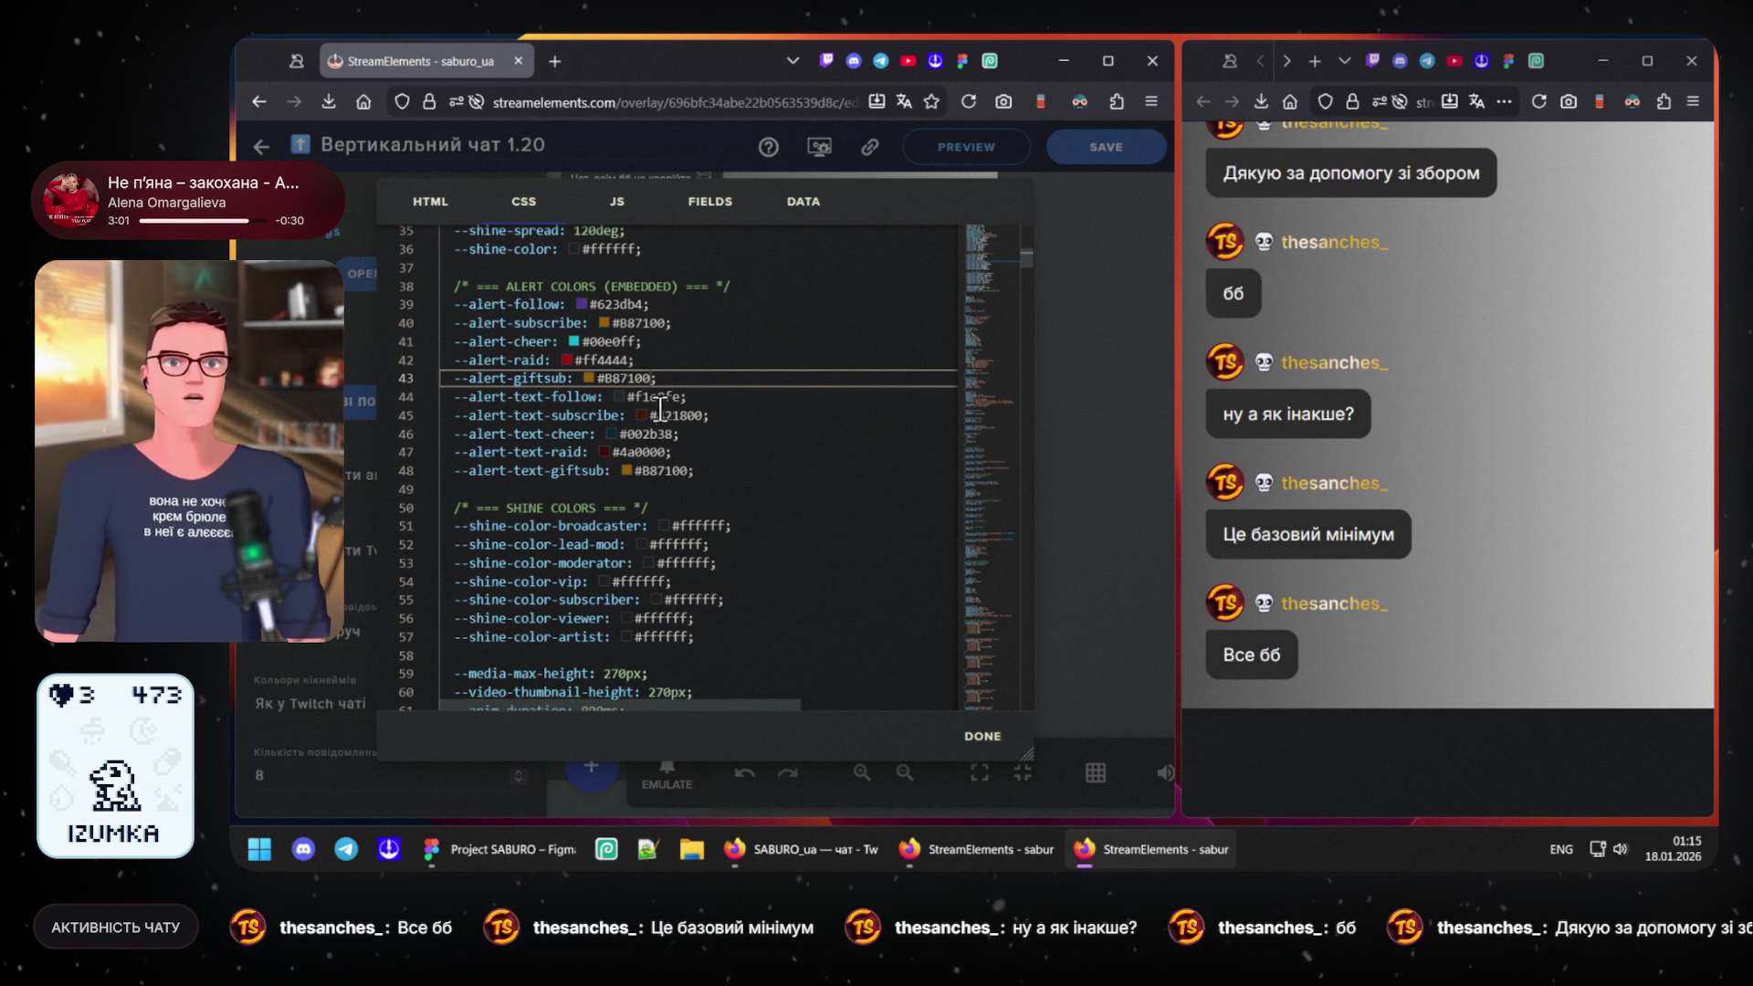
- Set the giftsub, raid, cheer, subscribe and follow --alert-text colours to #ffffff
click(660, 470)
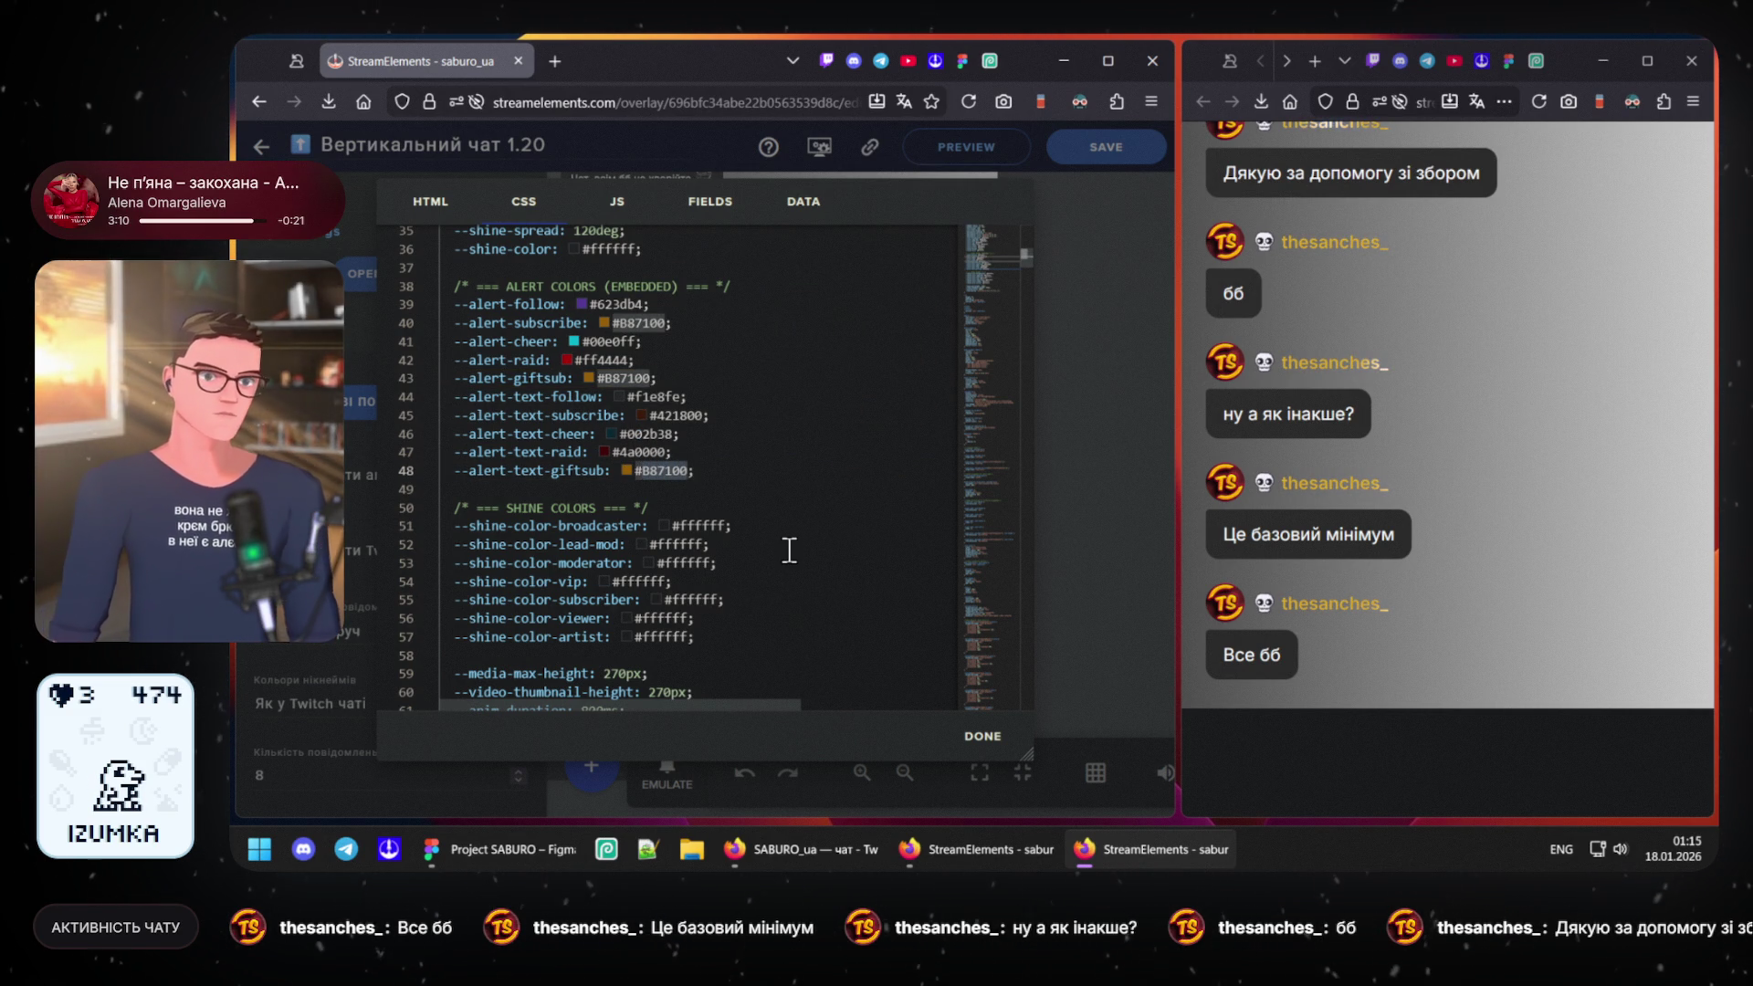
text(ffff)
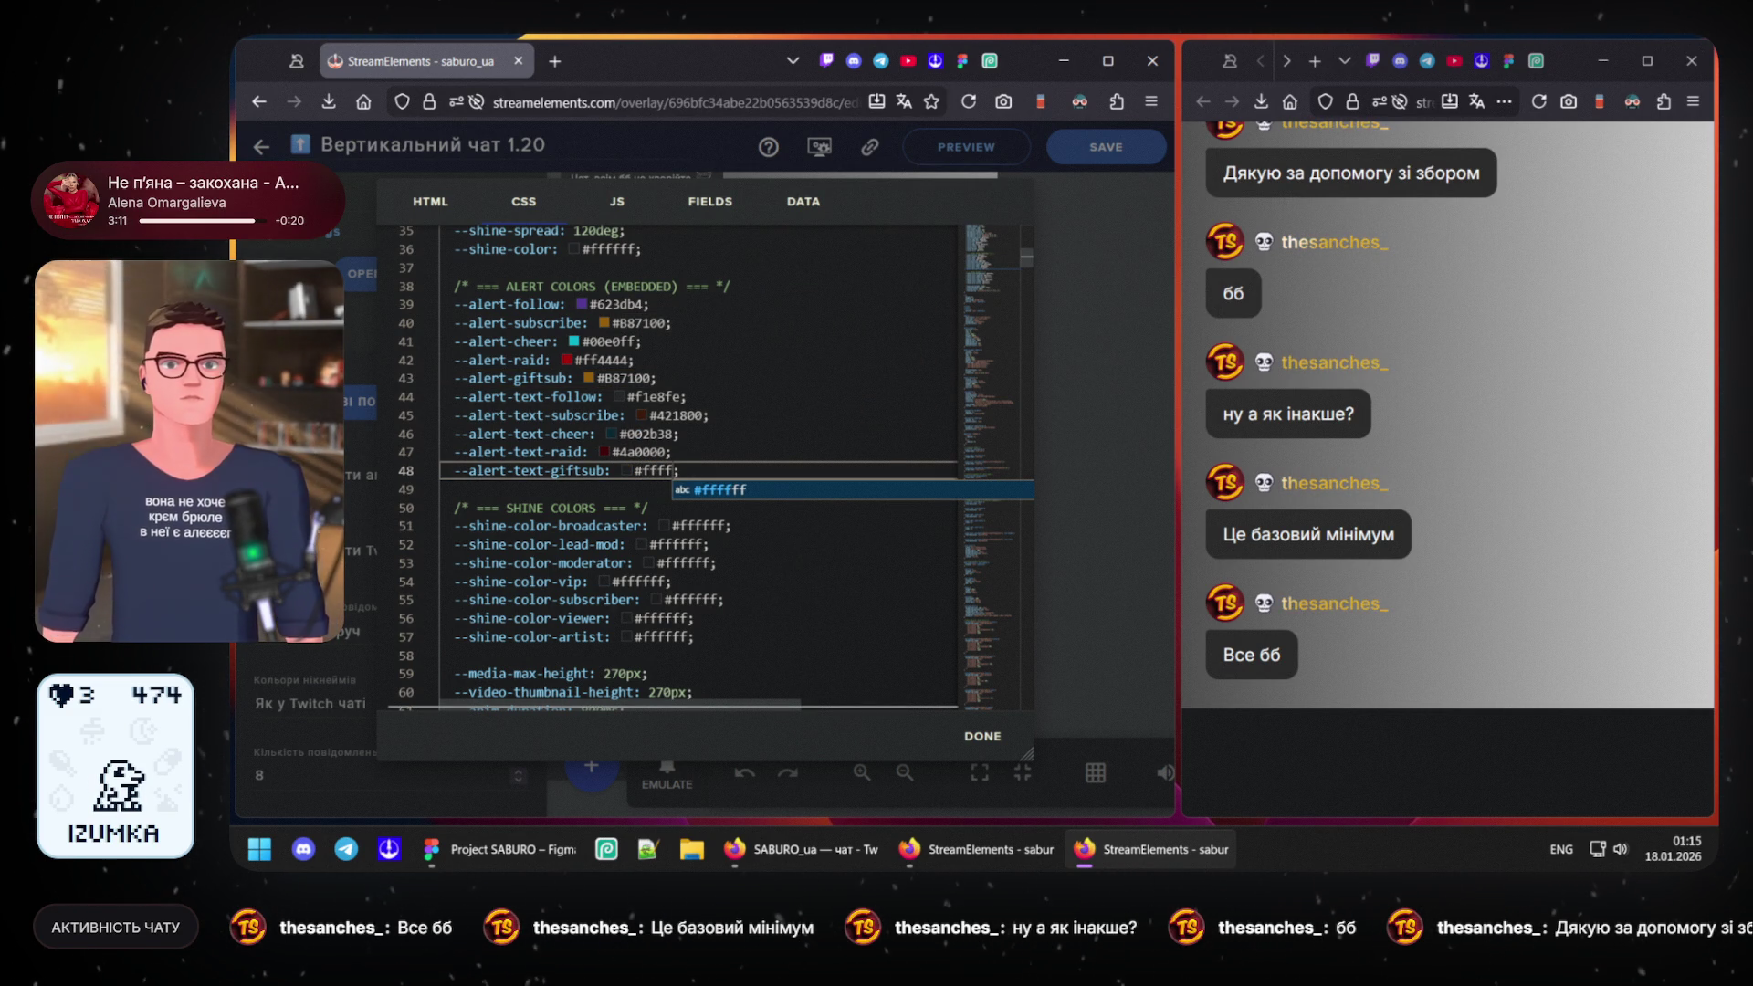
text(ff)
drag(636, 471, 686, 472)
key(ctrl+c)
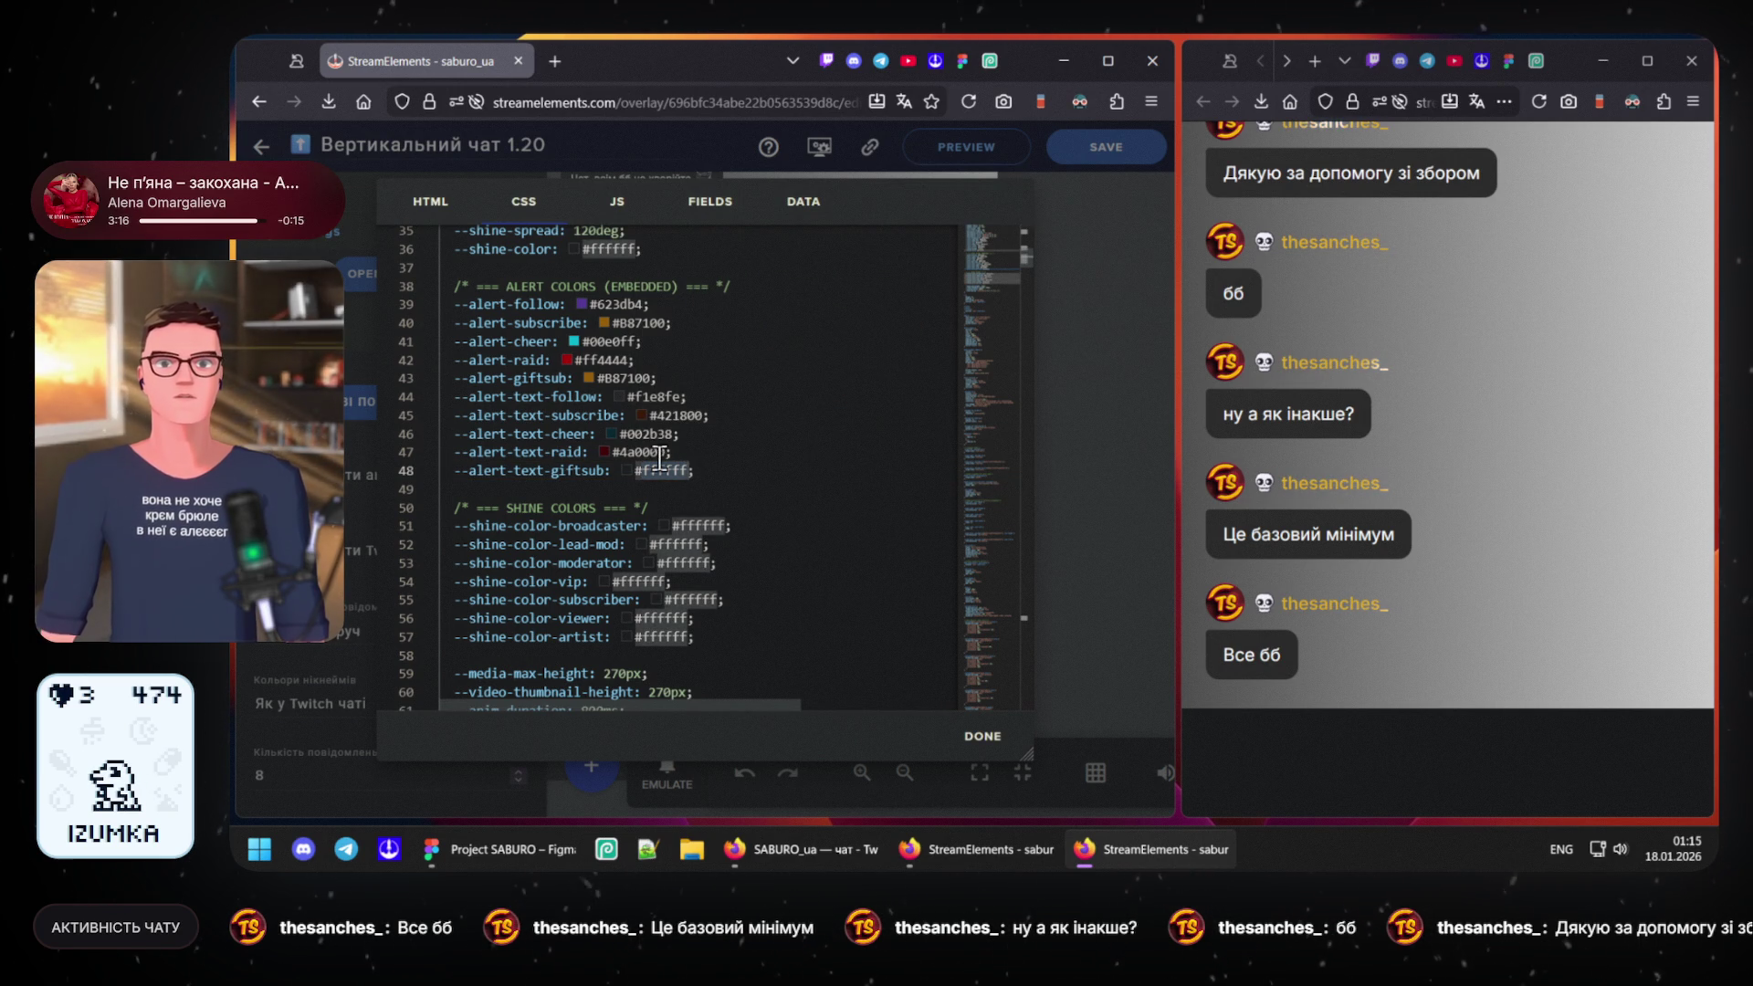
double_click(644, 452)
key(ctrl+v)
click(644, 434)
double_click(644, 433)
text(#ffffff)
double_click(681, 414)
key(ctrl+v)
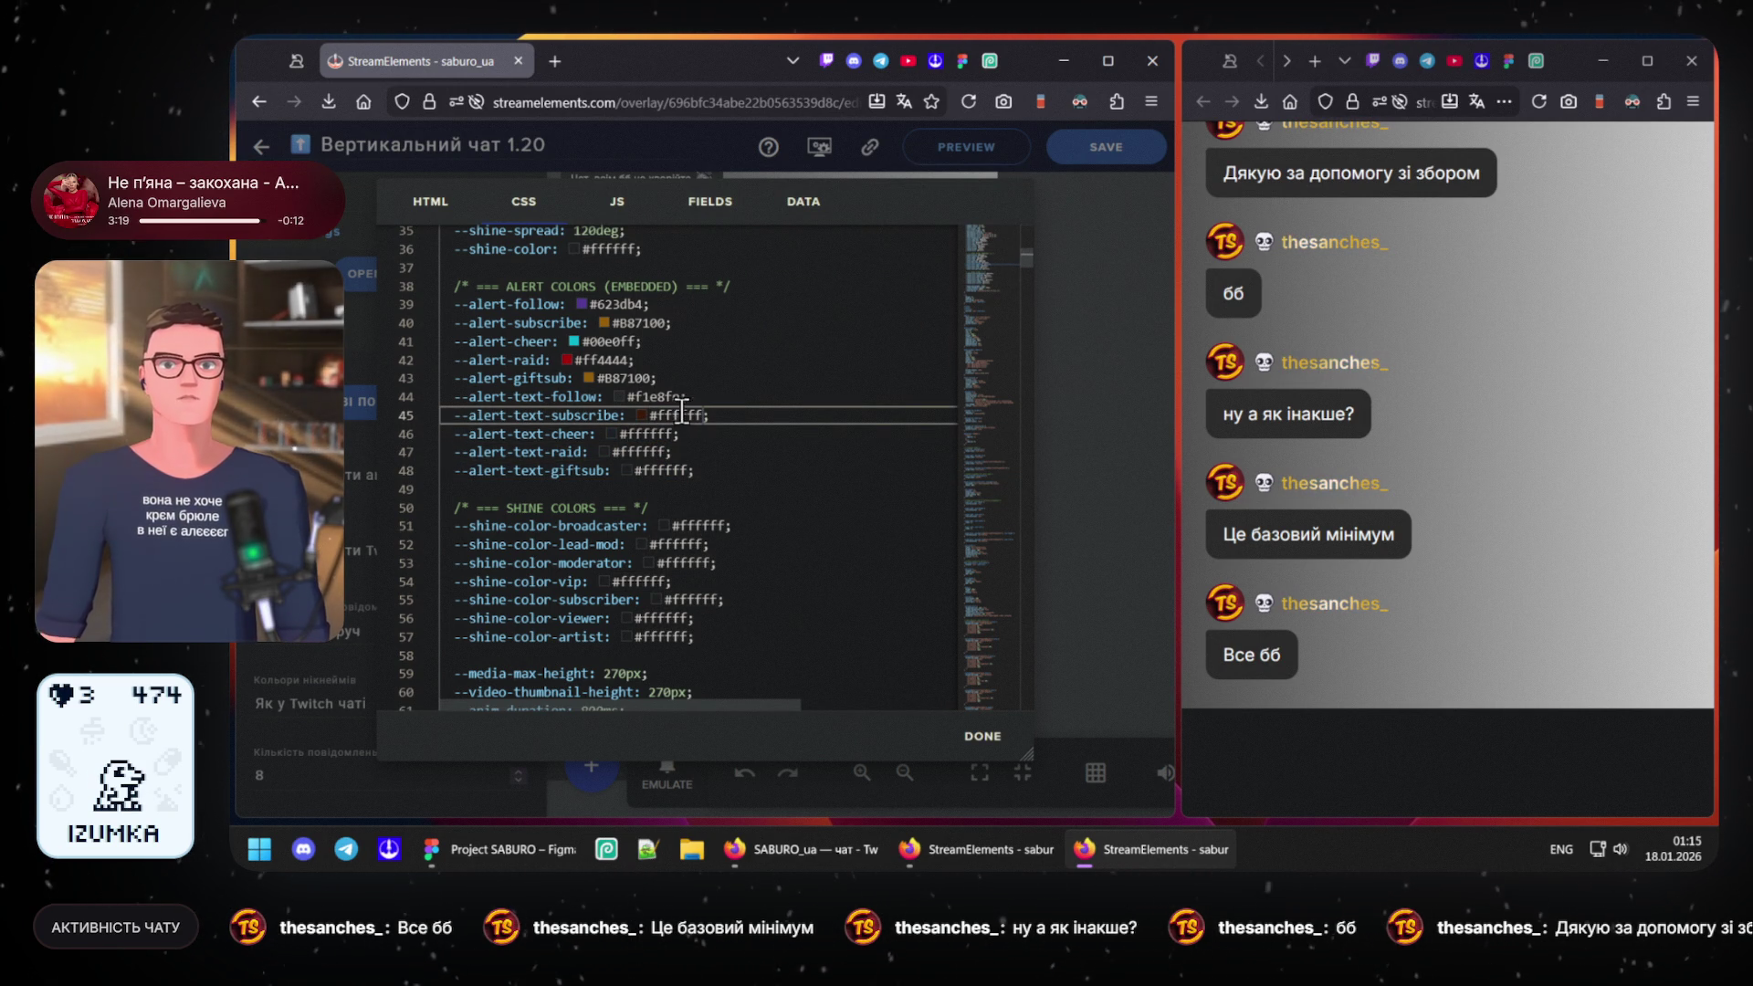
double_click(668, 396)
text(#ffffff)
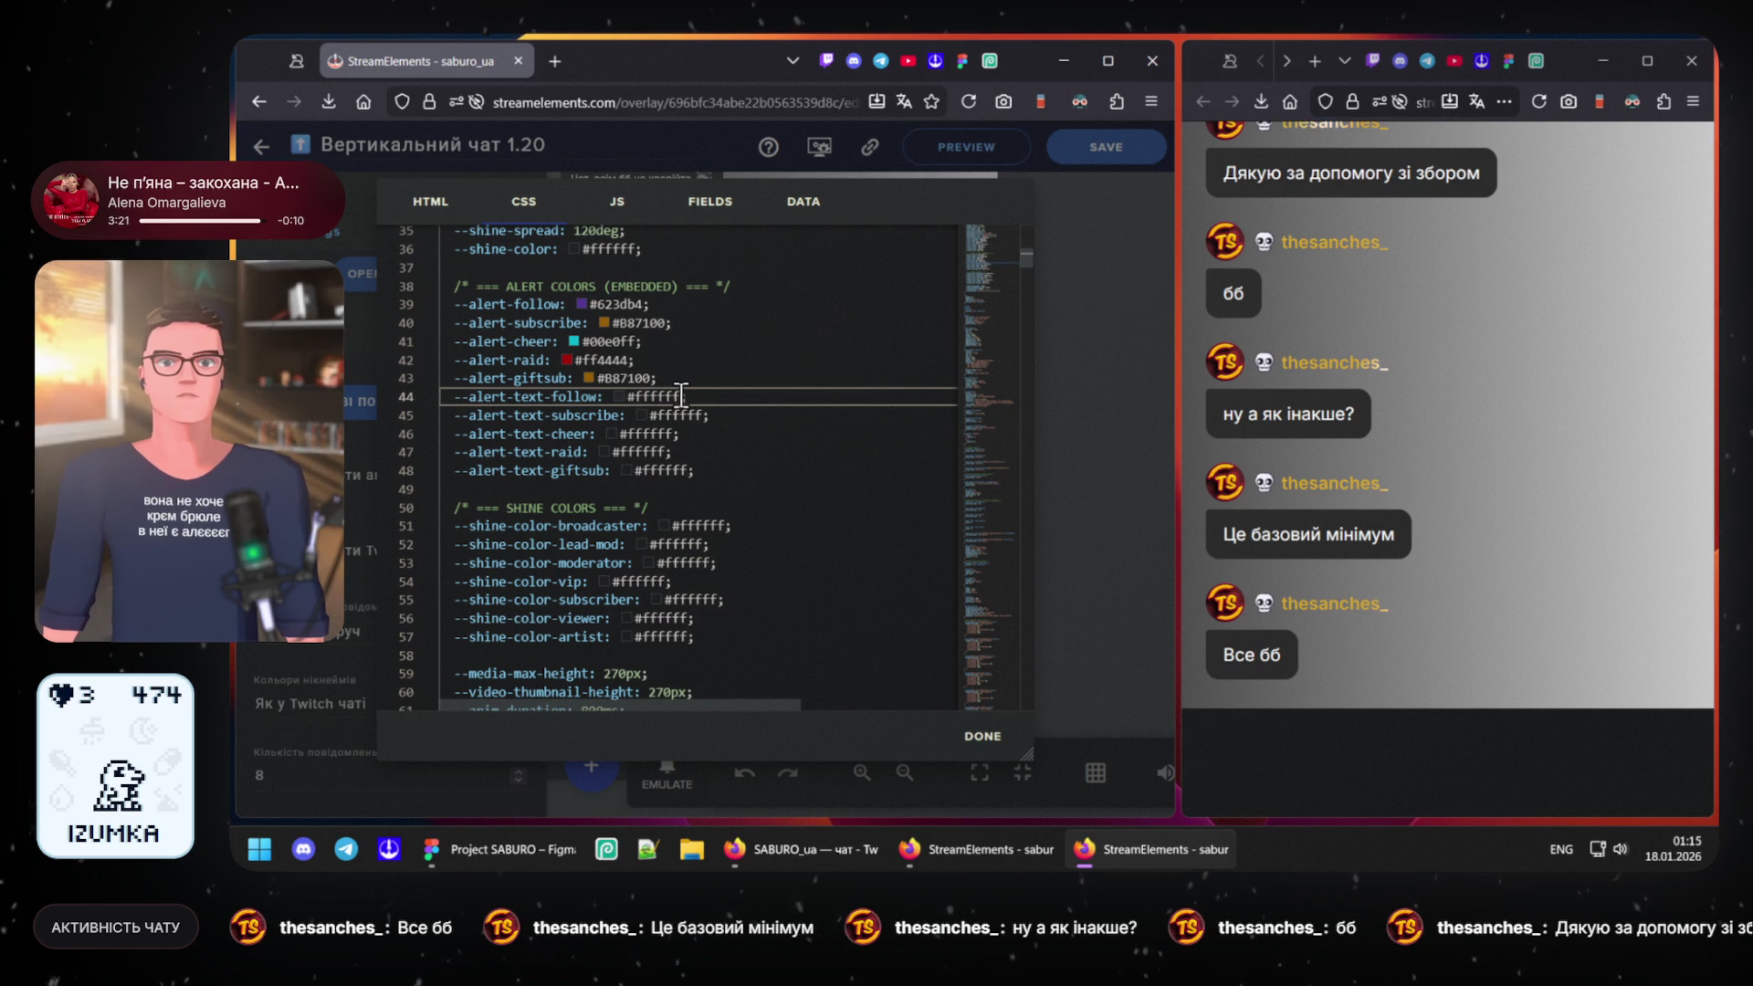
mouse_move(498, 849)
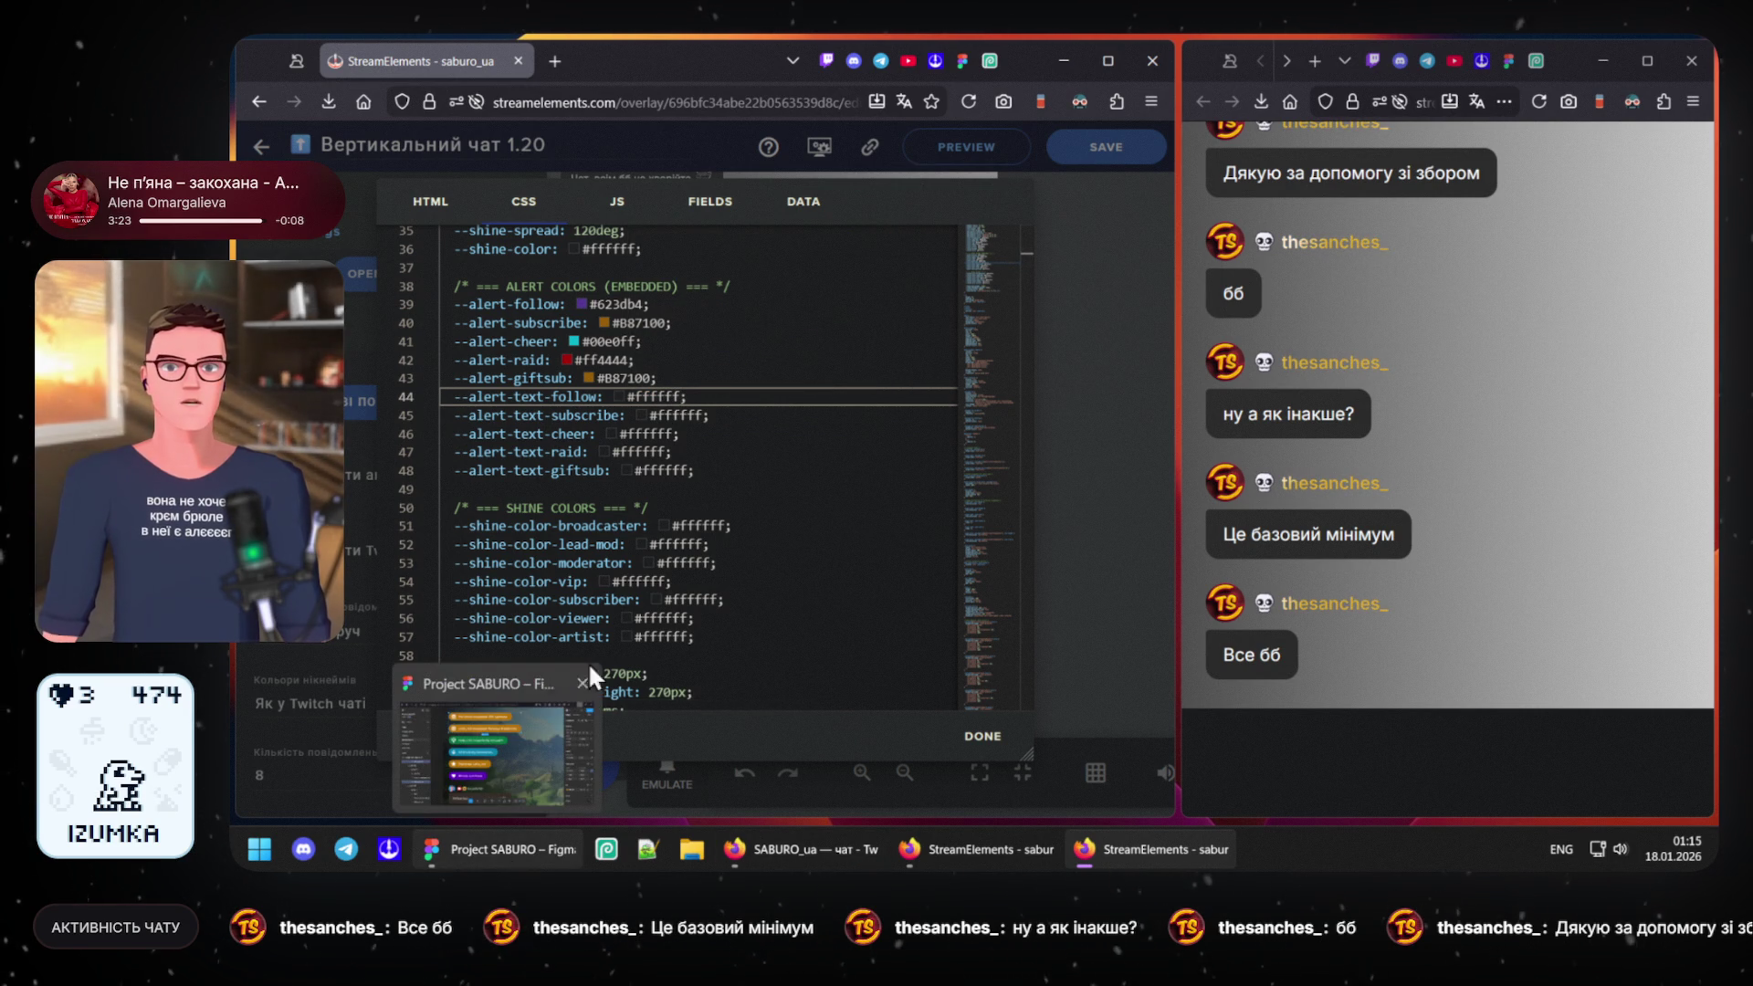
key(Up)
key(Up)
key(Up)
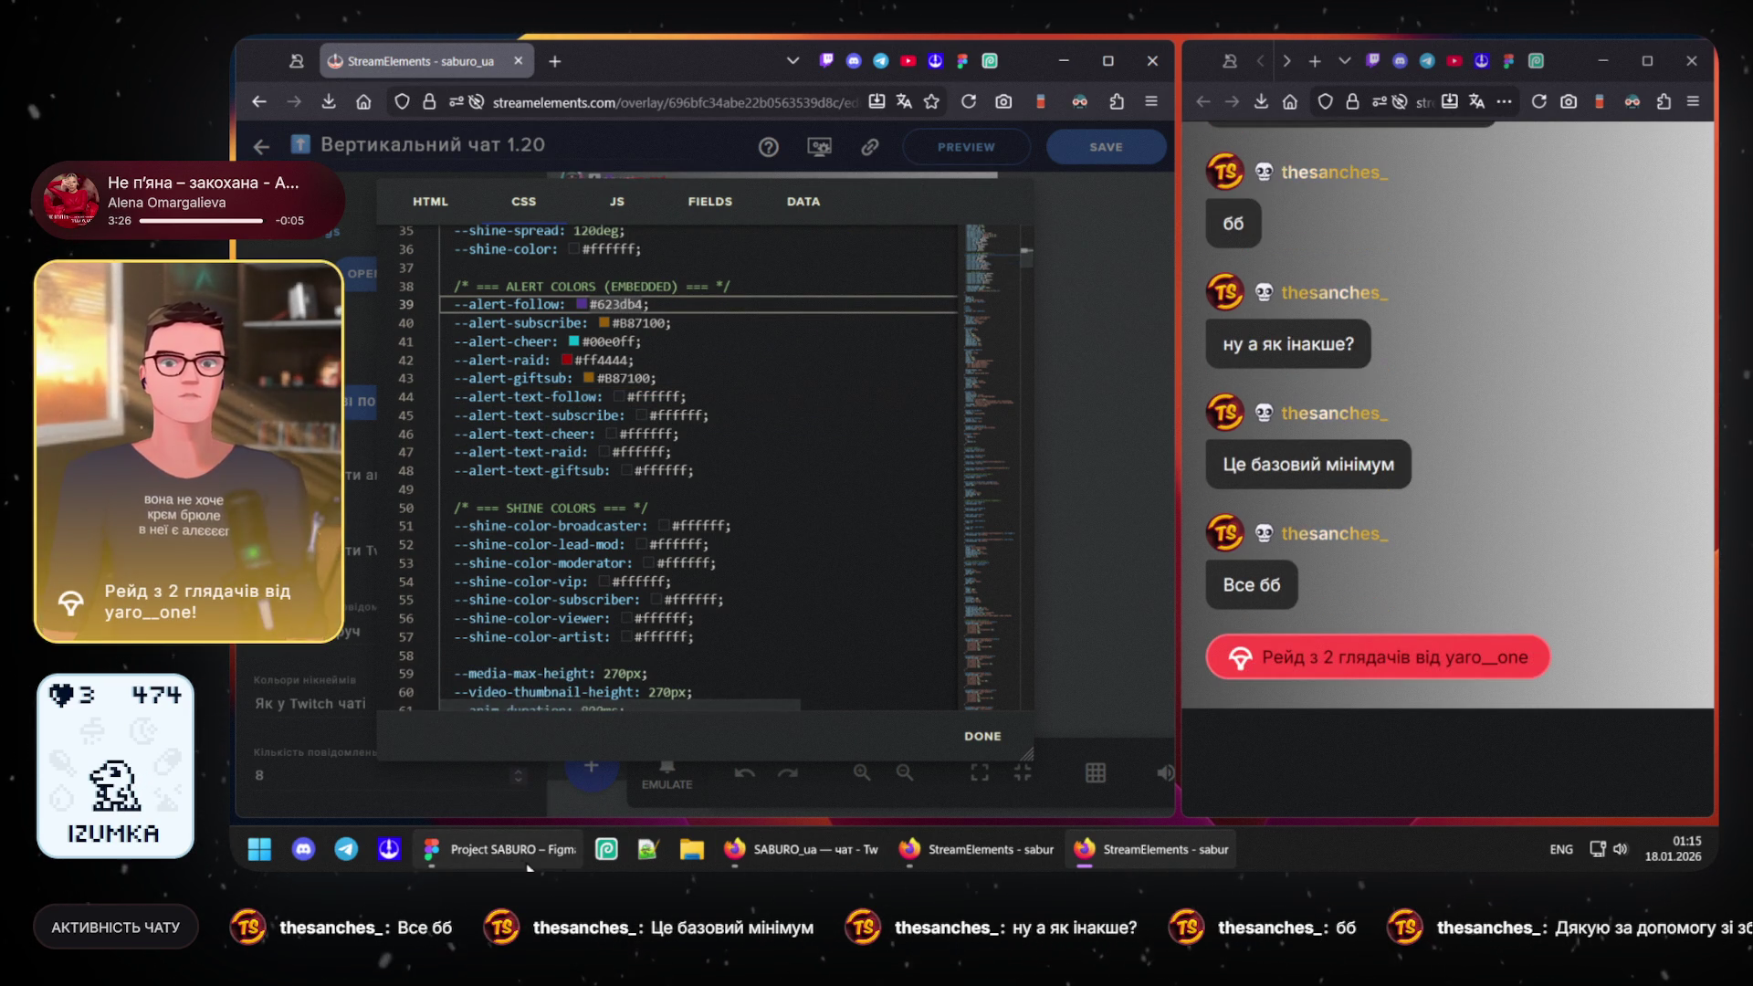
- Give the Фолов follow pill fill 5B00BD and pick up the value for the overlay CSS
click(529, 849)
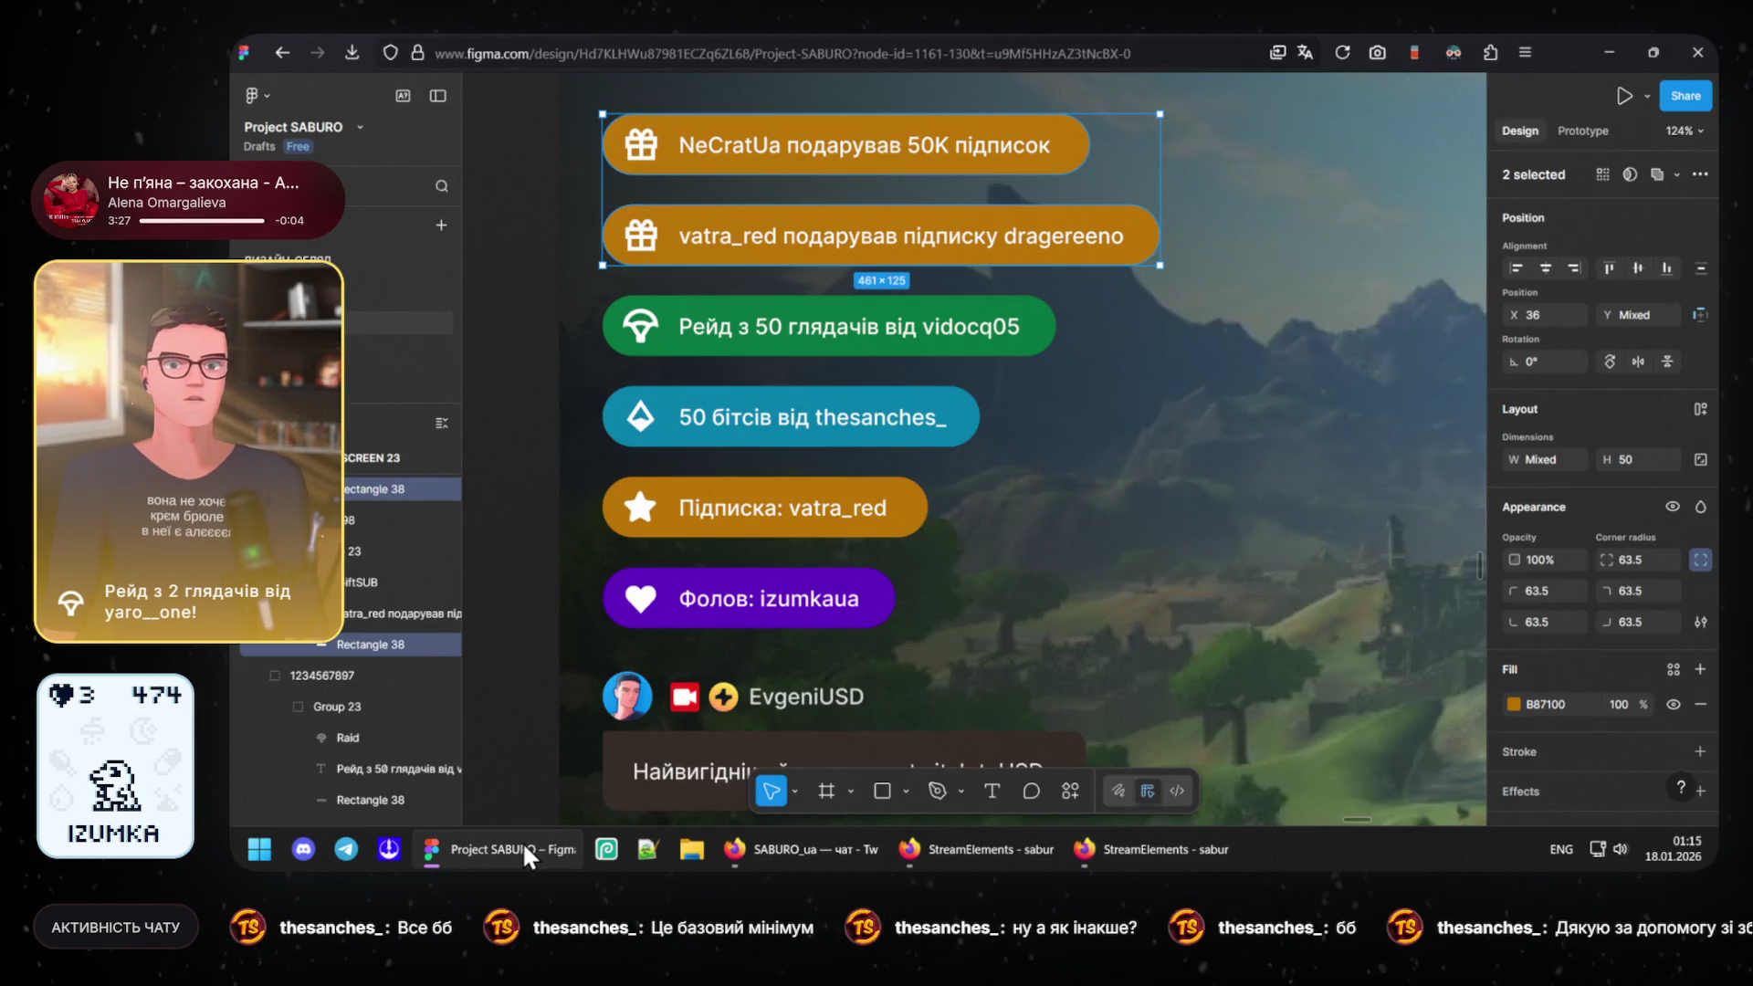
click(521, 841)
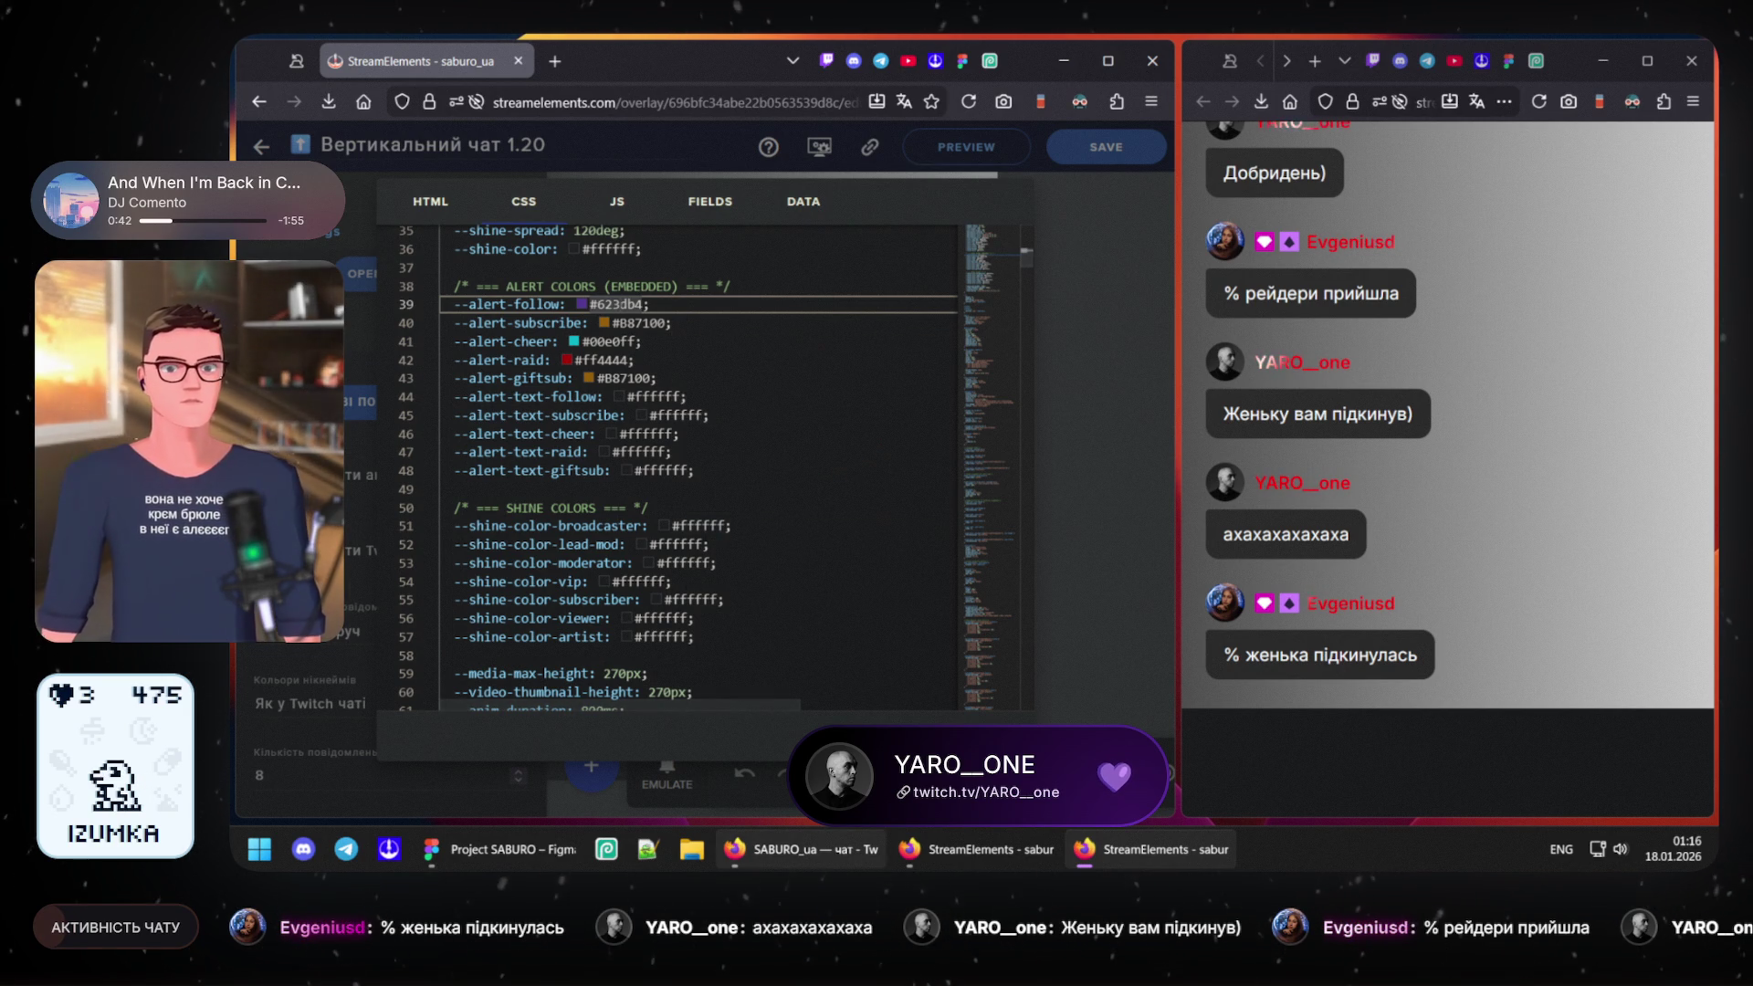
click(522, 861)
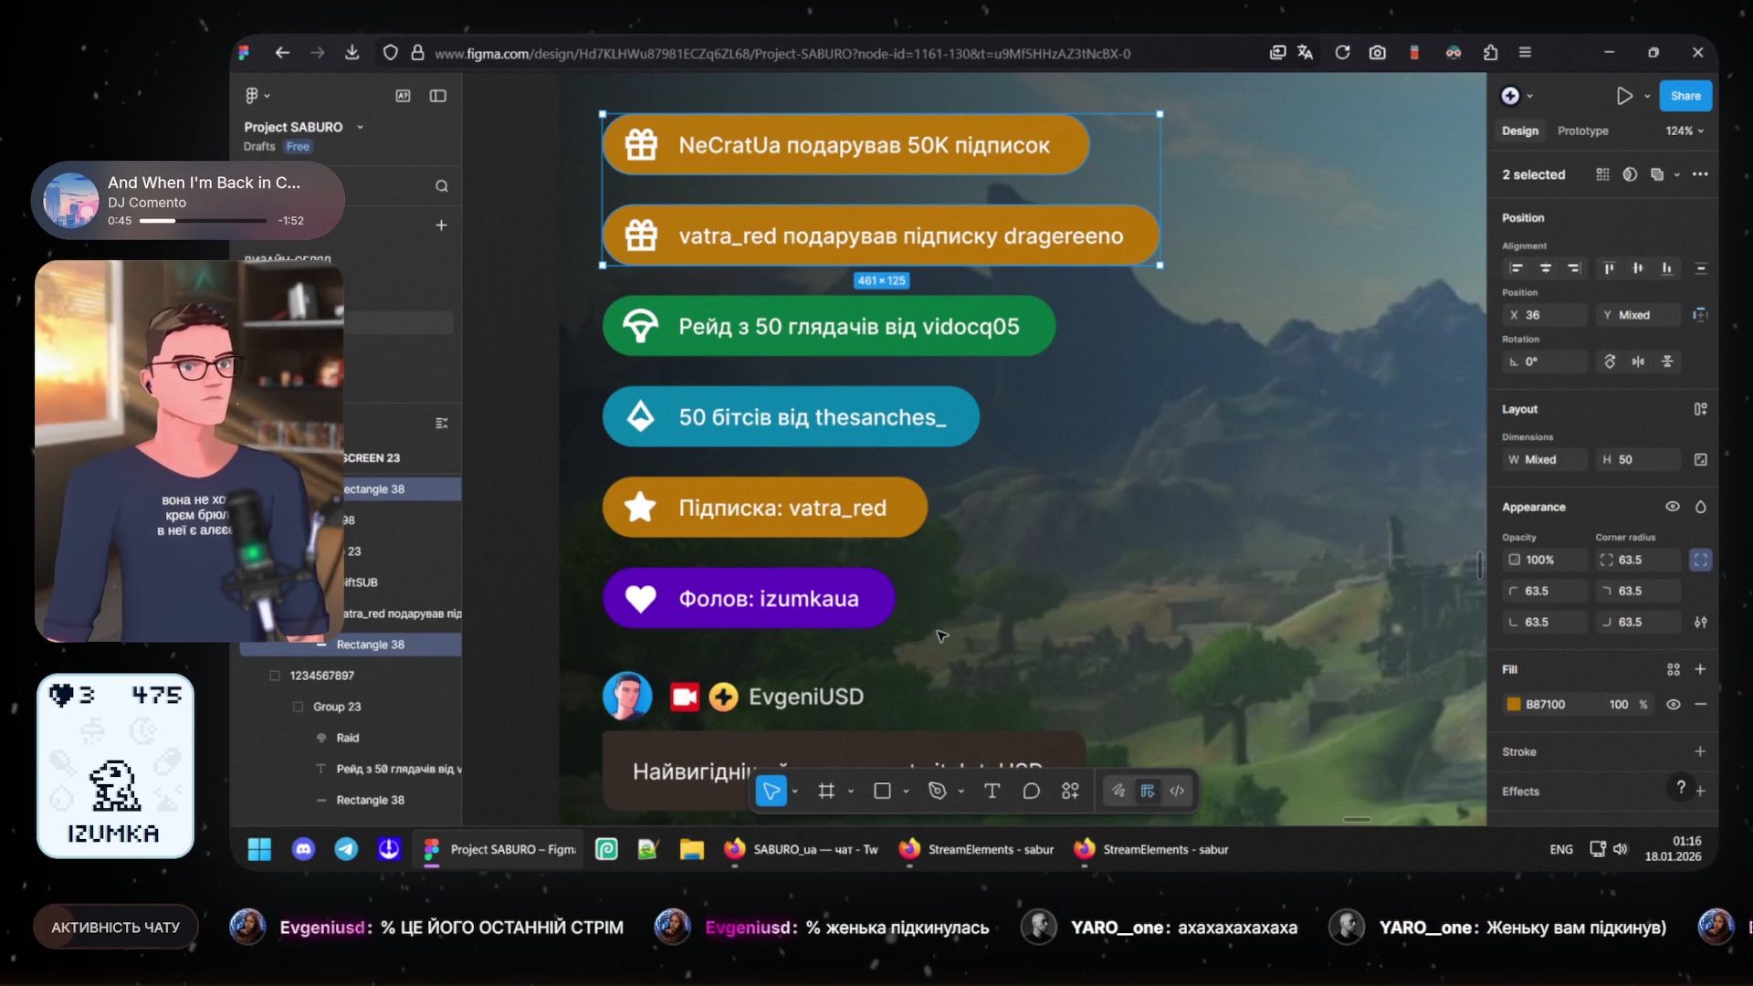
click(887, 610)
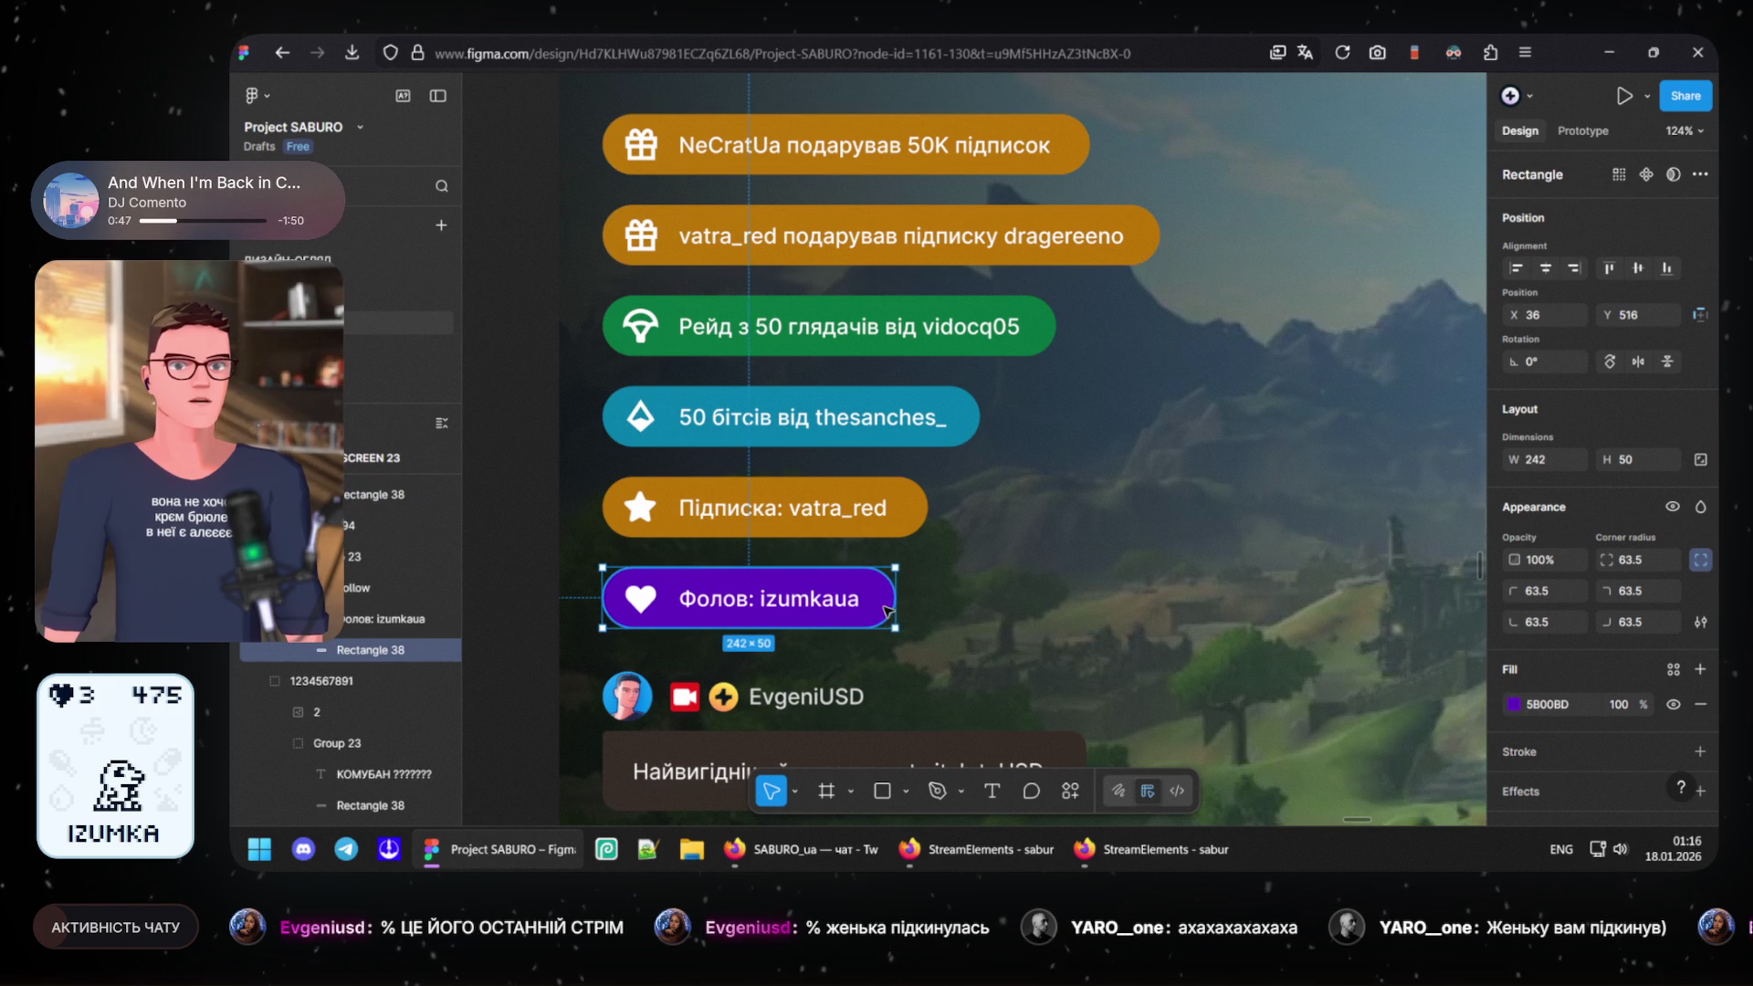
click(1572, 702)
double_click(1572, 703)
key(ctrl+c)
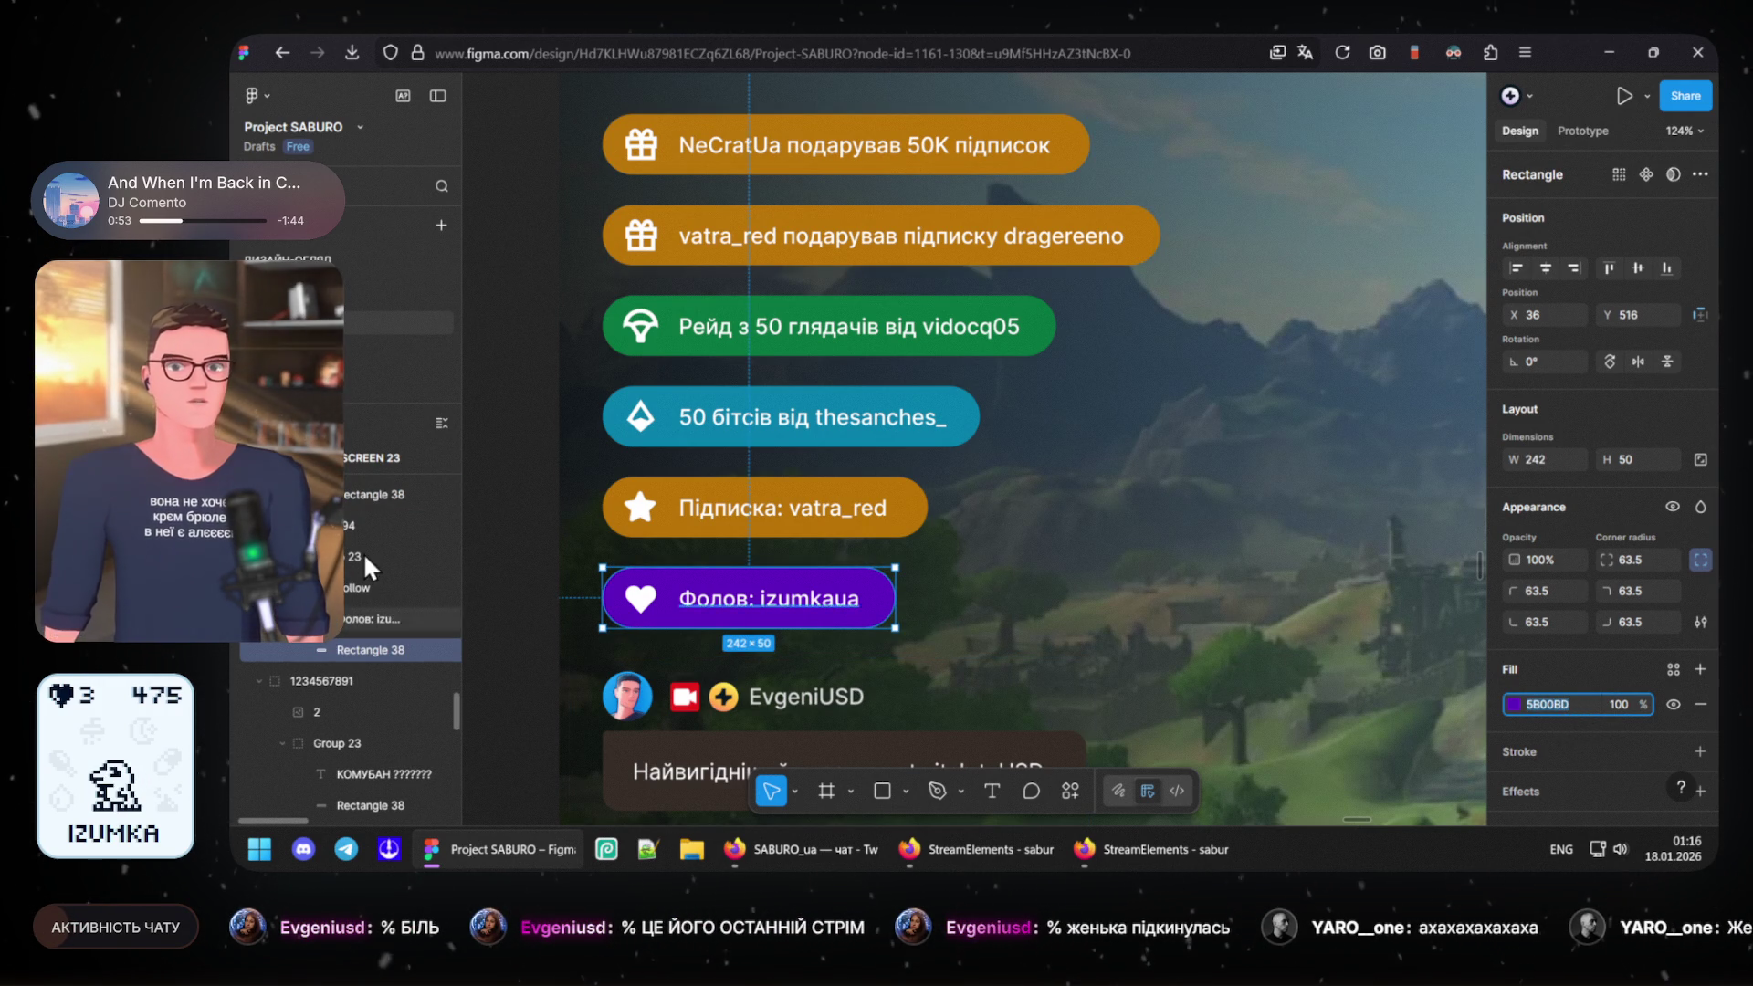
mouse_move(975, 849)
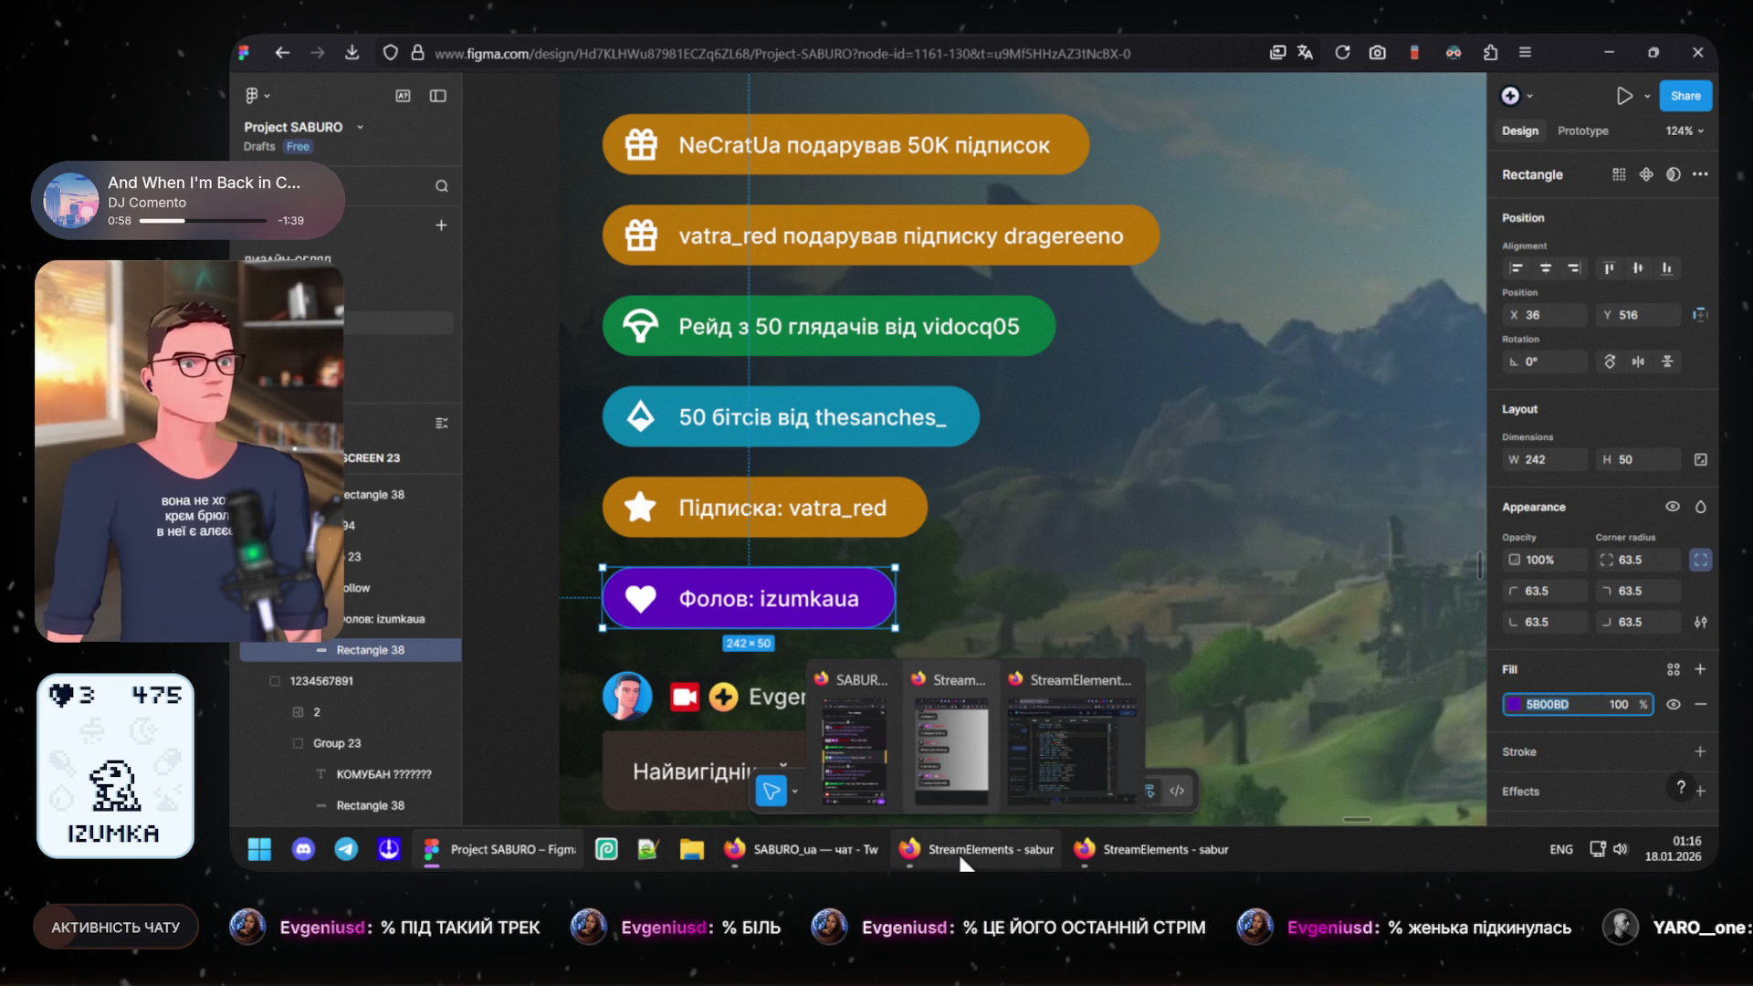
click(1058, 755)
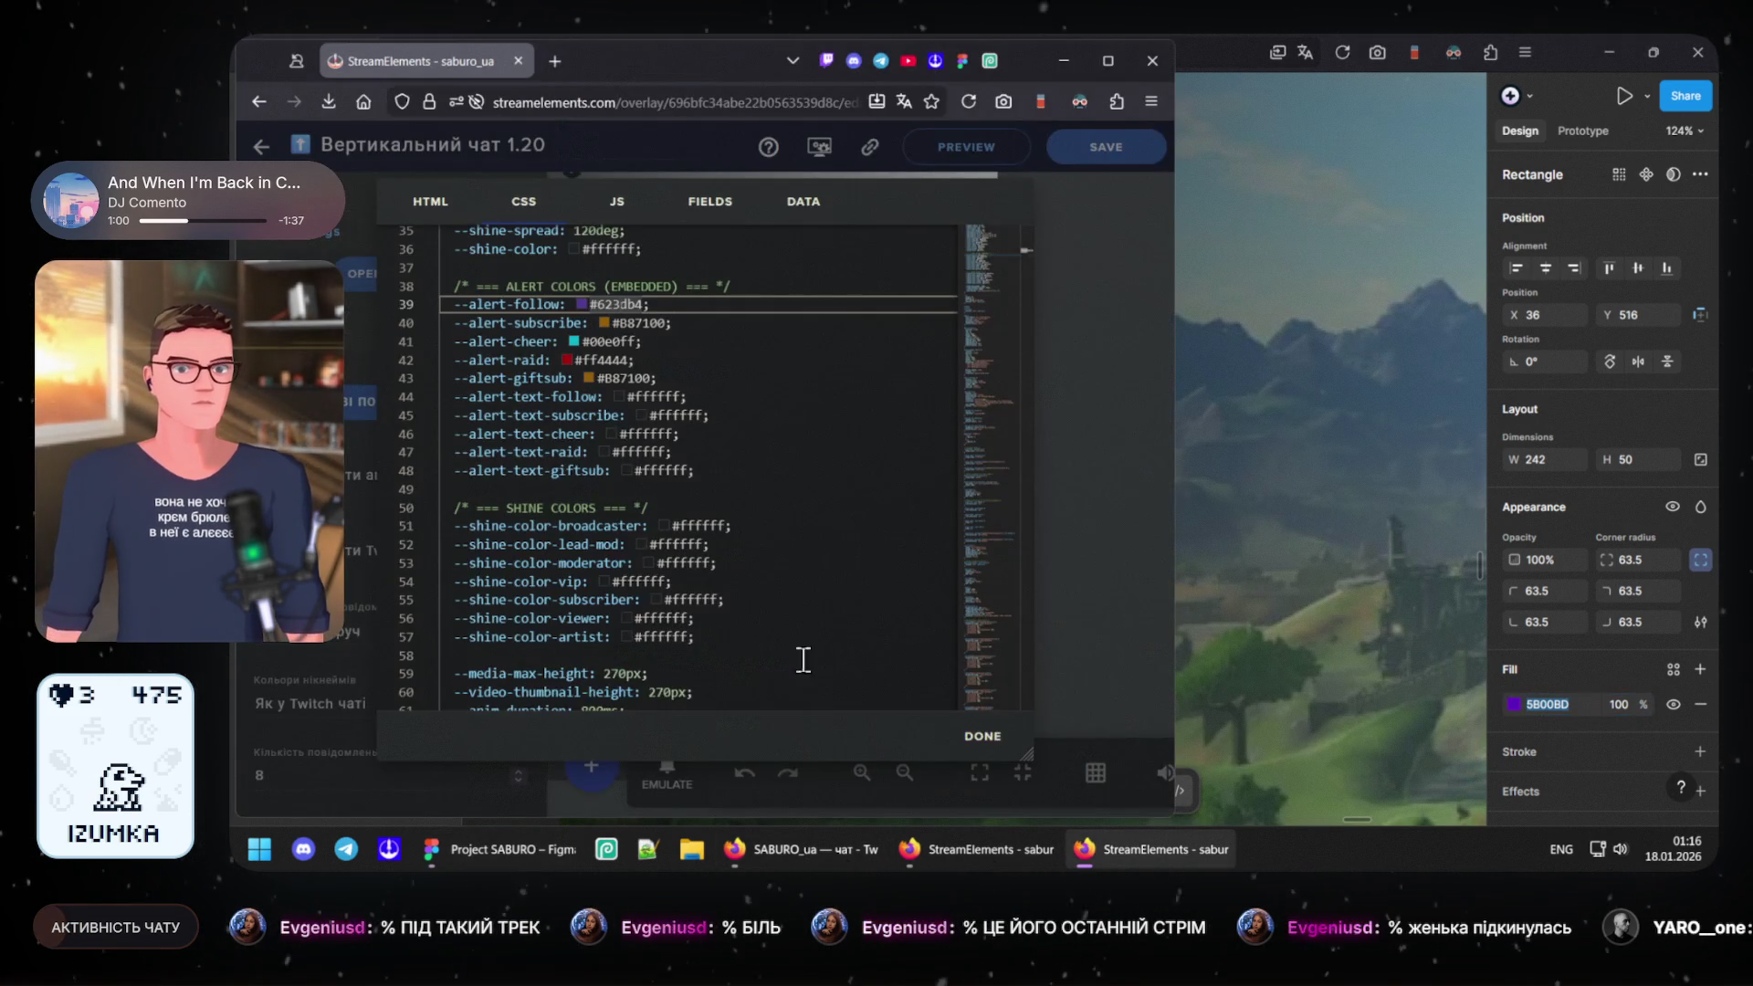
- Replace the --alert-follow value #623cb4 with #5B00BD
double_click(626, 304)
key(ctrl+v)
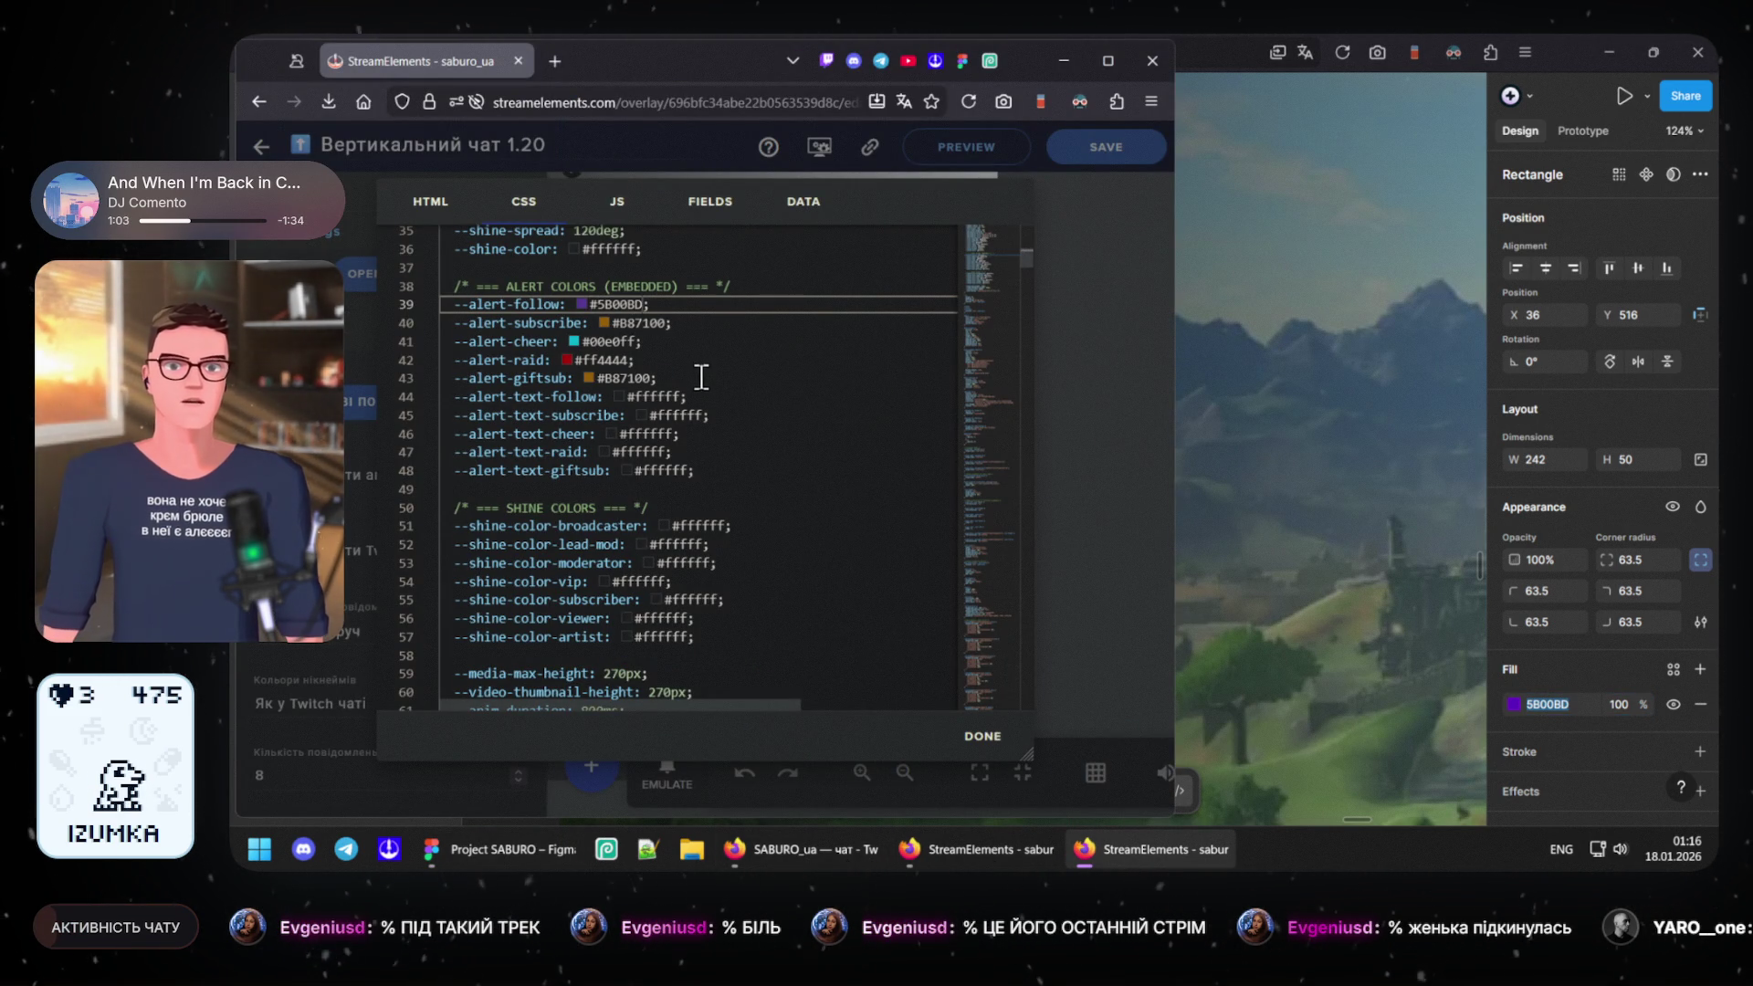
click(733, 337)
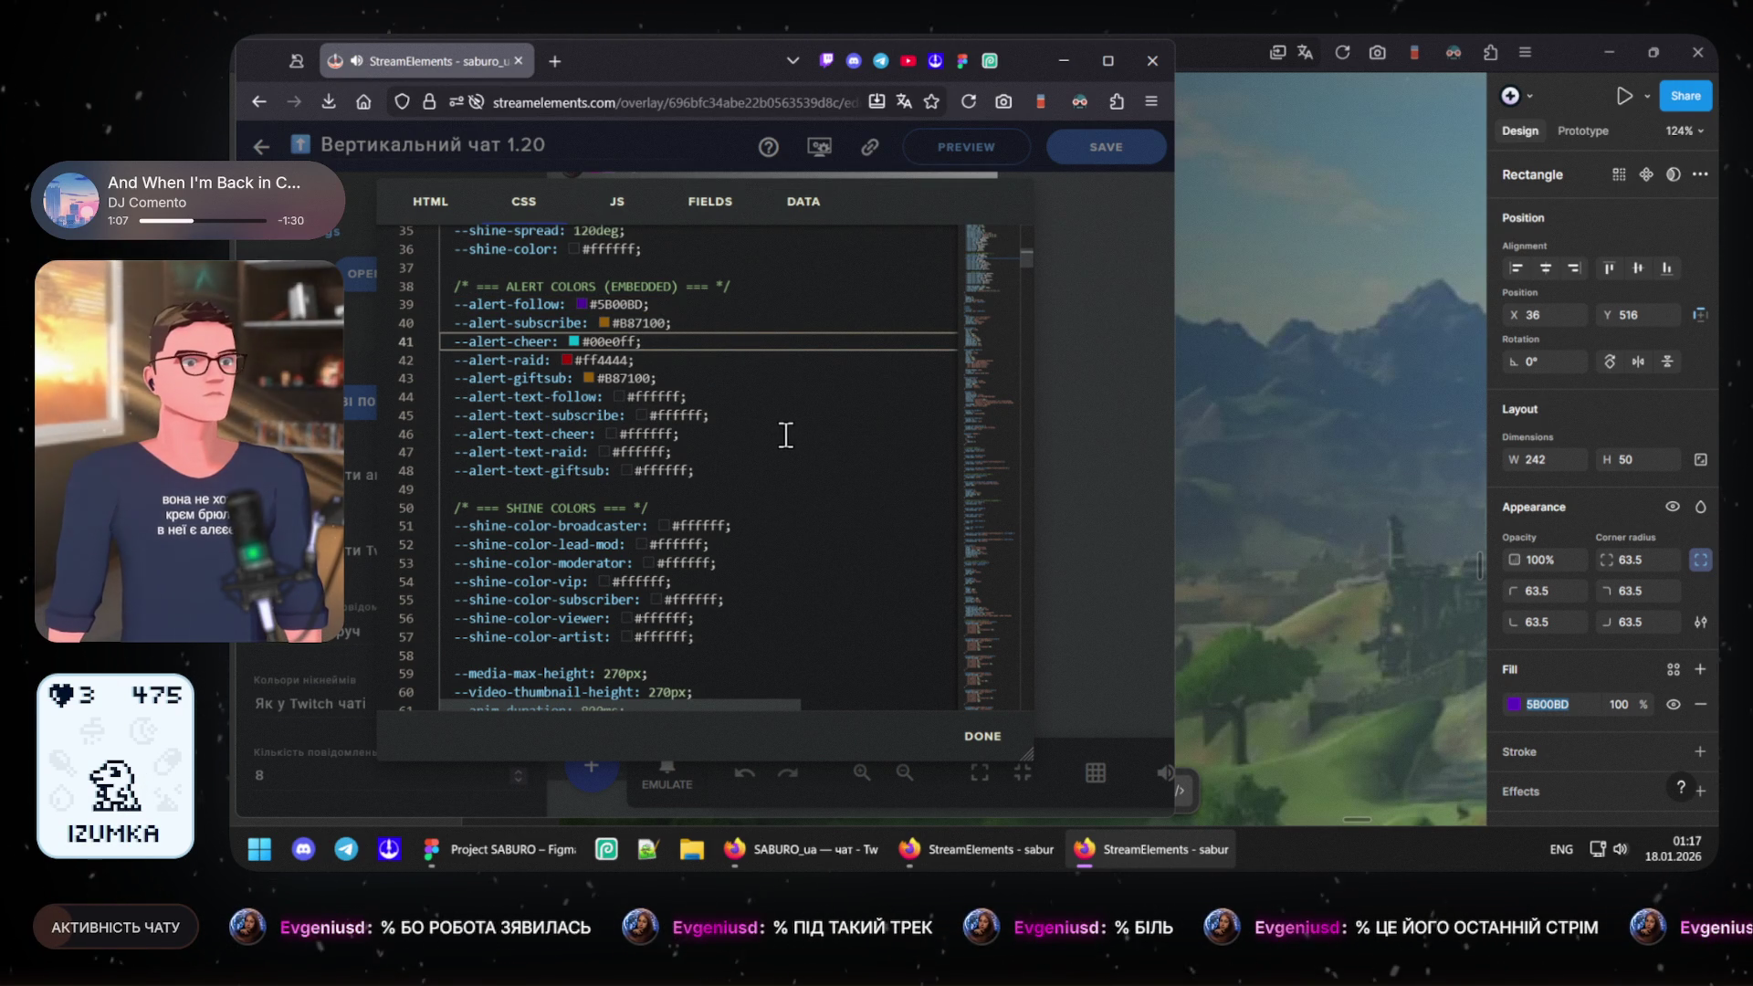
mouse_move(981, 850)
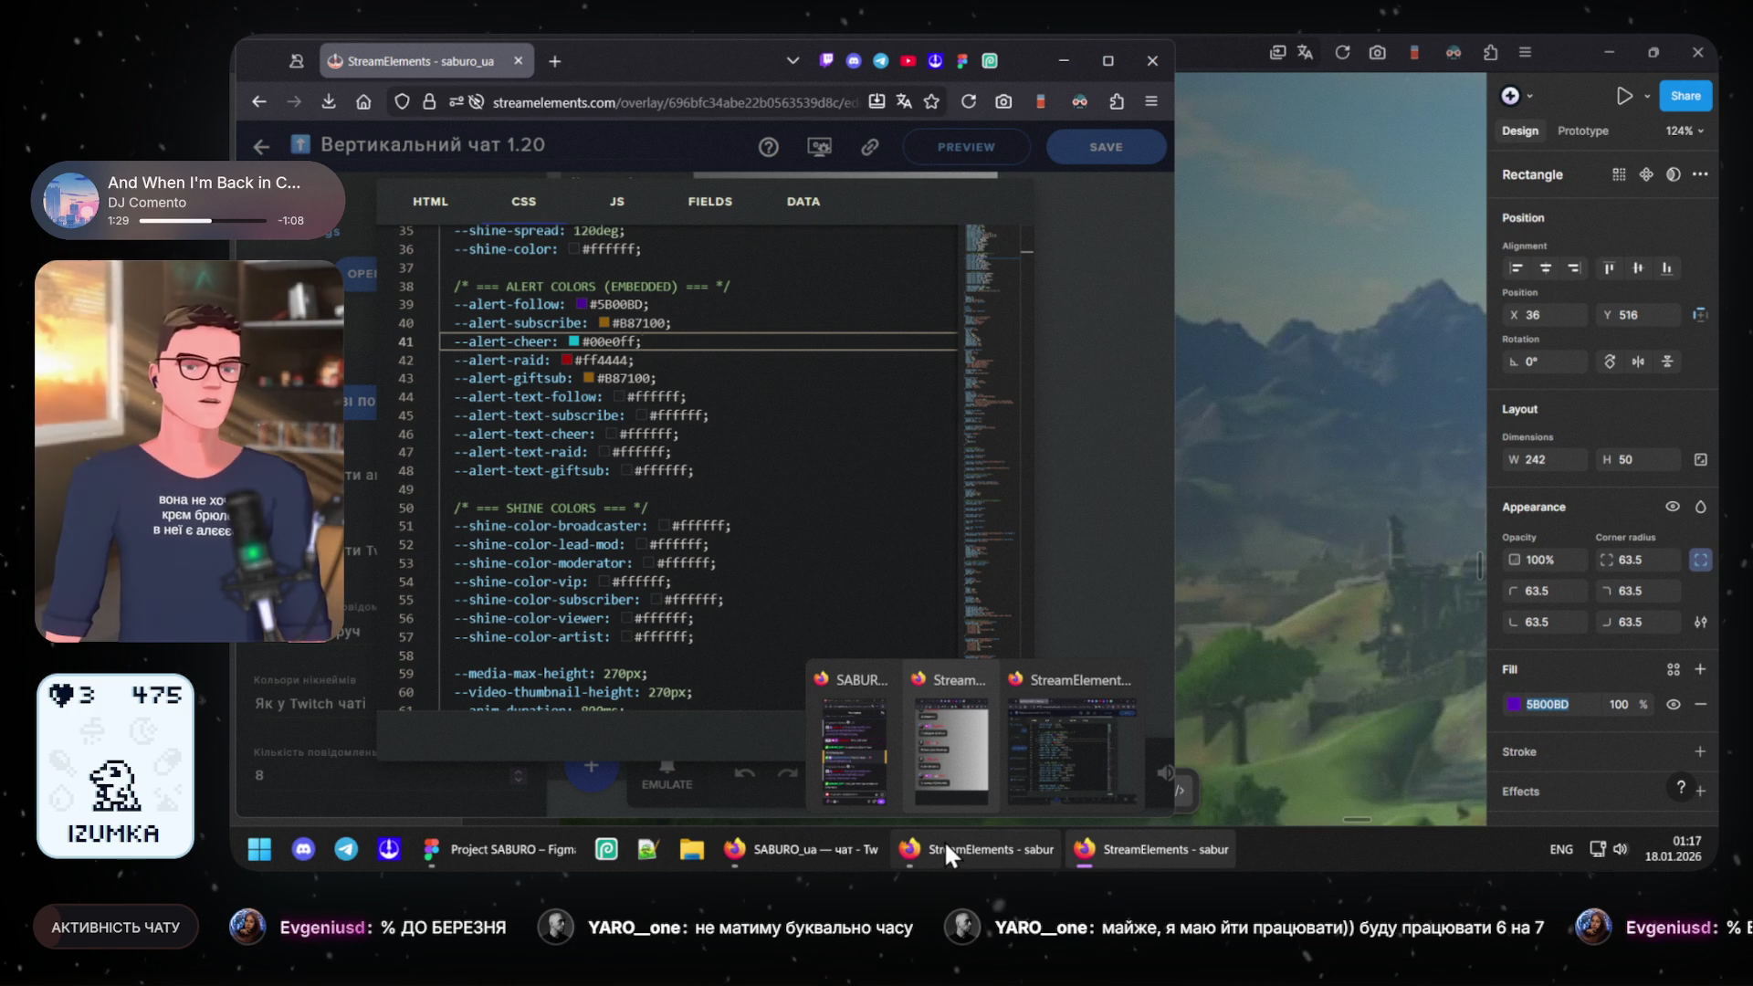
- Copy the 50 бітсів pill's fill 007EA8 in Figma and return to the StreamElements editor
click(474, 839)
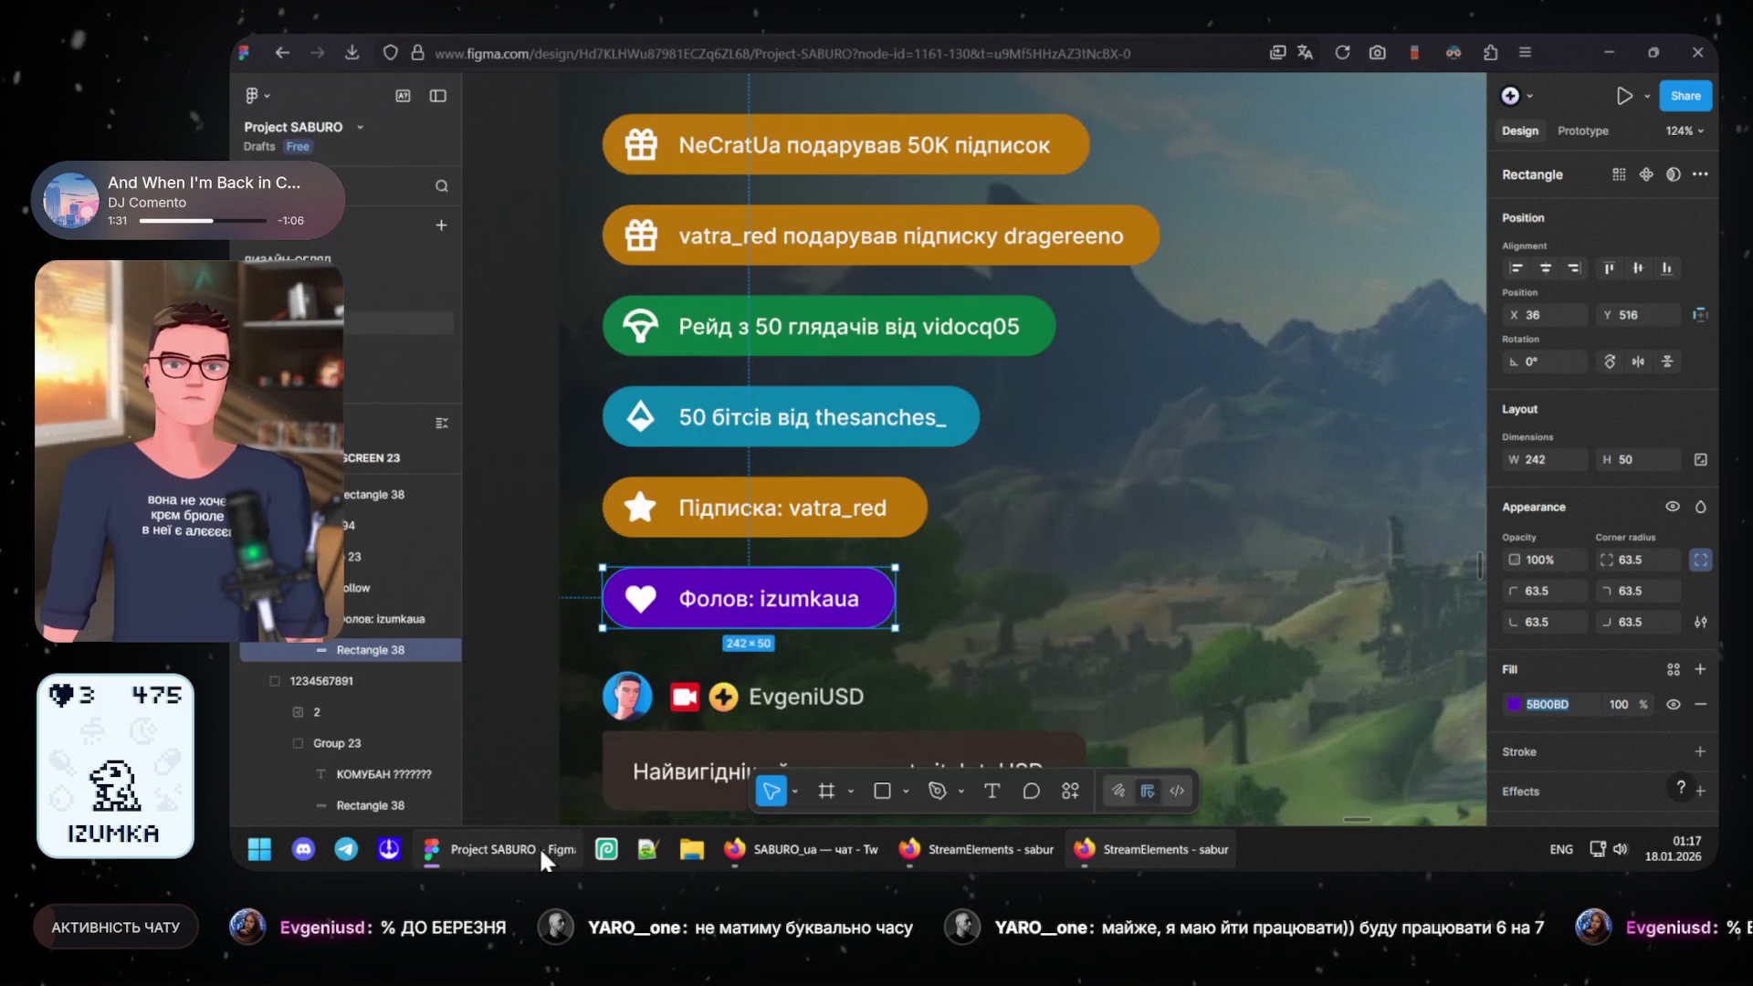
click(619, 431)
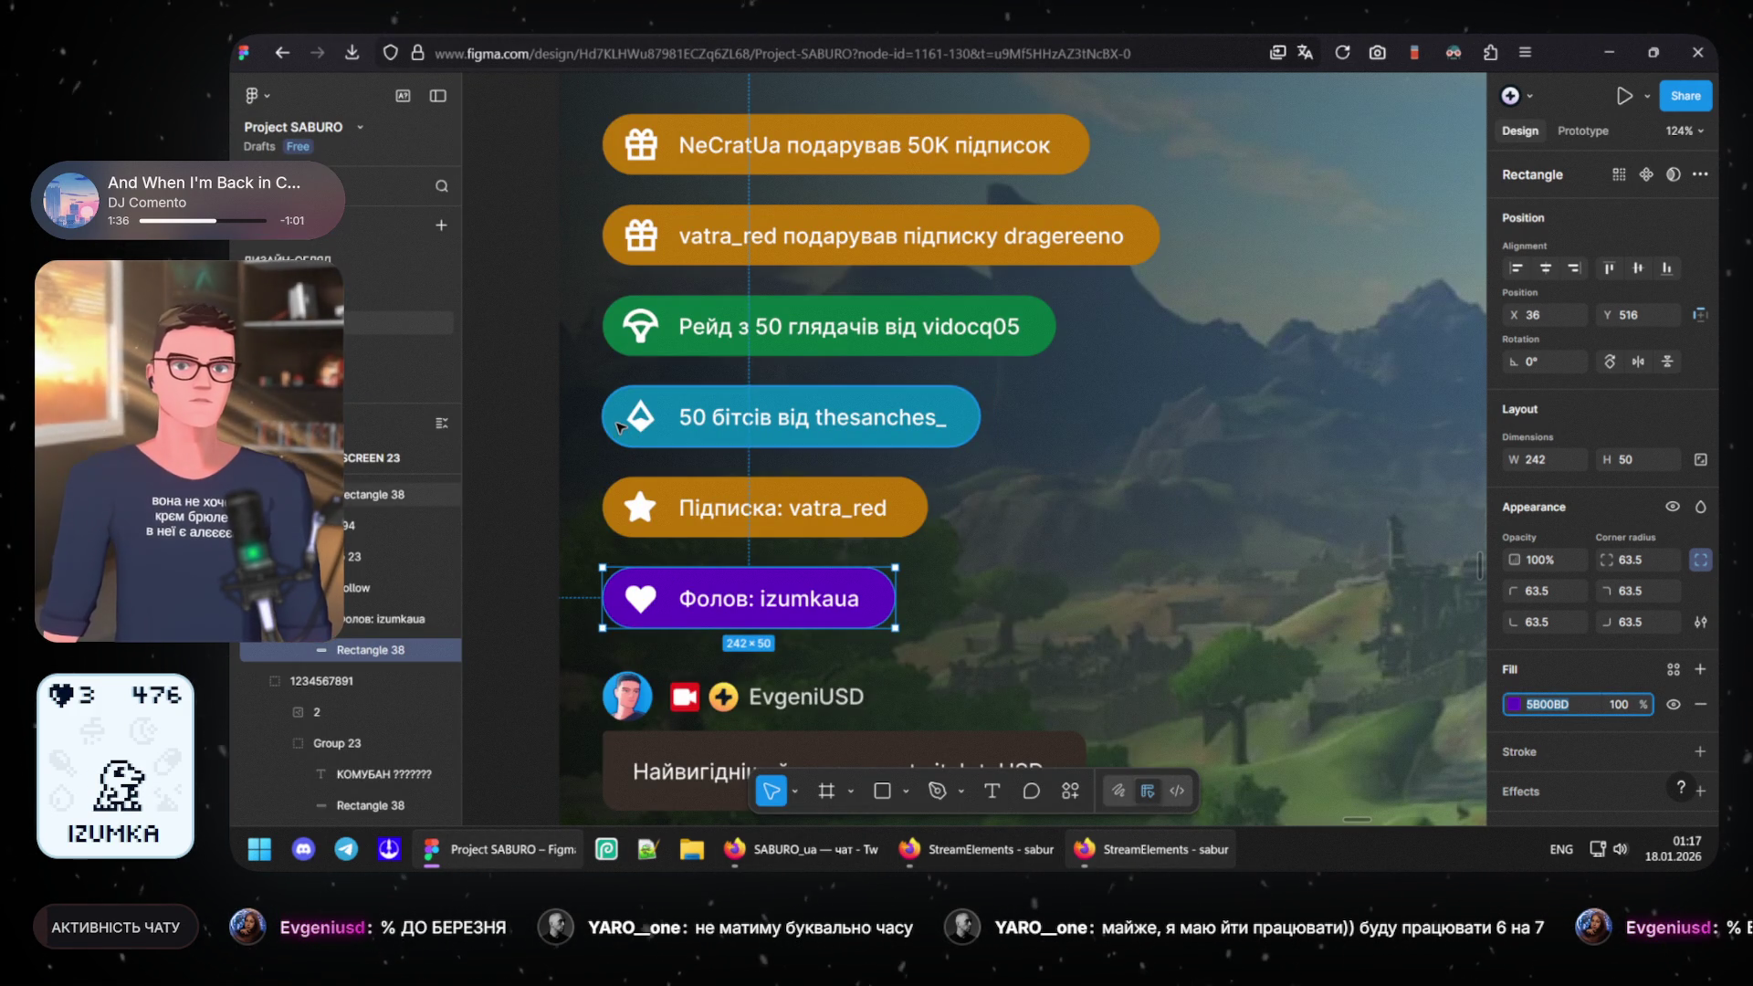
click(1567, 704)
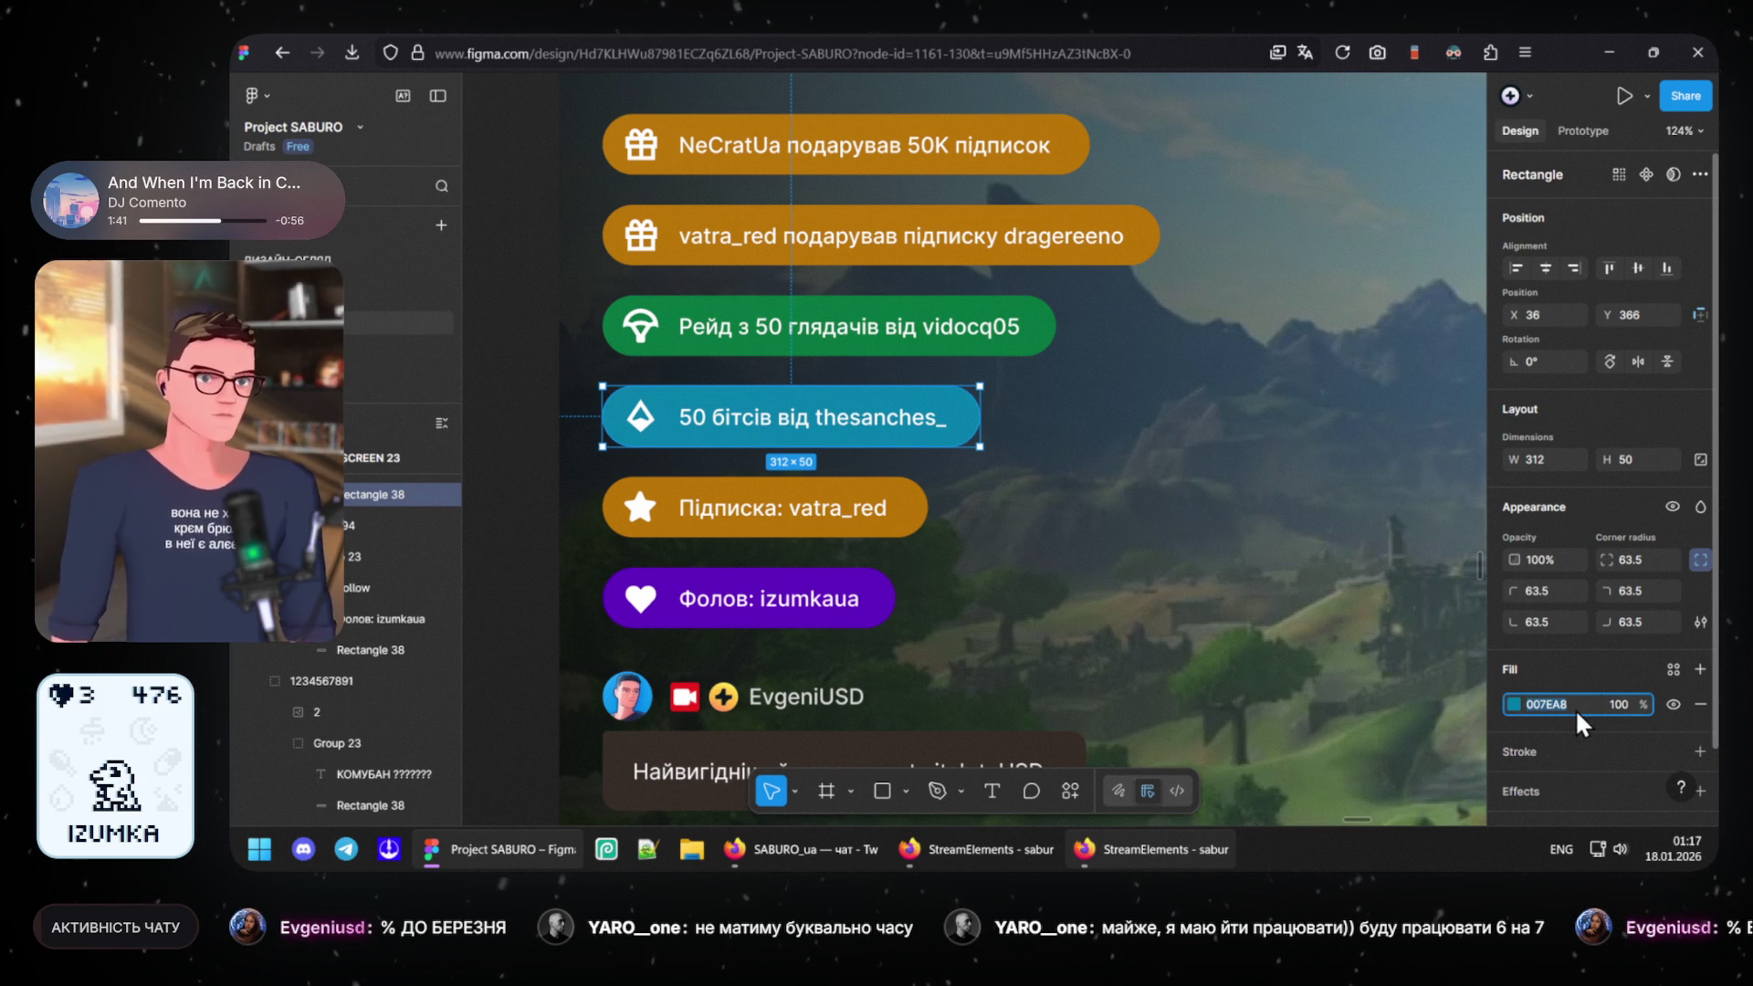
mouse_move(801, 849)
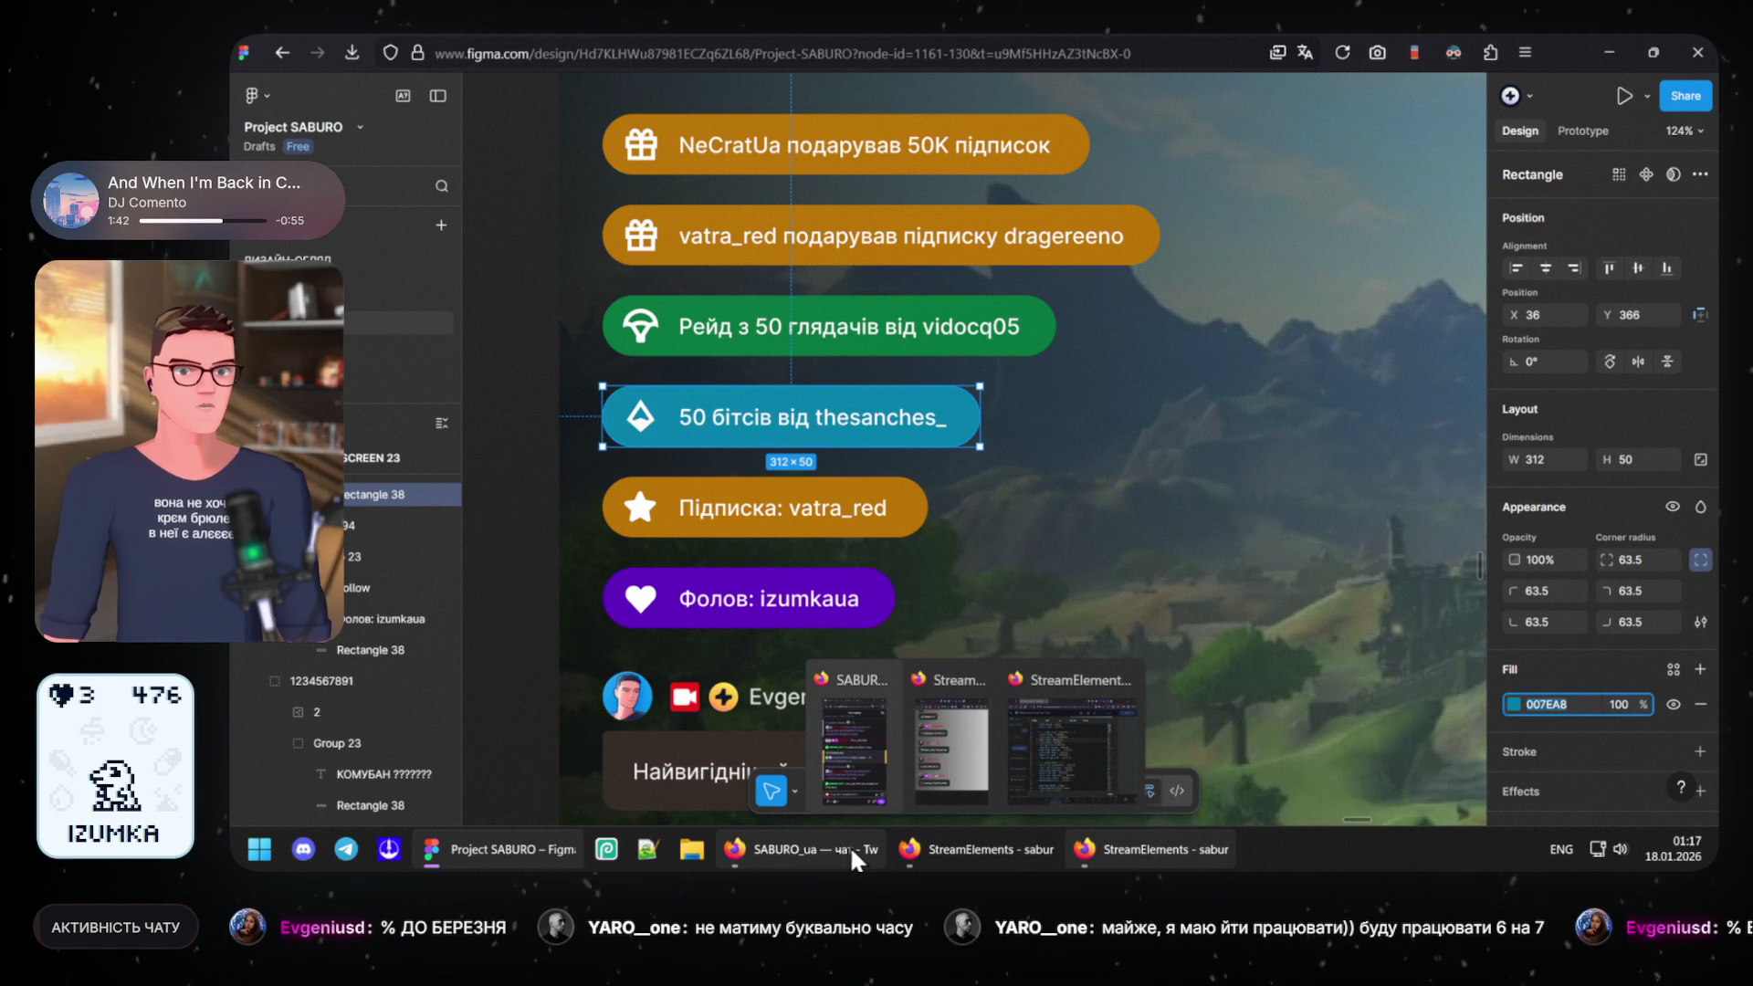
click(1099, 849)
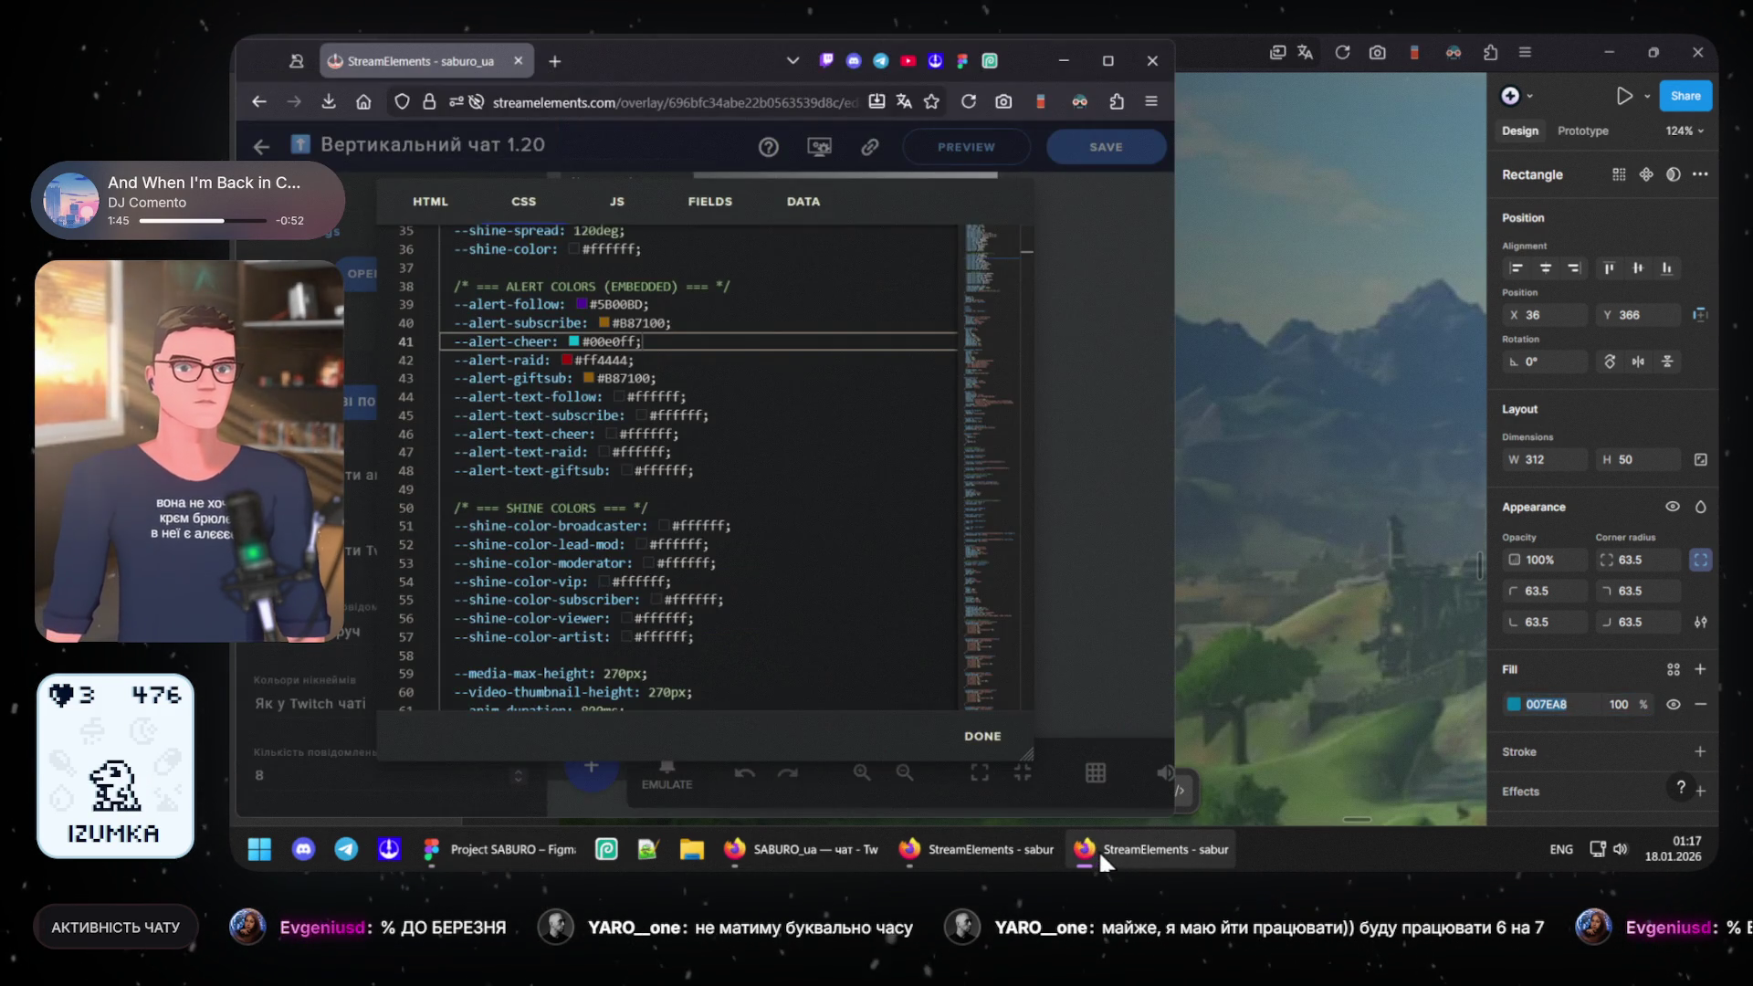
- Replace the --alert-cheer value 00e0ff with #007EA8 and return to Figma
double_click(610, 340)
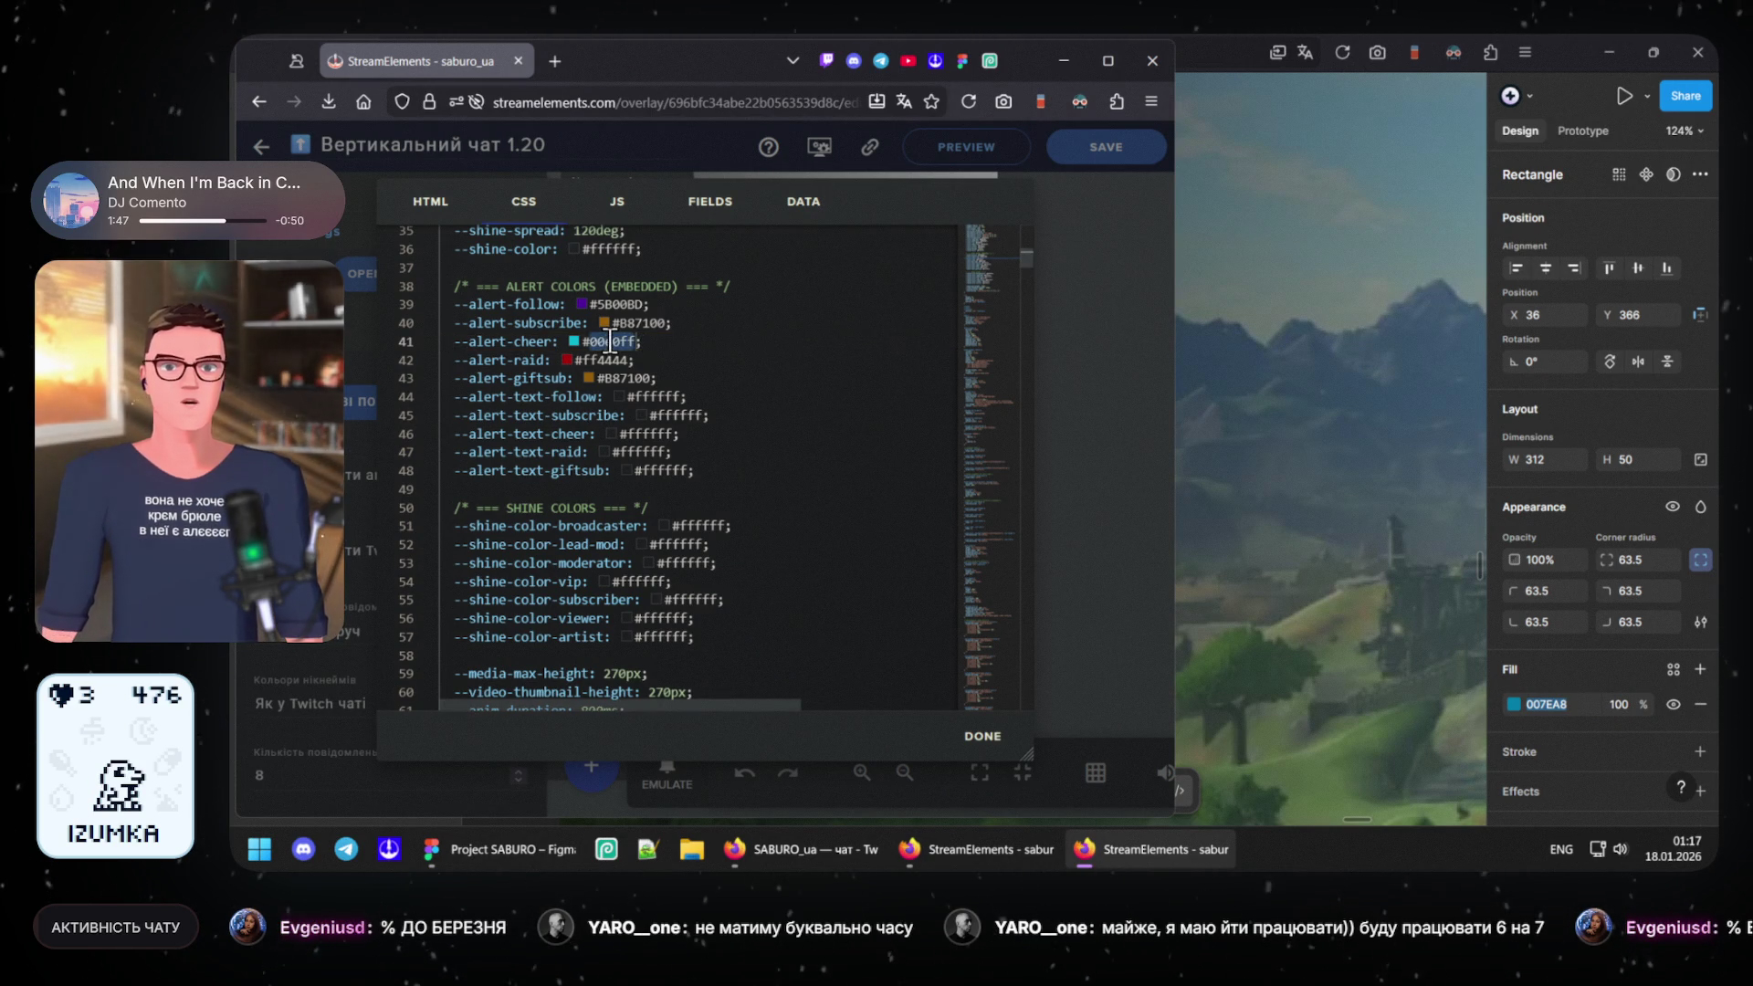
text(007EA8)
click(696, 361)
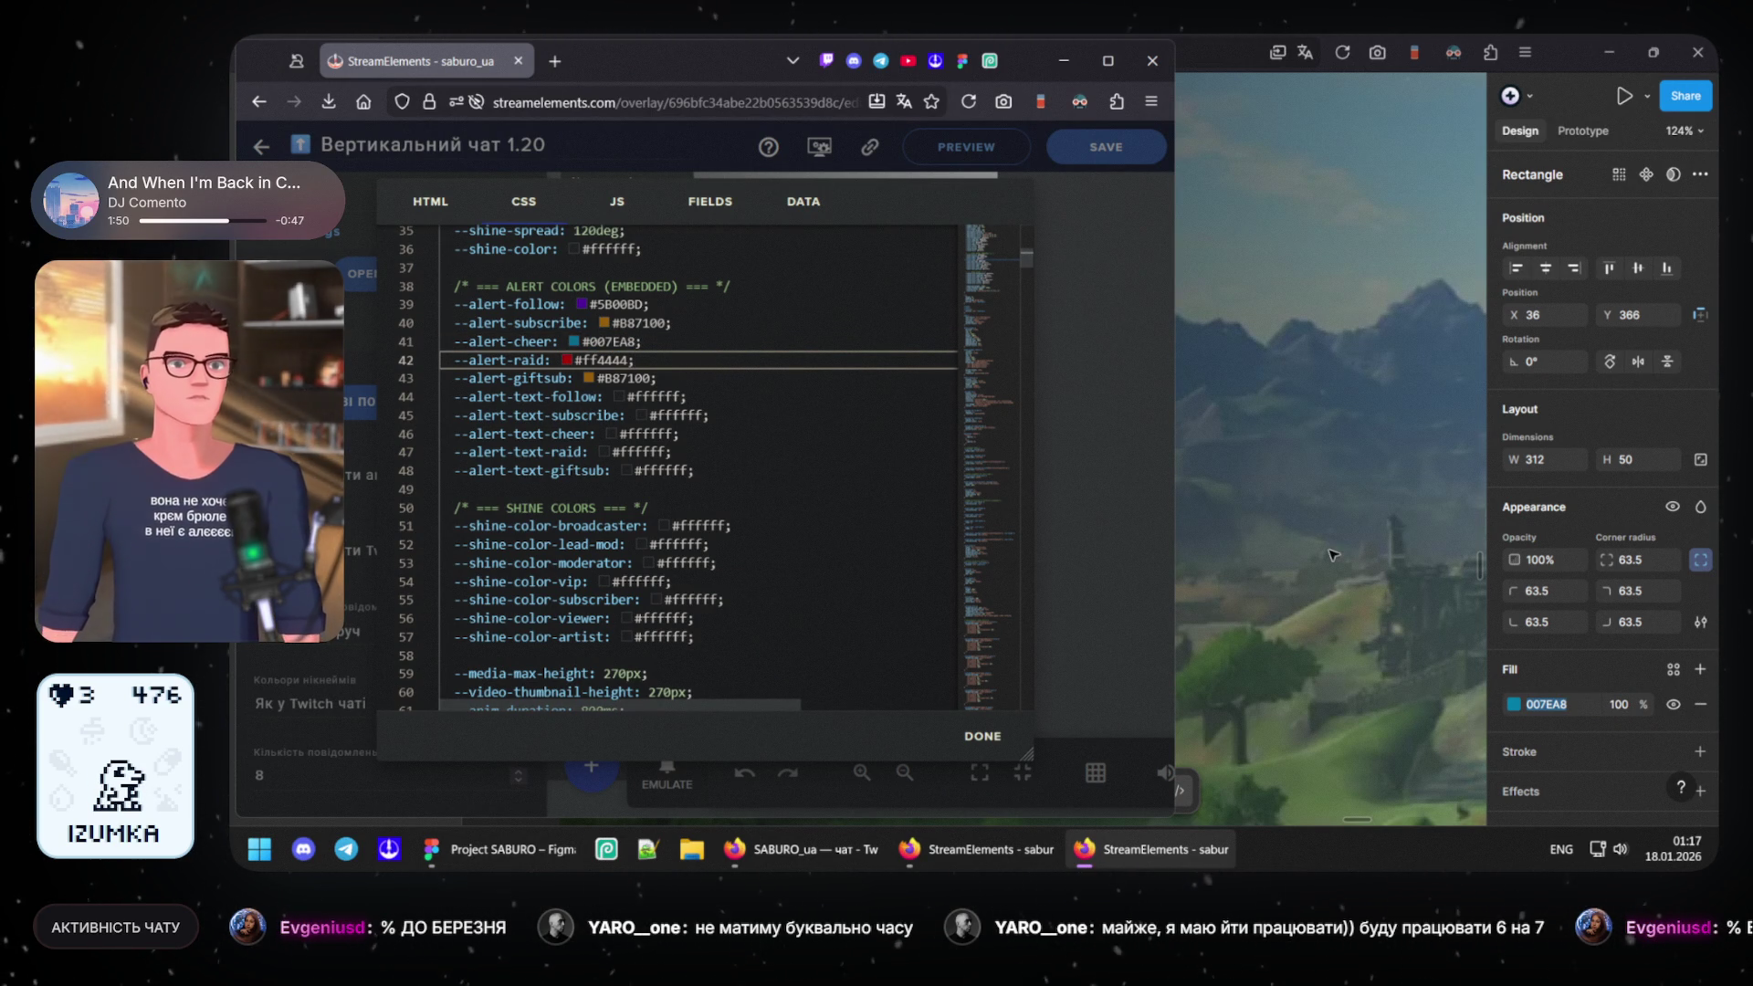
mouse_move(501, 850)
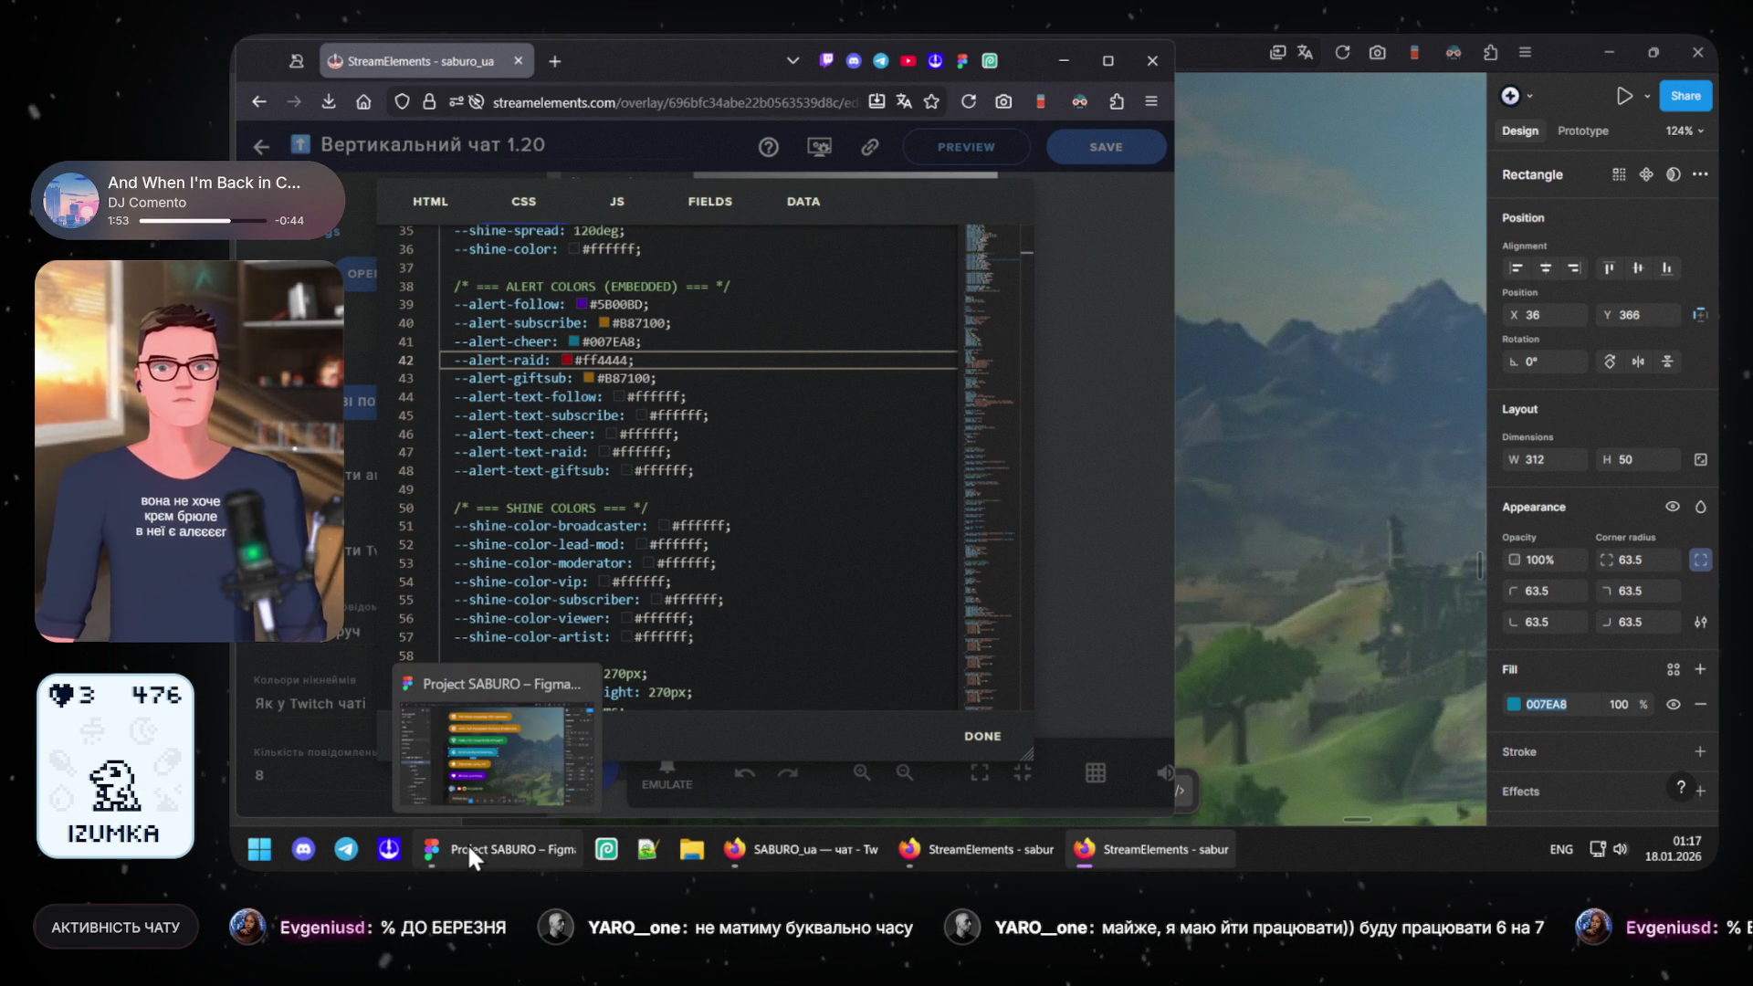
click(492, 842)
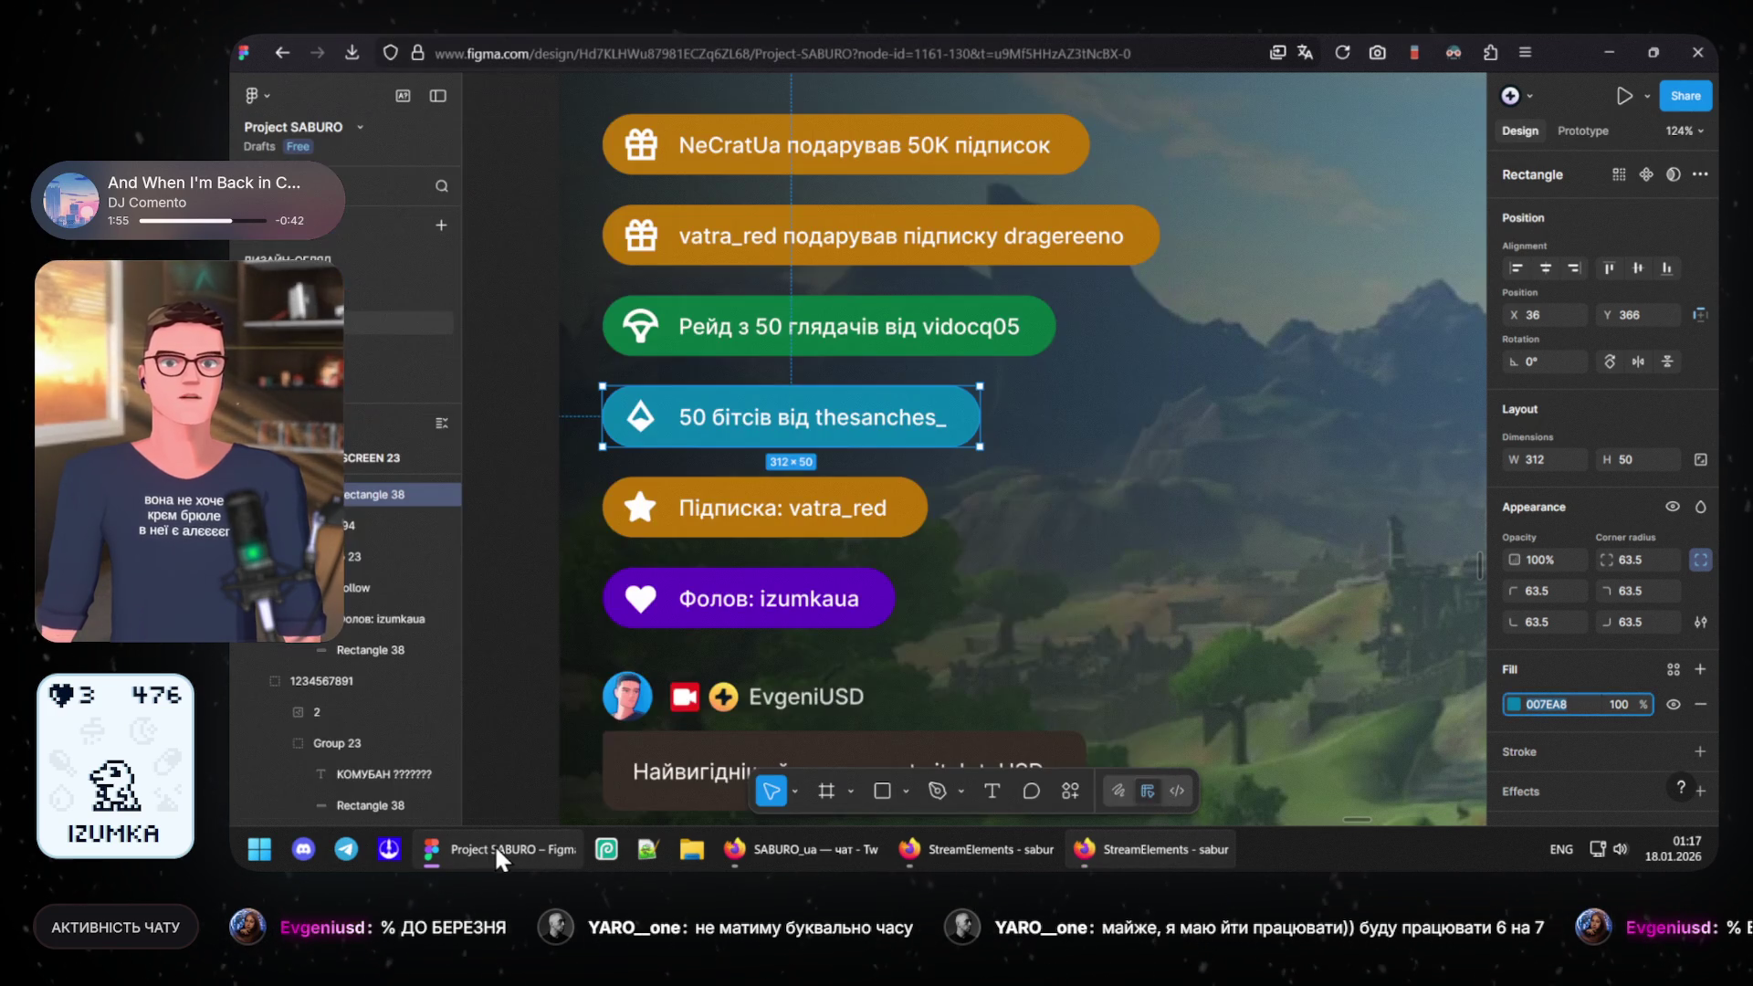
- Copy the green Рейд pill's fill 00723B and return to the StreamElements editor
click(740, 326)
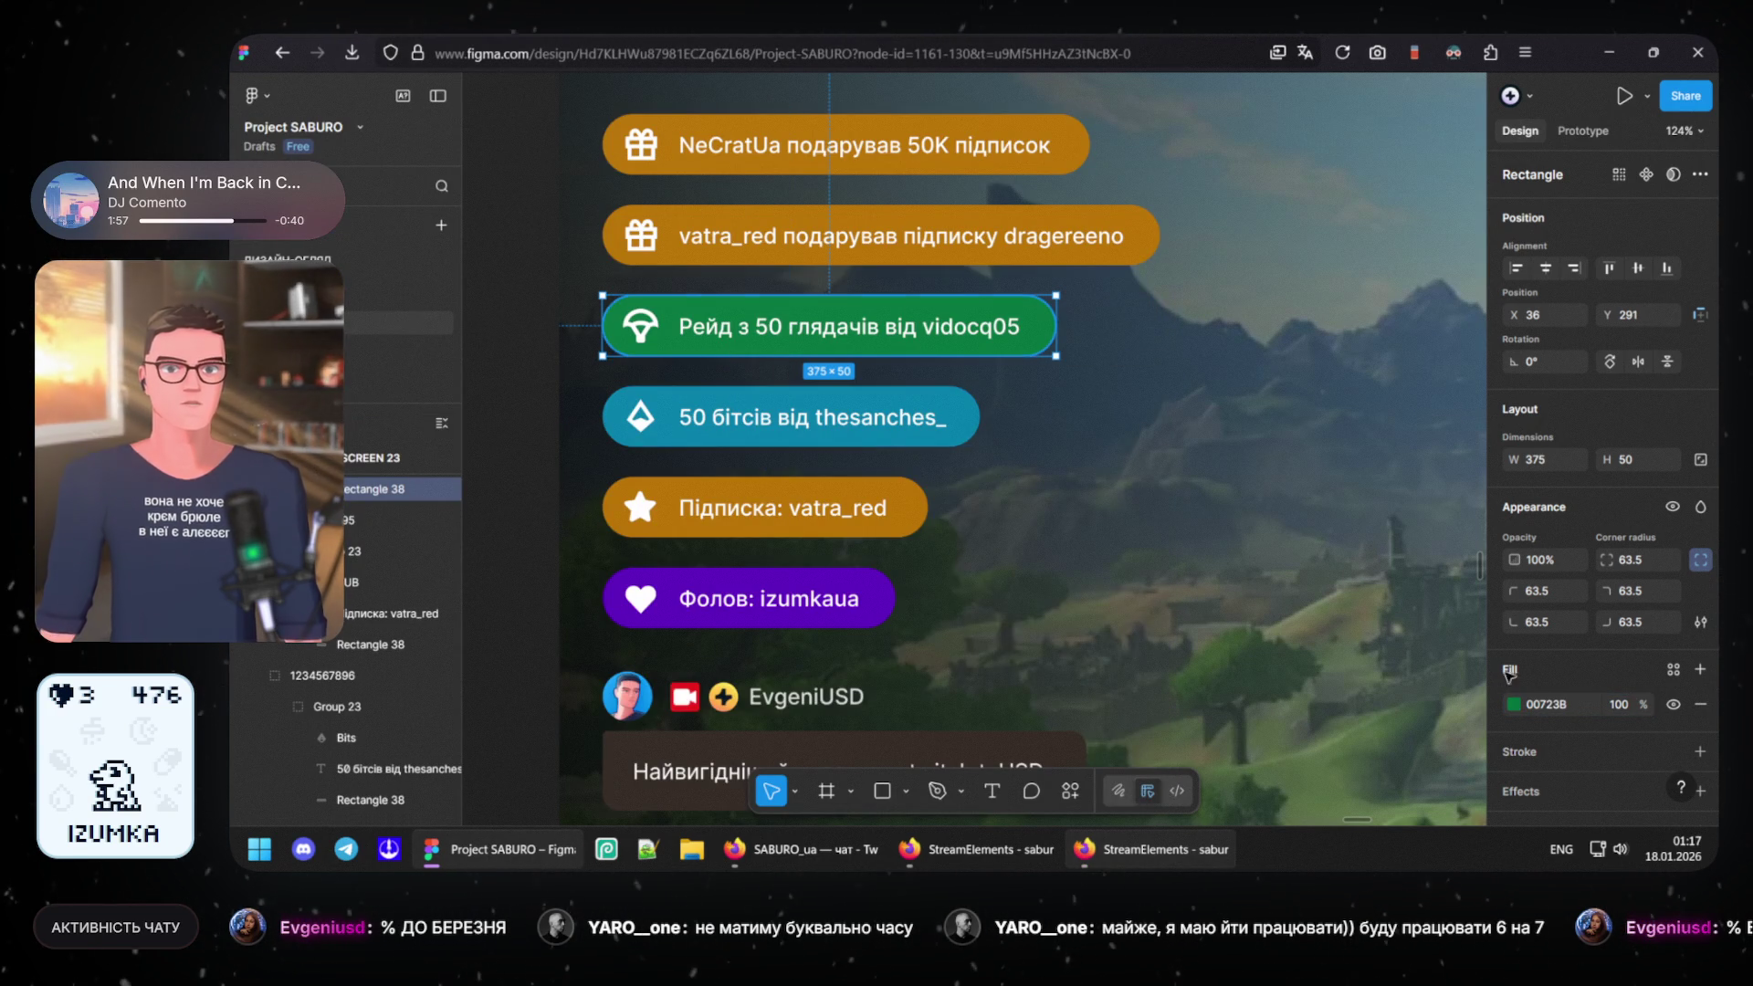
click(1565, 705)
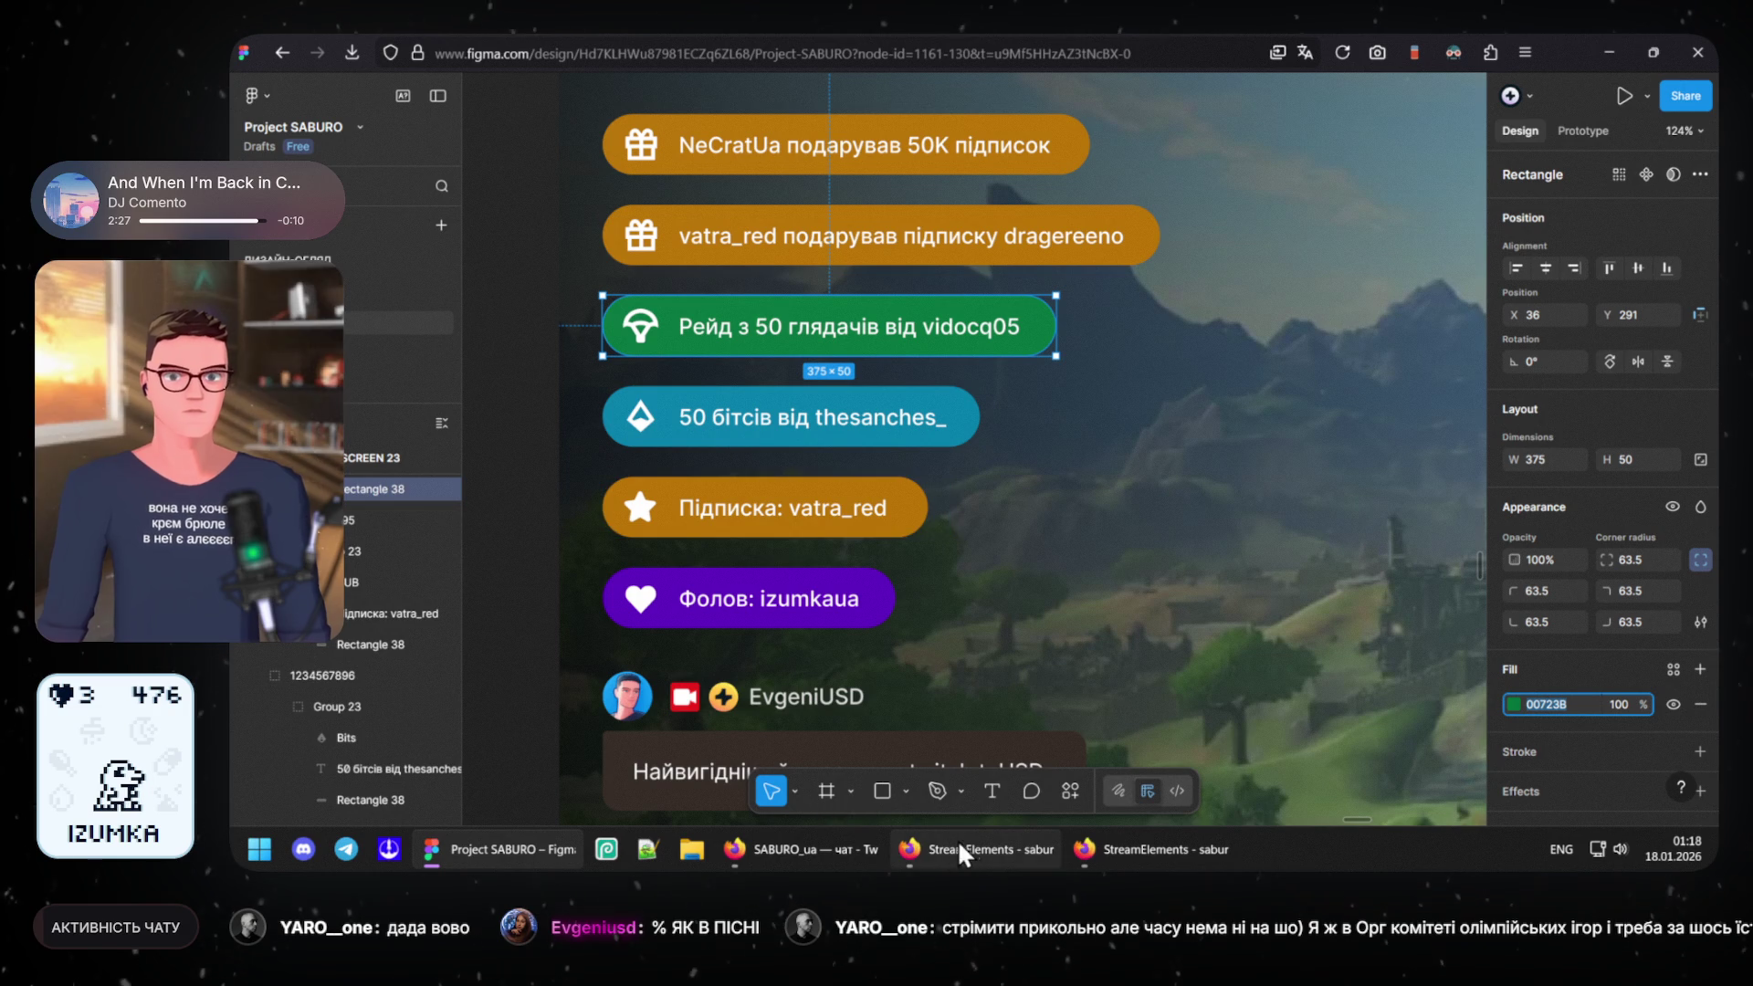
click(1069, 743)
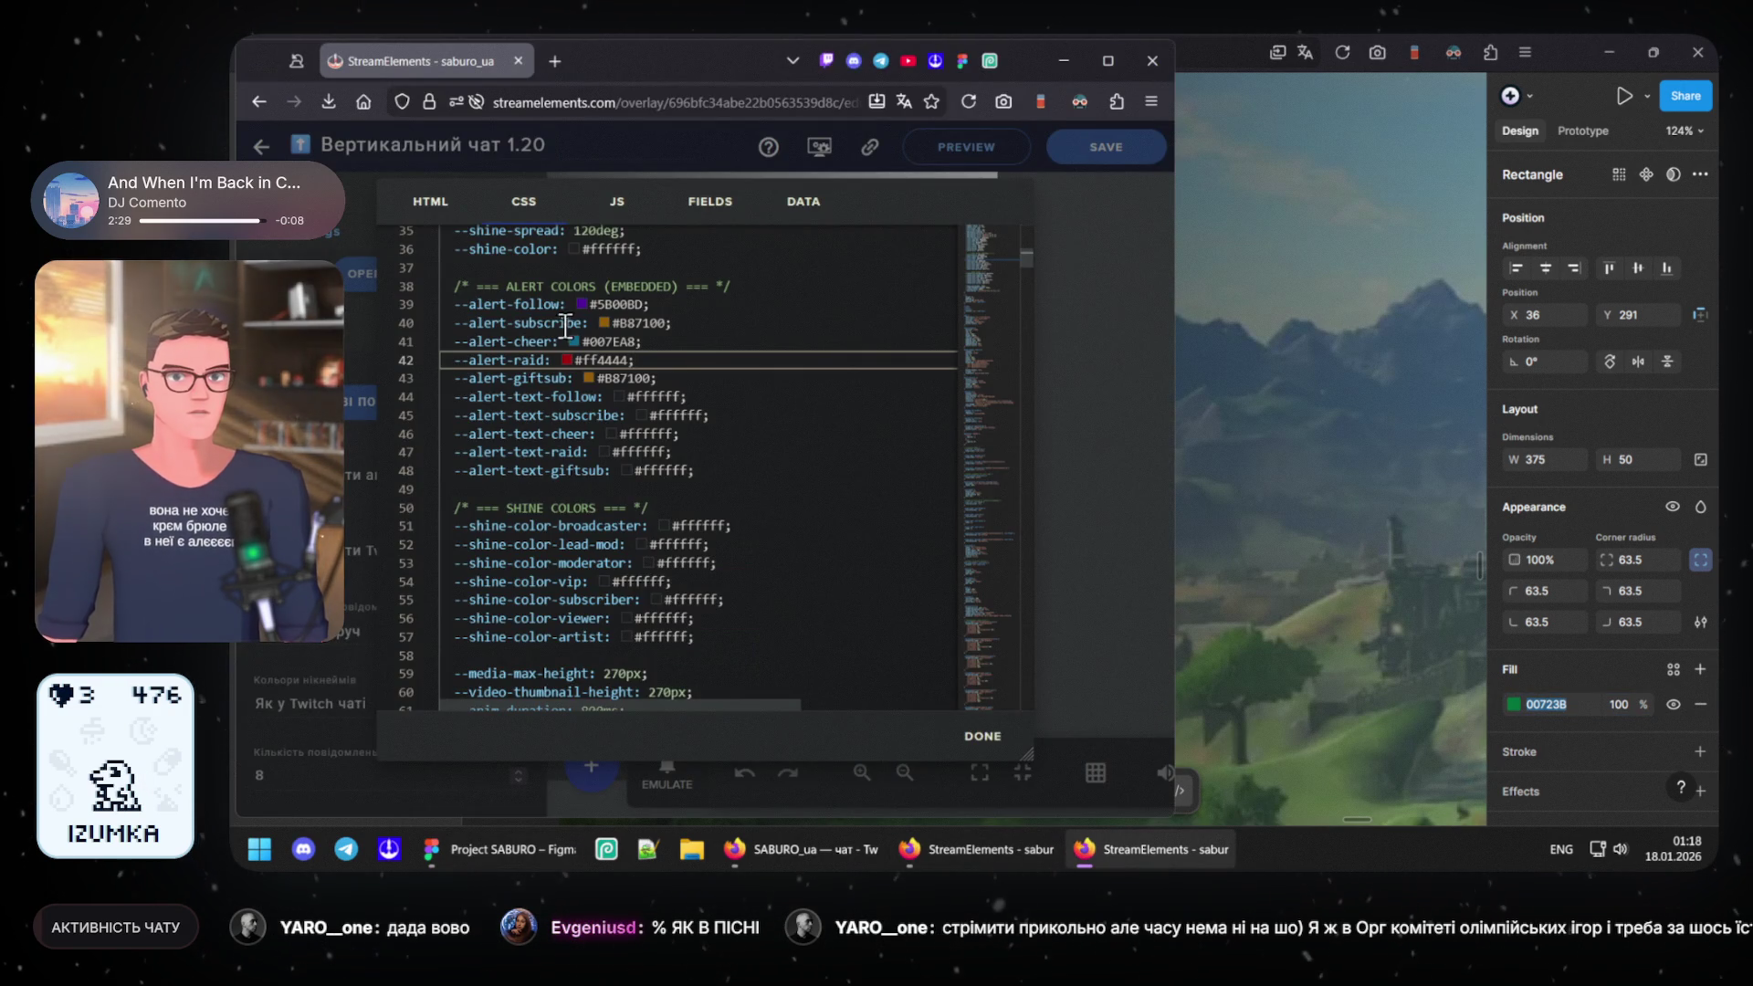
- Set --alert-raid to #00723B and subscribe text to #302727, then close the editor to apply the CSS
double_click(602, 359)
text(00723B)
click(637, 415)
drag(700, 385, 700, 368)
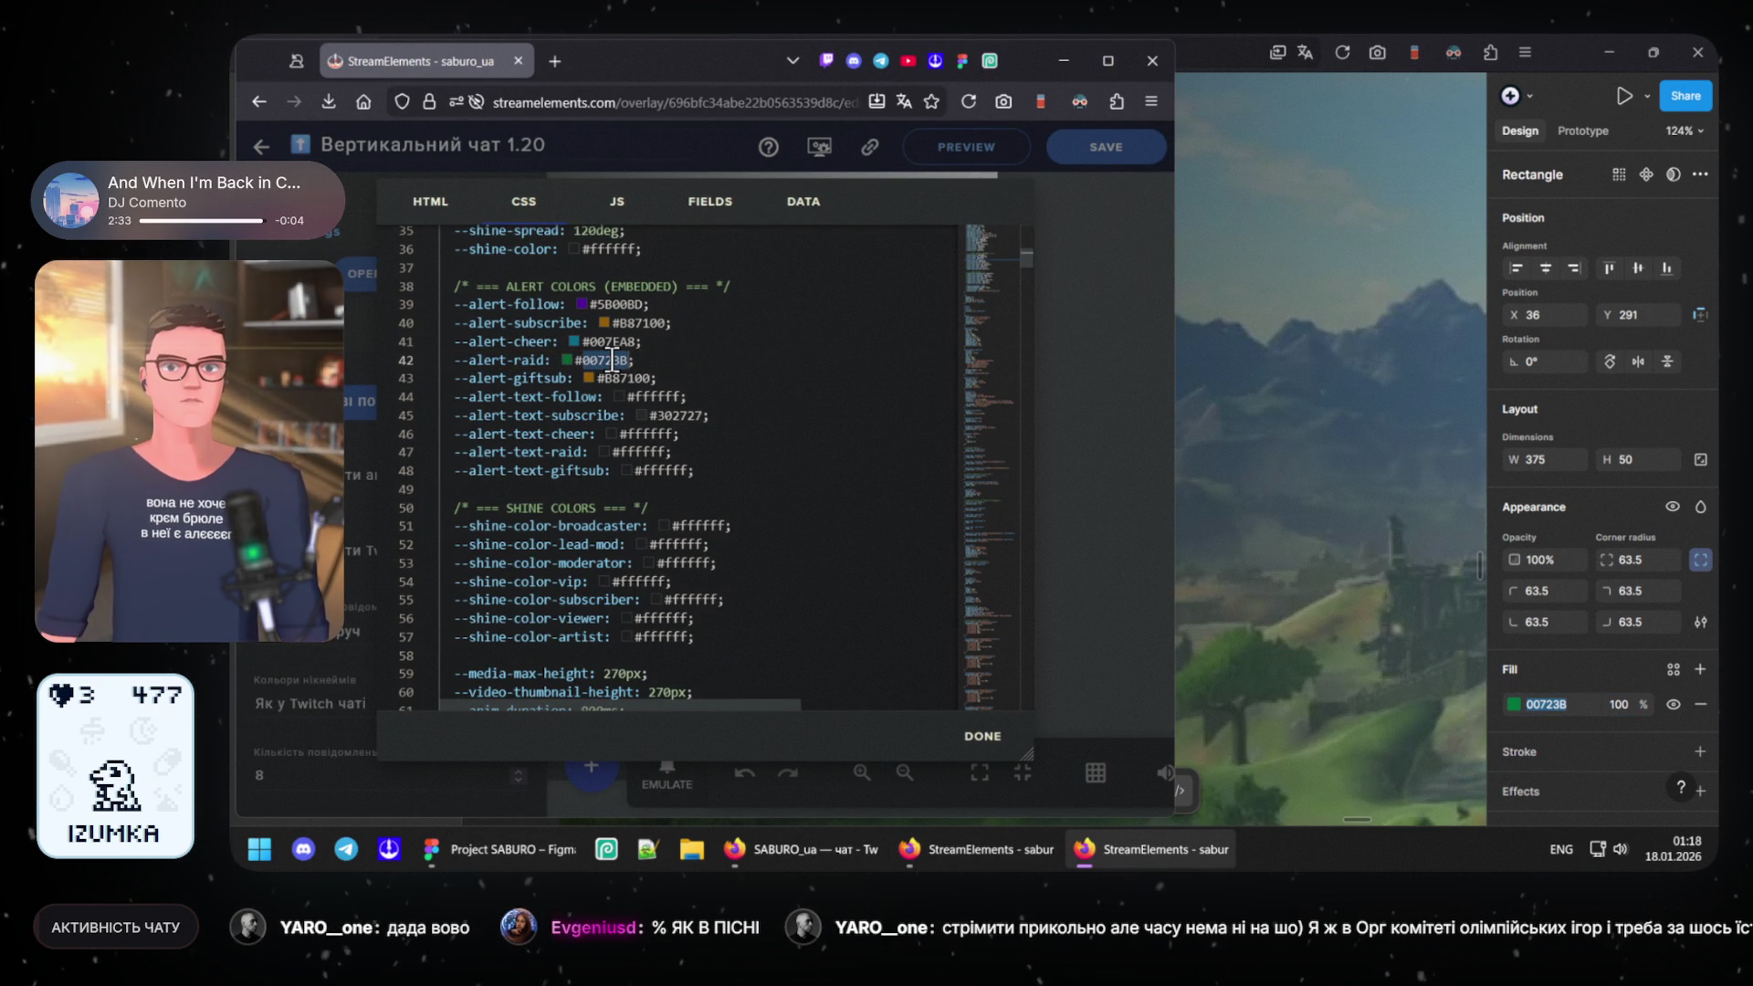
click(728, 414)
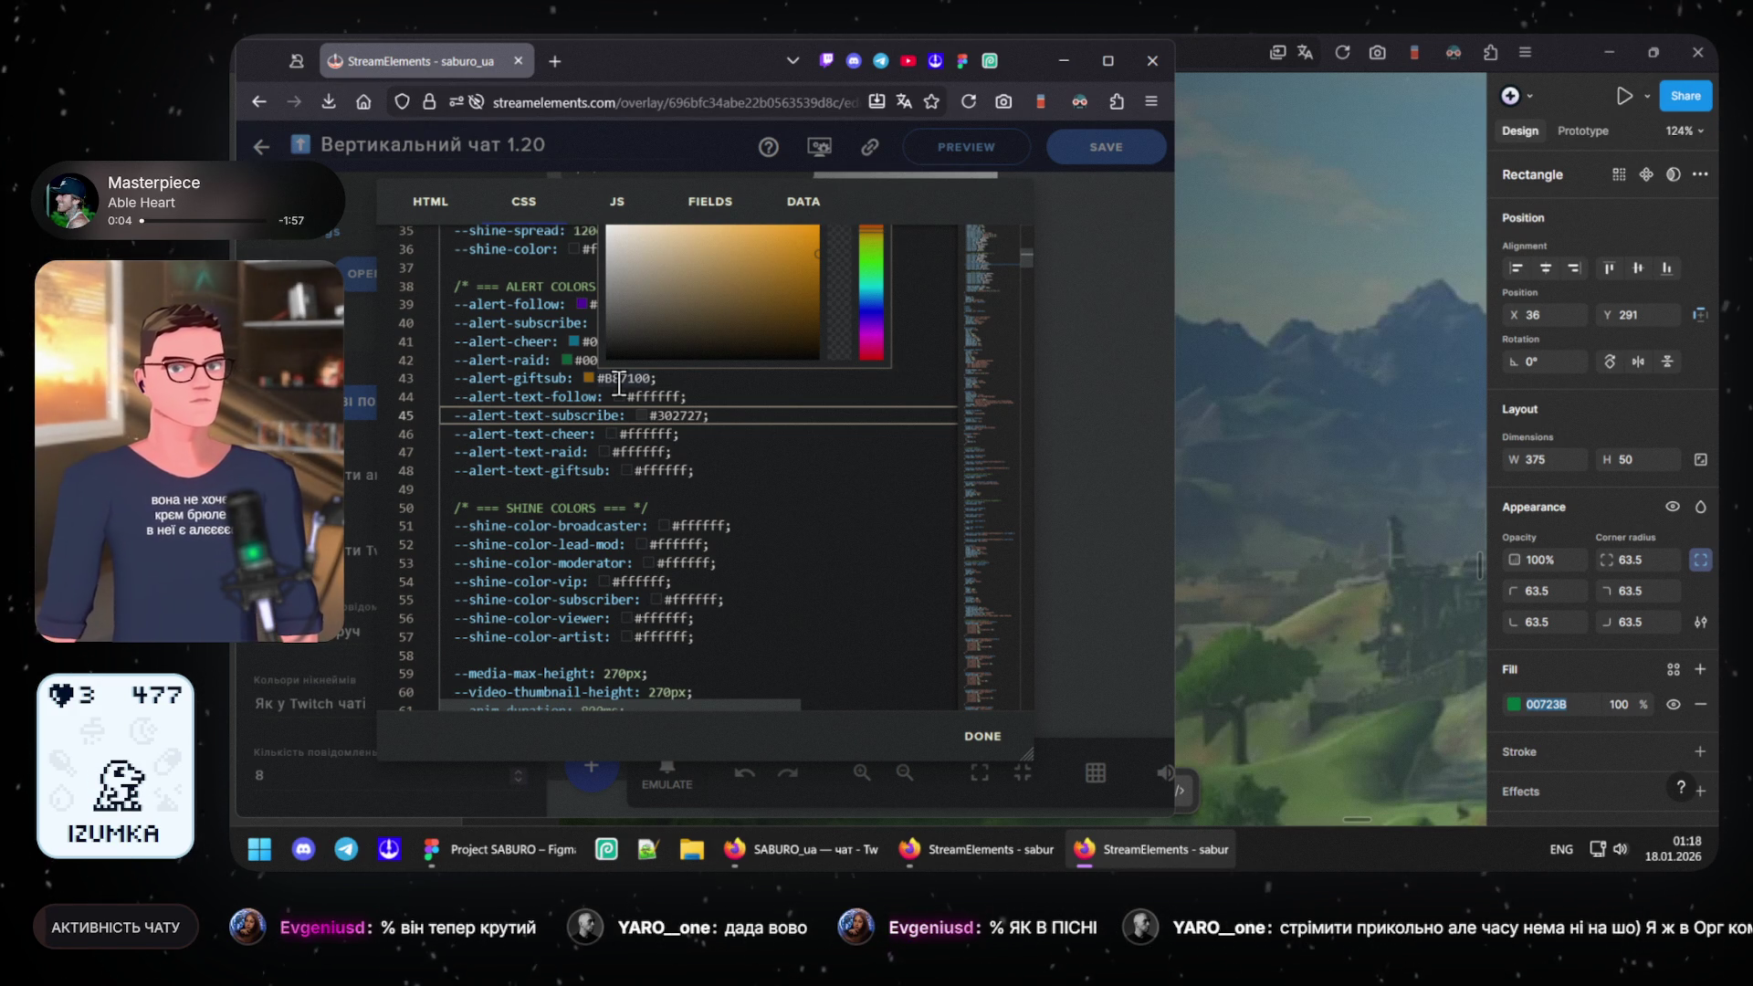
click(985, 740)
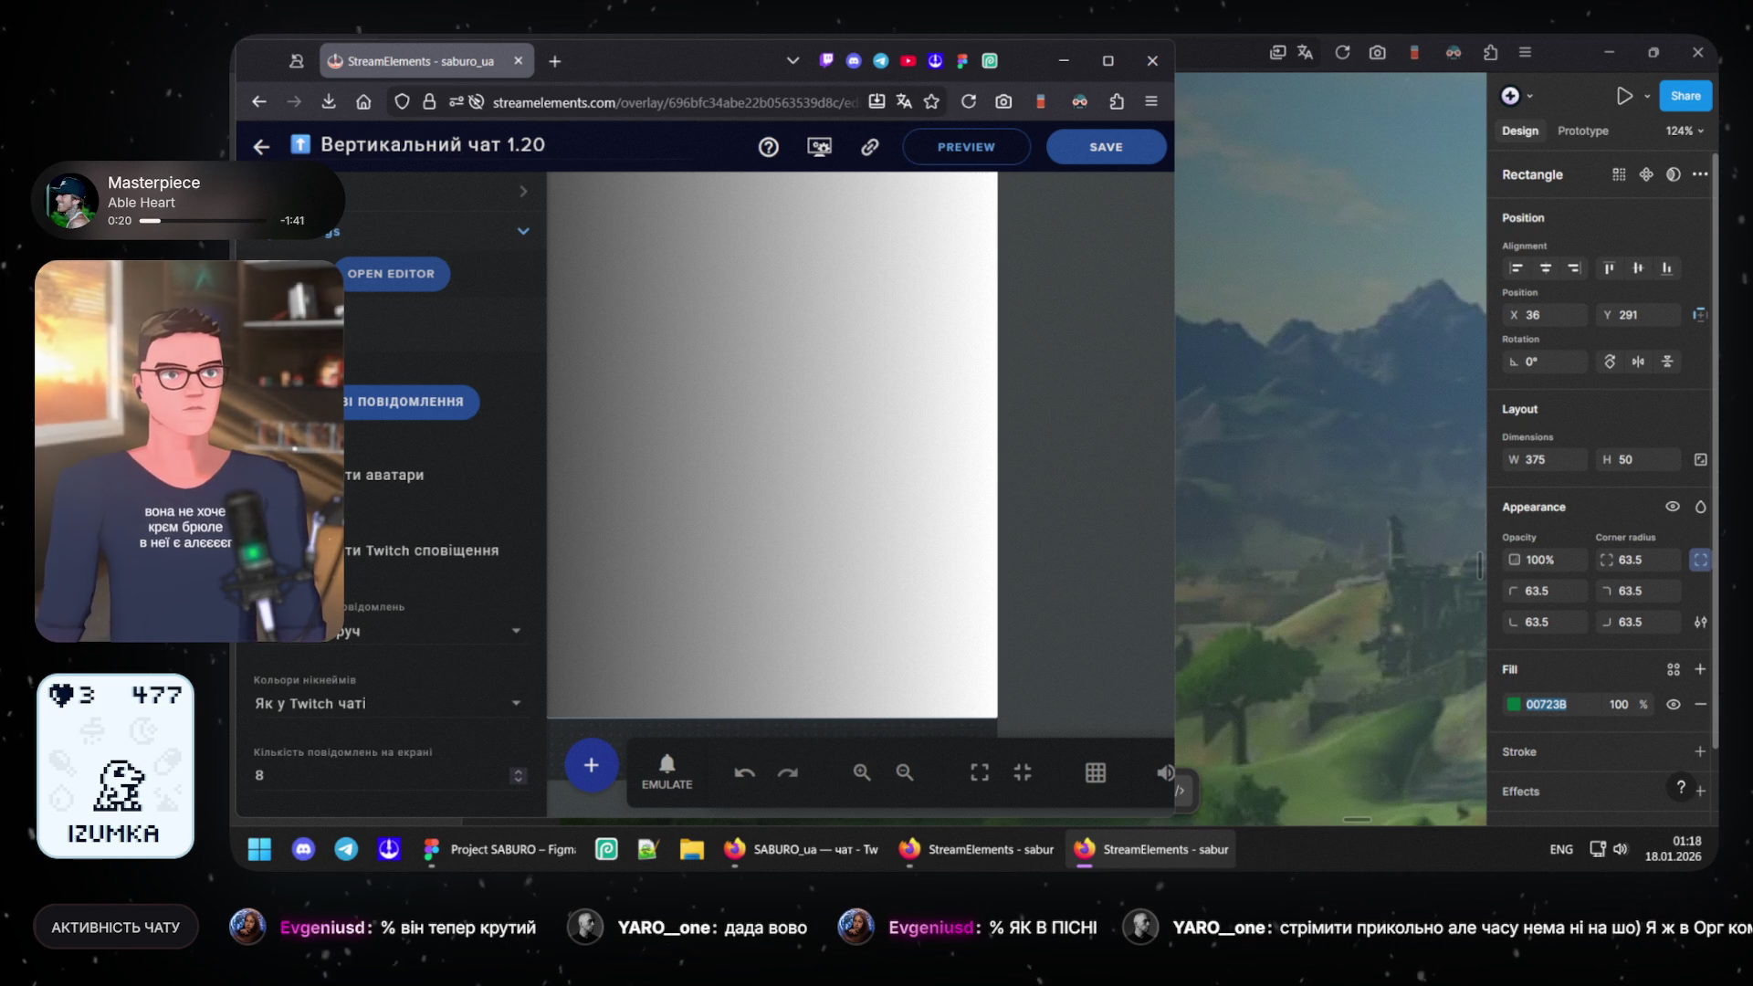
- Minimise Figma so the StreamElements overlay preview and stream chat stay visible
click(1610, 52)
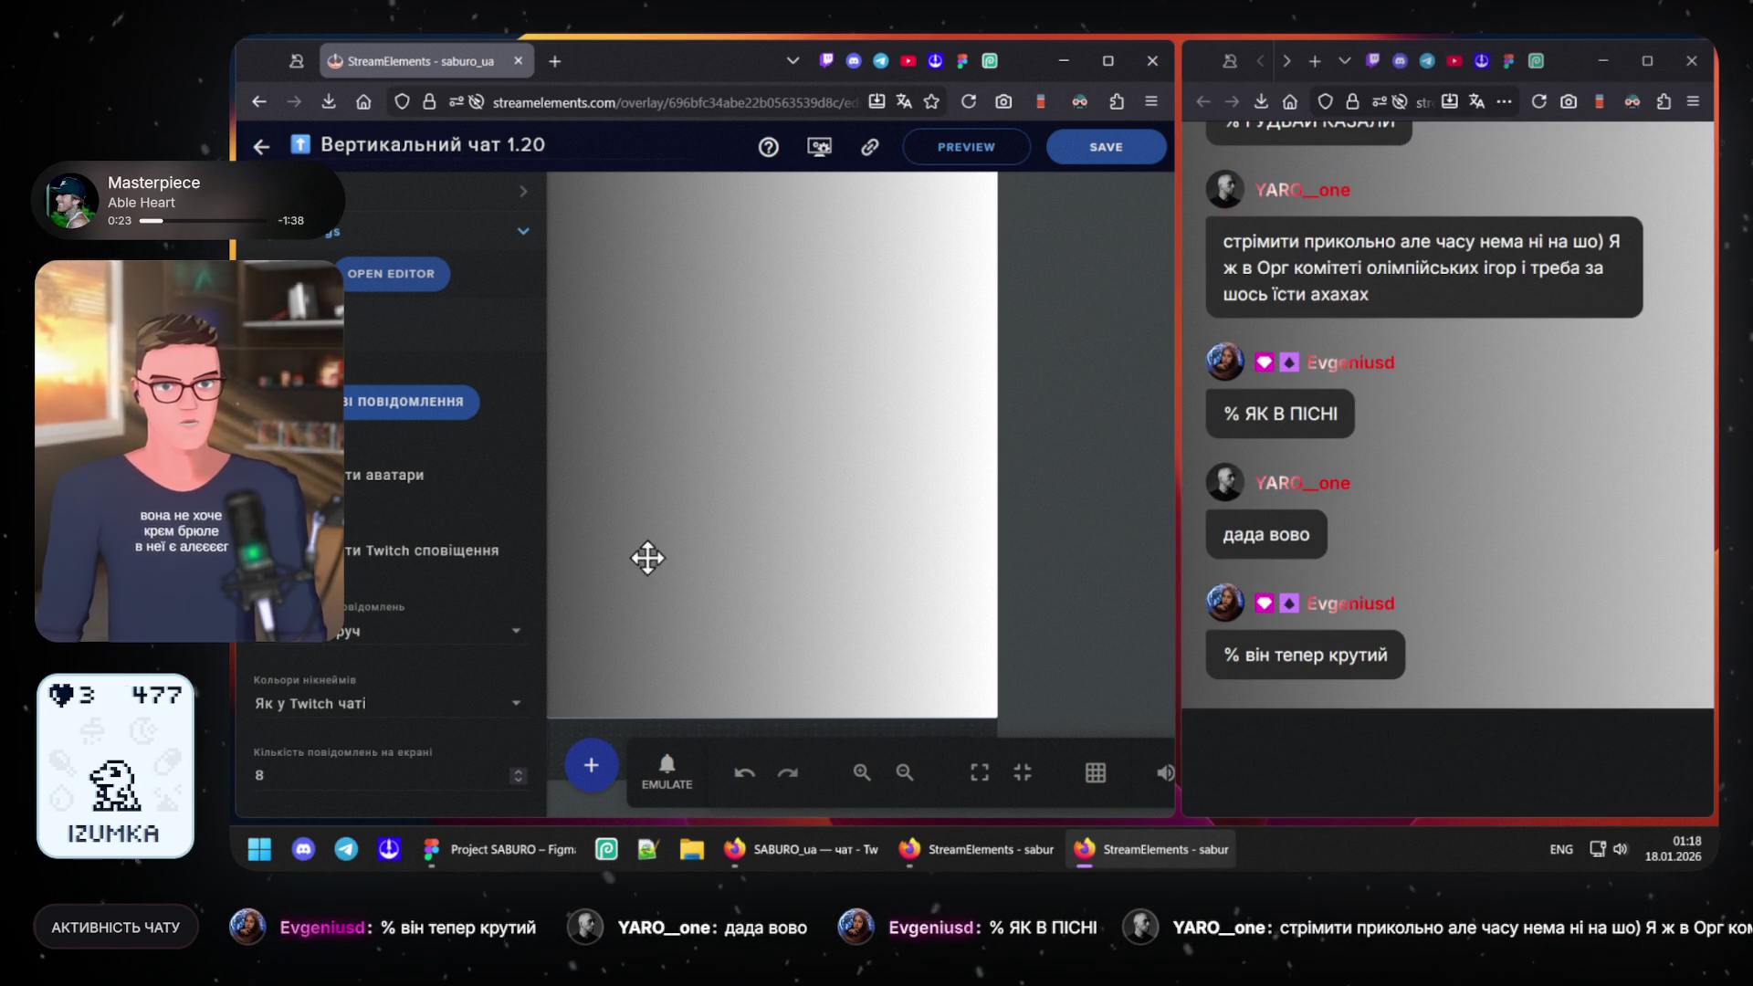
scroll(398, 439, down, 3)
scroll(345, 411, down, 5)
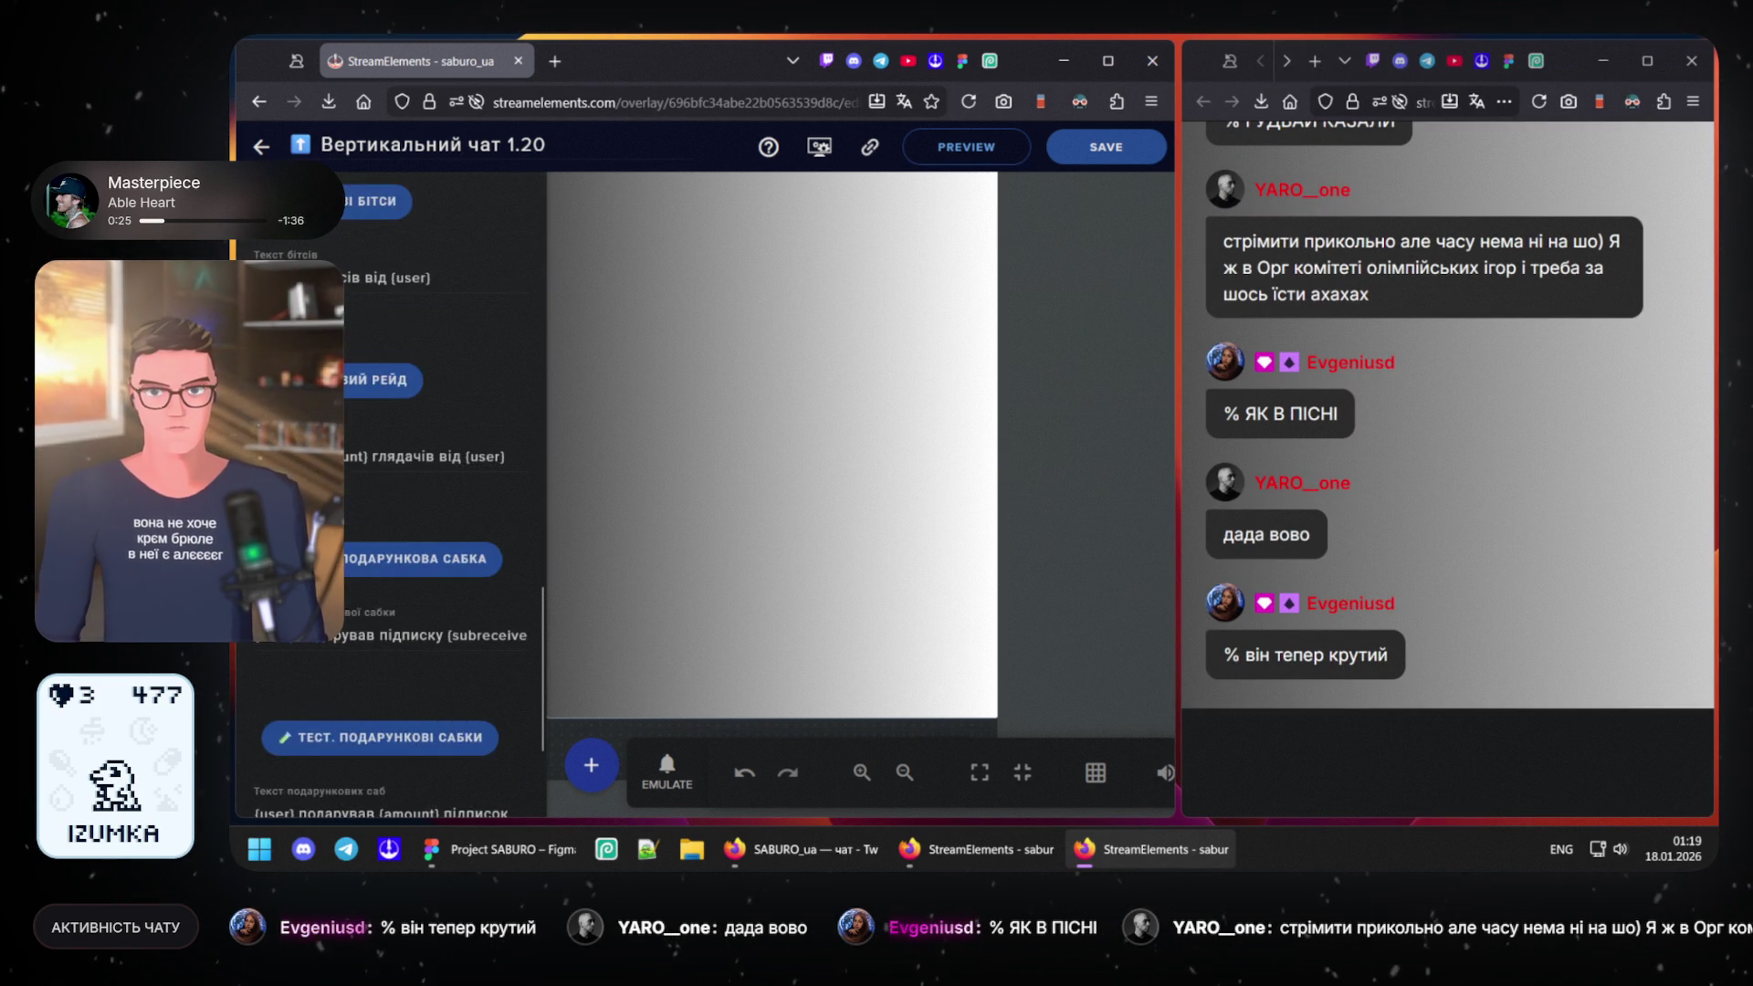
scroll(346, 411, up, 1)
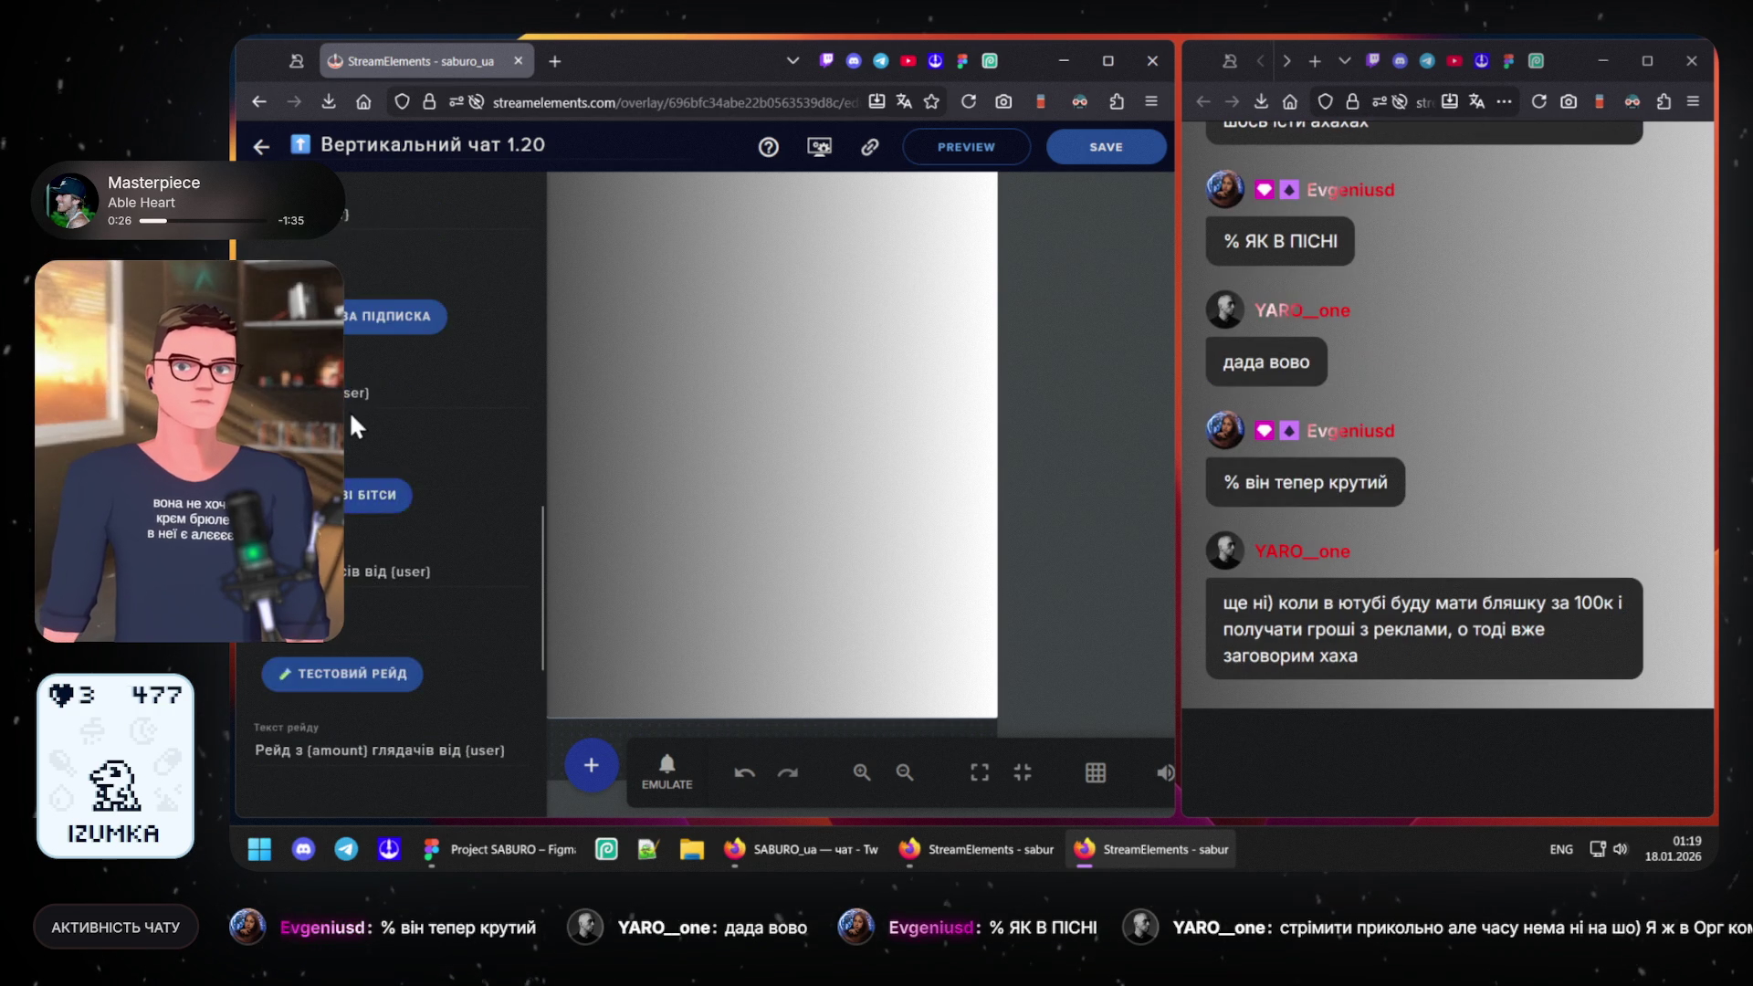
scroll(353, 415, up, 1)
scroll(368, 420, up, 1)
scroll(368, 419, up, 1)
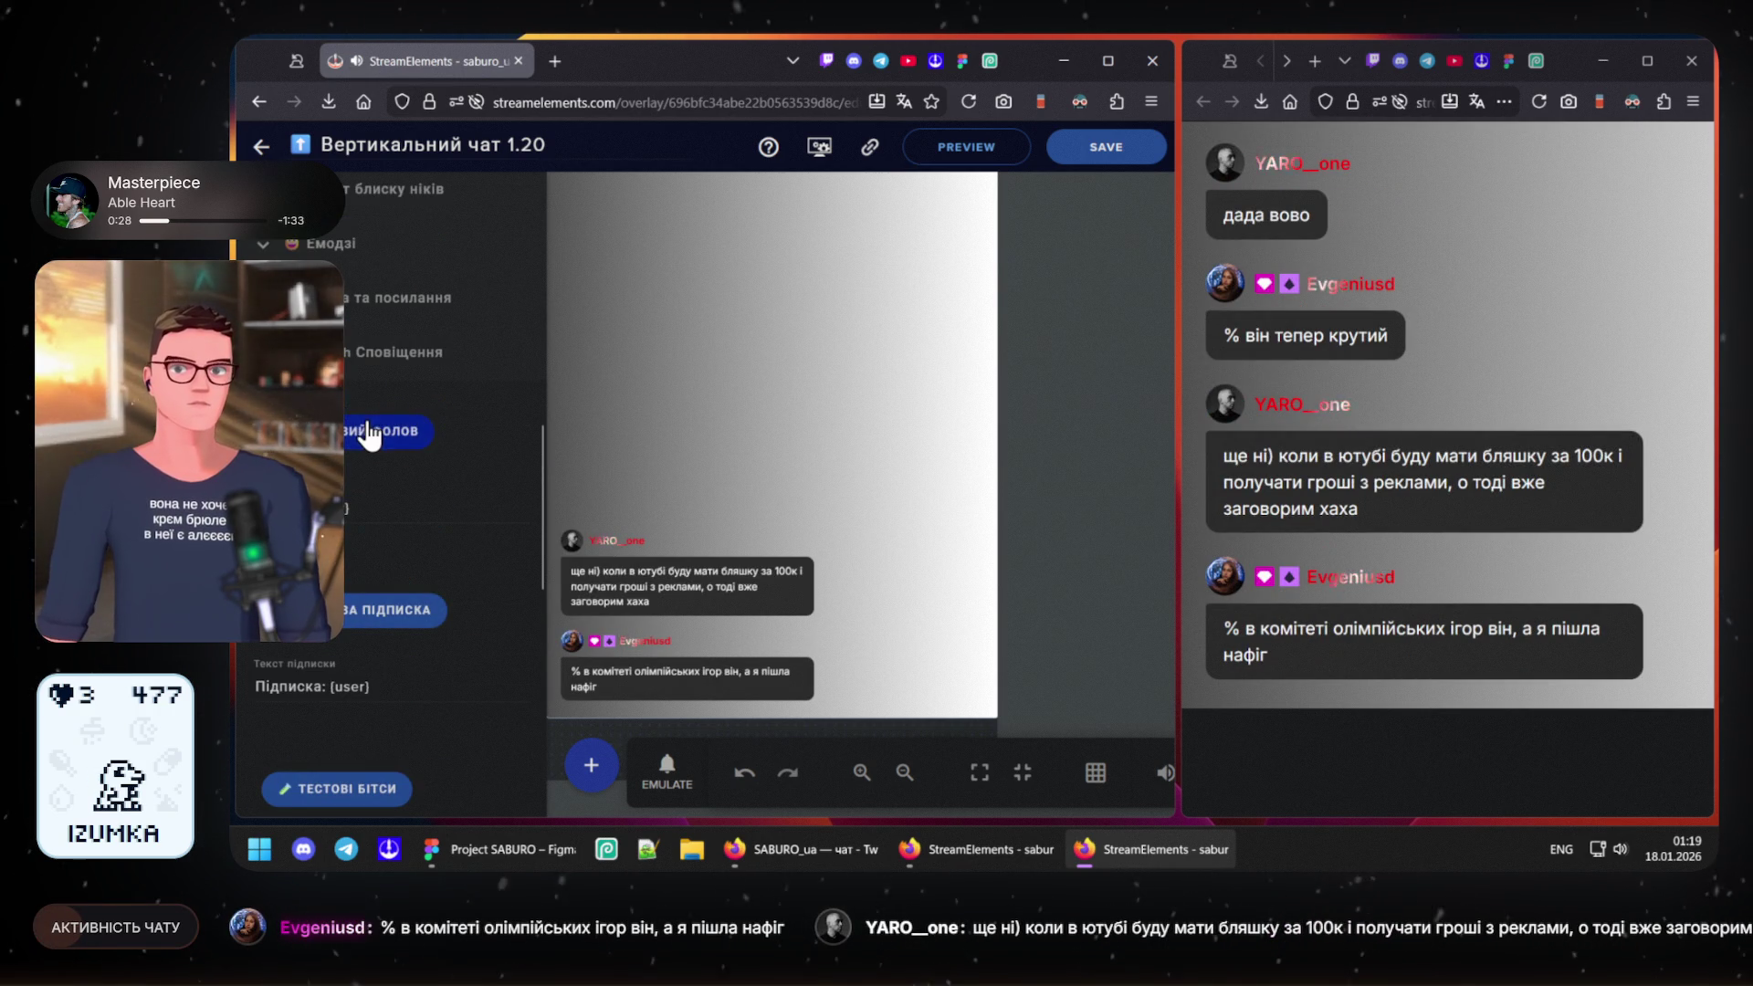